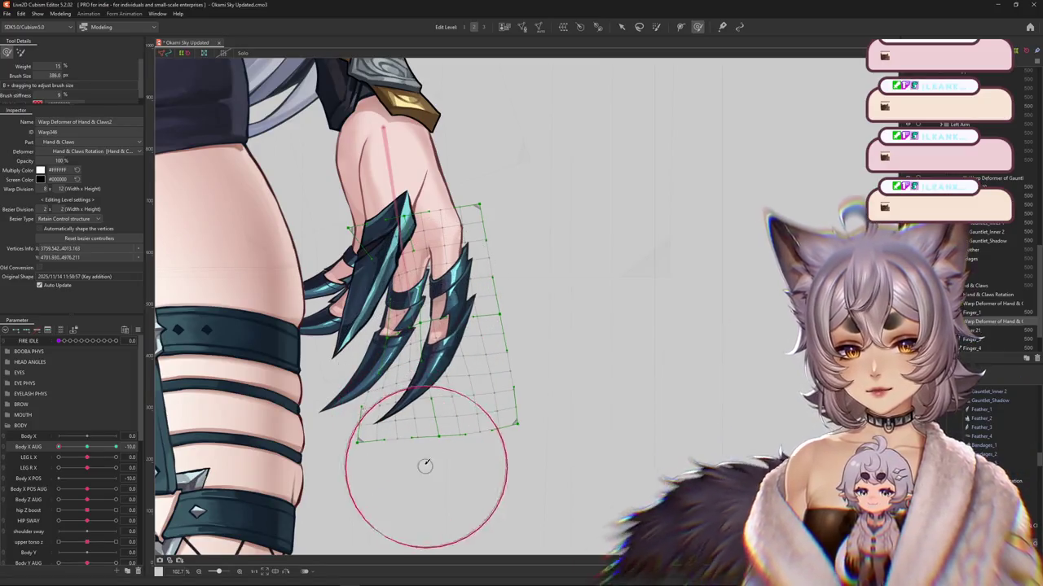
# Step: Bend the Hand & Claws2 claw mesh with the deform brush at the Body X AUG -10 pose
pyautogui.moveTo(384, 419); pyautogui.dragTo(442, 461)
pyautogui.scroll(-3, 494, 361)
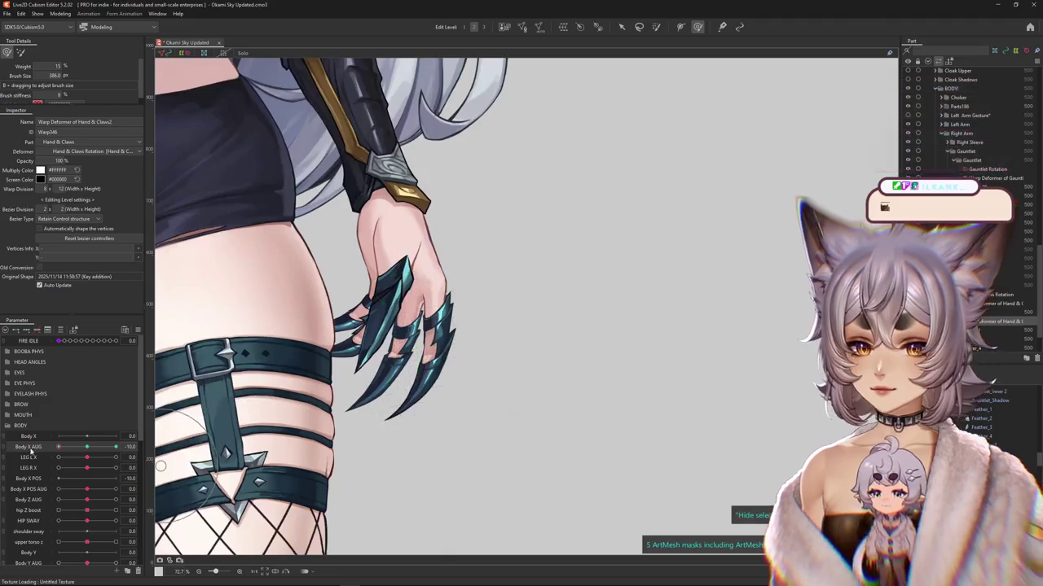
pyautogui.moveTo(75, 452); pyautogui.dragTo(49, 457)
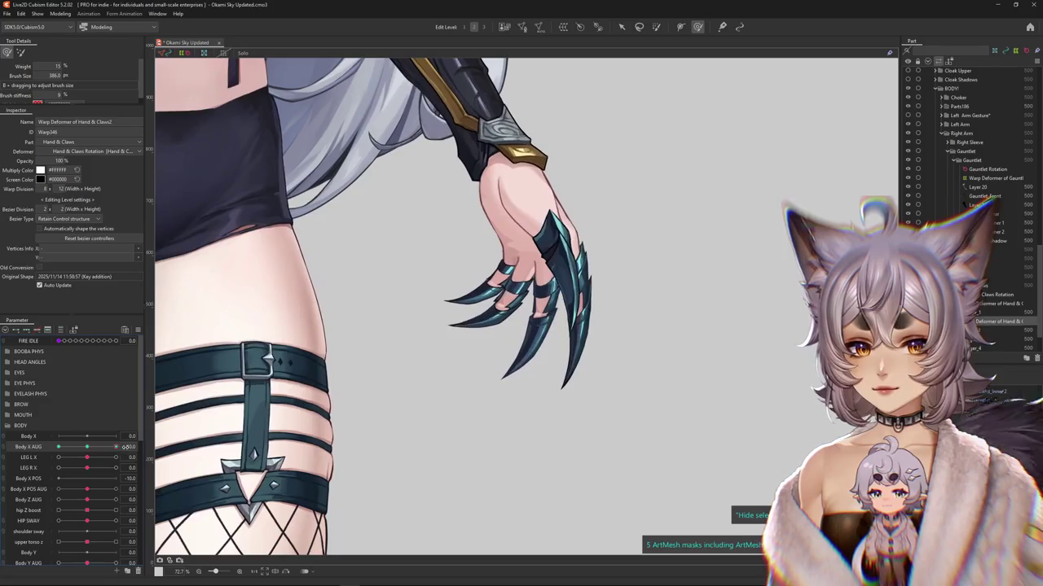
pyautogui.moveTo(49, 457); pyautogui.dragTo(52, 452)
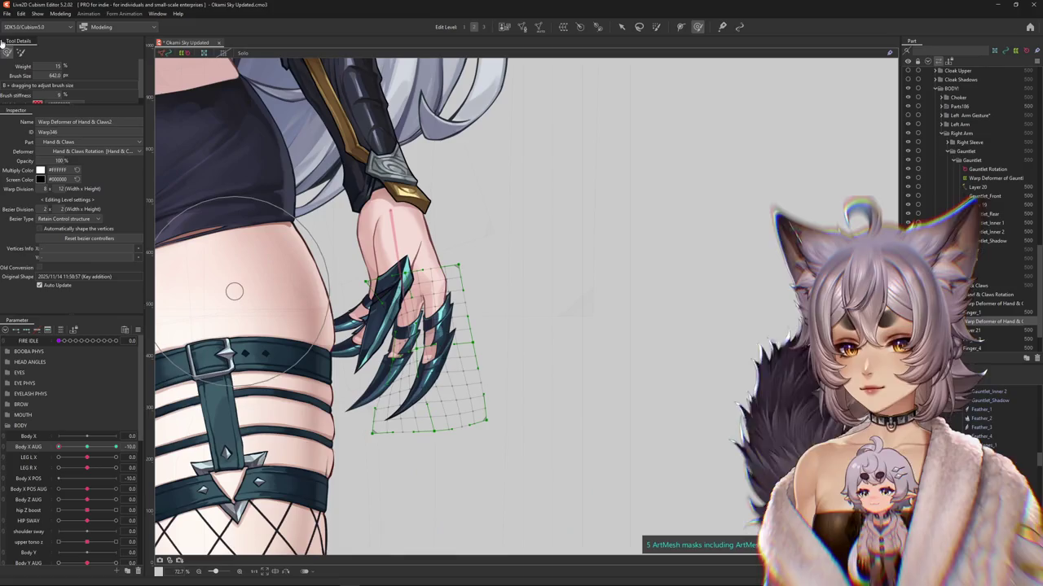
pyautogui.moveTo(372, 419)
pyautogui.mouseDown()
pyautogui.moveTo(410, 440)
pyautogui.moveTo(186, 291)
pyautogui.mouseUp()
pyautogui.click(8, 54)
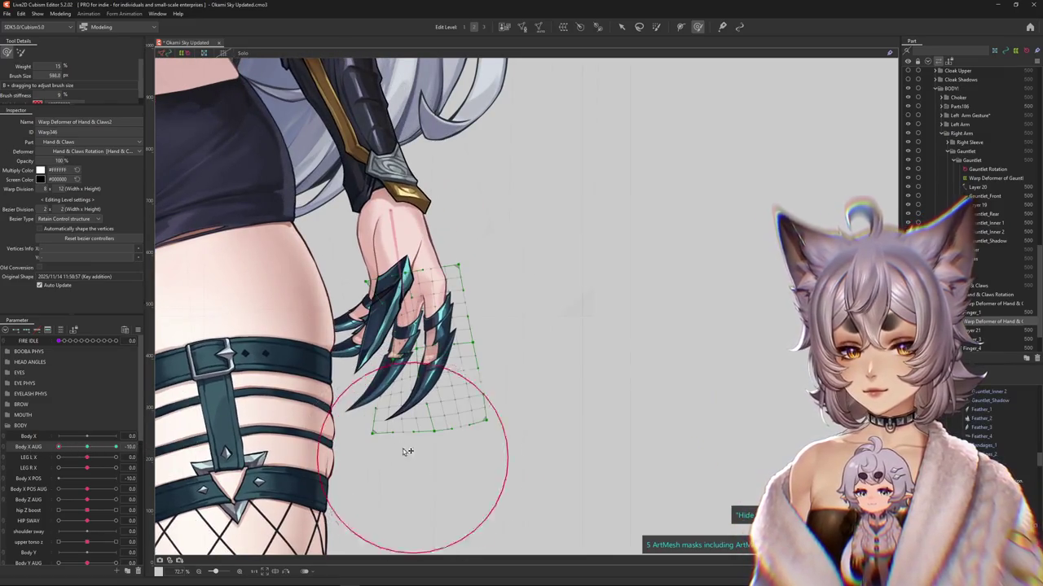
pyautogui.moveTo(418, 439)
pyautogui.mouseDown()
pyautogui.moveTo(405, 368)
pyautogui.moveTo(459, 400)
pyautogui.mouseUp()
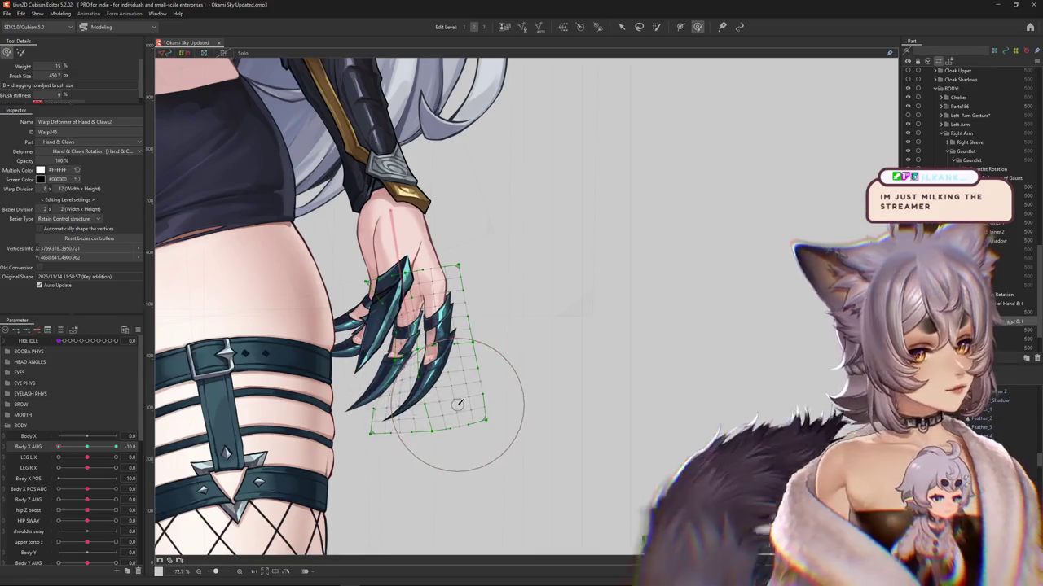
# Step: Set Body X AUG to 10, push the claw mesh, and preview the claws swinging
pyautogui.moveTo(139, 447); pyautogui.dragTo(116, 447)
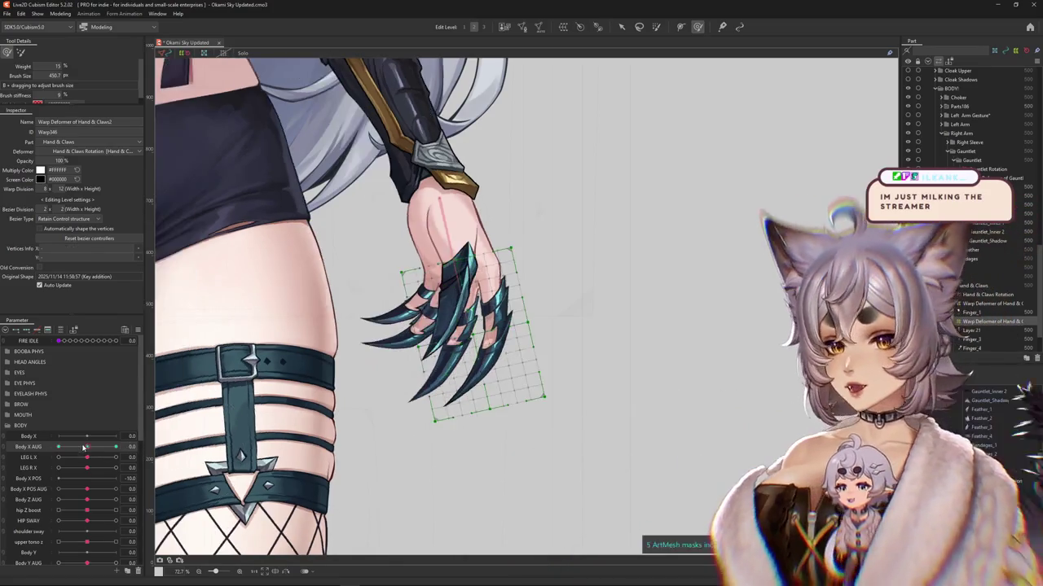
pyautogui.moveTo(615, 348); pyautogui.dragTo(479, 402)
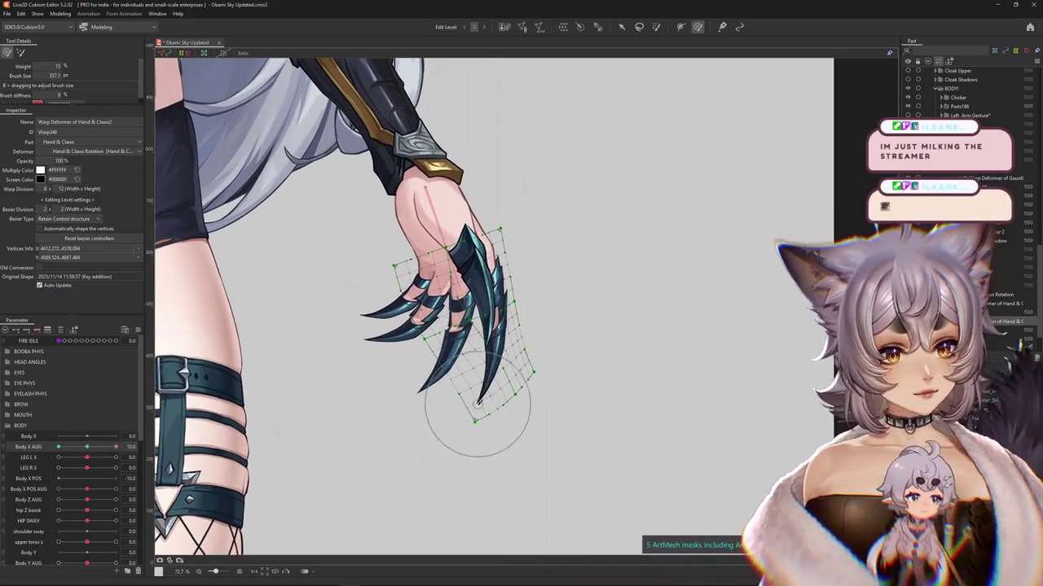
pyautogui.moveTo(116, 447); pyautogui.dragTo(37, 459)
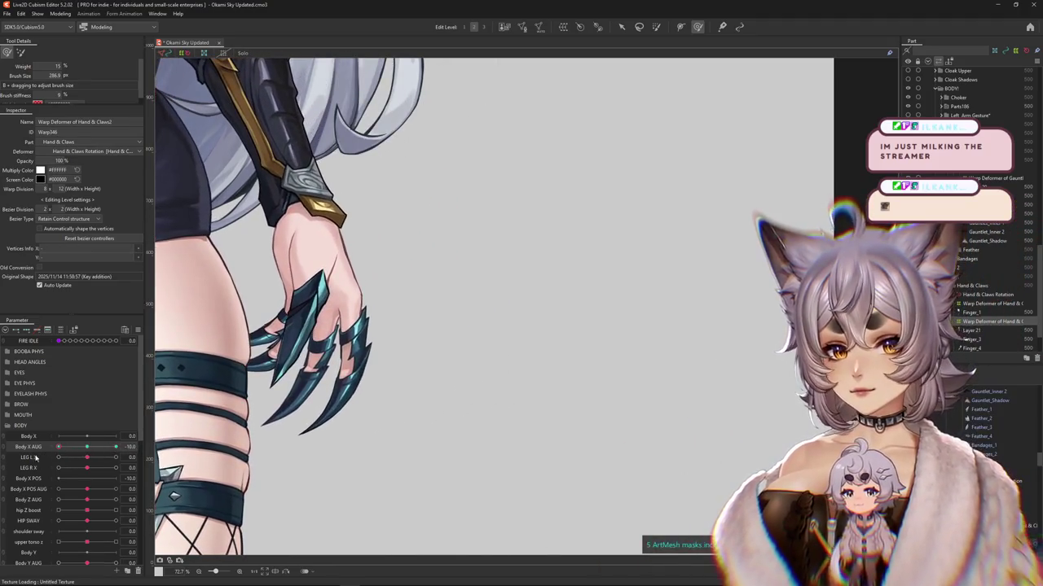
pyautogui.scroll(3, 326, 415)
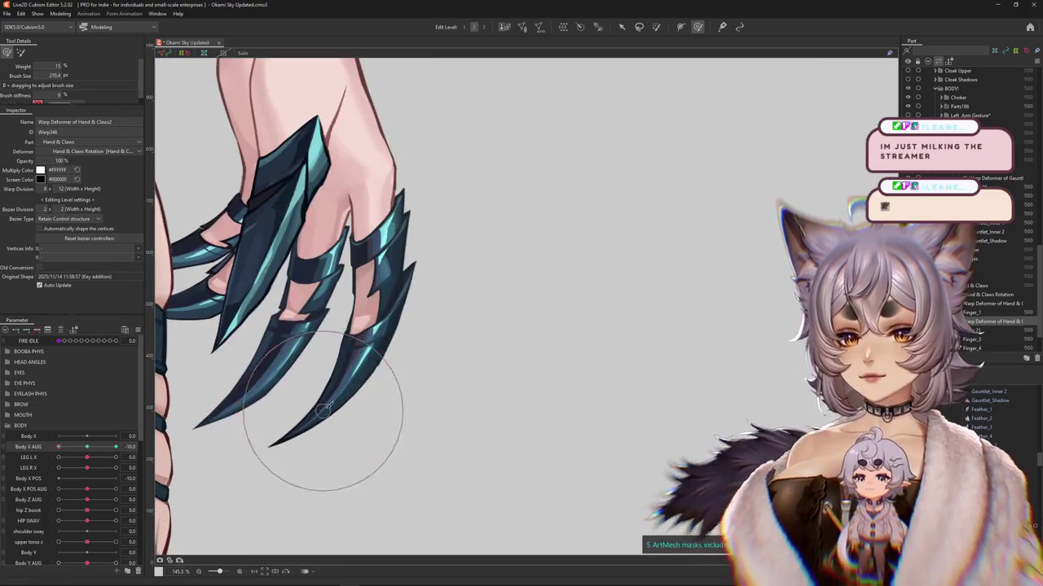
pyautogui.moveTo(326, 419); pyautogui.dragTo(394, 411)
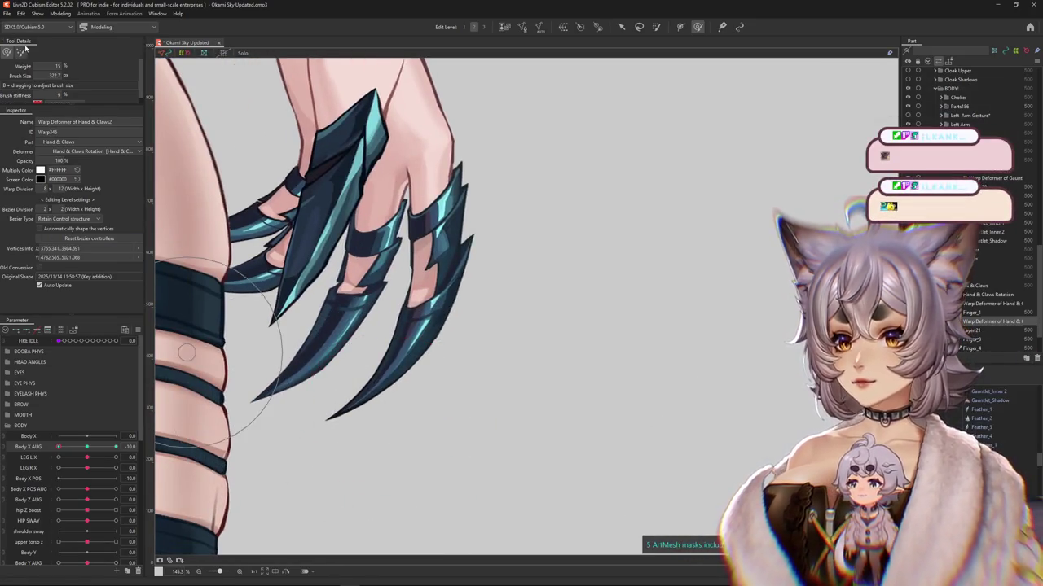
pyautogui.scroll(-2, 391, 374)
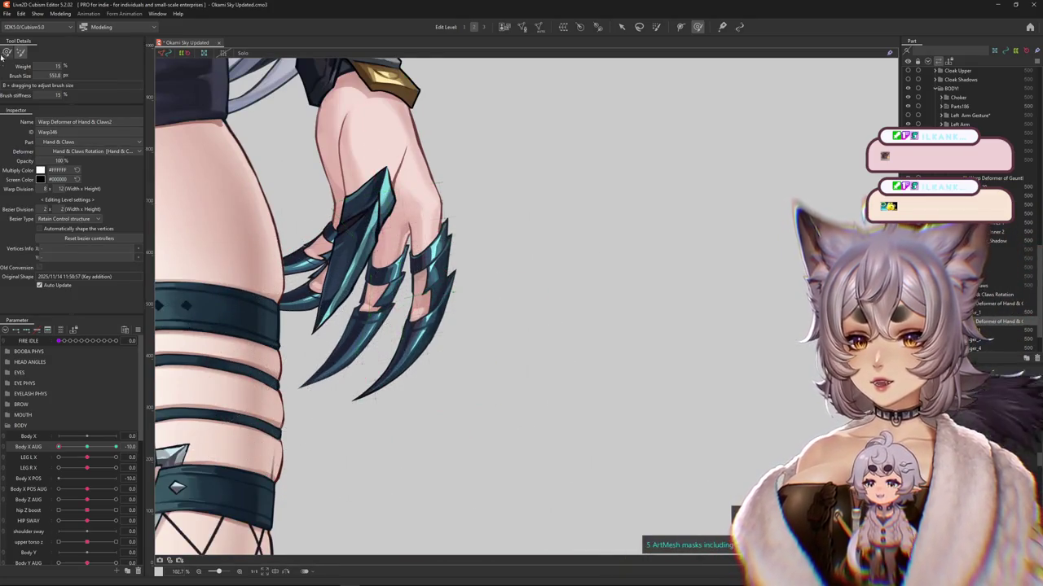
pyautogui.moveTo(317, 426); pyautogui.dragTo(354, 403)
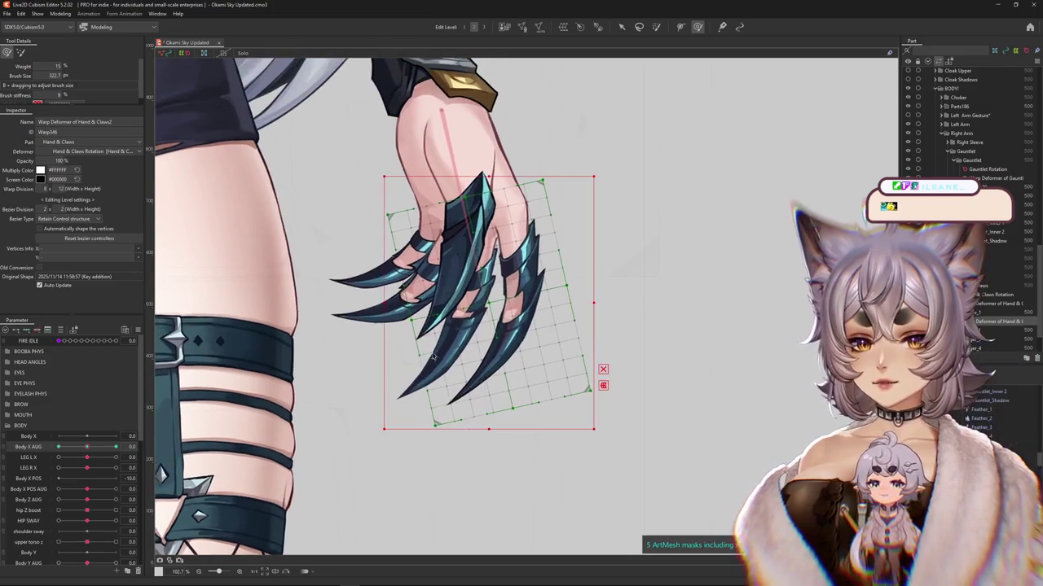
# Step: Create a new warp deformer, Hand & Claws3, for the Finger_3 claw mesh
pyautogui.click(461, 370)
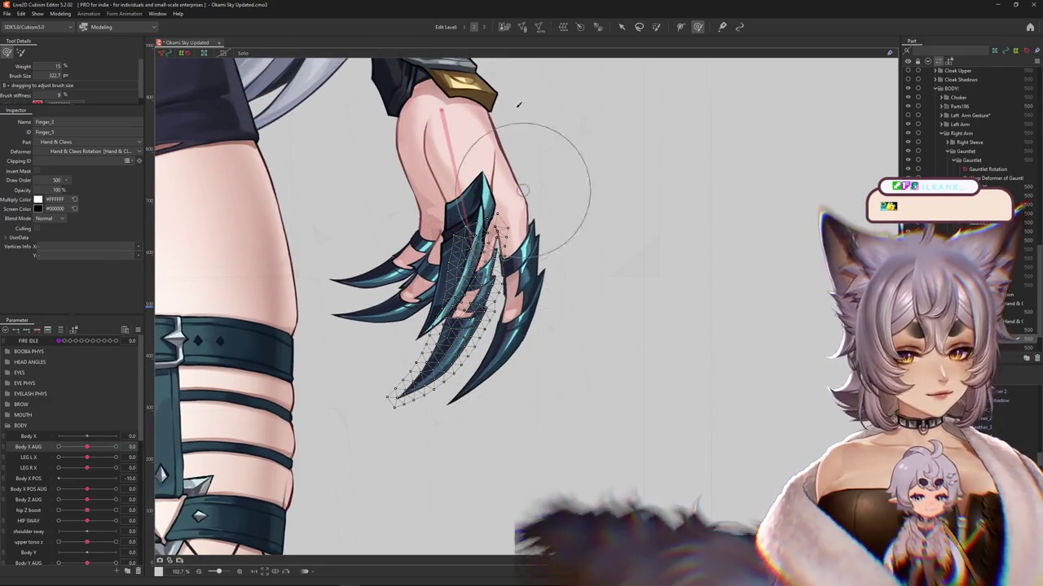
pyautogui.click(577, 27)
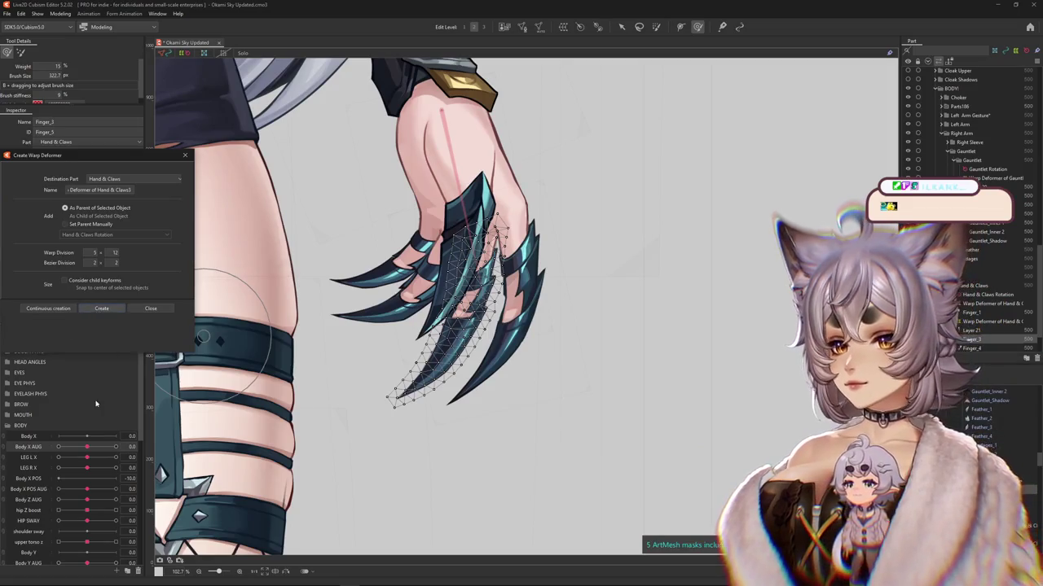
pyautogui.press('Return')
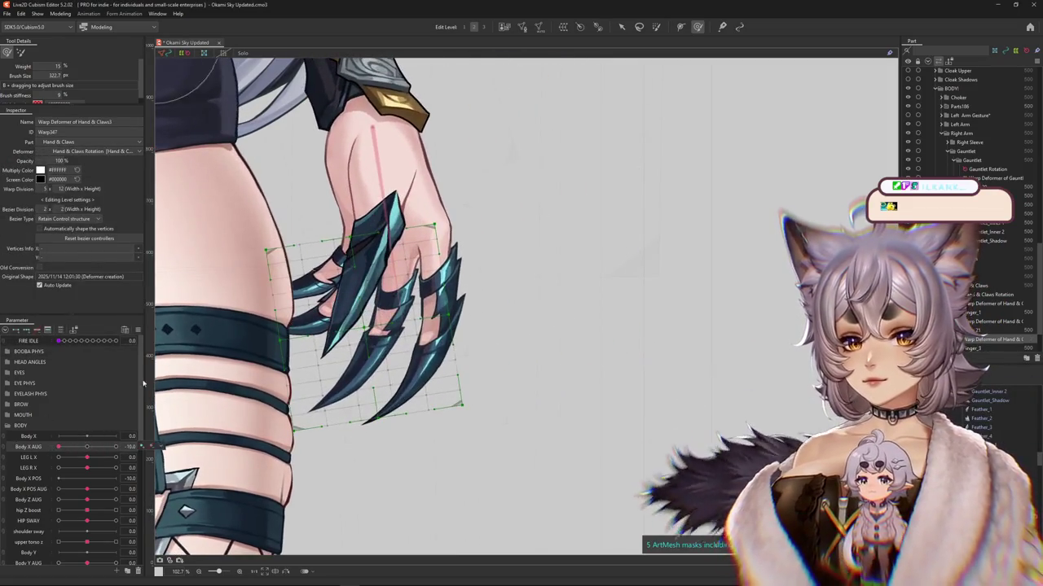
# Step: Reset Body X AUG to 0 and open Modeling > Physics Settings
pyautogui.click(88, 447)
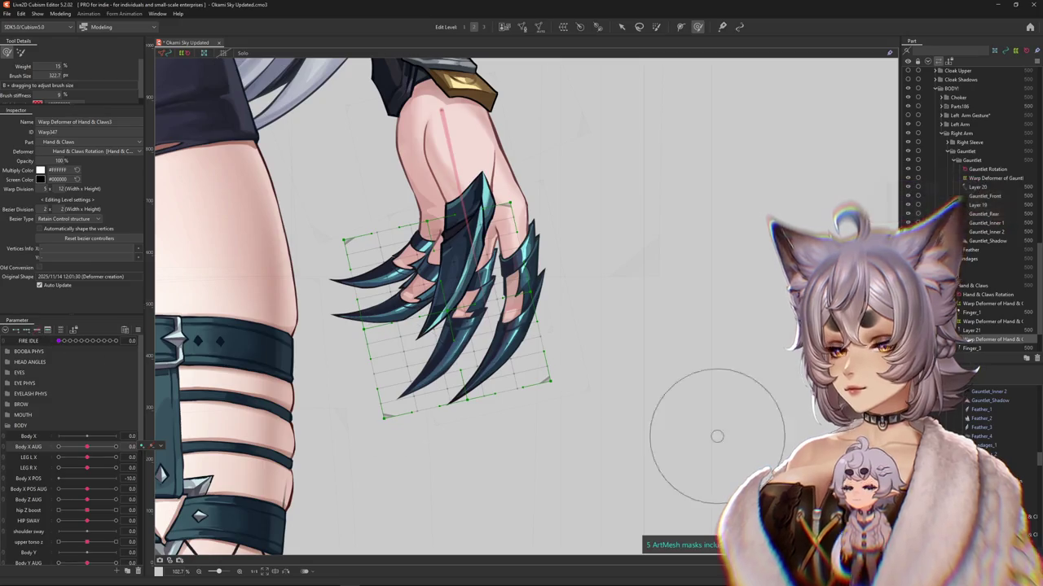
pyautogui.click(61, 14)
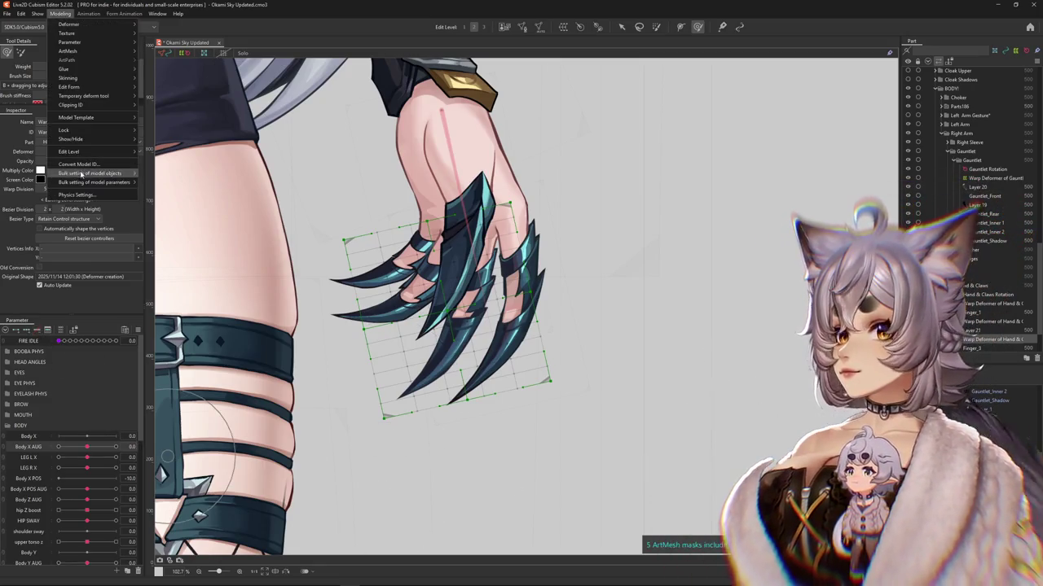
pyautogui.click(86, 196)
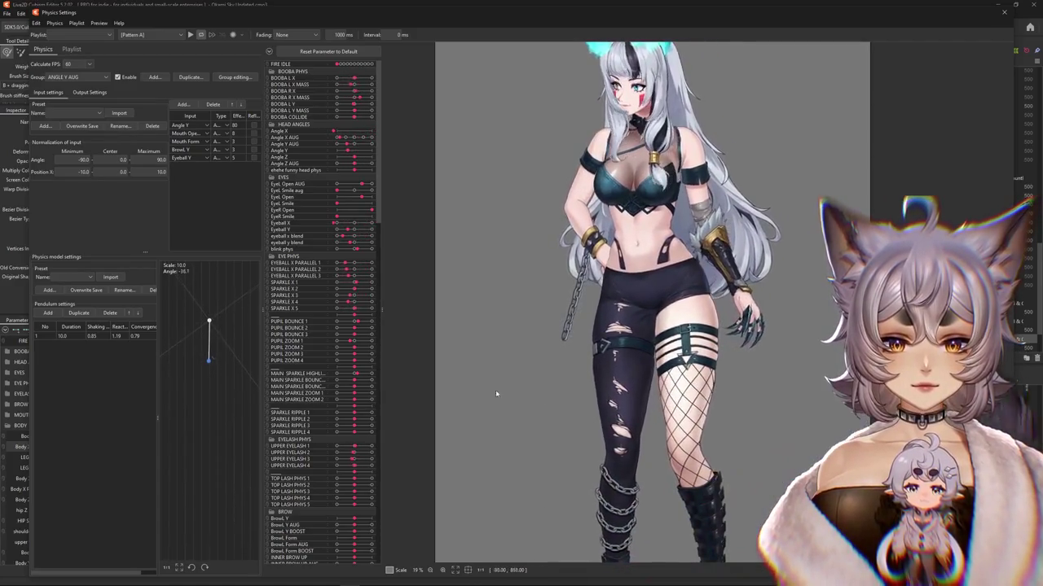
pyautogui.scroll(2, 716, 363)
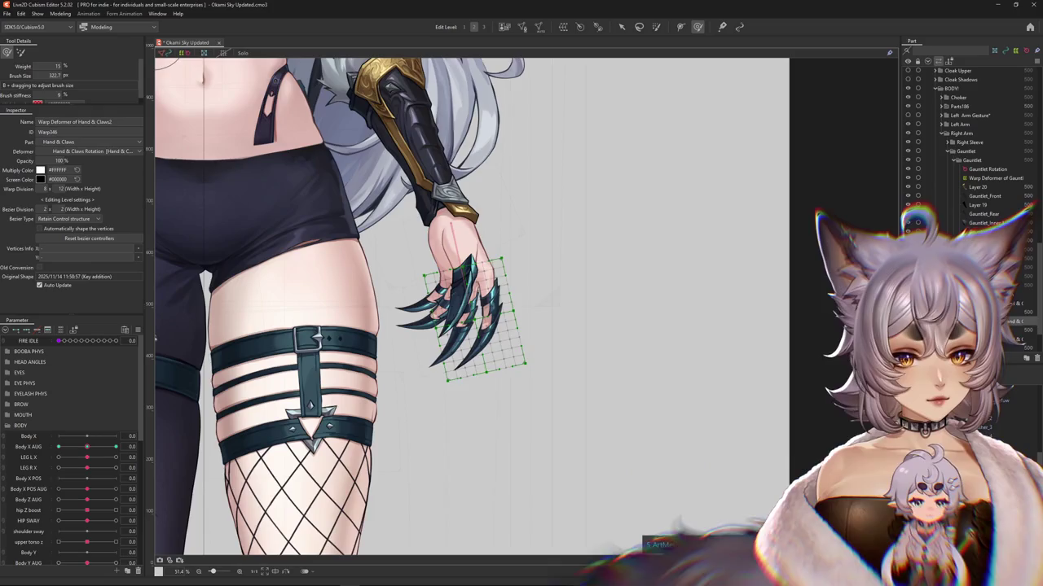
# Step: Test the hand's sway by scrubbing Body X AUG with the Hand & Claws deformer
pyautogui.click(456, 268)
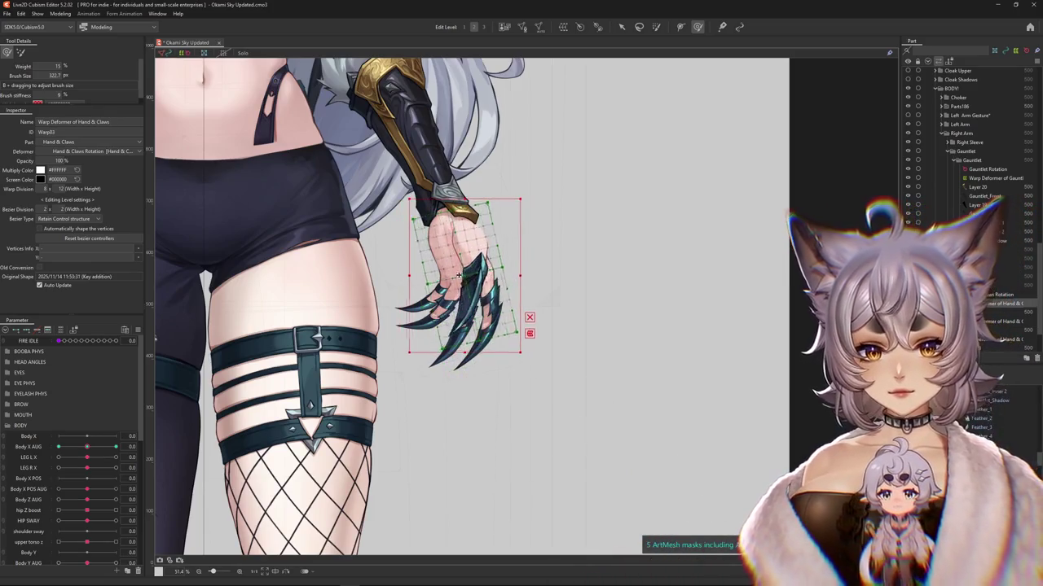
pyautogui.click(86, 448)
pyautogui.moveTo(85, 447); pyautogui.dragTo(84, 447)
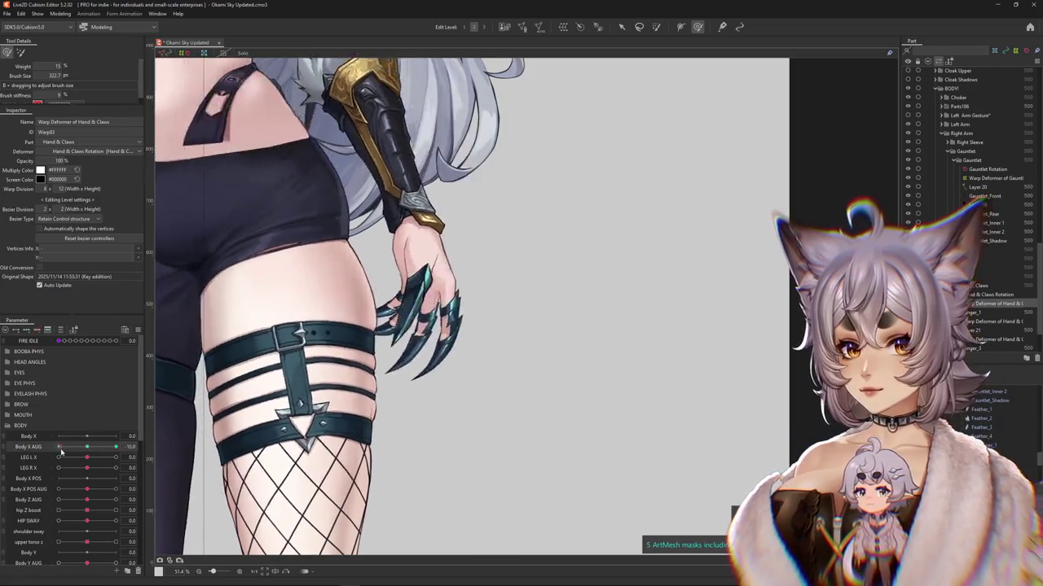
pyautogui.moveTo(84, 447); pyautogui.dragTo(79, 452)
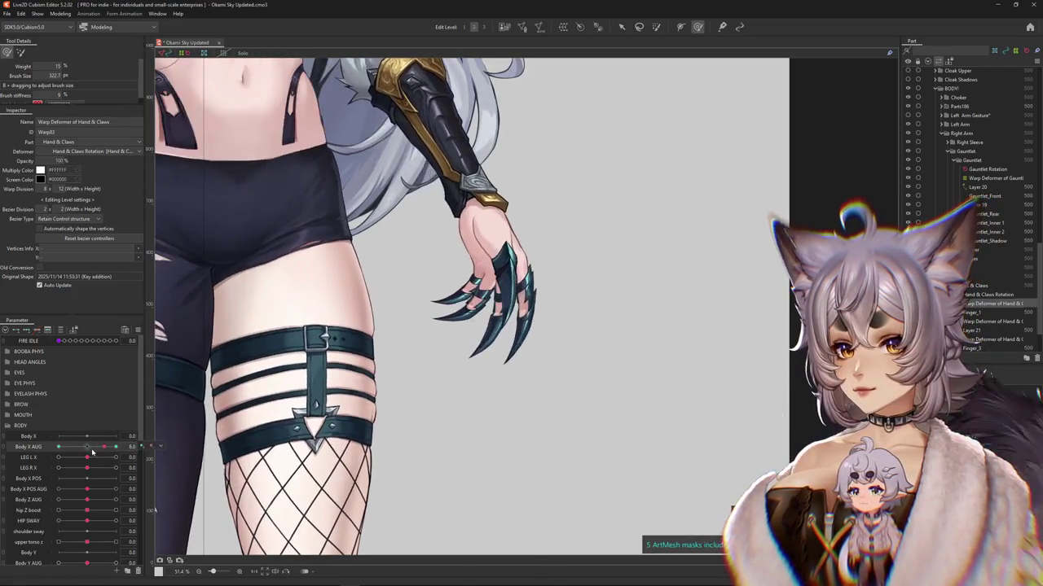
# Step: Collapse BODY and add a parameter folder named HAND PHYSICS R under ARMS
pyautogui.click(9, 426)
pyautogui.click(10, 437)
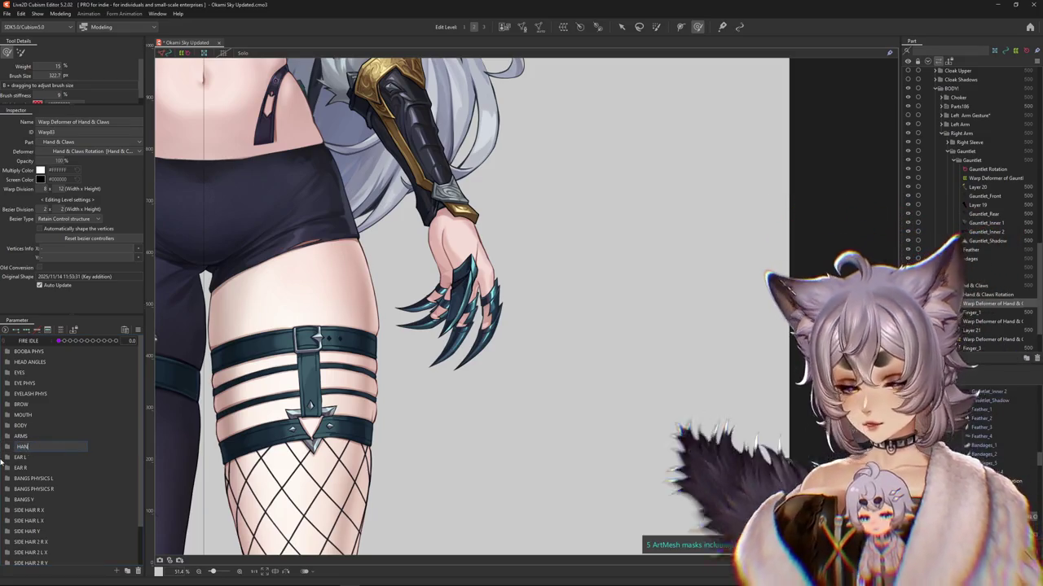
pyautogui.write('HAND R')
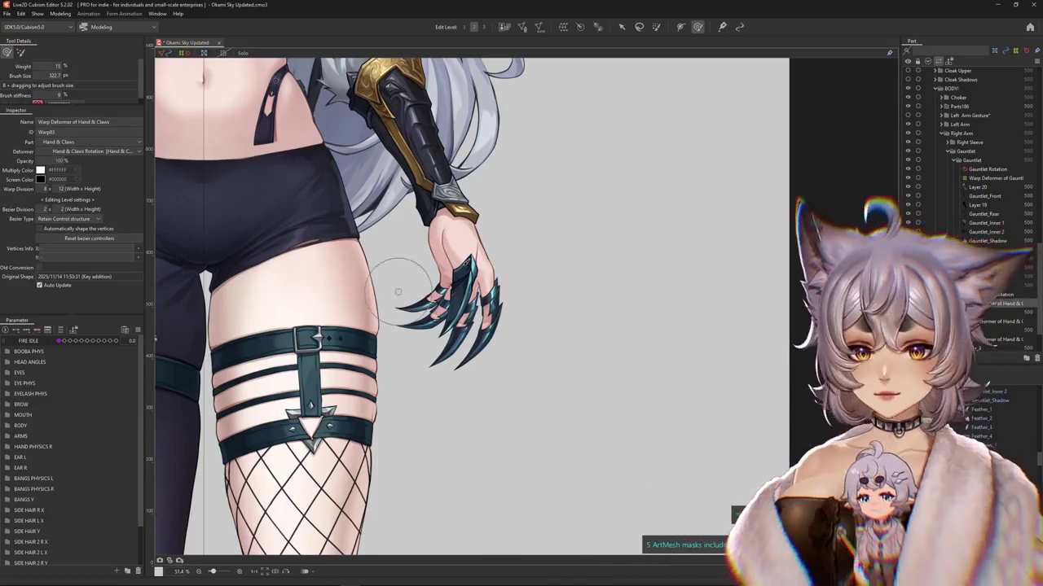
pyautogui.scroll(1, 320, 320)
pyautogui.scroll(1, 321, 320)
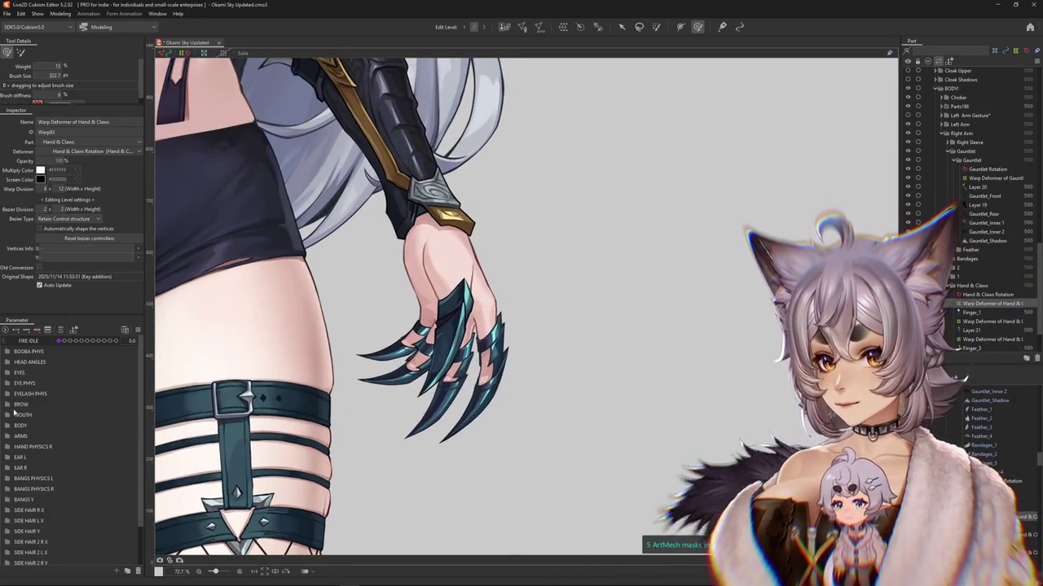
# Step: Create the THUMB 1 parameter and duplicate it as THUMB 2
pyautogui.click(115, 571)
pyautogui.write('THUMB')
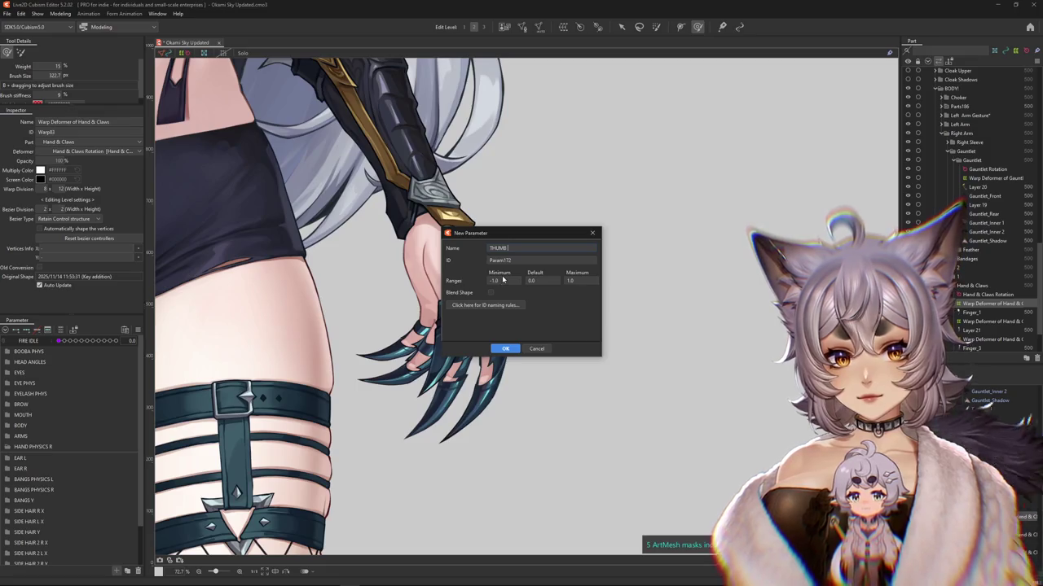
pyautogui.write(' 1')
pyautogui.click(505, 348)
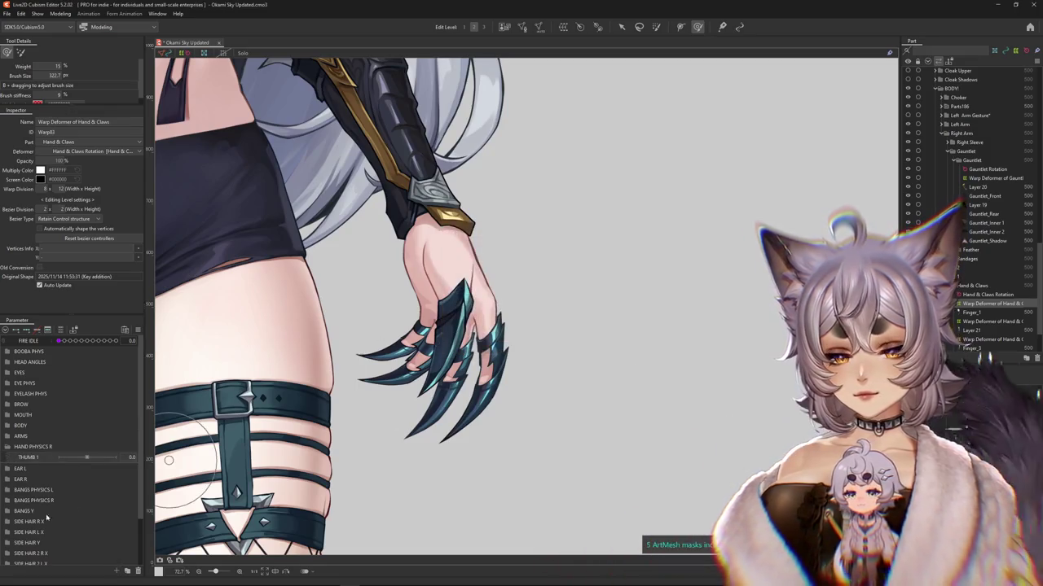
pyautogui.click(48, 482)
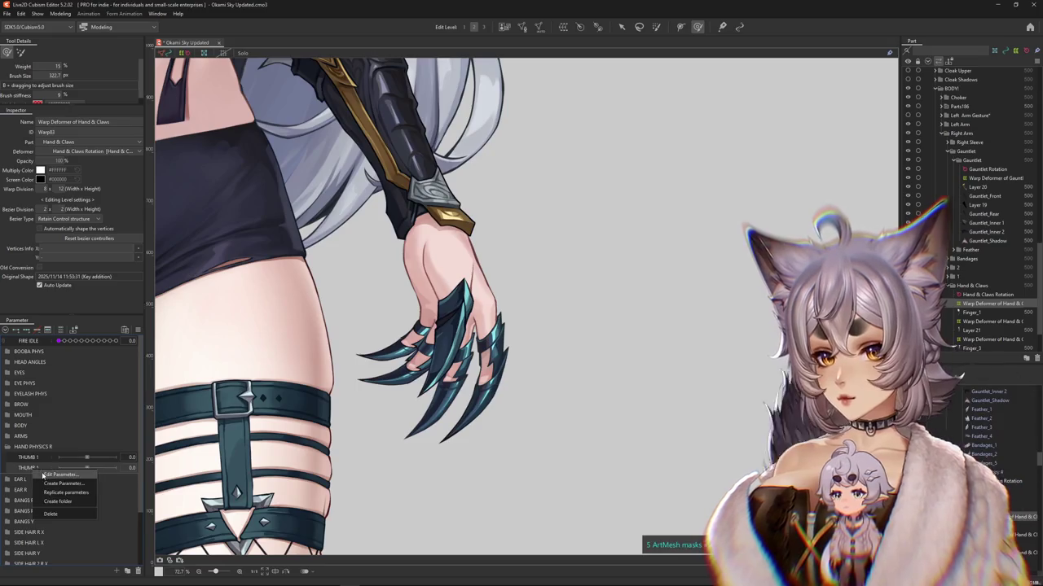
pyautogui.click(45, 474)
pyautogui.press('BackSpace')
pyautogui.write('2')
pyautogui.press('Return')
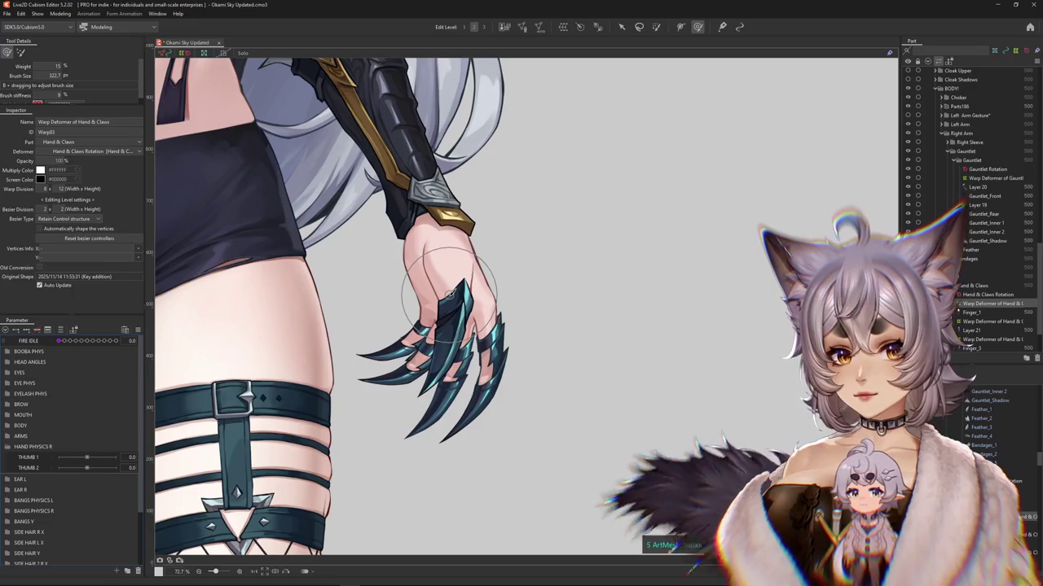
# Step: Create the INDEX 1 parameter and duplicate it as INDEX 2
pyautogui.click(117, 571)
pyautogui.write('INDE')
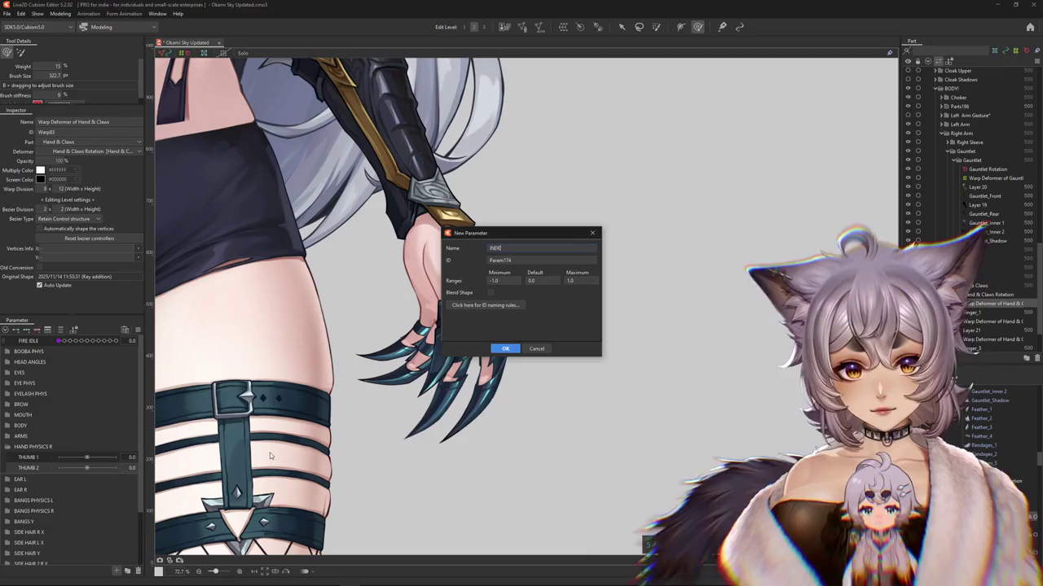
pyautogui.write('X 1')
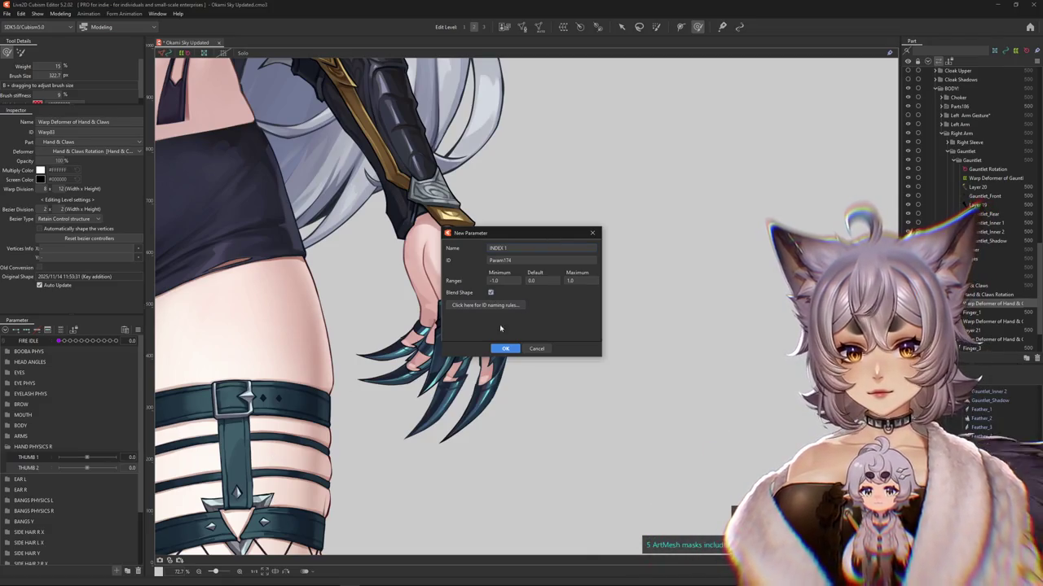
pyautogui.press('Return')
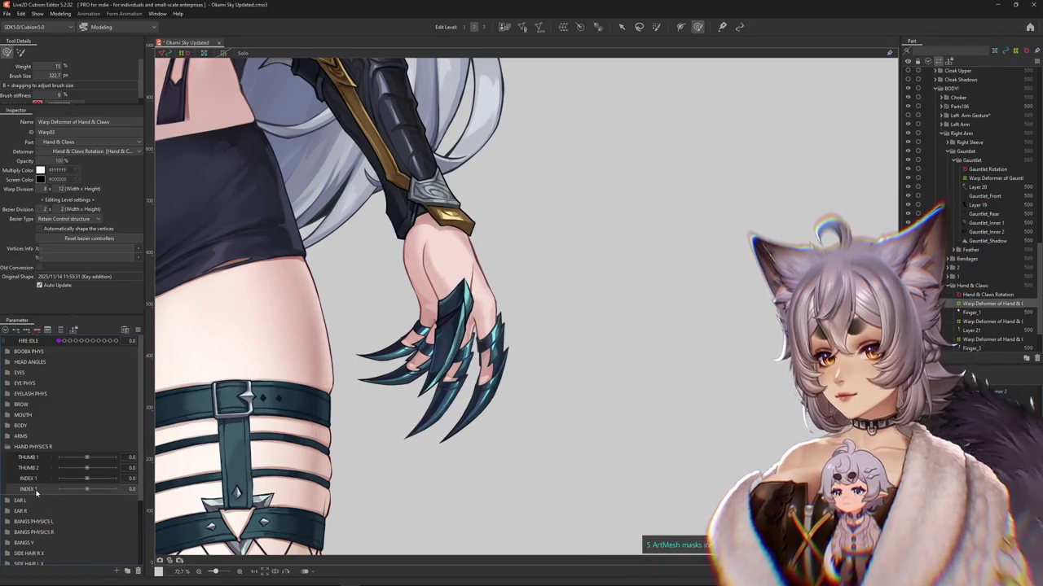
pyautogui.doubleClick(41, 491)
pyautogui.press('Return')
pyautogui.write('MIDDLE 1')
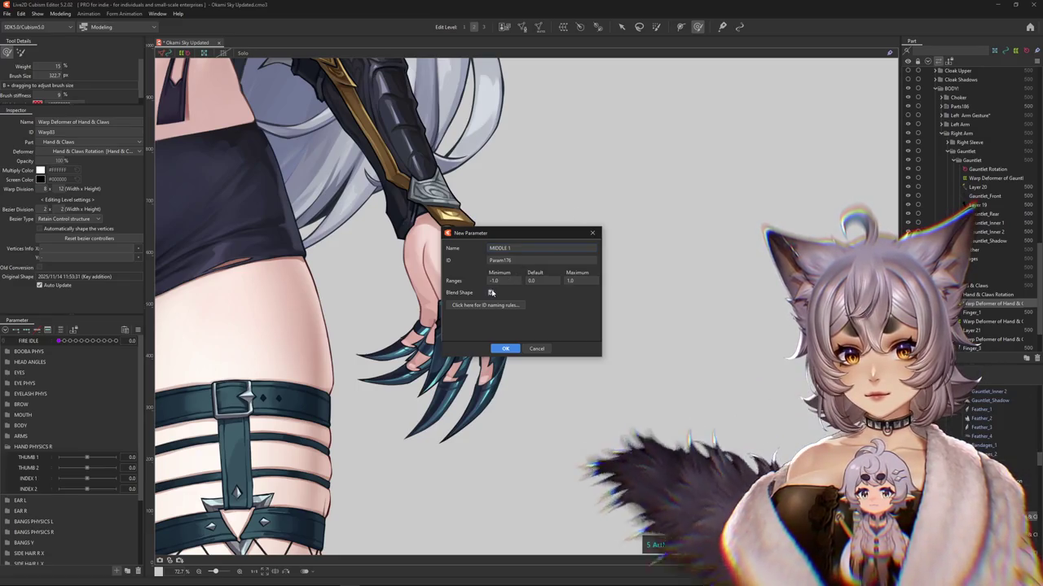
# Step: Create MIDDLE 1, move it into HAND PHYSICS R, and duplicate it as MIDDLE 2
pyautogui.click(505, 348)
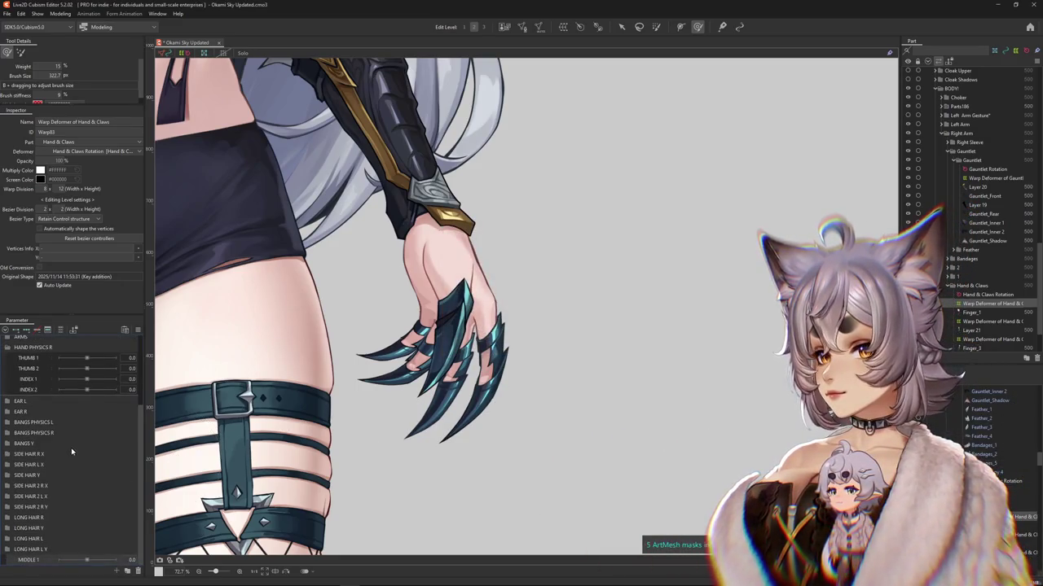
pyautogui.moveTo(37, 561); pyautogui.dragTo(42, 412)
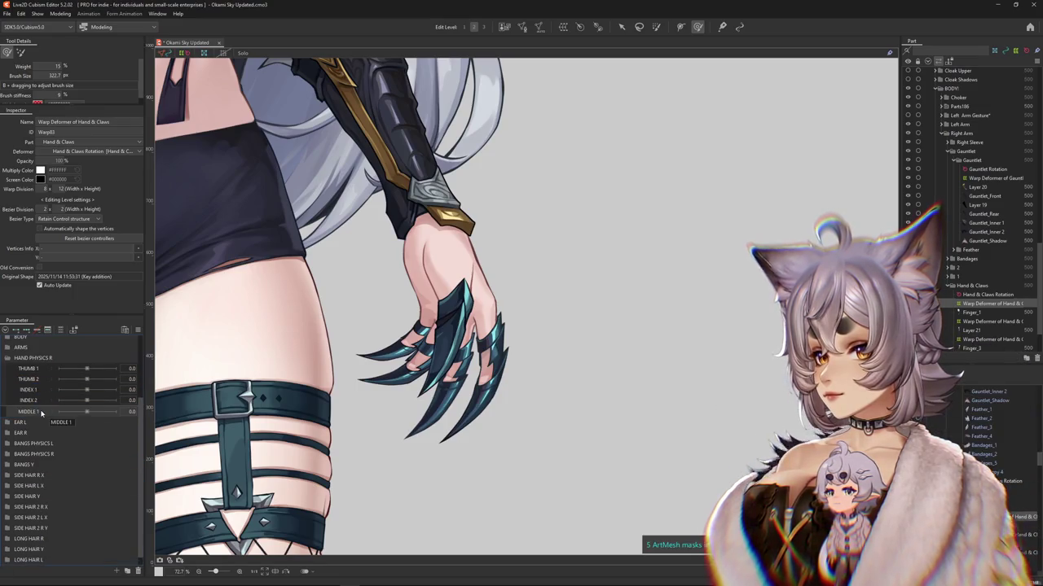
pyautogui.press('Escape')
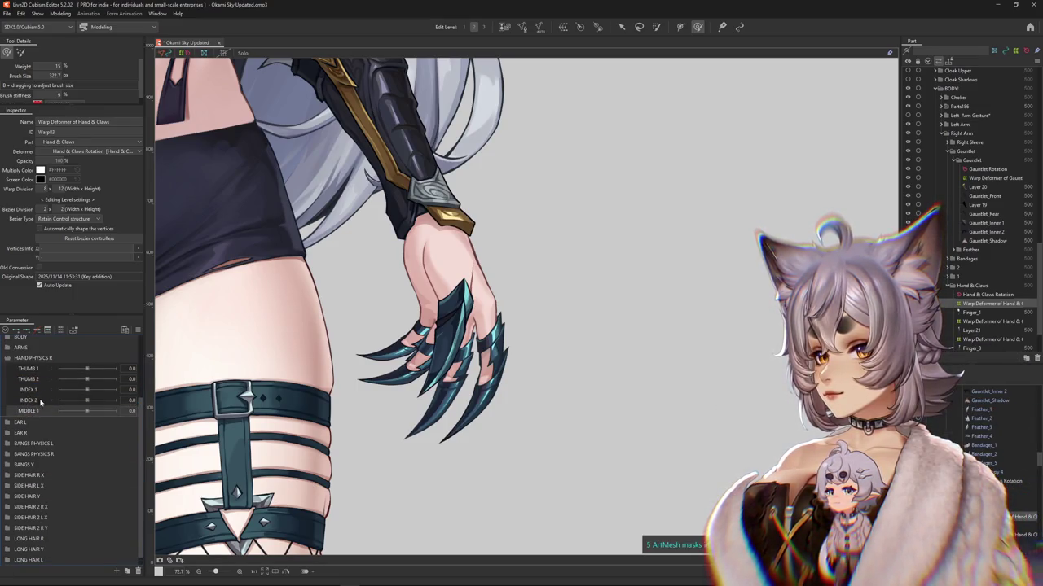
pyautogui.rightClick(36, 411)
pyautogui.click(51, 436)
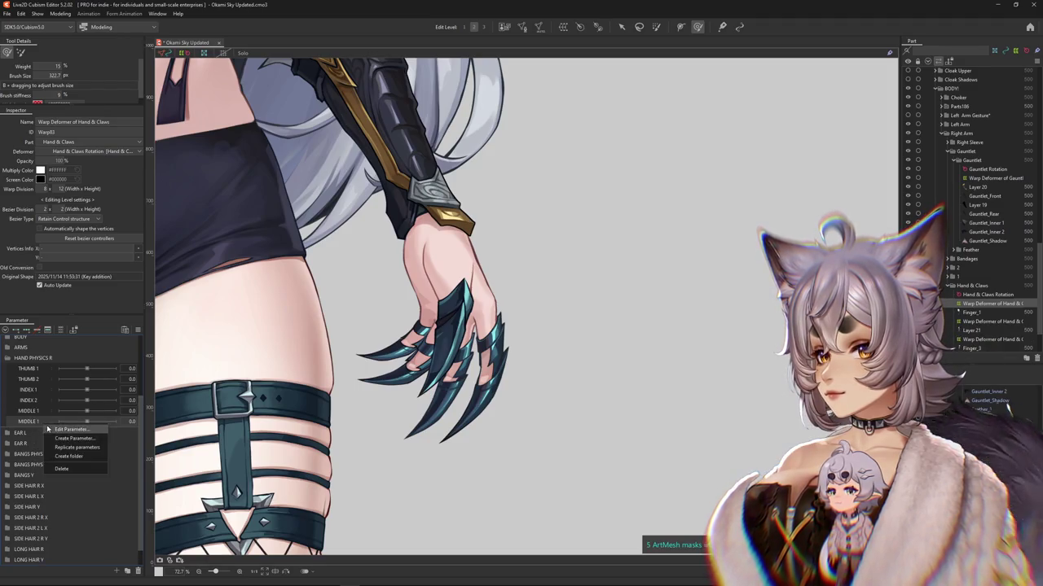
pyautogui.click(49, 430)
pyautogui.press('Return')
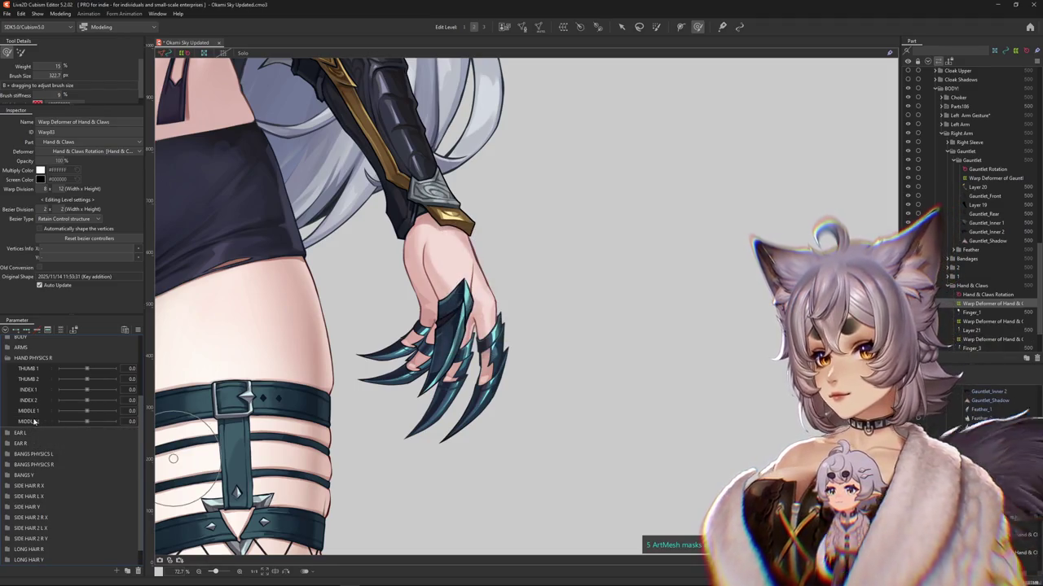
# Step: Create the RING 1 parameter and duplicate it as RING 2
pyautogui.click(117, 571)
pyautogui.write('RING 1')
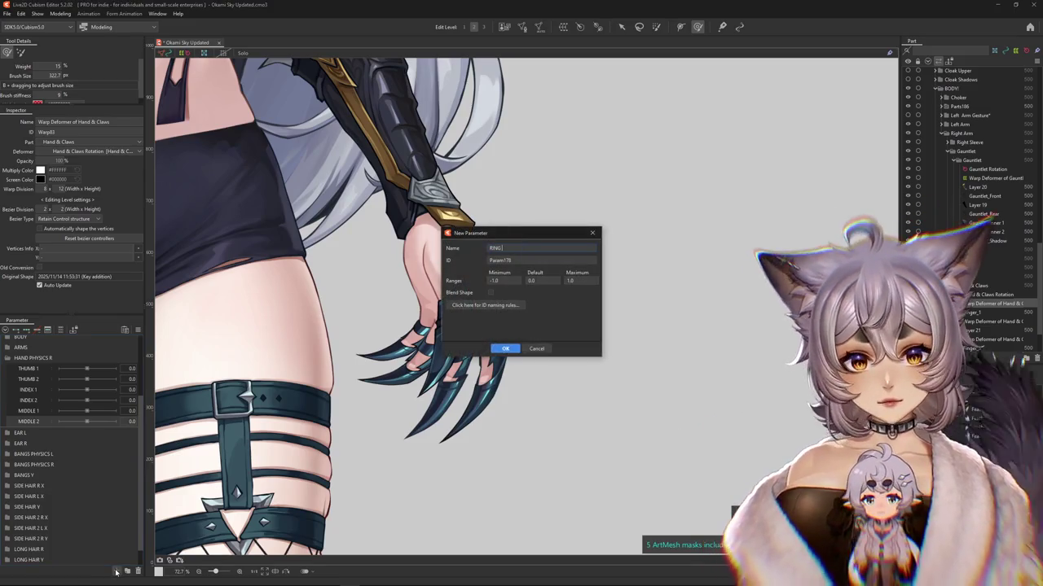
pyautogui.click(512, 350)
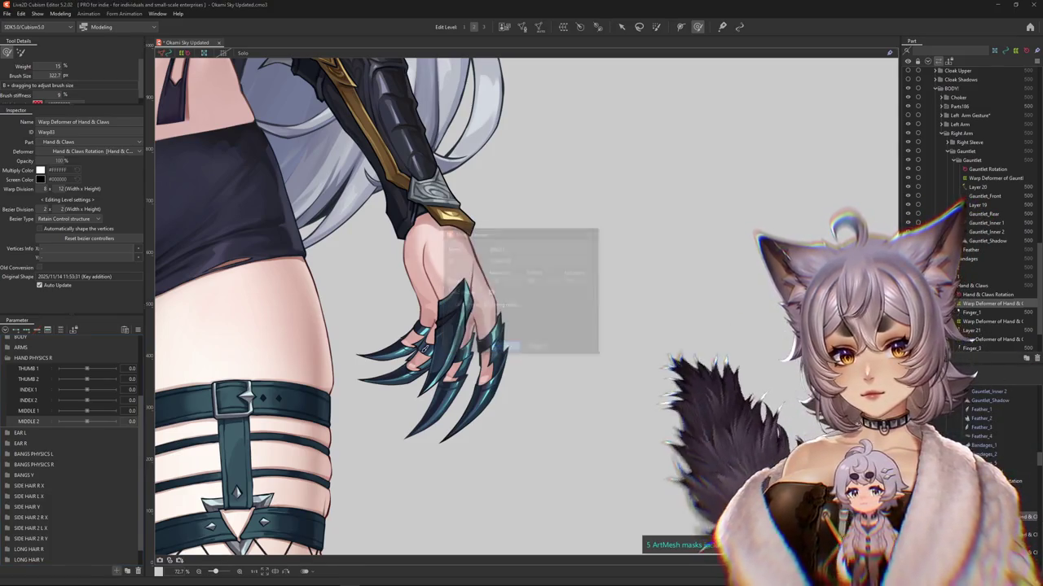
pyautogui.click(57, 454)
pyautogui.click(45, 446)
pyautogui.write('RING 2')
pyautogui.press('Return')
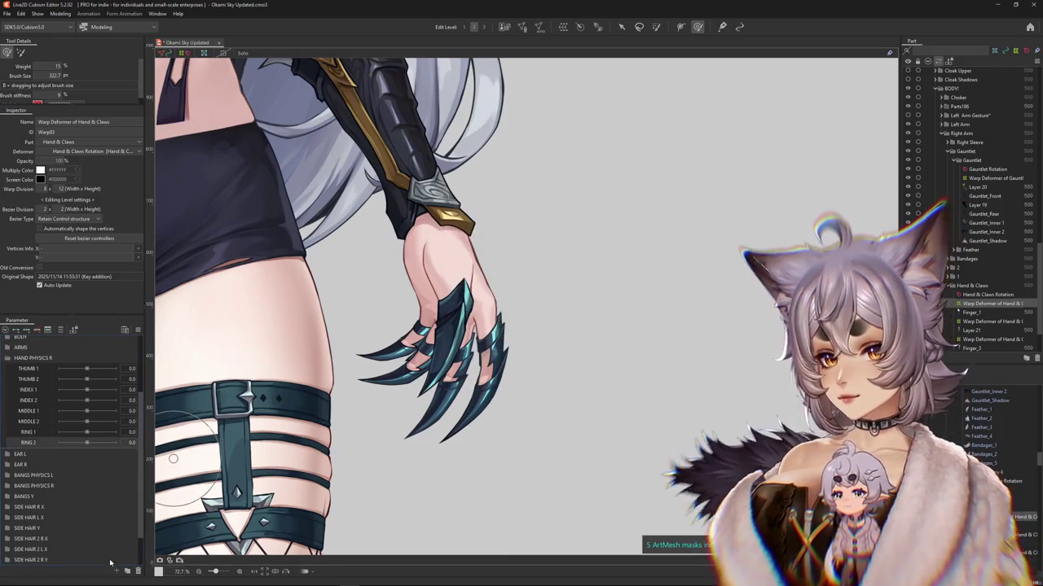
# Step: Create PINKY 1 as a blend shape parameter and duplicate it as PINKY 2
pyautogui.click(118, 571)
pyautogui.write('PI')
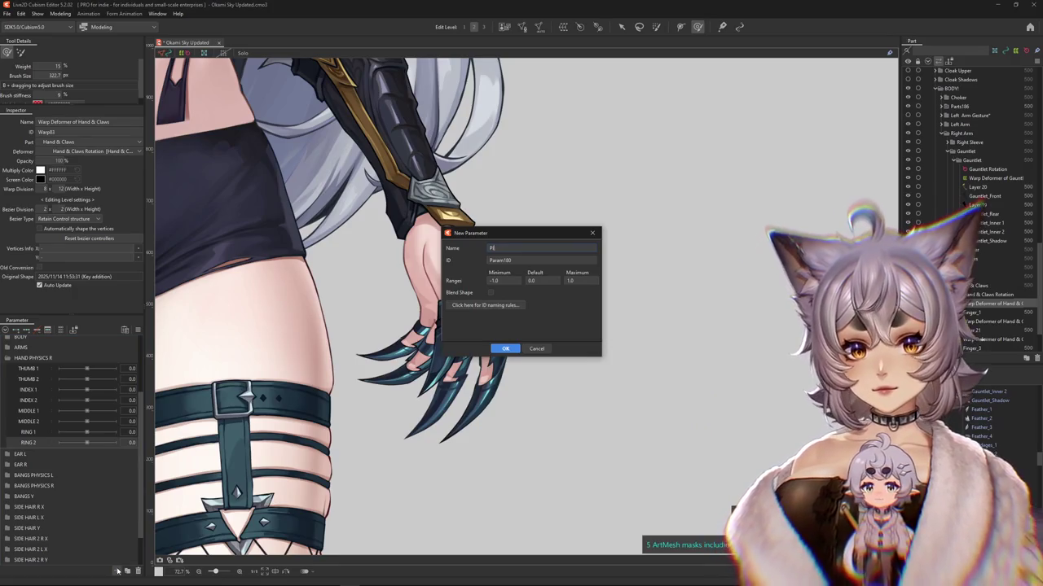
pyautogui.write('NKY 1')
pyautogui.click(490, 293)
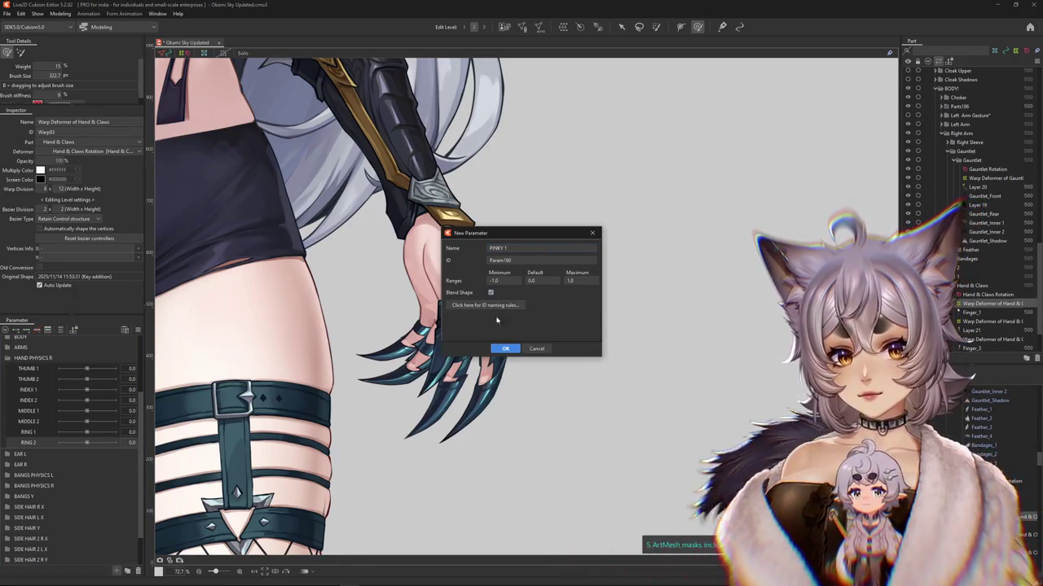
pyautogui.click(505, 349)
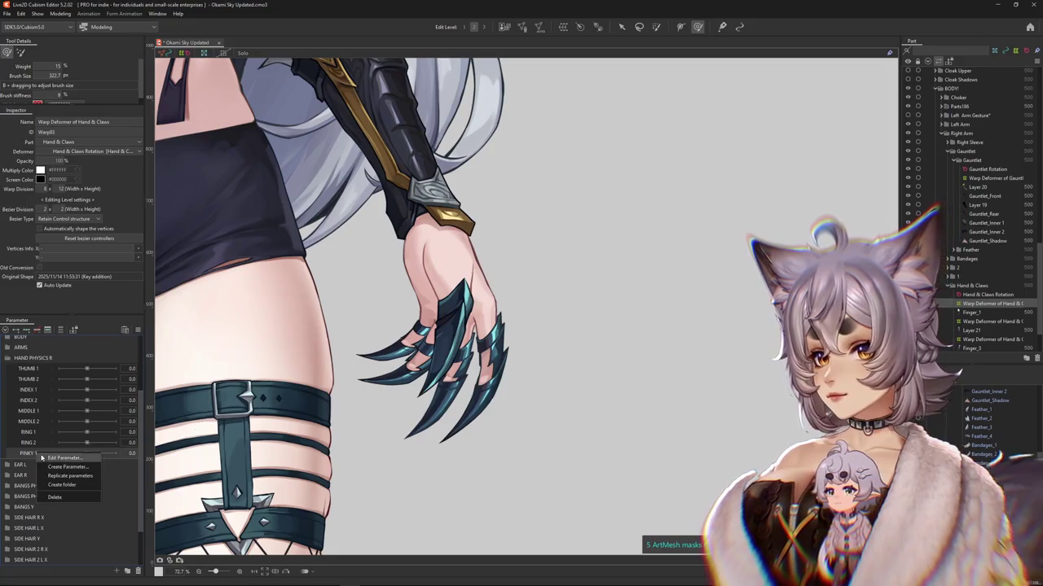
pyautogui.click(51, 475)
pyautogui.doubleClick(41, 464)
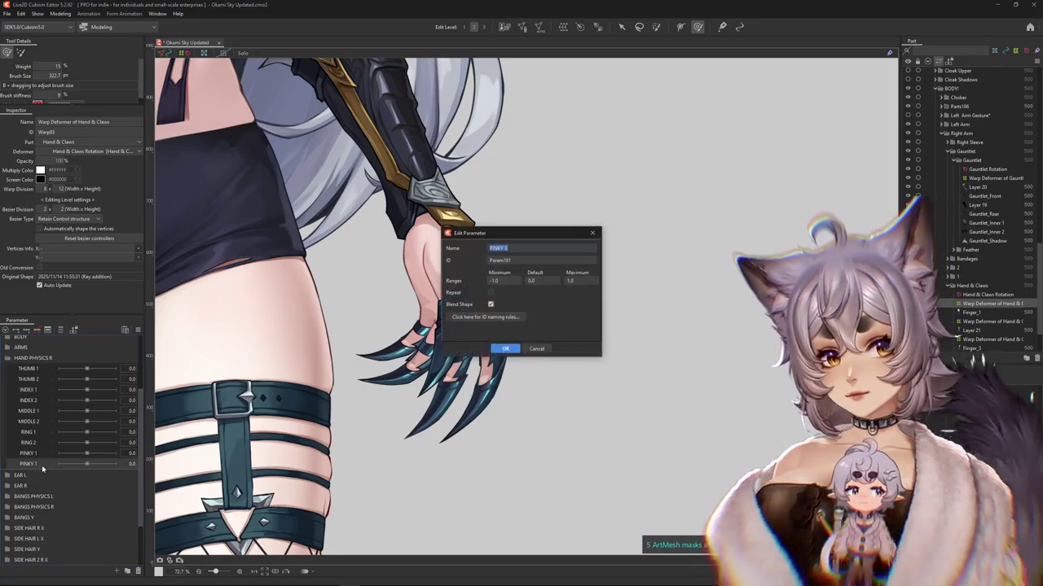
pyautogui.press('Return')
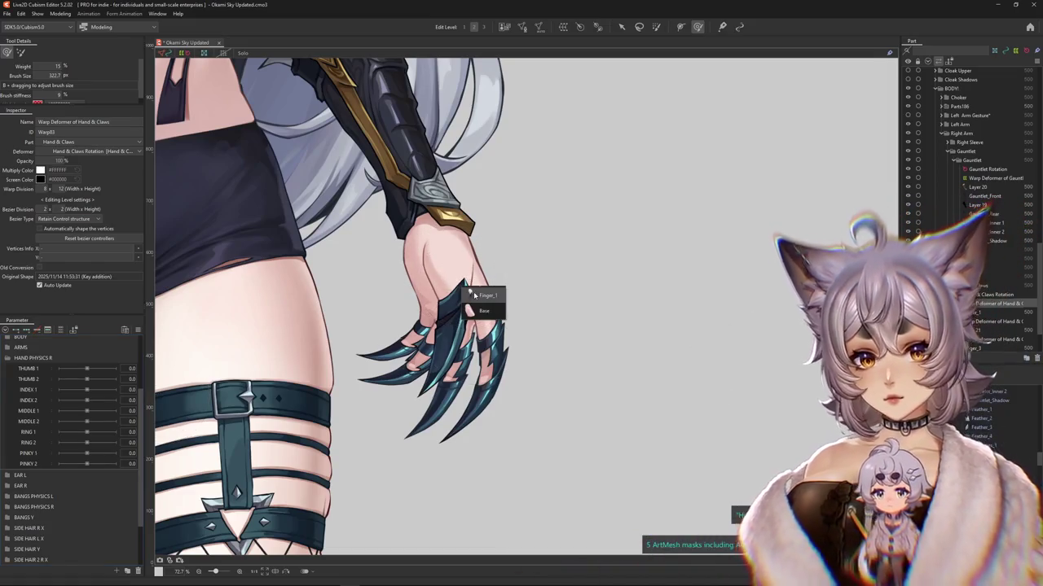
# Step: Reselect the Hand & Claws warp deformer and check the hand with Body X AUG, returning it to 0
pyautogui.click(448, 271)
pyautogui.click(816, 376)
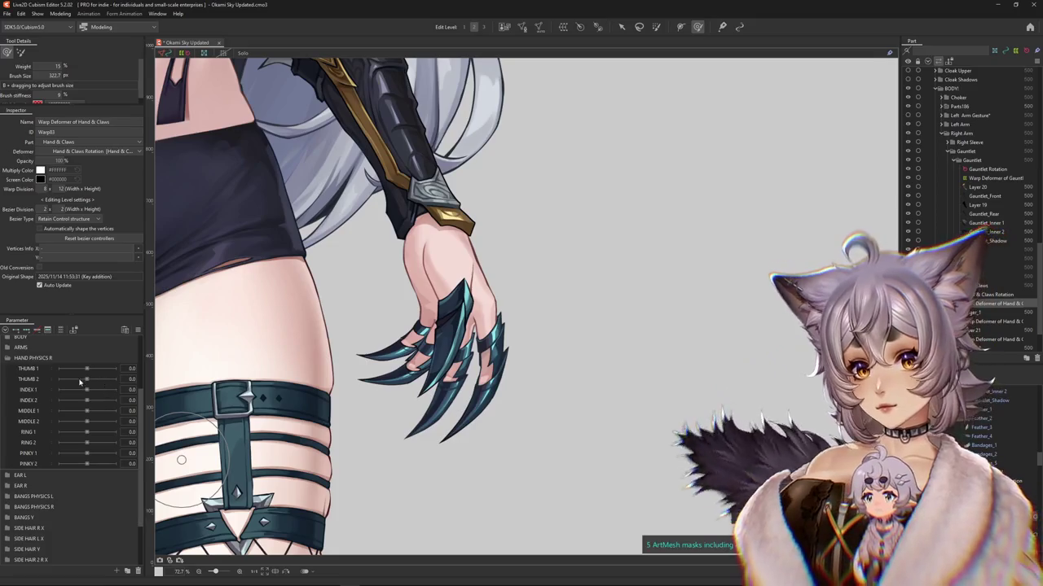
pyautogui.scroll(3, 78, 377)
pyautogui.click(61, 333)
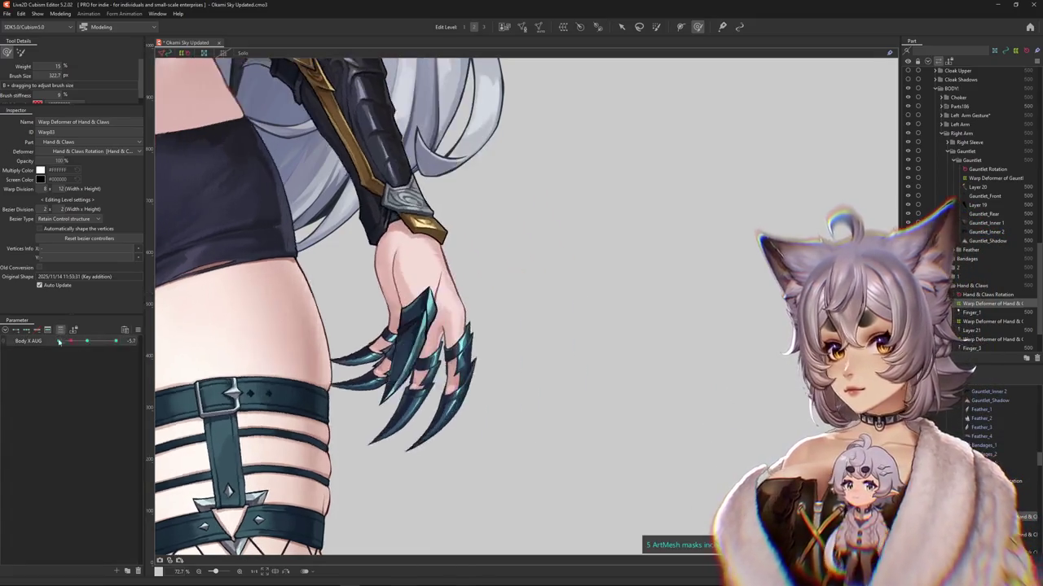
pyautogui.moveTo(87, 341); pyautogui.dragTo(76, 348)
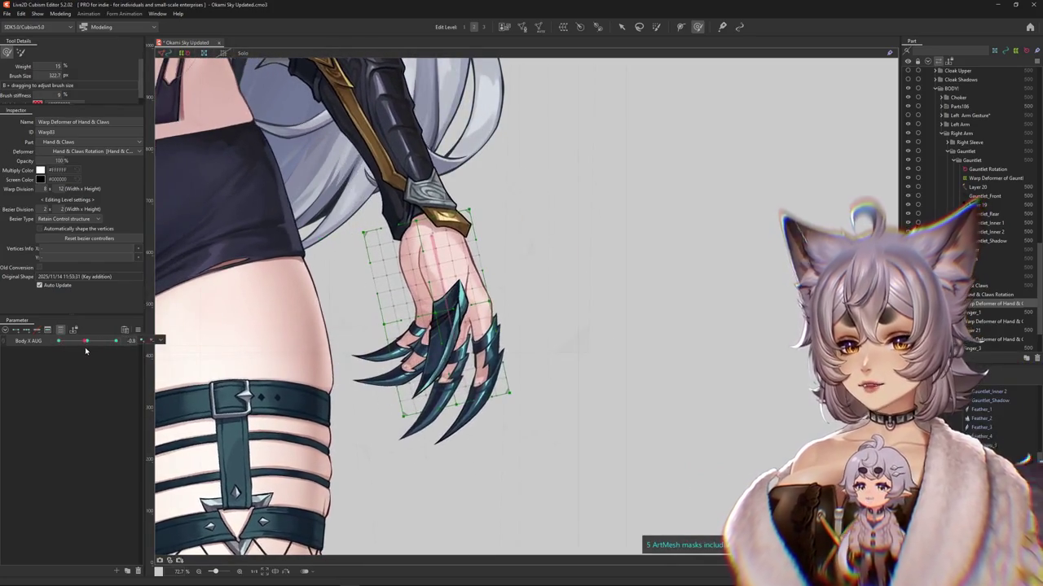
pyautogui.moveTo(76, 348); pyautogui.dragTo(87, 342)
pyautogui.click(61, 332)
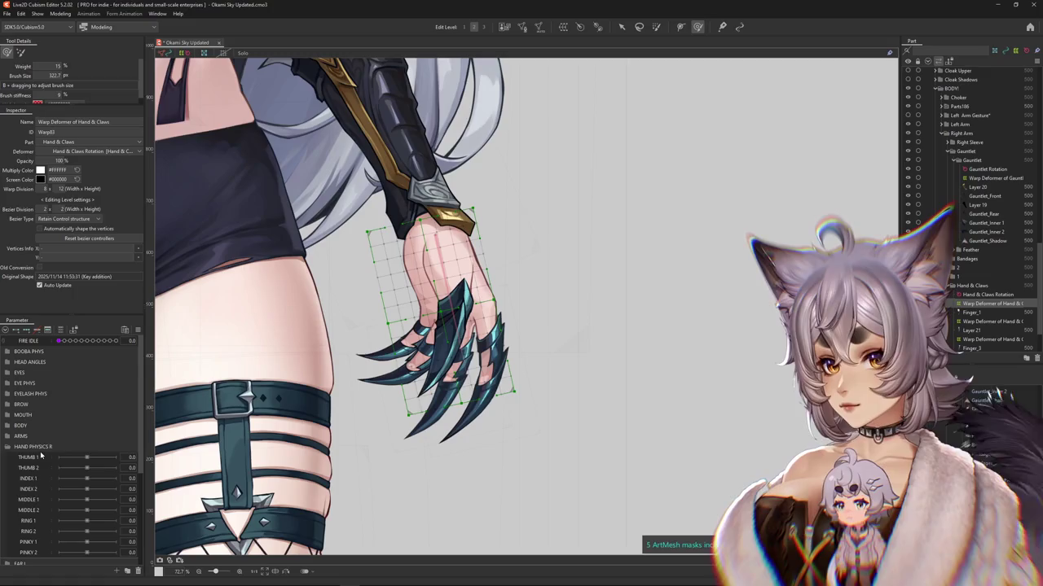
# Step: Select THUMB 1 and bend the hand and claws right using a temporary path deform
pyautogui.click(30, 461)
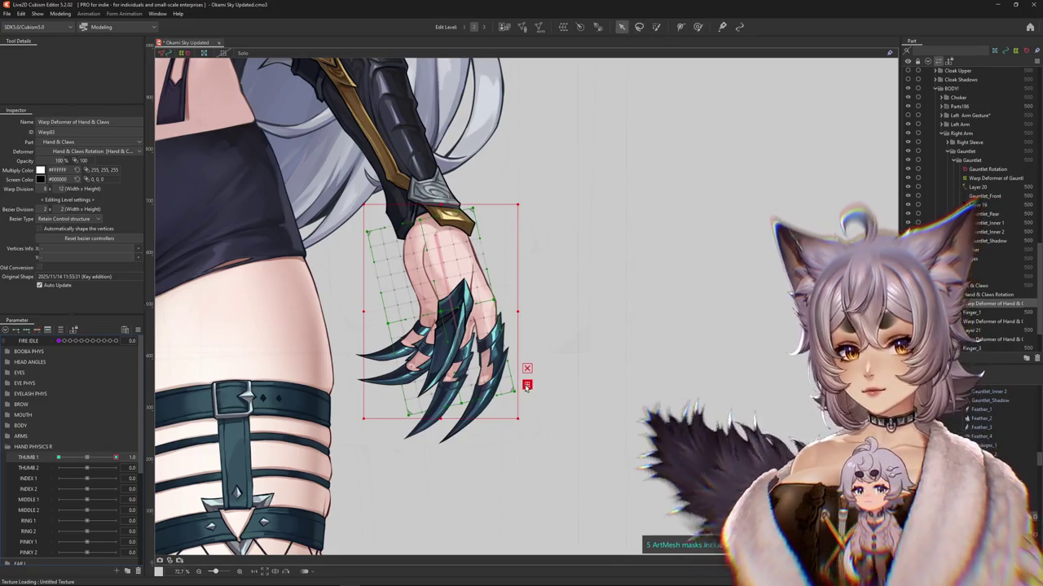
pyautogui.press('q')
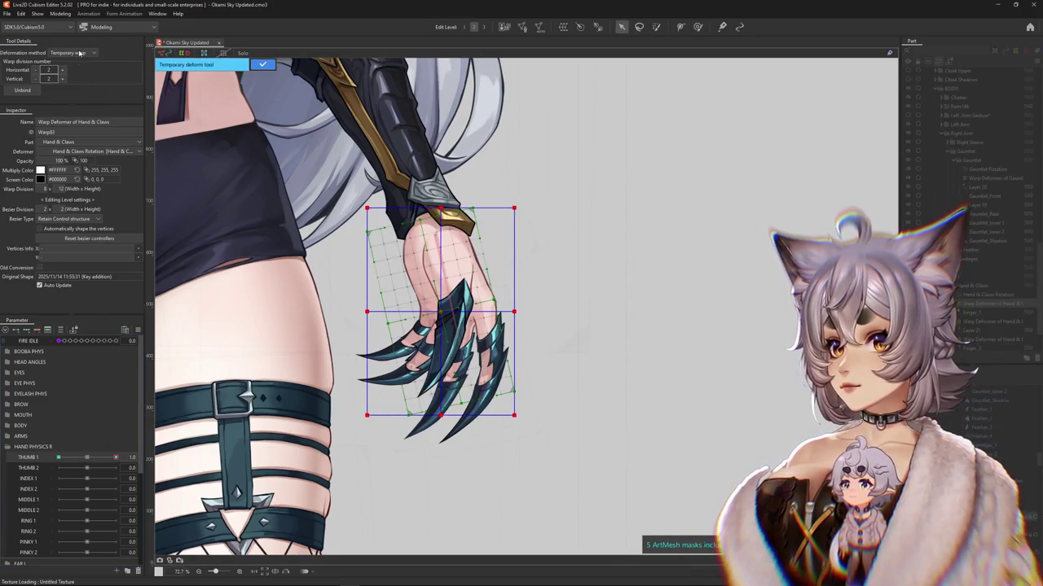
pyautogui.click(67, 111)
pyautogui.click(447, 167)
pyautogui.click(452, 234)
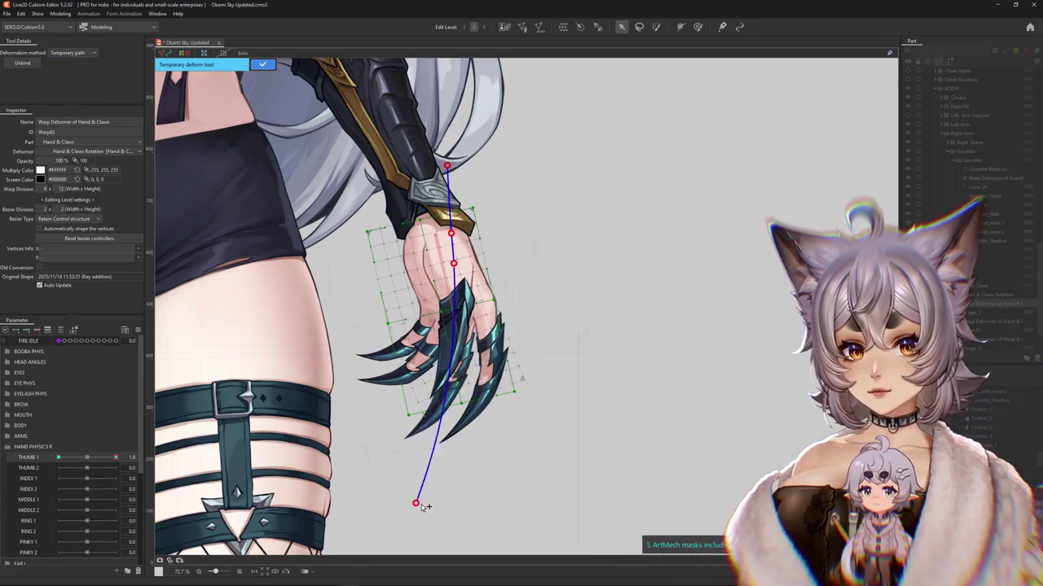
pyautogui.moveTo(411, 503); pyautogui.dragTo(533, 500)
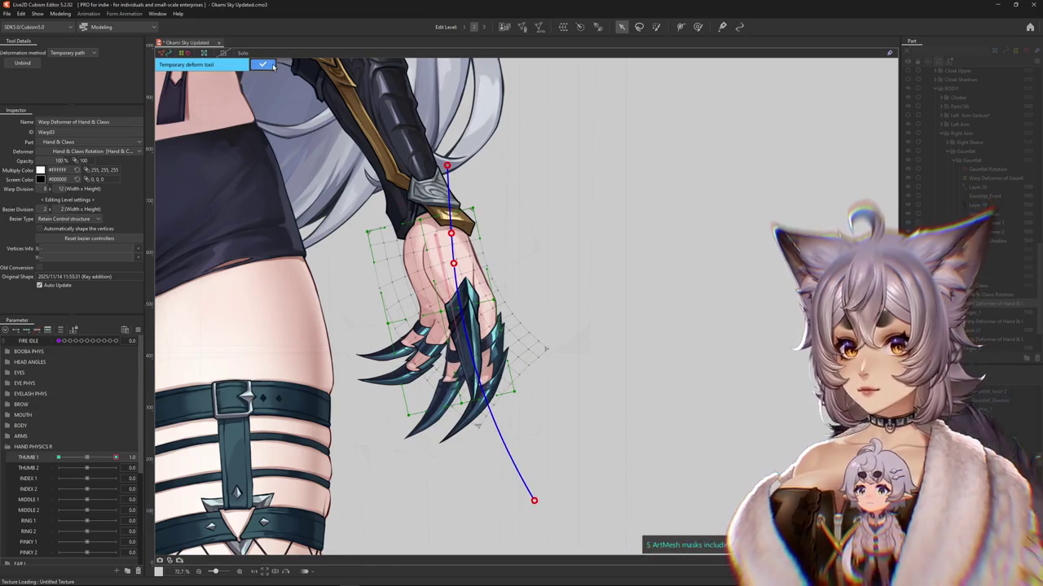
pyautogui.click(272, 66)
# Step: At THUMB 1 -1.0, bend the hand and claws left with a temporary path from the wrist
pyautogui.moveTo(79, 453); pyautogui.dragTo(57, 457)
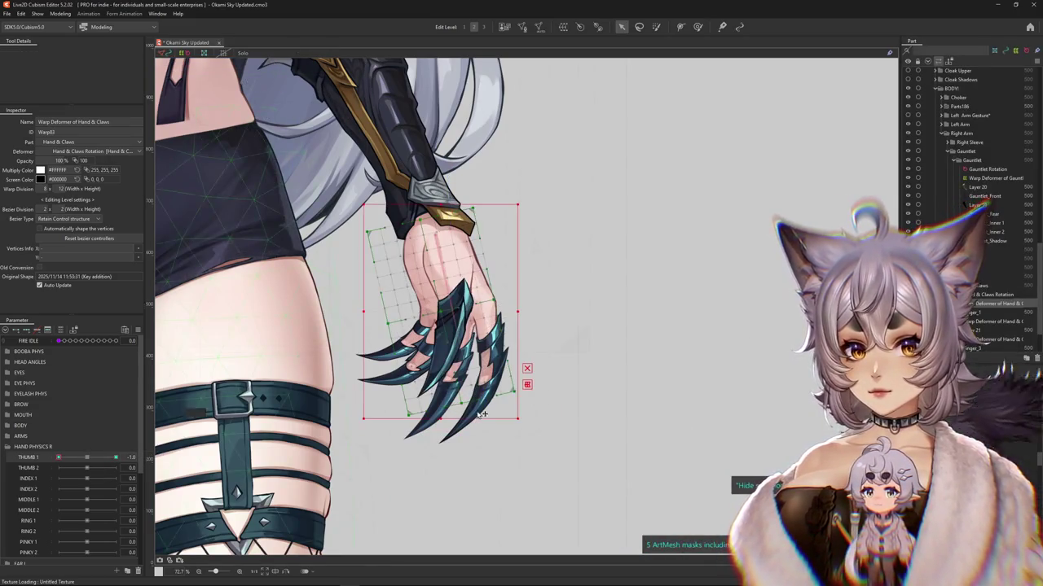
pyautogui.click(71, 52)
pyautogui.click(71, 111)
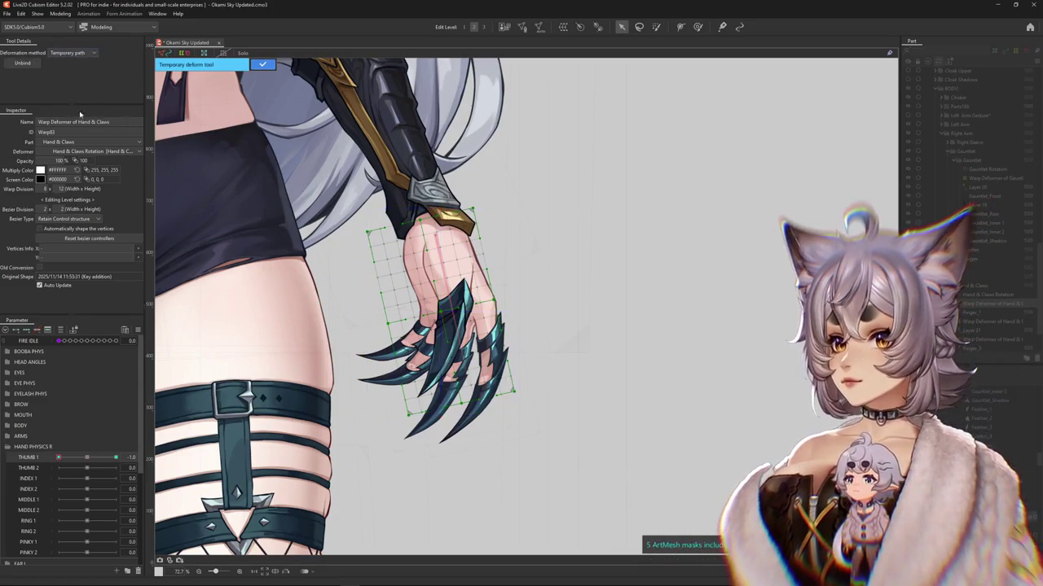
pyautogui.click(446, 248)
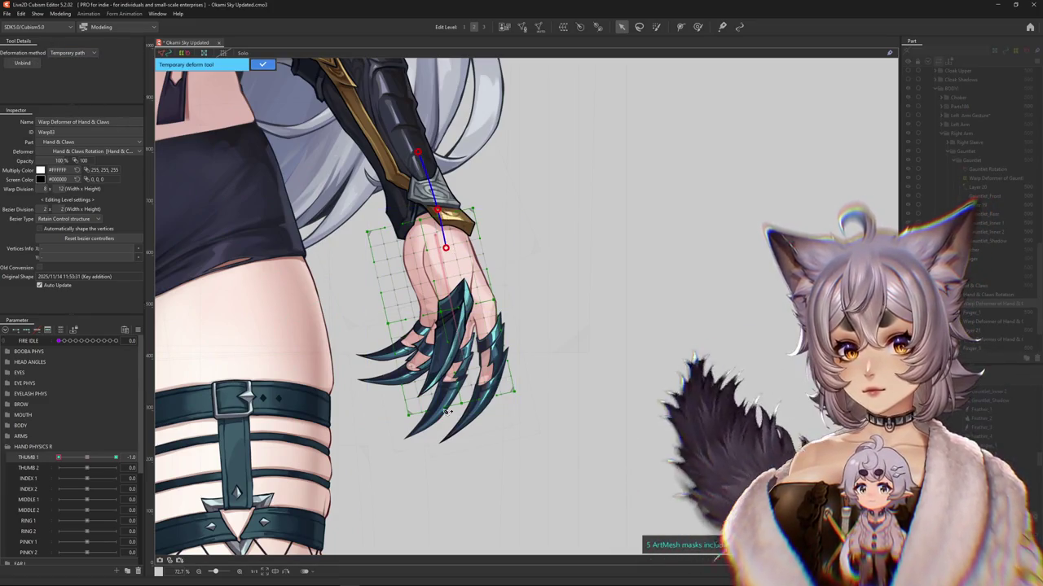
pyautogui.click(401, 489)
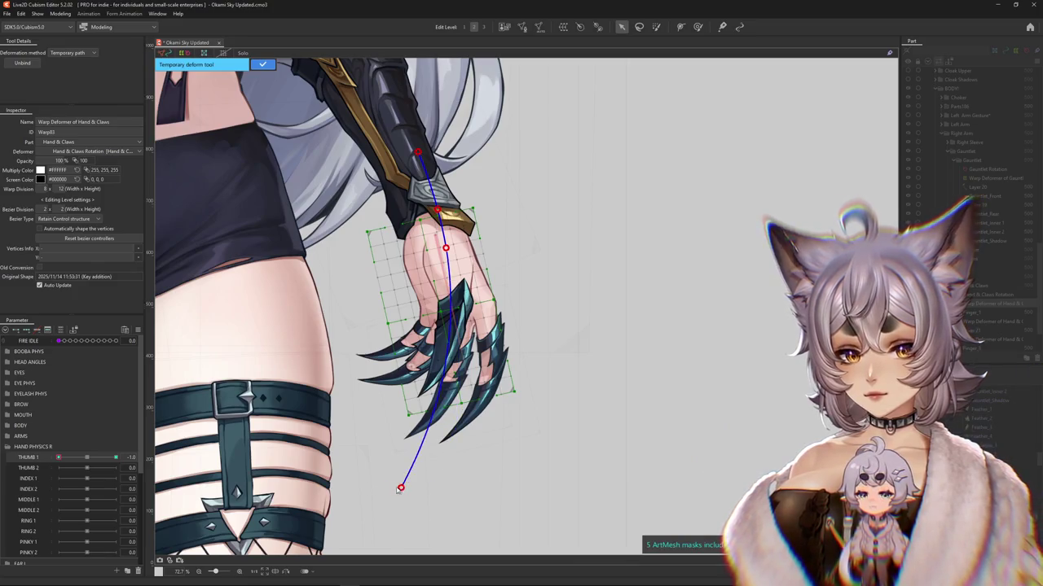
pyautogui.moveTo(397, 489); pyautogui.dragTo(310, 455)
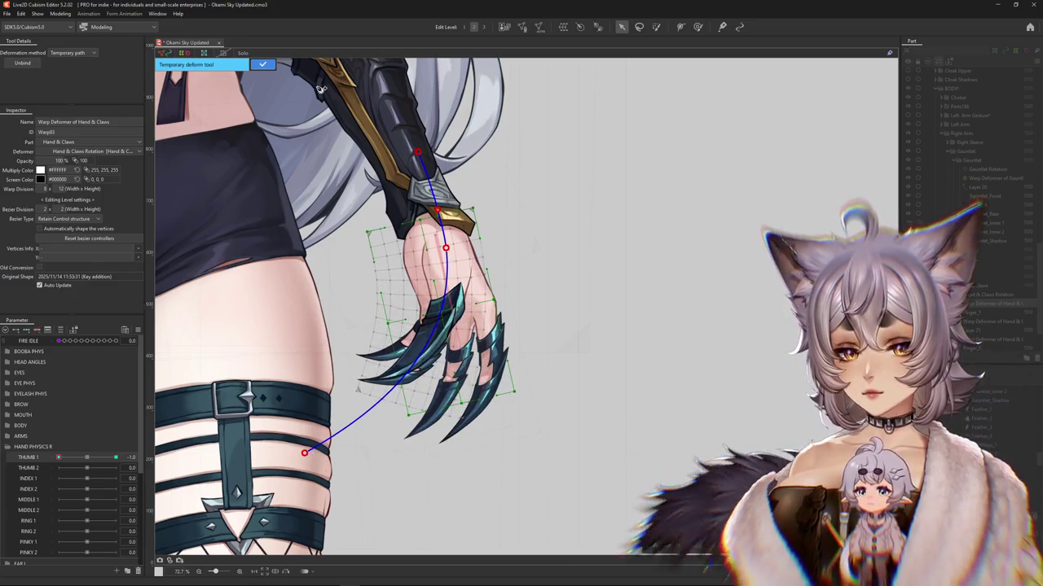
pyautogui.click(263, 65)
# Step: At THUMB 1 1.0, brush the hand warp grid to curl the fingers, then return to neutral
pyautogui.press('b')
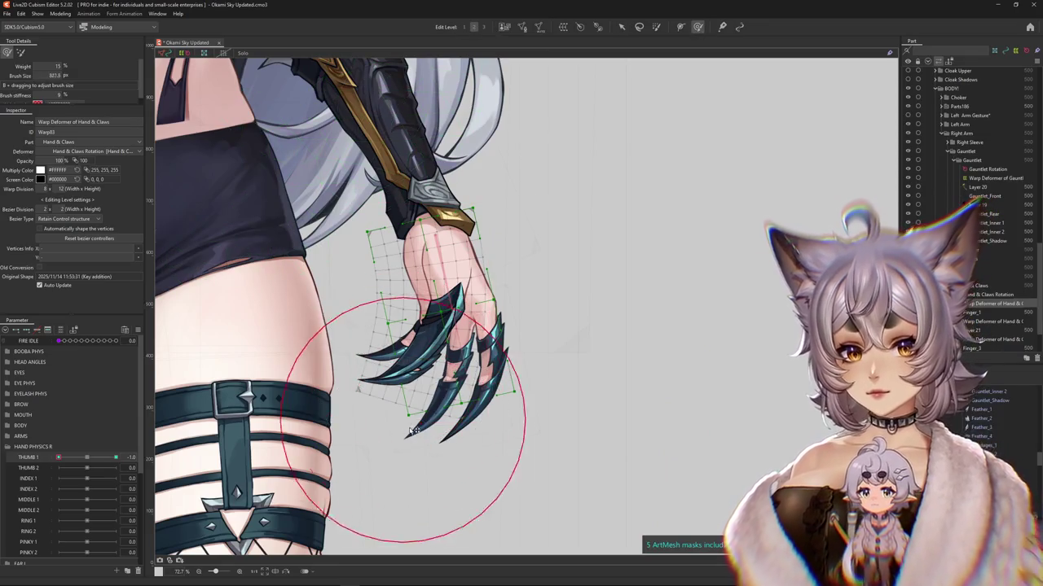
pyautogui.click(115, 457)
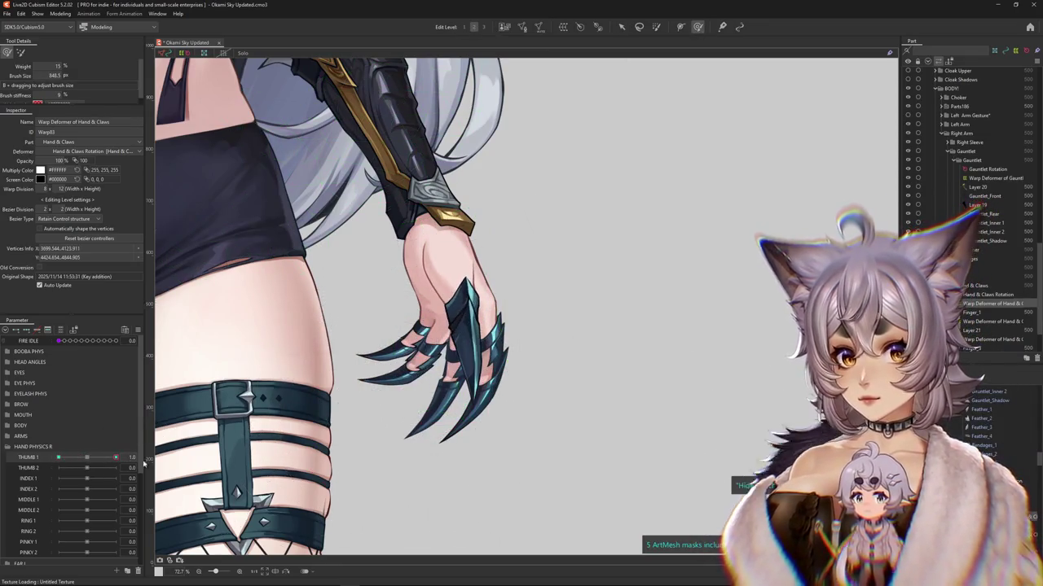
pyautogui.moveTo(462, 340)
pyautogui.mouseDown()
pyautogui.moveTo(550, 469)
pyautogui.moveTo(531, 433)
pyautogui.mouseUp()
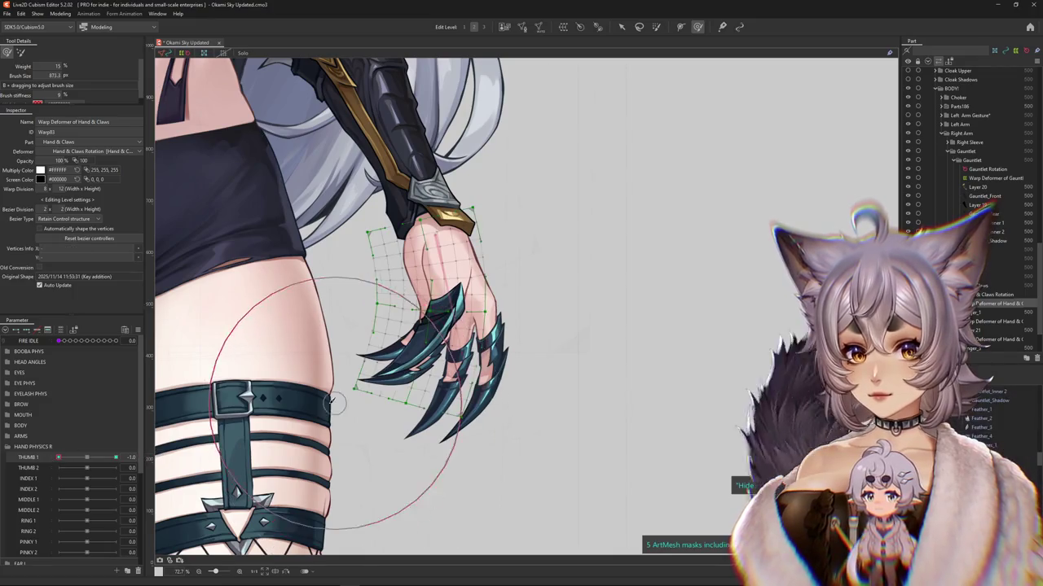
pyautogui.moveTo(372, 350); pyautogui.dragTo(399, 364)
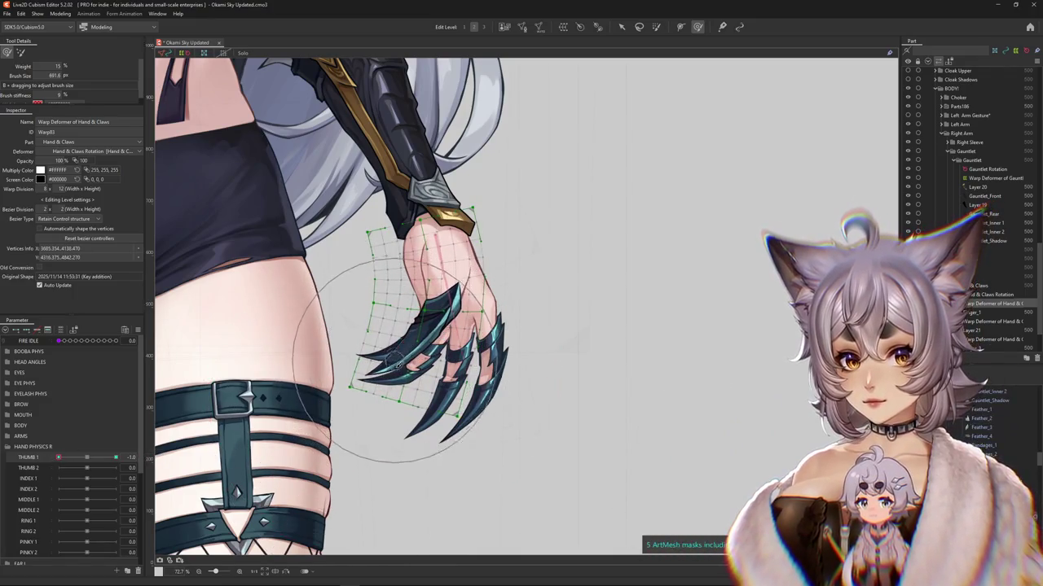
pyautogui.click(129, 450)
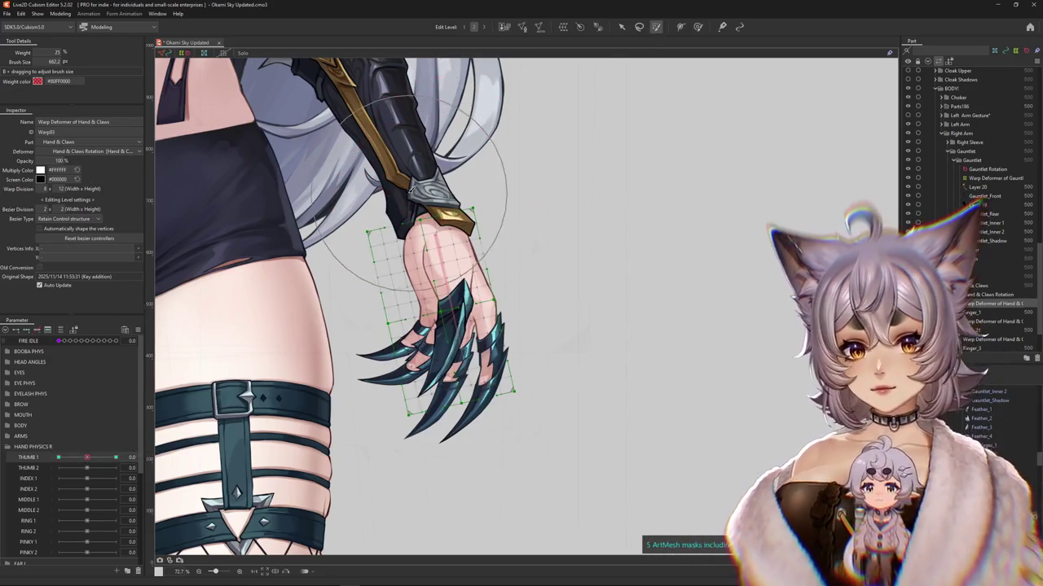
# Step: Paint weight over the wrist of the hand grid and preview THUMB 1 at -1.0
pyautogui.moveTo(411, 199); pyautogui.dragTo(444, 244)
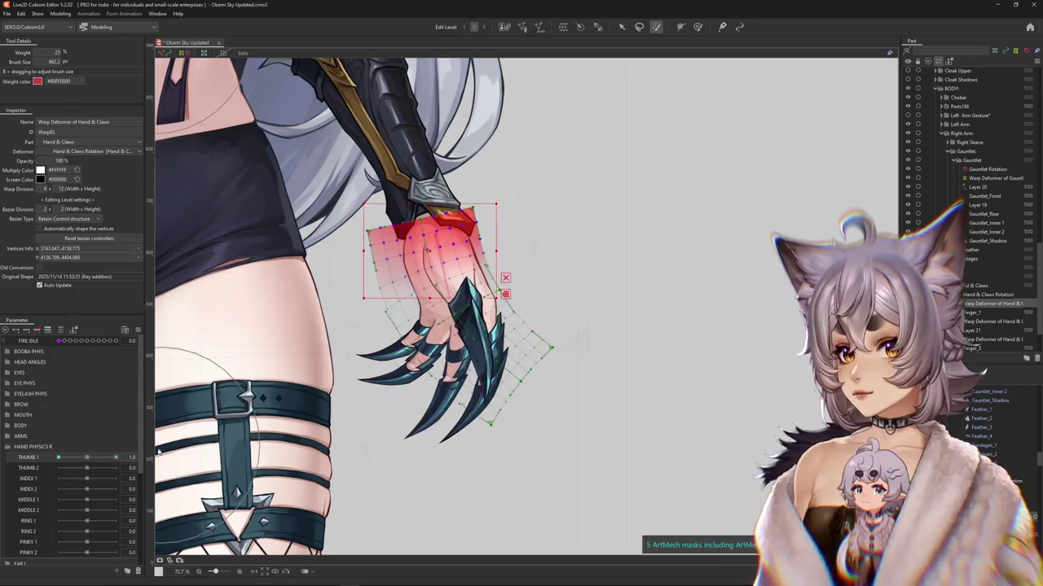
pyautogui.moveTo(89, 460); pyautogui.dragTo(31, 464)
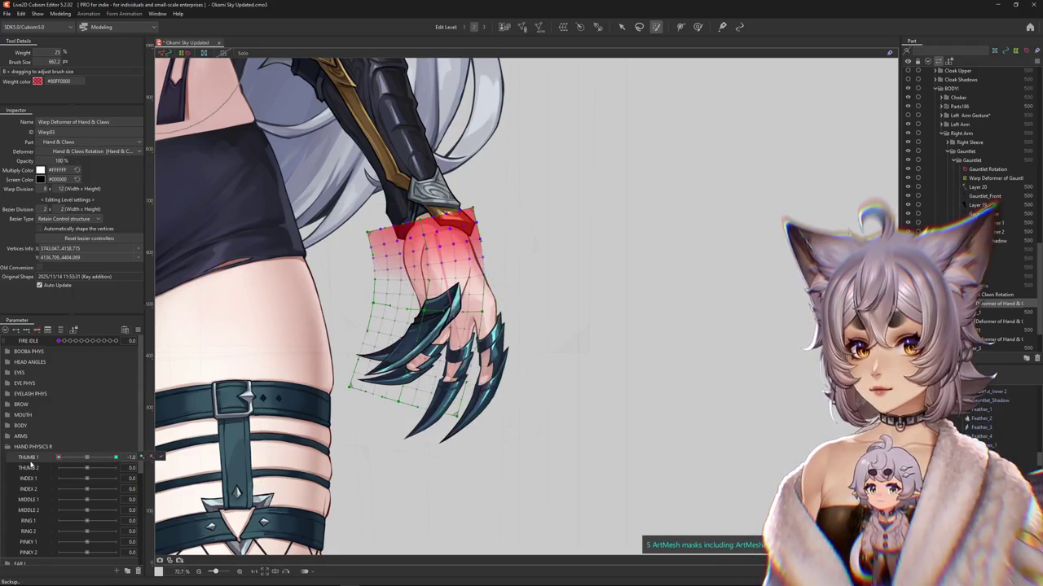
pyautogui.moveTo(57, 463)
pyautogui.mouseDown()
pyautogui.moveTo(101, 459)
pyautogui.moveTo(87, 459)
pyautogui.mouseUp()
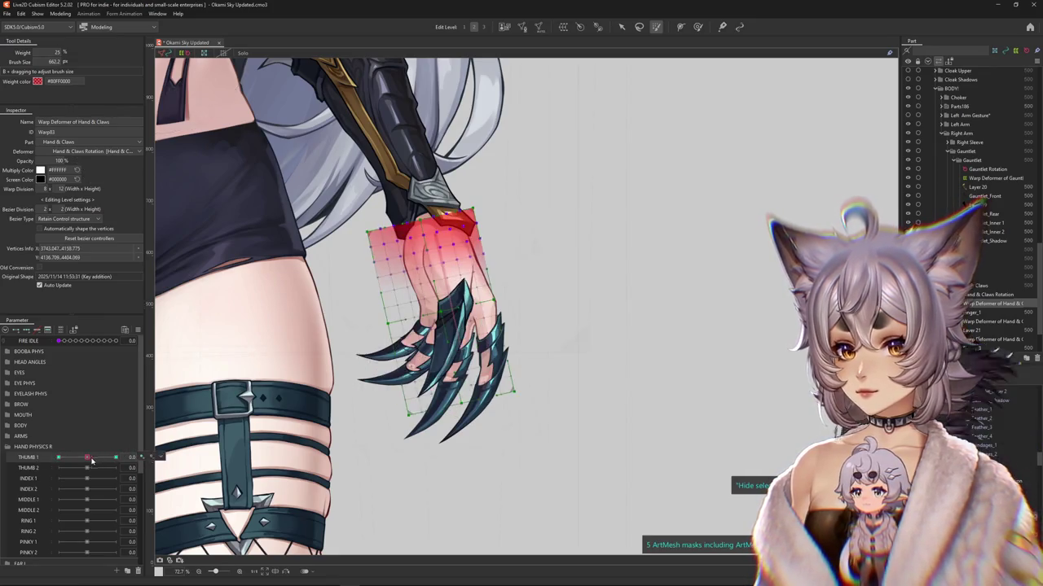
# Step: Enable Extended Interpolation in the parameter options
pyautogui.click(138, 329)
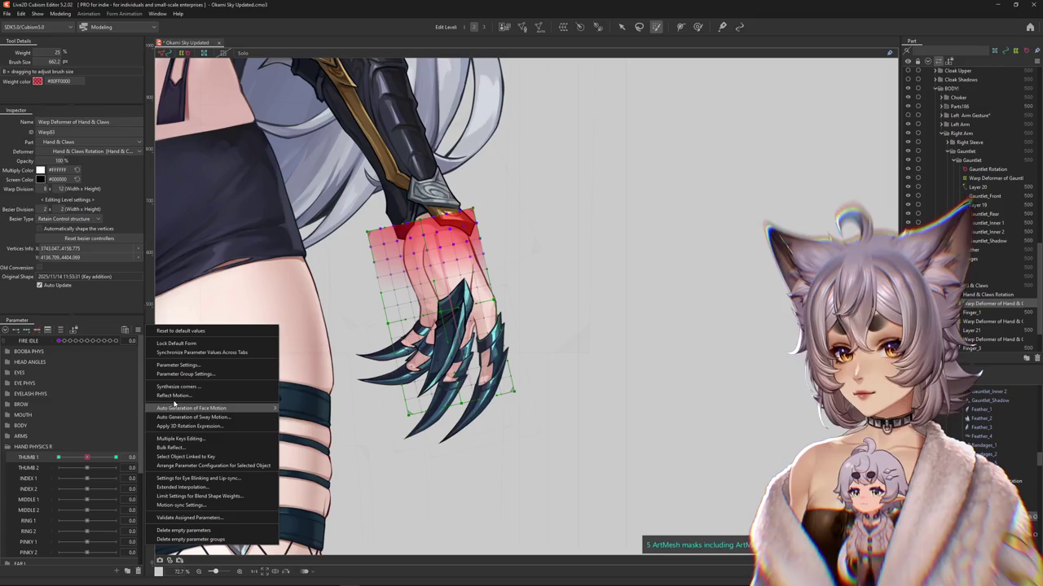
pyautogui.click(187, 487)
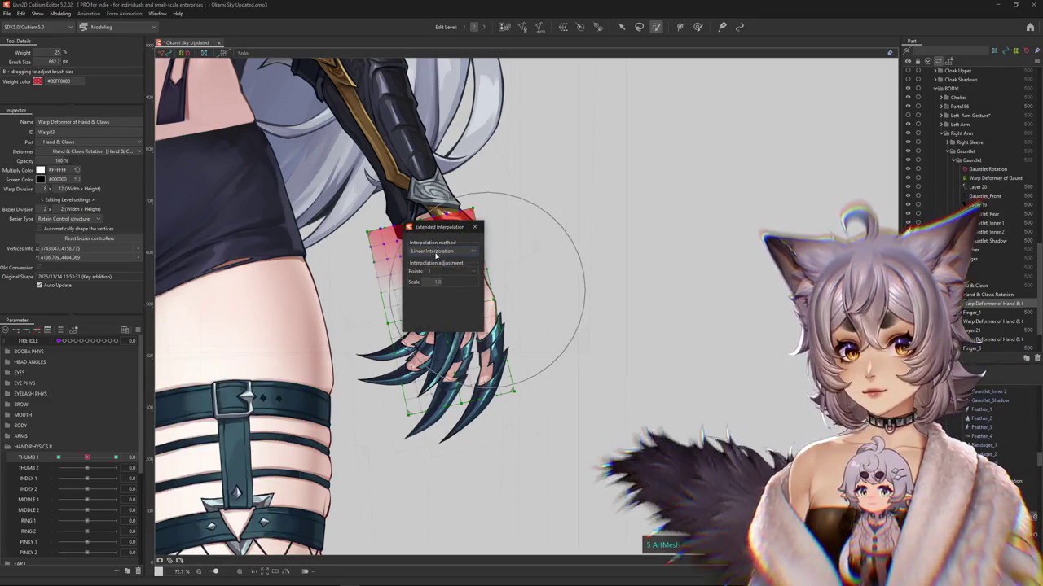
pyautogui.click(443, 271)
pyautogui.click(440, 283)
# Step: Select the Finger_1 claw mesh and bring up Create Warp Deformer
pyautogui.click(465, 338)
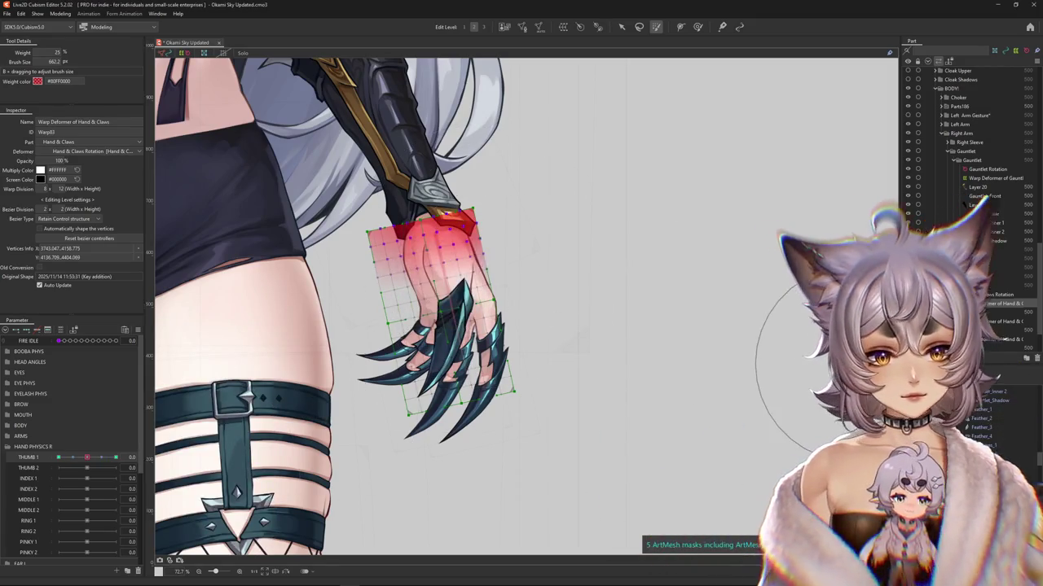
pyautogui.click(444, 277)
pyautogui.click(563, 27)
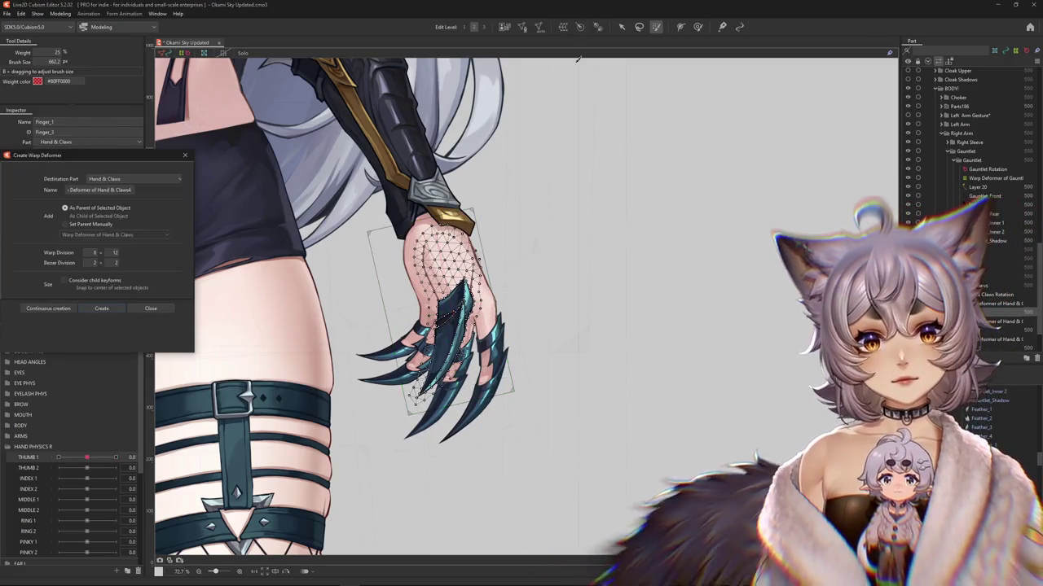
# Step: Create the Finger_1 warp deformer, key it on THUMB 2, and paint weight on the claws at 1.0
pyautogui.click(102, 309)
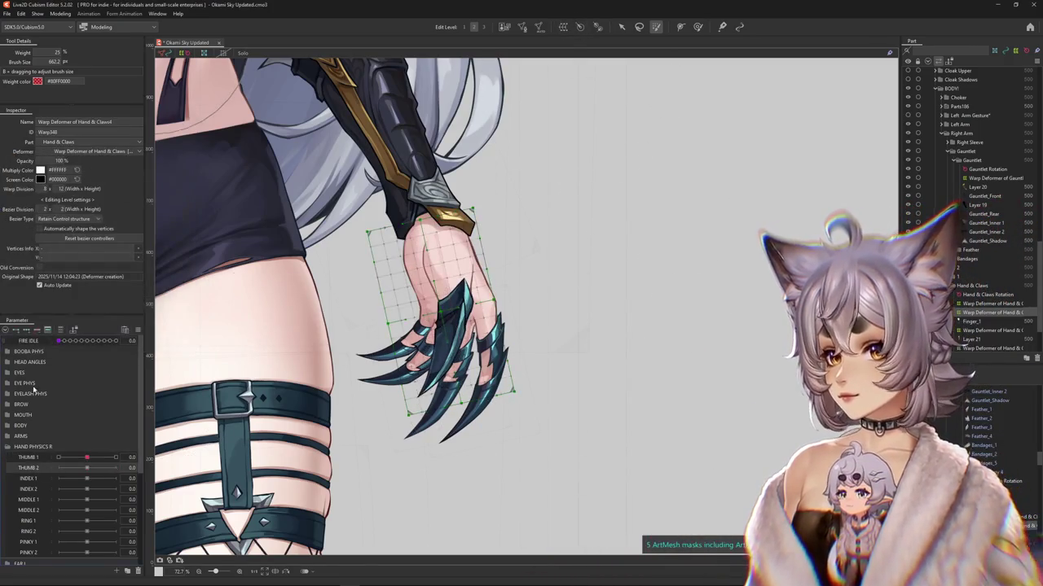
pyautogui.click(25, 330)
pyautogui.moveTo(86, 468); pyautogui.dragTo(92, 469)
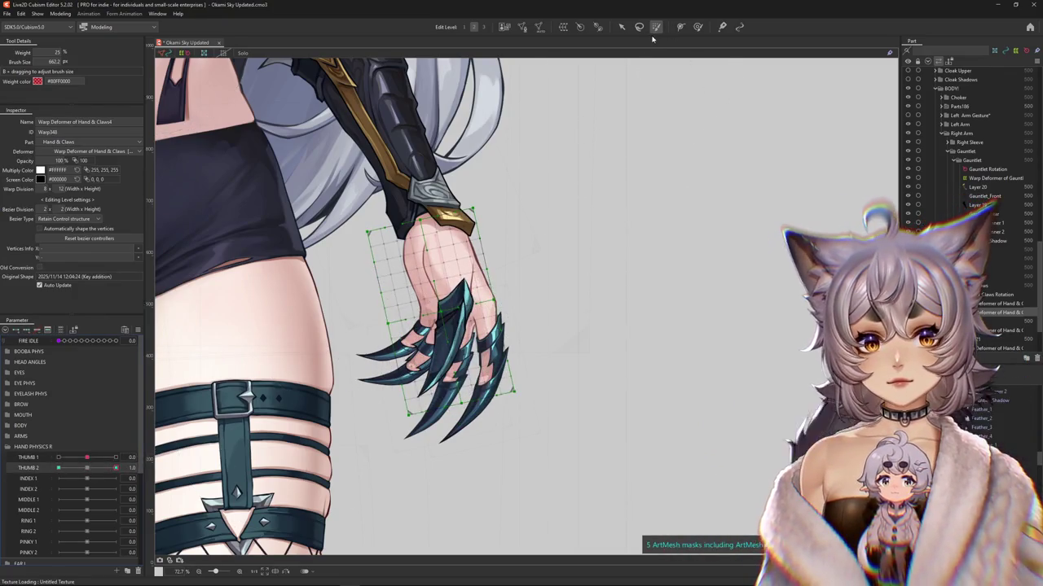
pyautogui.moveTo(513, 258); pyautogui.dragTo(500, 245)
pyautogui.moveTo(480, 317); pyautogui.dragTo(480, 383)
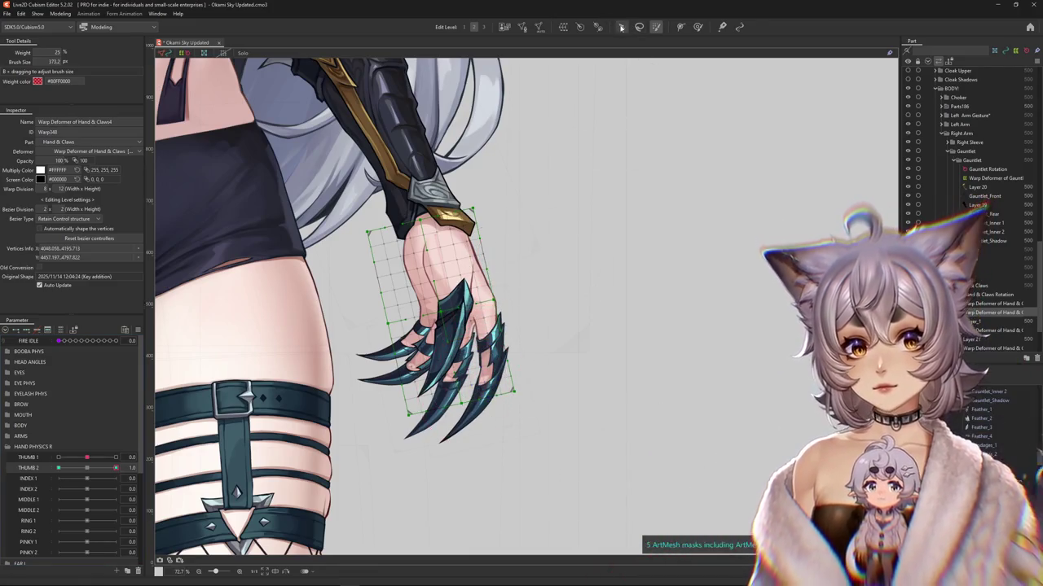
# Step: Swing the claw at THUMB 2 1.0 with a temporary path deform and apply it
pyautogui.click(527, 386)
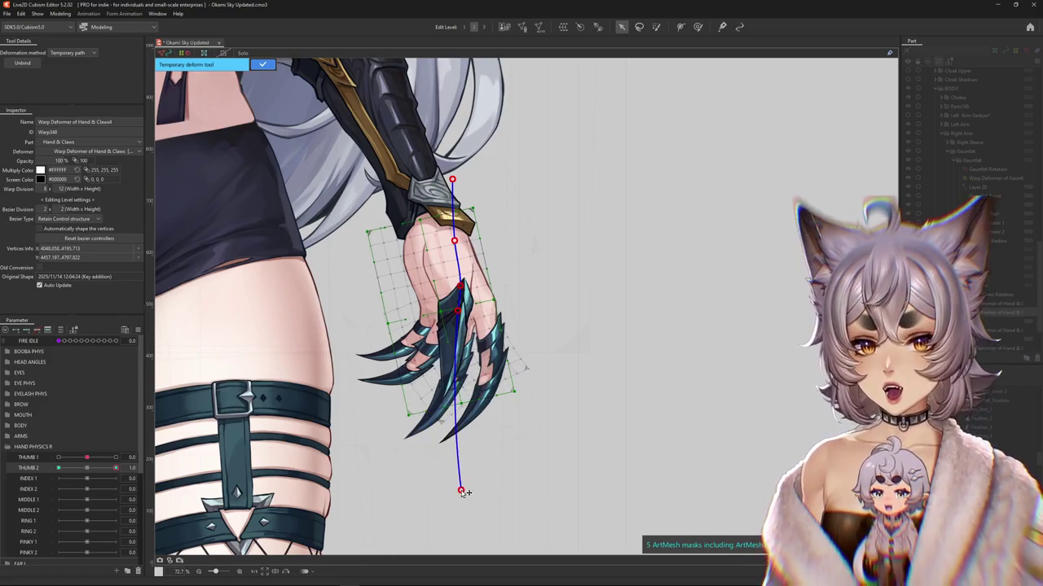
pyautogui.moveTo(461, 489); pyautogui.dragTo(511, 483)
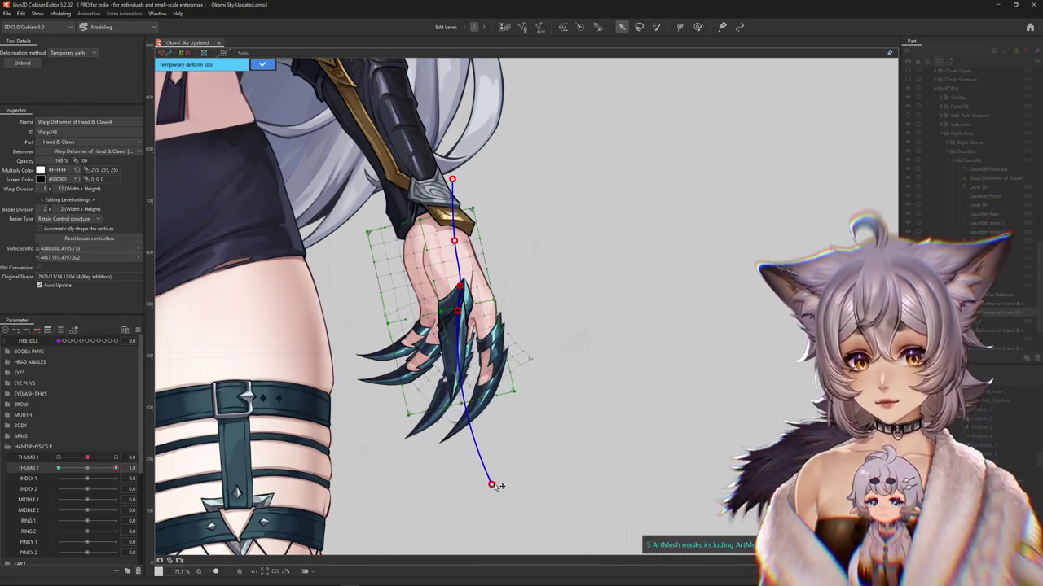
pyautogui.scroll(-3, 257, 116)
pyautogui.click(262, 64)
pyautogui.scroll(3, 326, 245)
pyautogui.click(94, 470)
# Step: At THUMB 2 -1.0, bend the claw outward with a temporary path deform
pyautogui.moveTo(94, 469); pyautogui.dragTo(58, 470)
pyautogui.hotkey('ctrl', 'shift', 't')
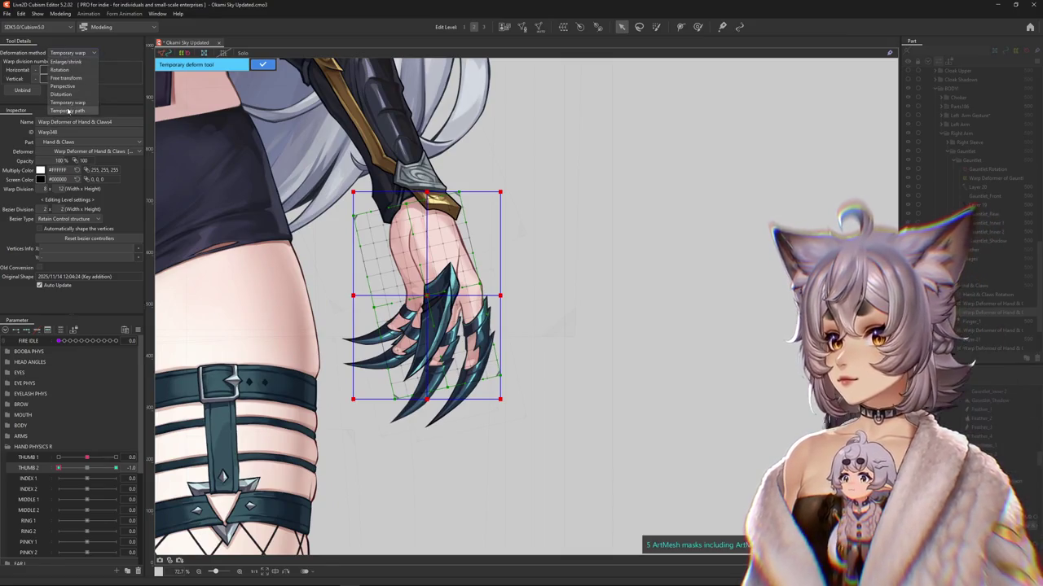
pyautogui.click(68, 111)
pyautogui.click(432, 153)
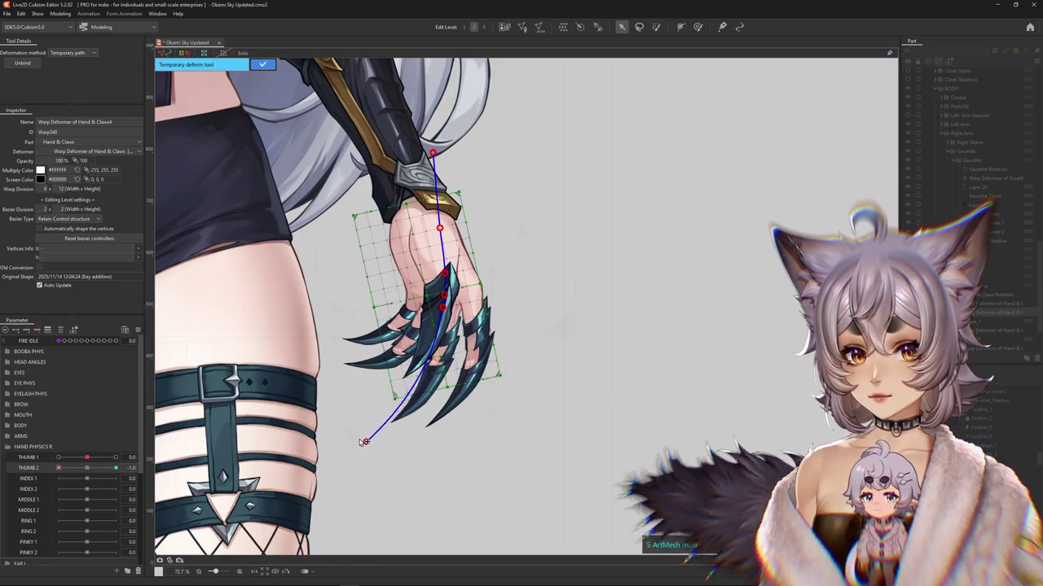
pyautogui.click(318, 399)
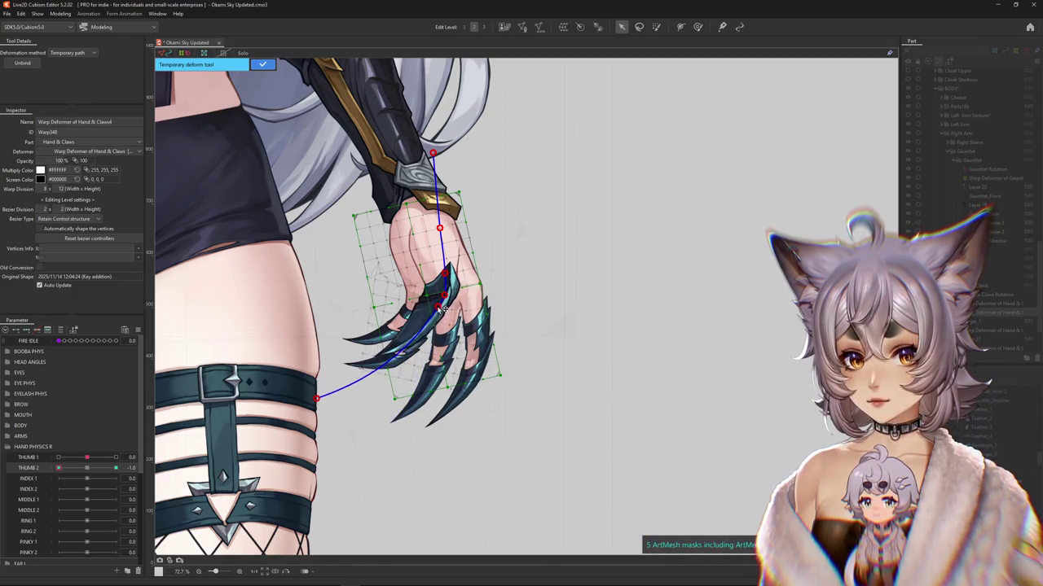
pyautogui.press('Return')
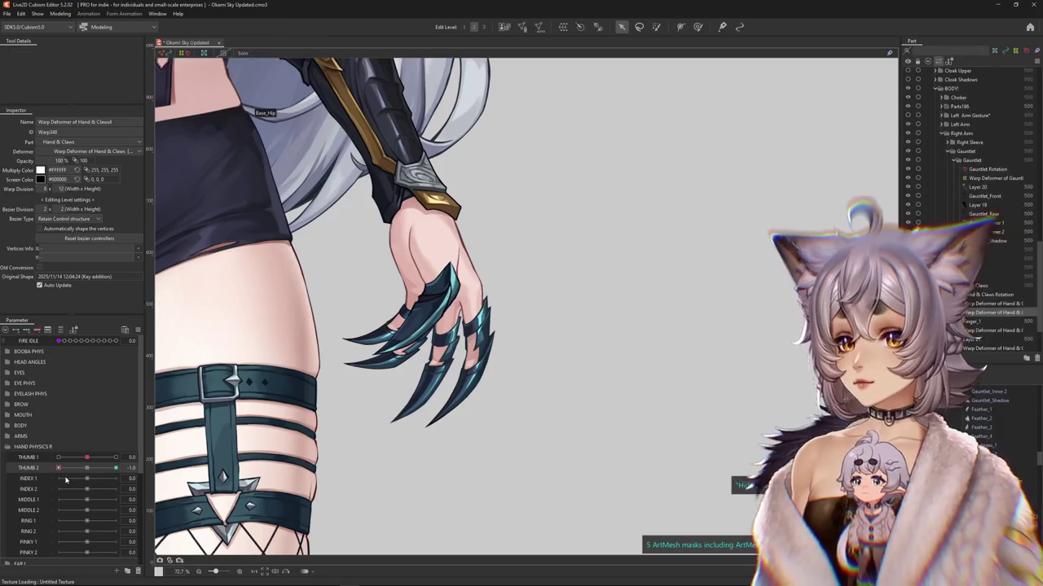
# Step: Return THUMB 2 to 1.0 and switch to a smaller deformation brush
pyautogui.moveTo(59, 470); pyautogui.dragTo(109, 470)
pyautogui.click(697, 26)
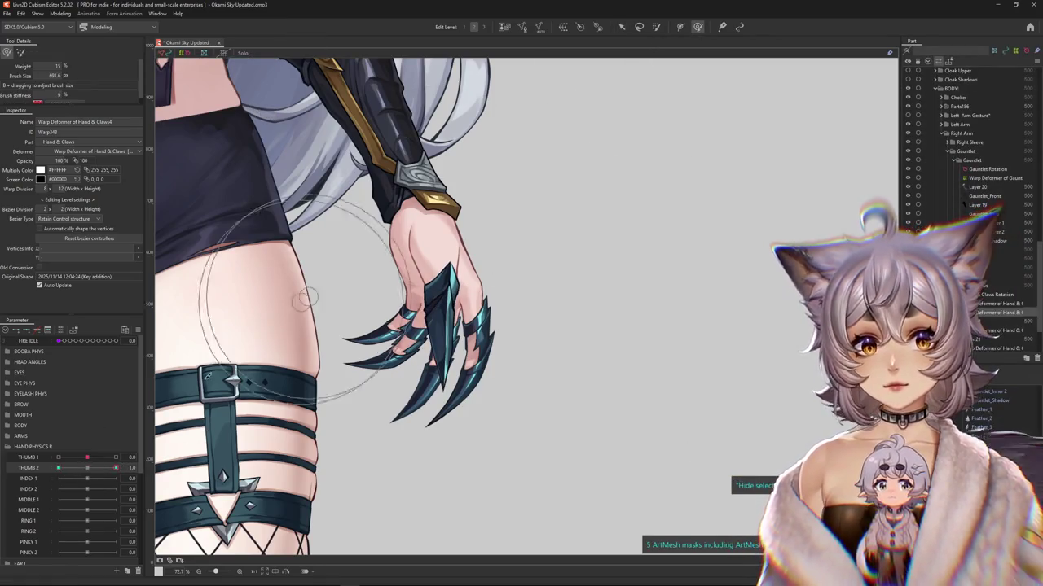
pyautogui.moveTo(314, 314); pyautogui.dragTo(208, 257)
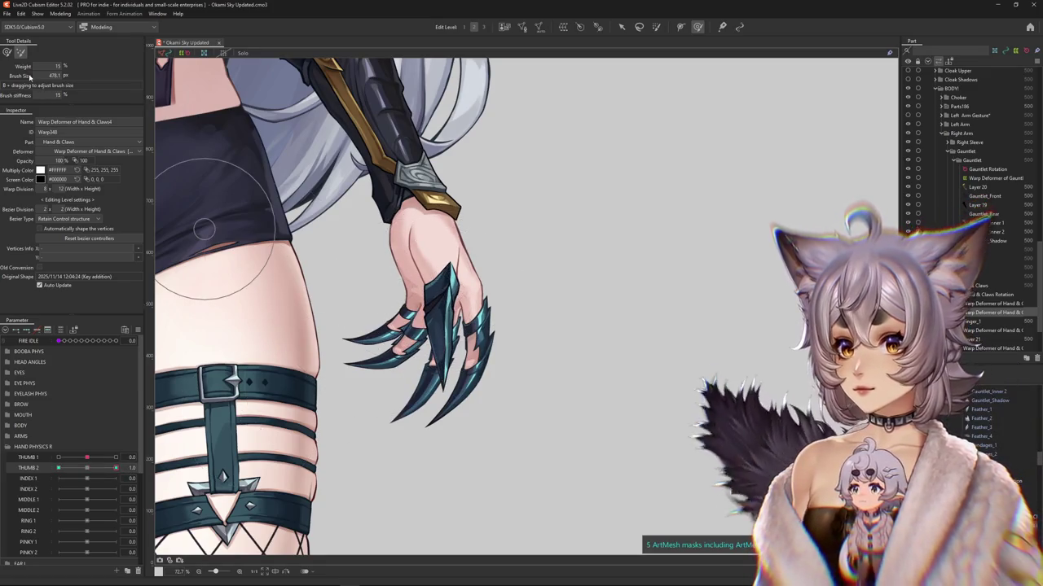
# Step: Brush-refine the thumb claw grid at THUMB 2 1.0 and -1.0, resizing the brush
pyautogui.moveTo(425, 239)
pyautogui.mouseDown()
pyautogui.moveTo(484, 426)
pyautogui.moveTo(446, 389)
pyautogui.mouseUp()
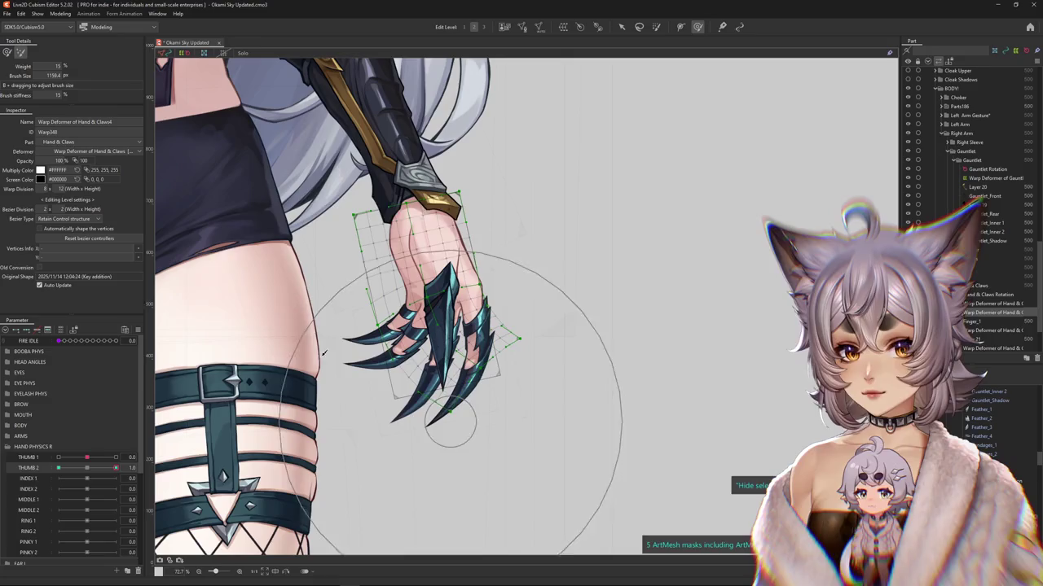
pyautogui.moveTo(423, 310); pyautogui.dragTo(440, 323)
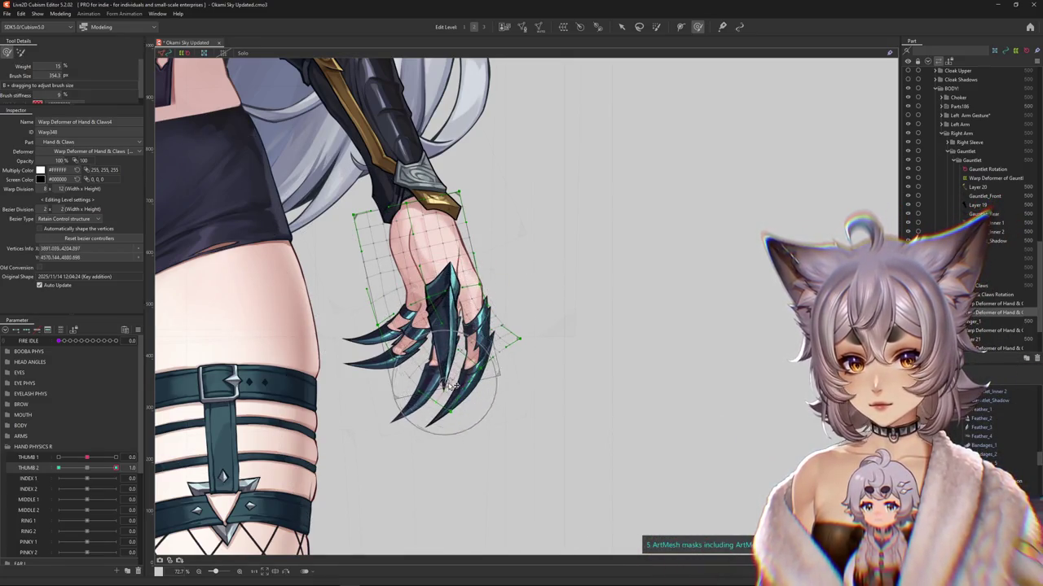
pyautogui.click(36, 466)
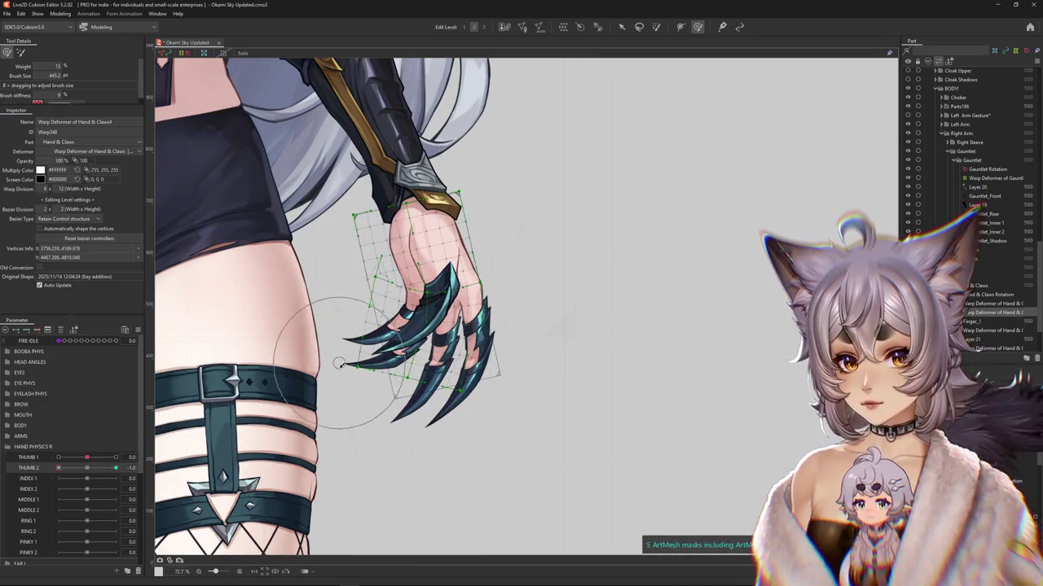
pyautogui.moveTo(339, 359); pyautogui.dragTo(342, 331)
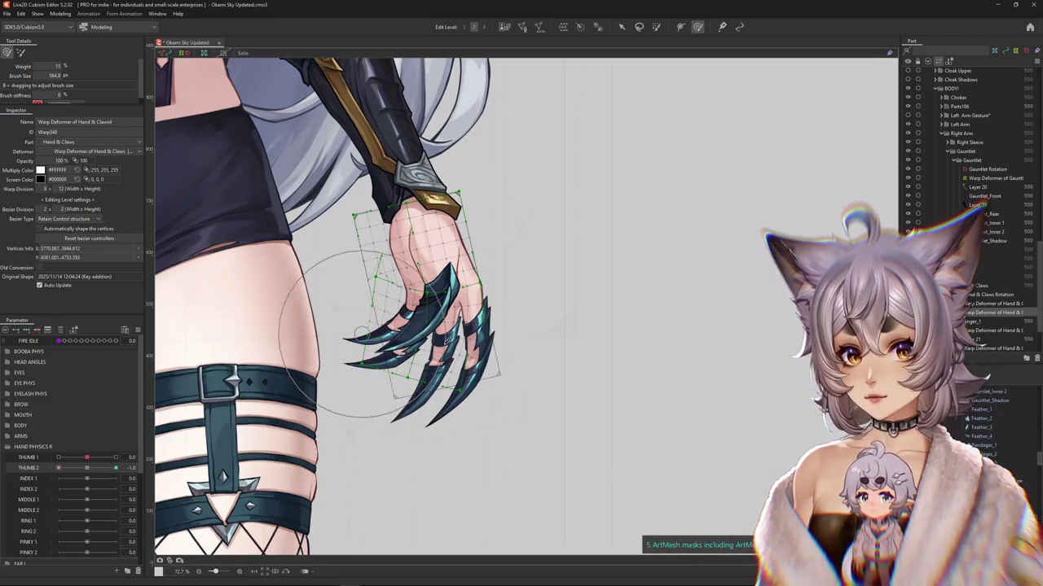
pyautogui.moveTo(508, 340); pyautogui.dragTo(484, 285)
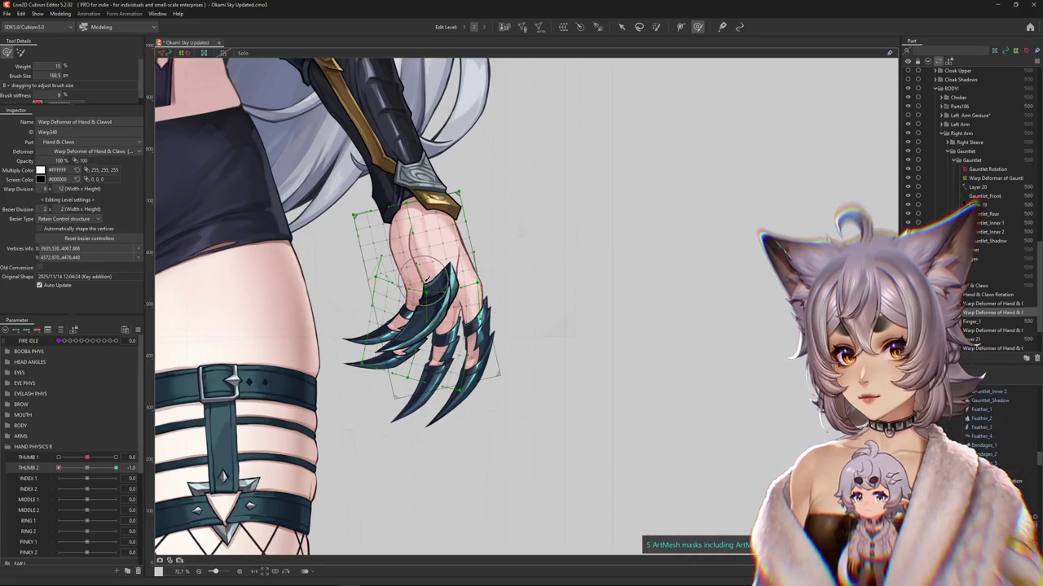
# Step: Check THUMB 2 at 1.0 combined with THUMB 1, then return THUMB 2 to neutral
pyautogui.moveTo(73, 471); pyautogui.dragTo(116, 469)
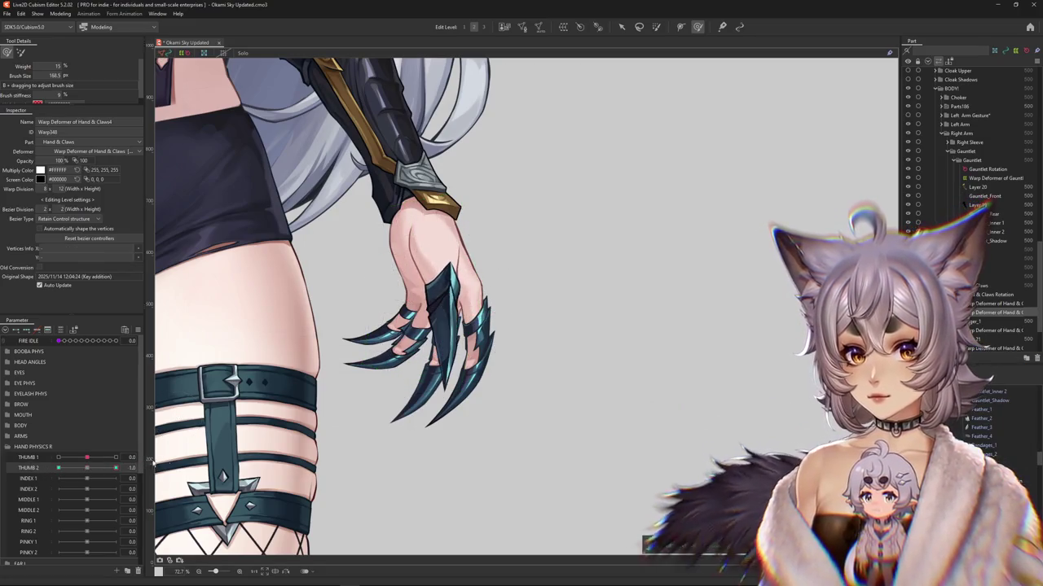
pyautogui.moveTo(444, 419); pyautogui.dragTo(468, 416)
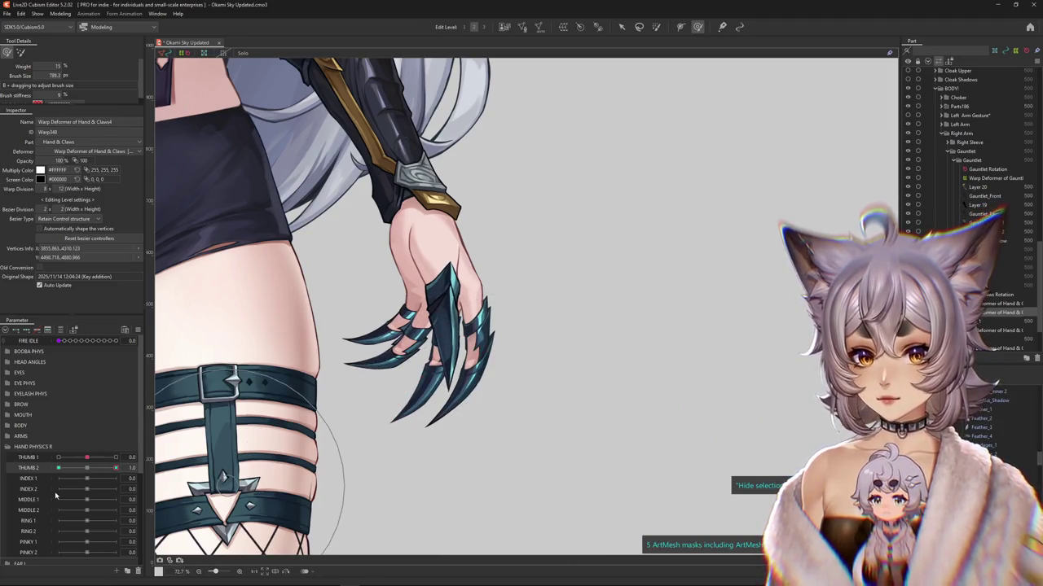
pyautogui.moveTo(87, 457)
pyautogui.mouseDown()
pyautogui.moveTo(115, 457)
pyautogui.moveTo(38, 461)
pyautogui.moveTo(84, 459)
pyautogui.mouseUp()
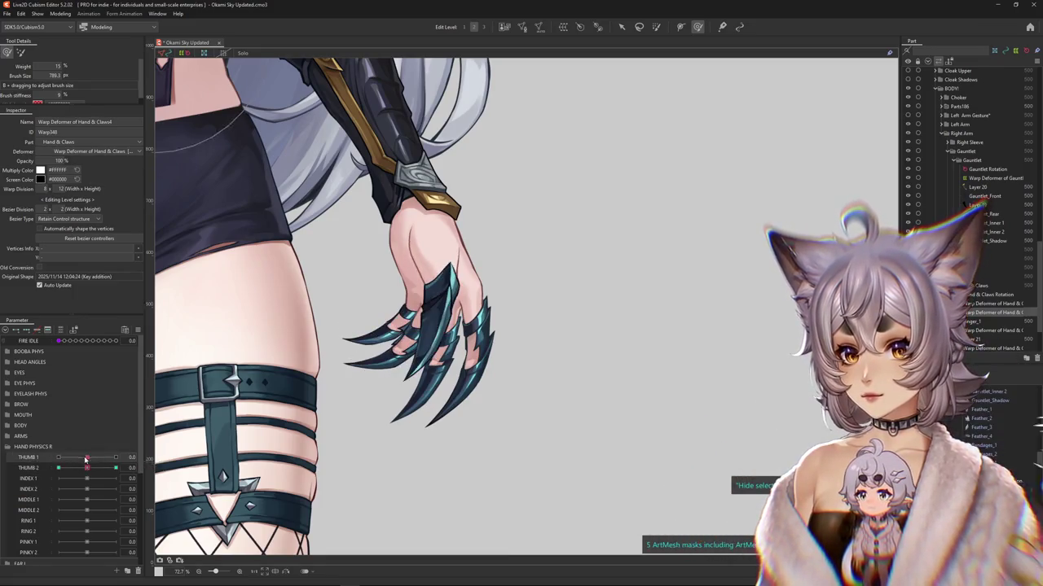
pyautogui.moveTo(104, 470); pyautogui.dragTo(87, 468)
pyautogui.moveTo(558, 187); pyautogui.dragTo(679, 93)
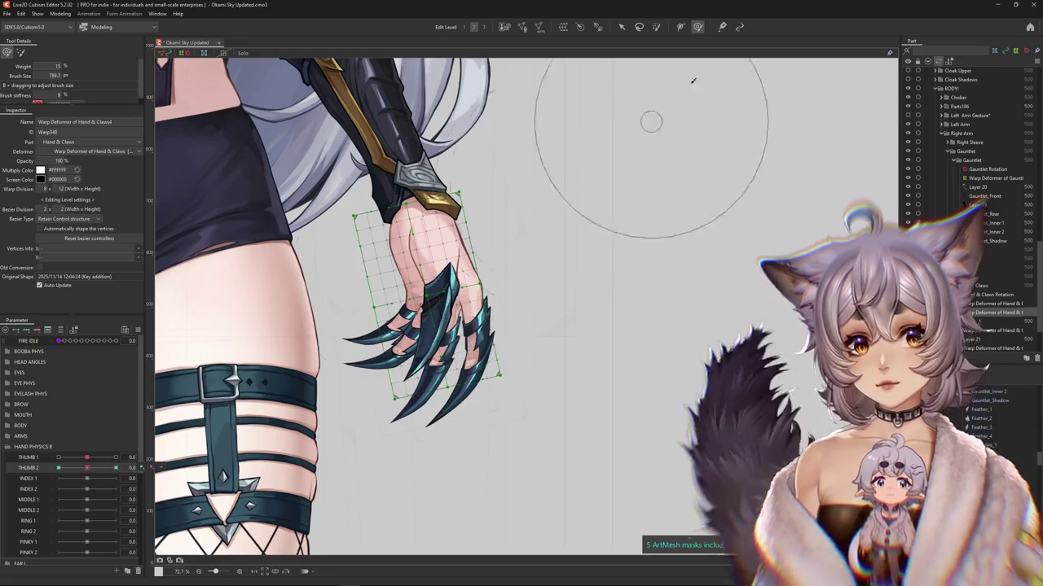
# Step: Make final brush tweaks to the claw and return THUMB 1 to neutral
pyautogui.moveTo(578, 240); pyautogui.dragTo(746, 249)
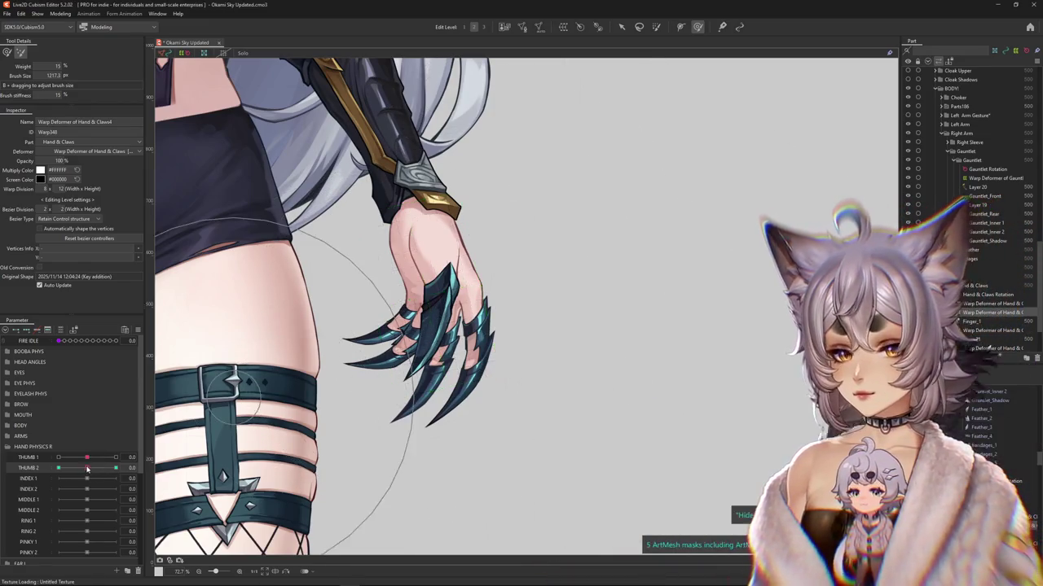
pyautogui.moveTo(383, 301); pyautogui.dragTo(511, 163)
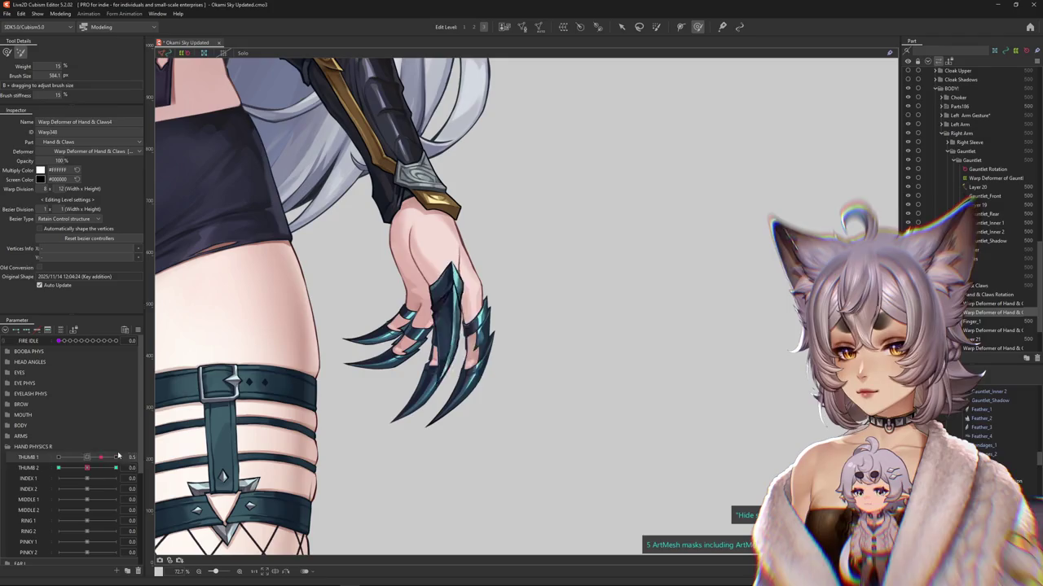
pyautogui.moveTo(104, 457); pyautogui.dragTo(87, 459)
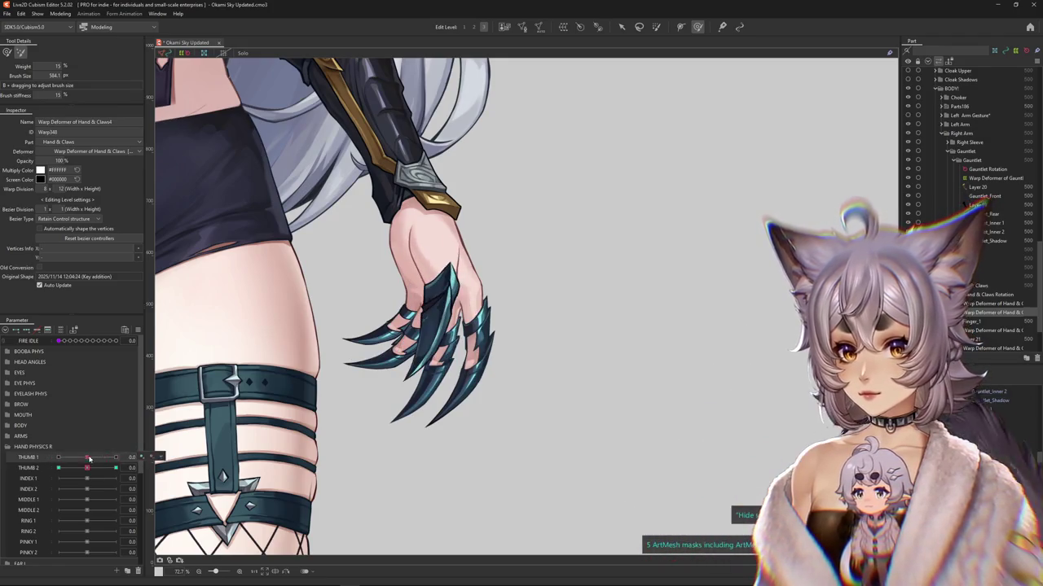
# Step: Select the Hand & Claws warp deformer and test THUMB 1 at -1, 1, then 0
pyautogui.click(174, 458)
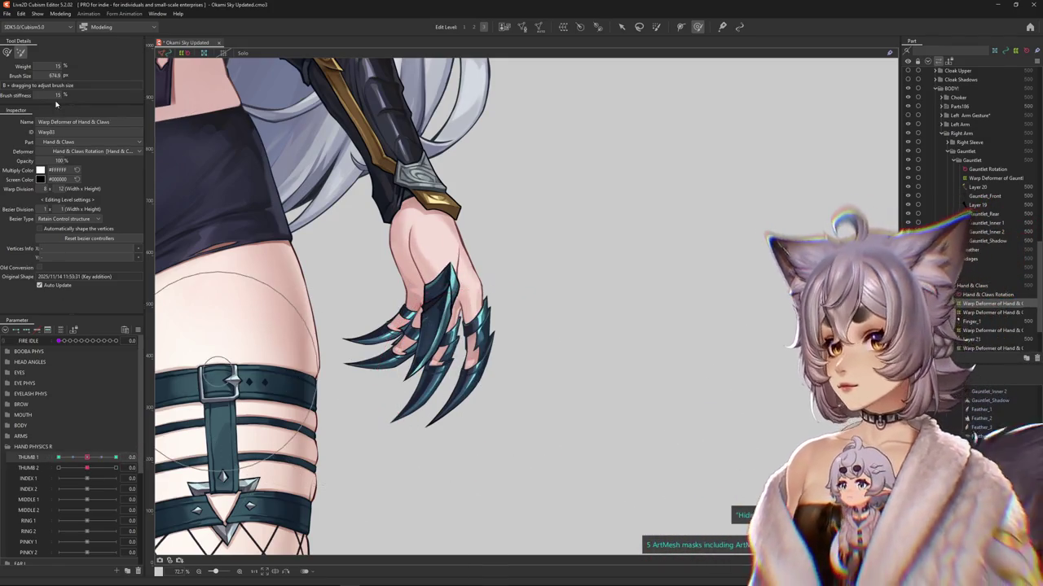
pyautogui.click(88, 460)
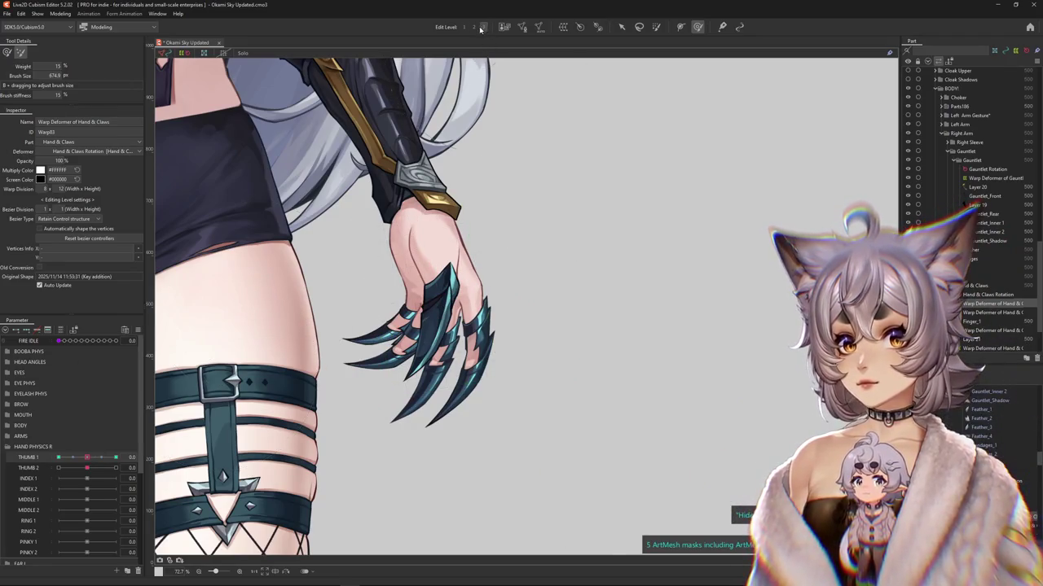
pyautogui.moveTo(132, 453); pyautogui.dragTo(58, 457)
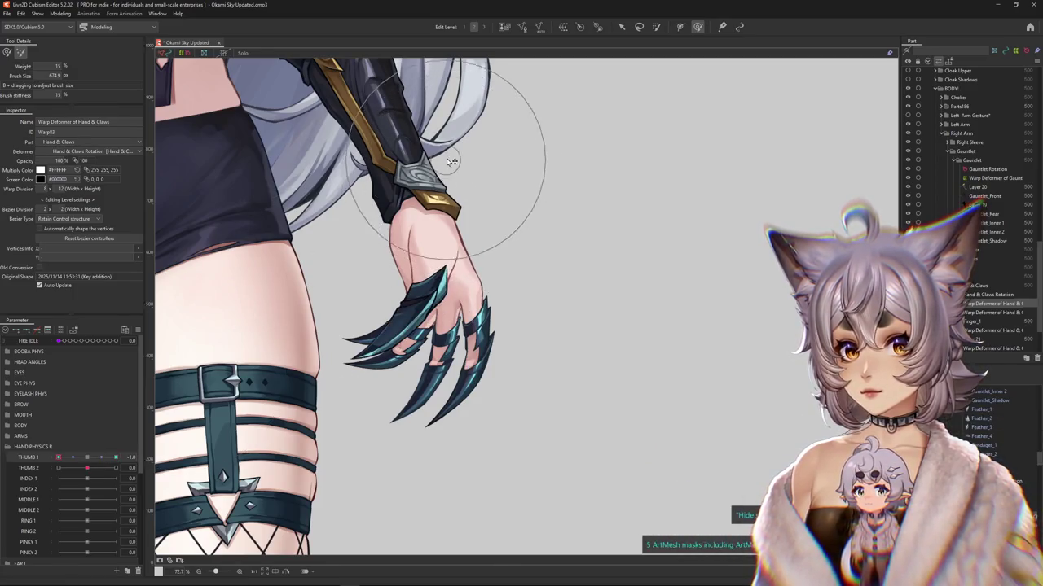
pyautogui.moveTo(58, 457)
pyautogui.mouseDown()
pyautogui.moveTo(158, 457)
pyautogui.moveTo(86, 457)
pyautogui.moveTo(93, 478)
pyautogui.mouseUp()
pyautogui.click(133, 467)
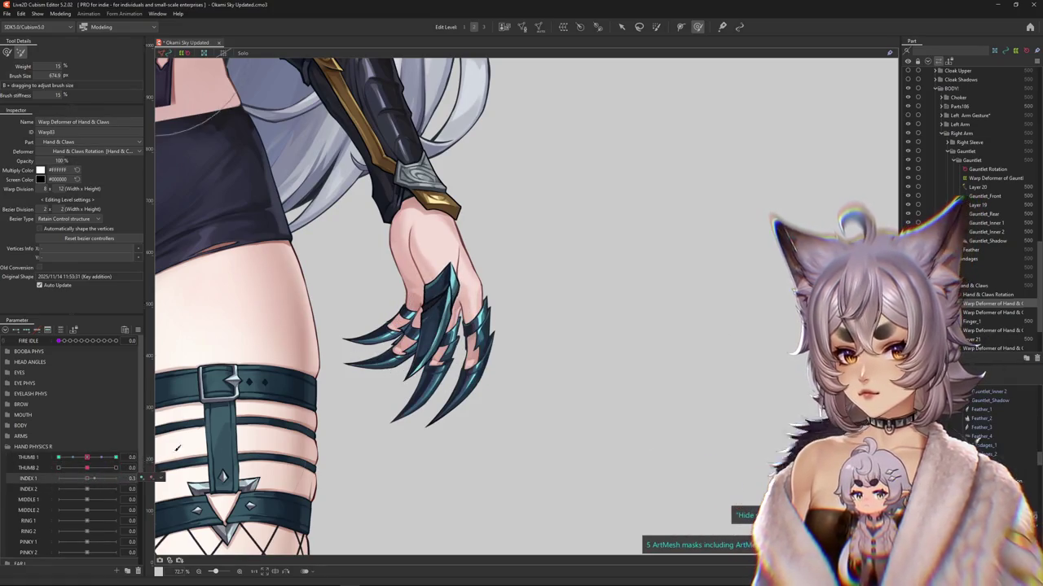
# Step: Select the Hand & Claws2 warp deformer and tilt Body X Angle to -10
pyautogui.scroll(3, 466, 340)
pyautogui.click(502, 371)
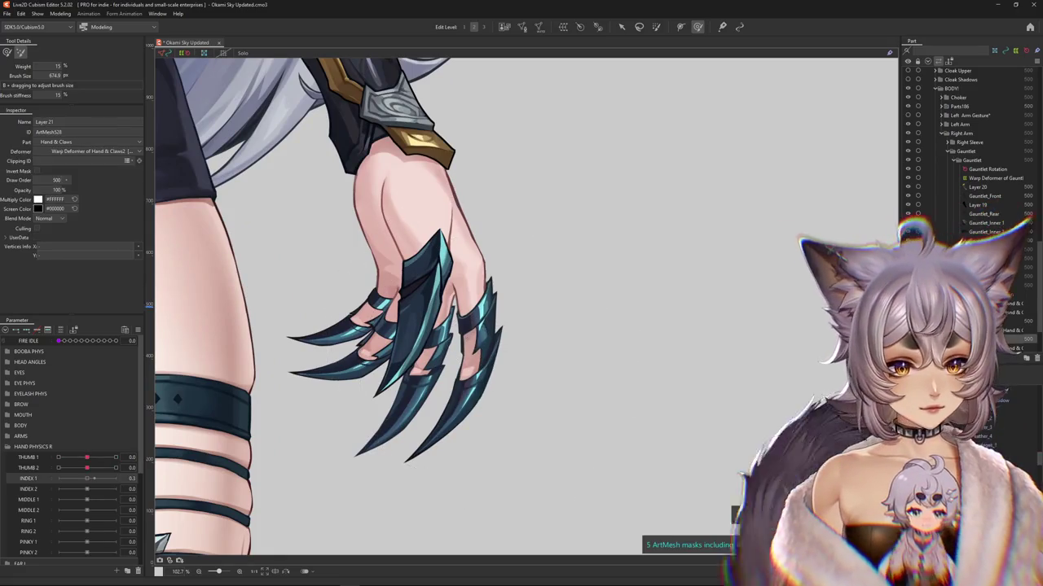
pyautogui.click(61, 329)
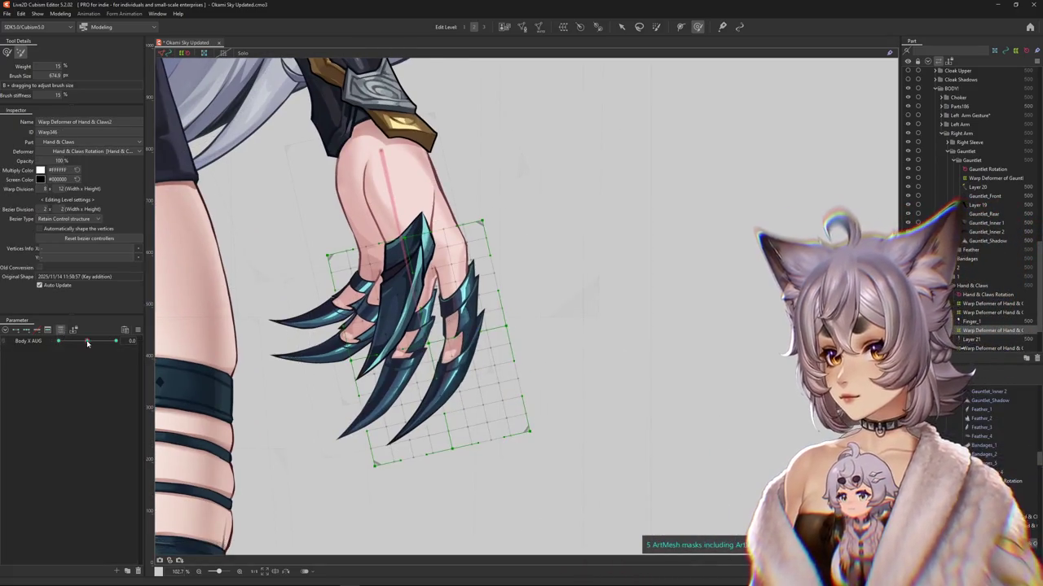
pyautogui.moveTo(88, 342)
pyautogui.mouseDown()
pyautogui.moveTo(37, 344)
pyautogui.moveTo(80, 345)
pyautogui.mouseUp()
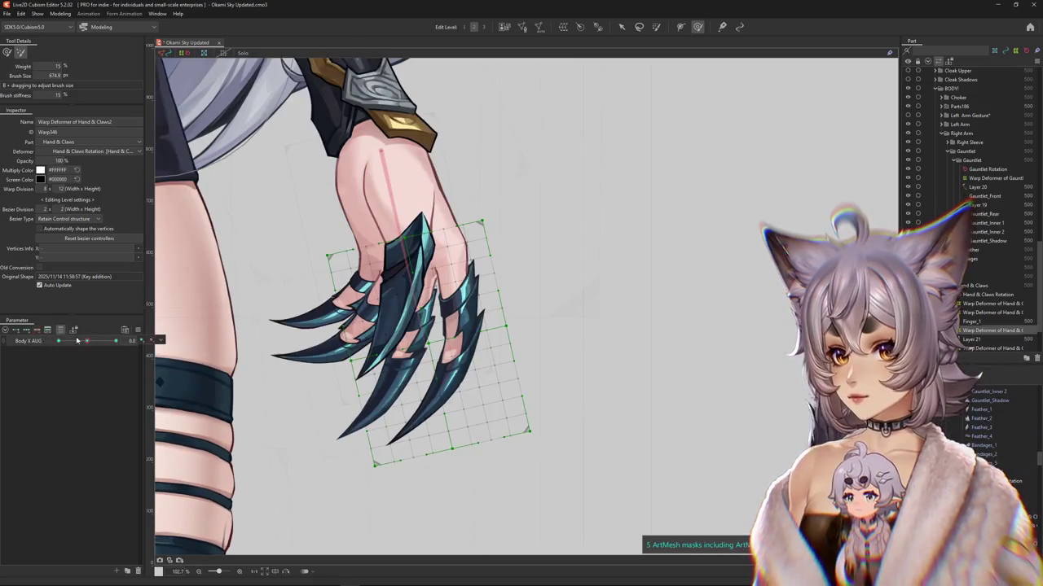
pyautogui.click(47, 329)
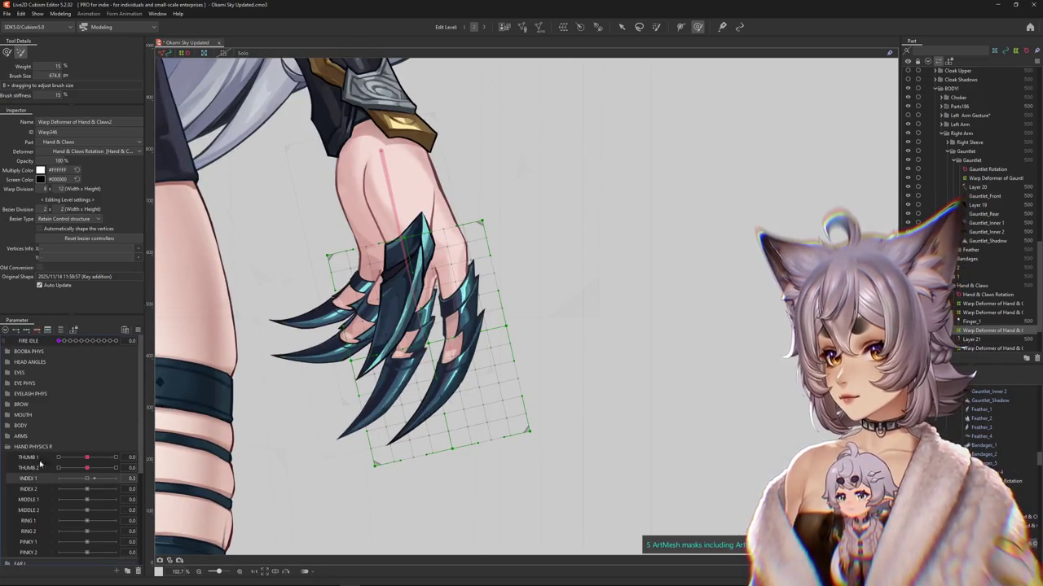
# Step: Try a Temporary path bend along the hand, then cancel that first attempt
pyautogui.click(621, 27)
pyautogui.click(71, 53)
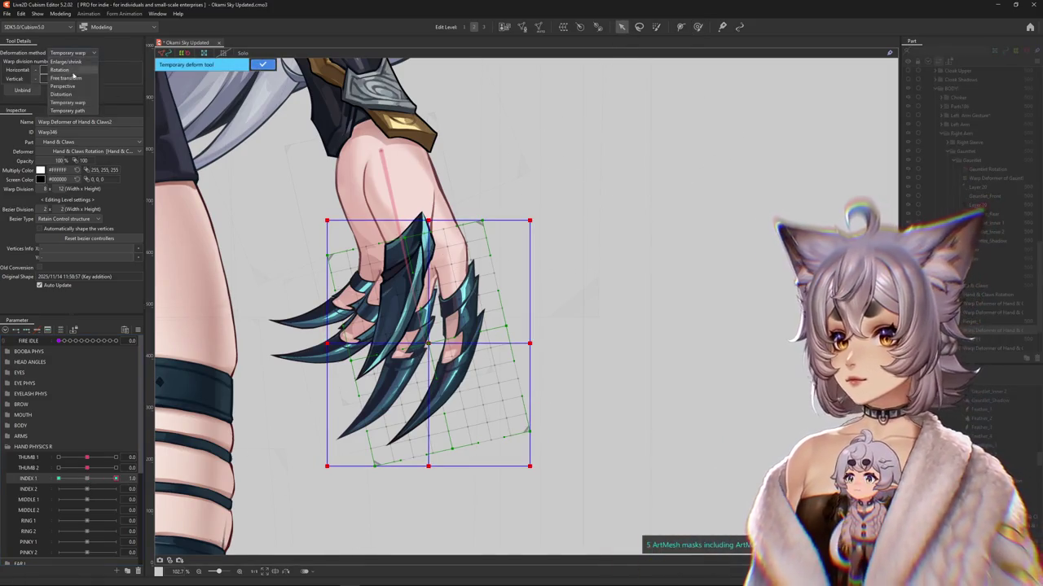
pyautogui.click(85, 114)
pyautogui.click(432, 160)
pyautogui.click(443, 233)
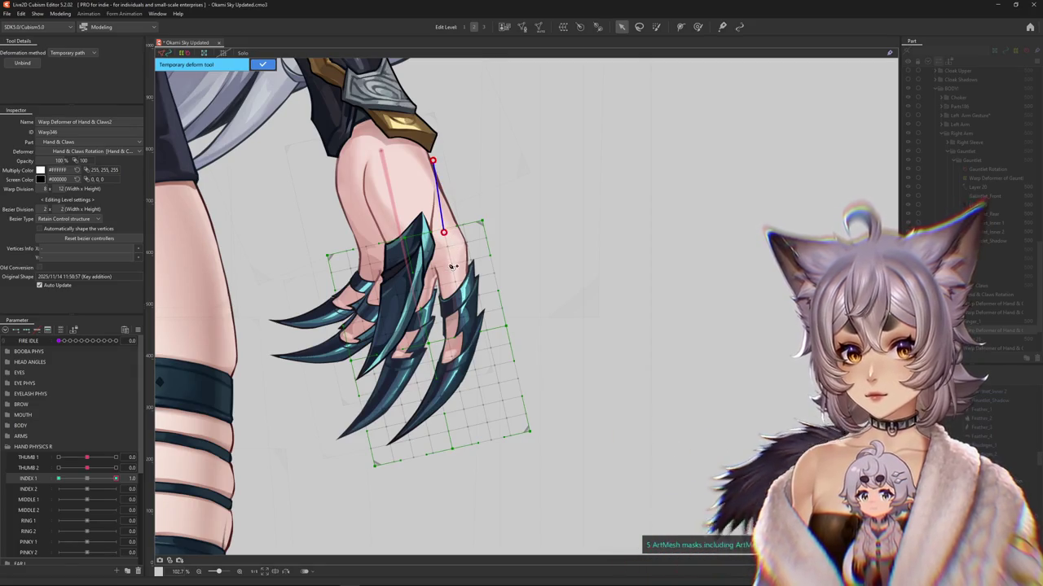
pyautogui.scroll(-3, 436, 333)
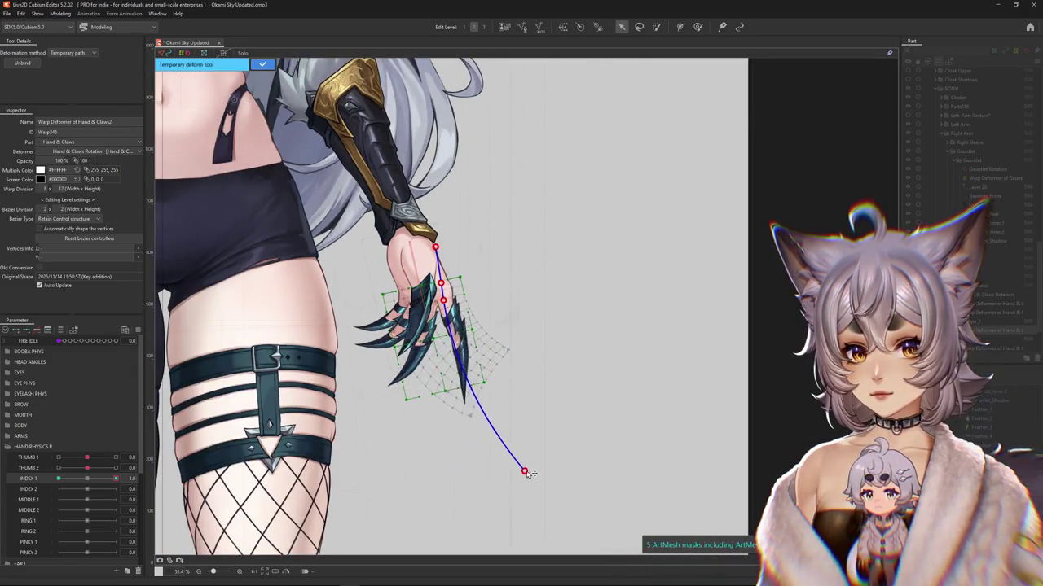
pyautogui.press('Return')
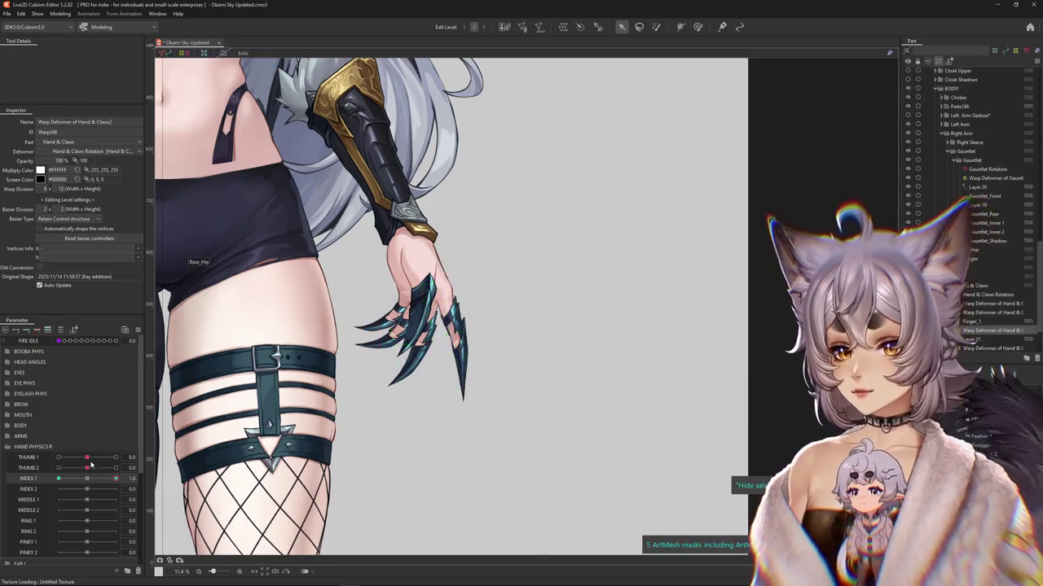
# Step: Bend the claws back along a curved Temporary path at INDEX 1 = -1 and confirm
pyautogui.click(497, 391)
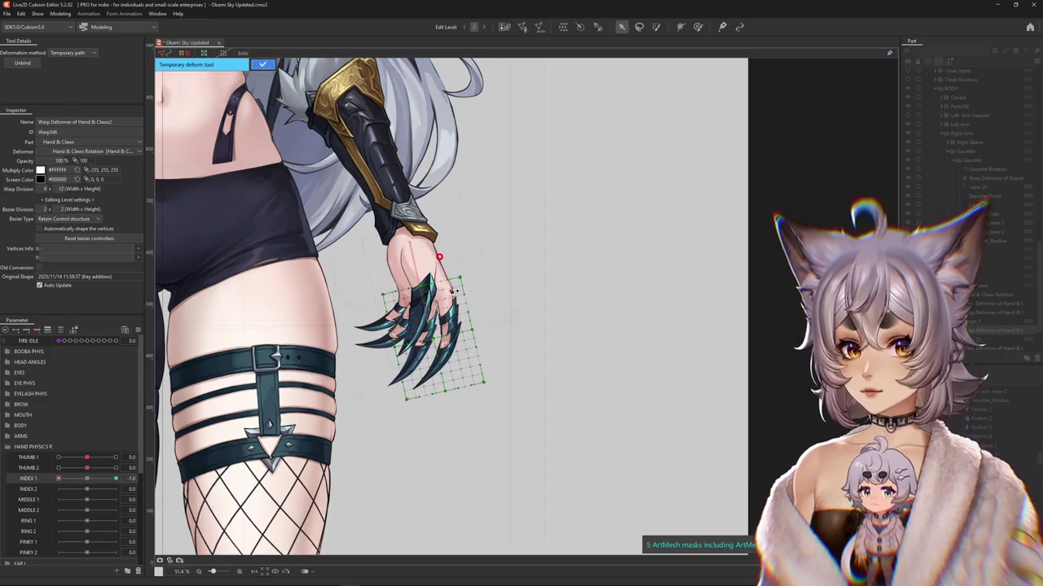
pyautogui.moveTo(405, 438); pyautogui.dragTo(353, 404)
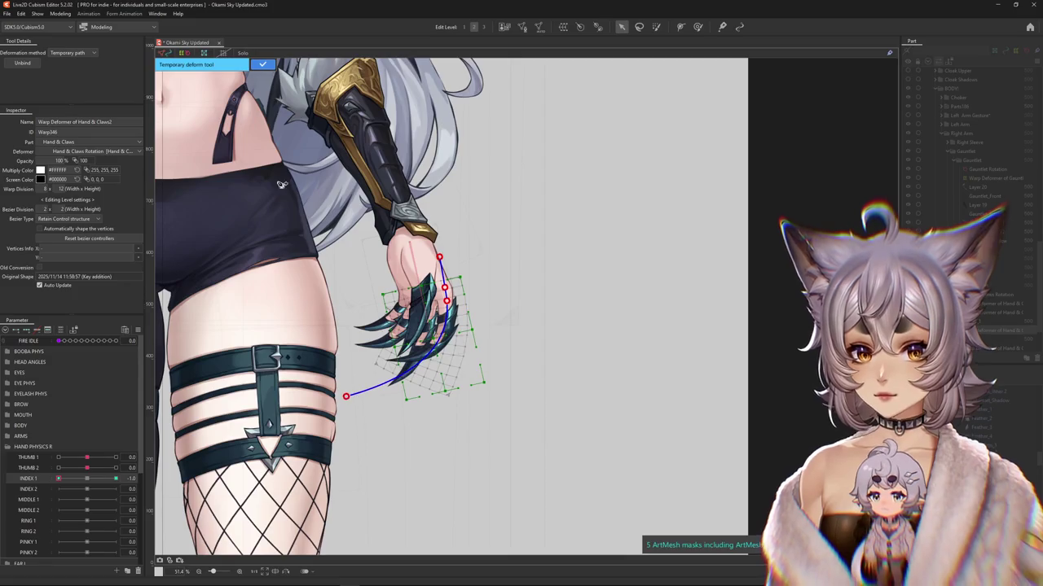
pyautogui.click(263, 65)
pyautogui.press('b')
pyautogui.scroll(3, 452, 325)
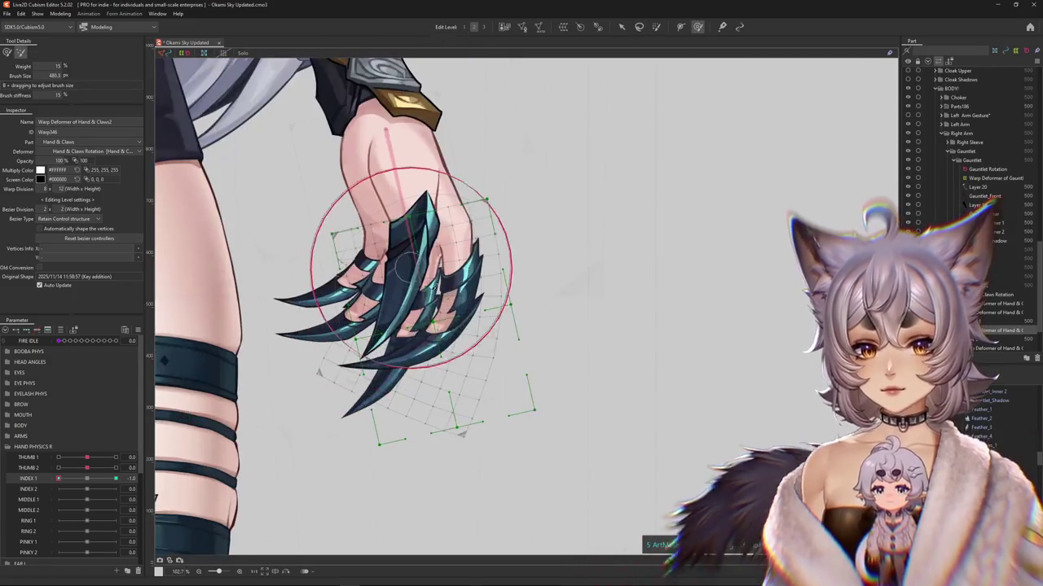
# Step: Brush-sculpt the curled claw grid at INDEX 1 = -1, then stretch the claws downward at INDEX 1 = 1
pyautogui.moveTo(458, 305)
pyautogui.mouseDown()
pyautogui.moveTo(435, 401)
pyautogui.moveTo(494, 475)
pyautogui.mouseUp()
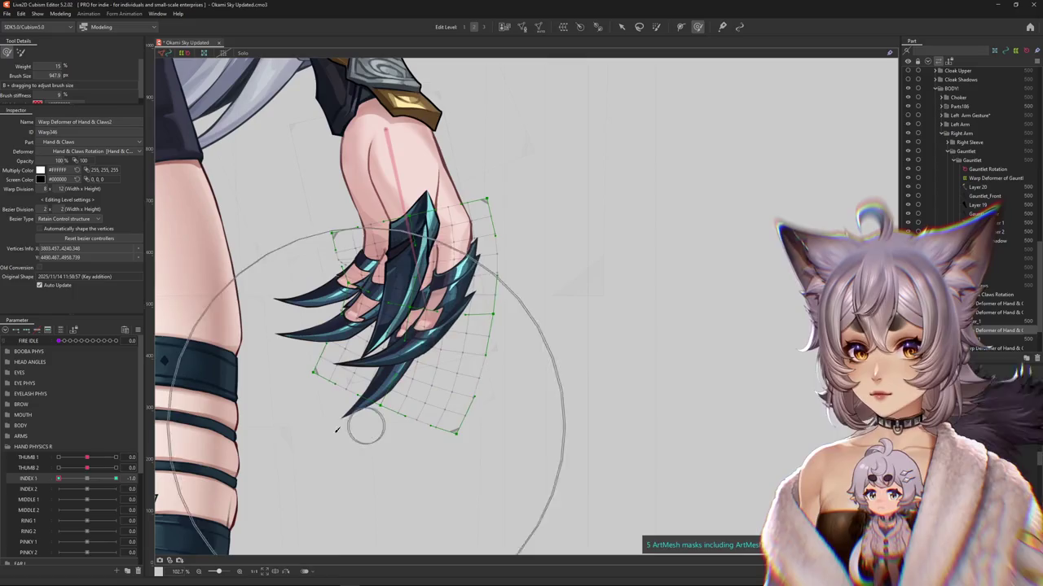
pyautogui.moveTo(69, 479); pyautogui.dragTo(115, 479)
pyautogui.moveTo(507, 417)
pyautogui.mouseDown()
pyautogui.moveTo(497, 407)
pyautogui.moveTo(516, 419)
pyautogui.moveTo(529, 397)
pyautogui.mouseUp()
pyautogui.moveTo(443, 326); pyautogui.dragTo(402, 212)
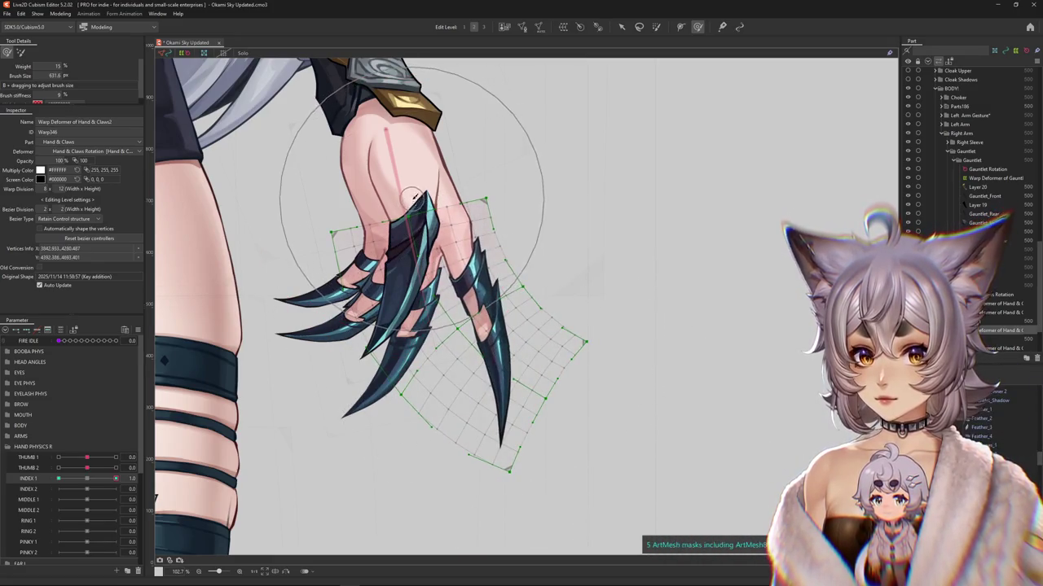
pyautogui.scroll(-2, 439, 285)
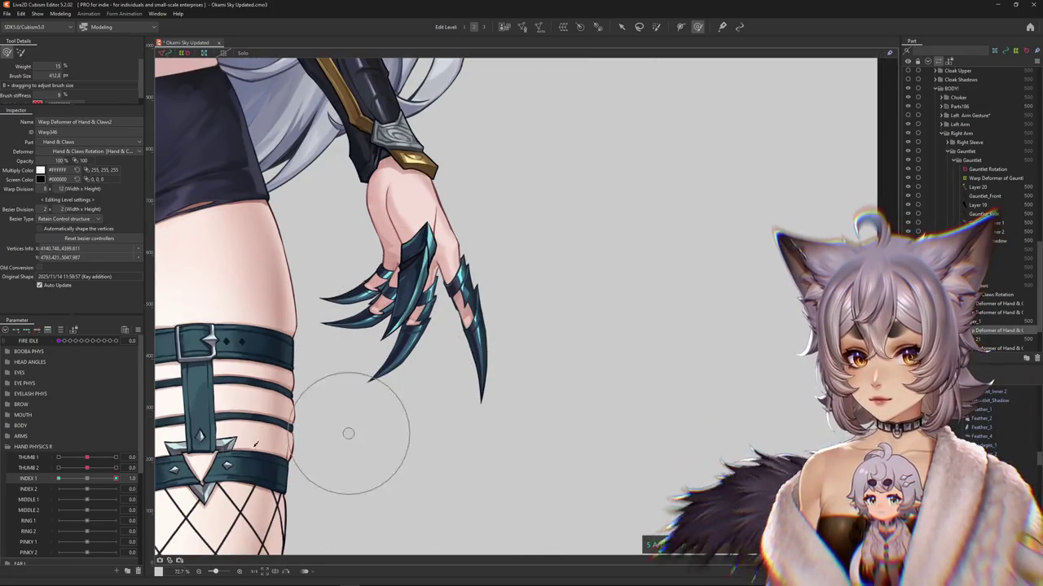
pyautogui.moveTo(408, 243); pyautogui.dragTo(478, 221)
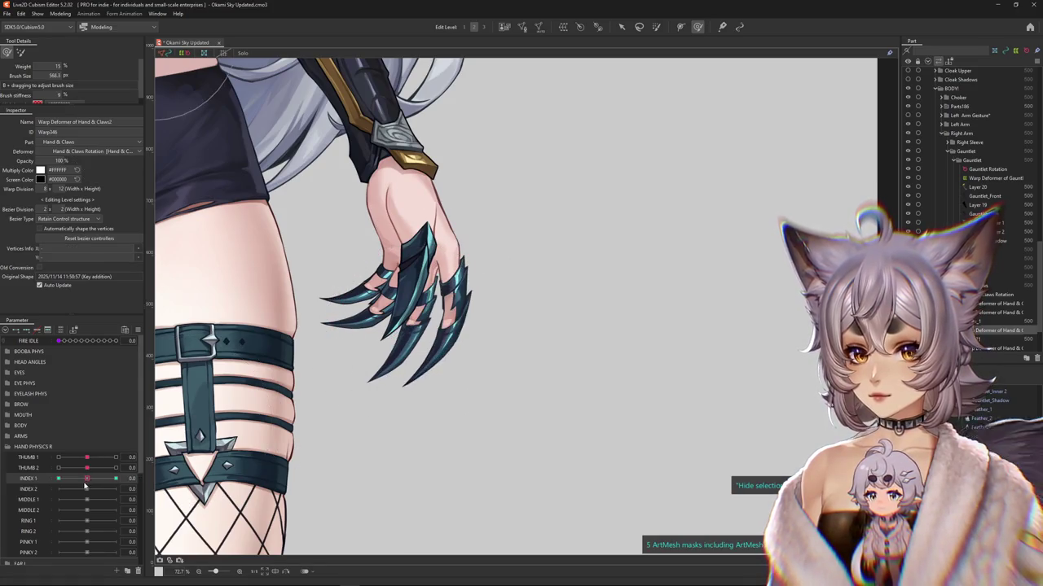
# Step: Toggle INDEX 1 between -1 and 1 in grid-based deform editing and enlarge the brush
pyautogui.moveTo(86, 478); pyautogui.dragTo(73, 477)
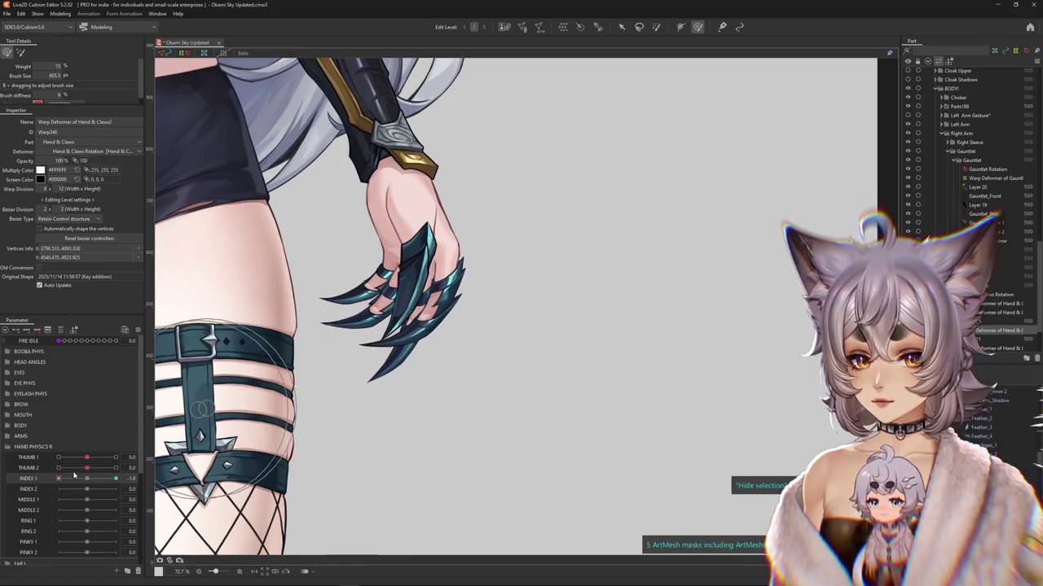
pyautogui.click(88, 480)
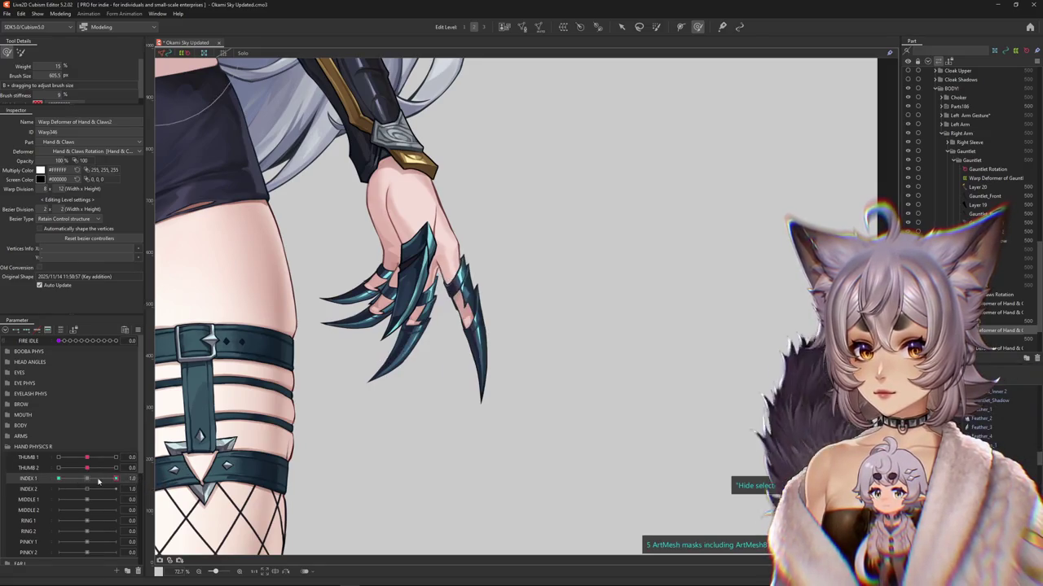
pyautogui.click(21, 52)
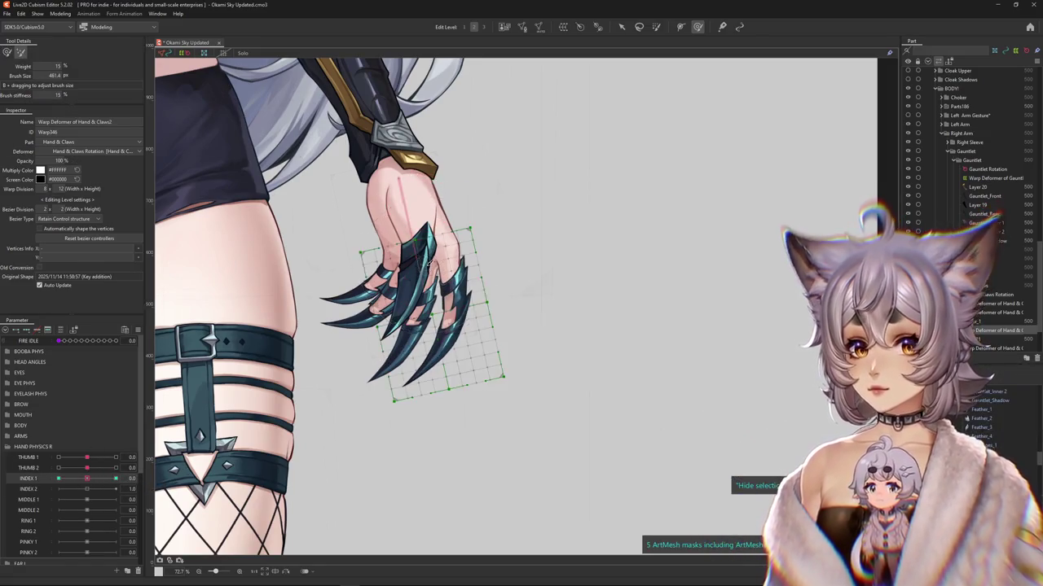
pyautogui.moveTo(87, 479); pyautogui.dragTo(116, 478)
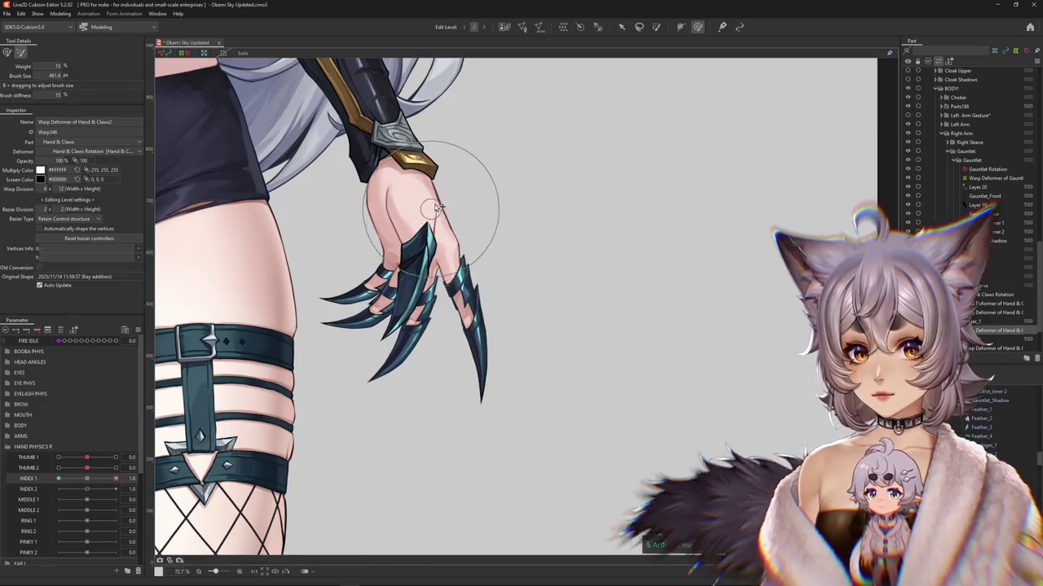
pyautogui.moveTo(429, 245); pyautogui.dragTo(418, 381)
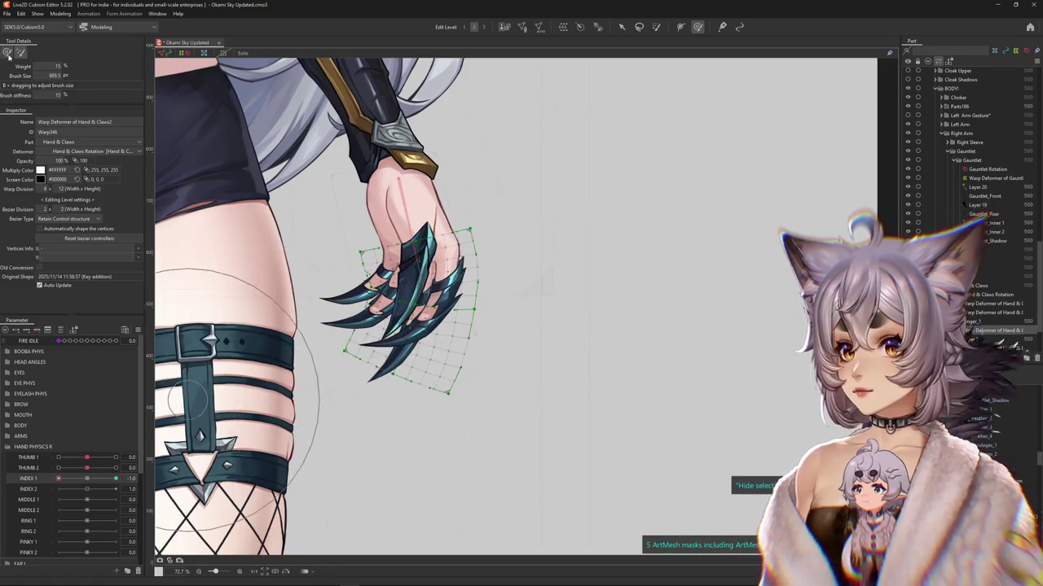
# Step: Brush-refine the finger and claw shape at the INDEX 1 = 1 keyform
pyautogui.scroll(5, 448, 326)
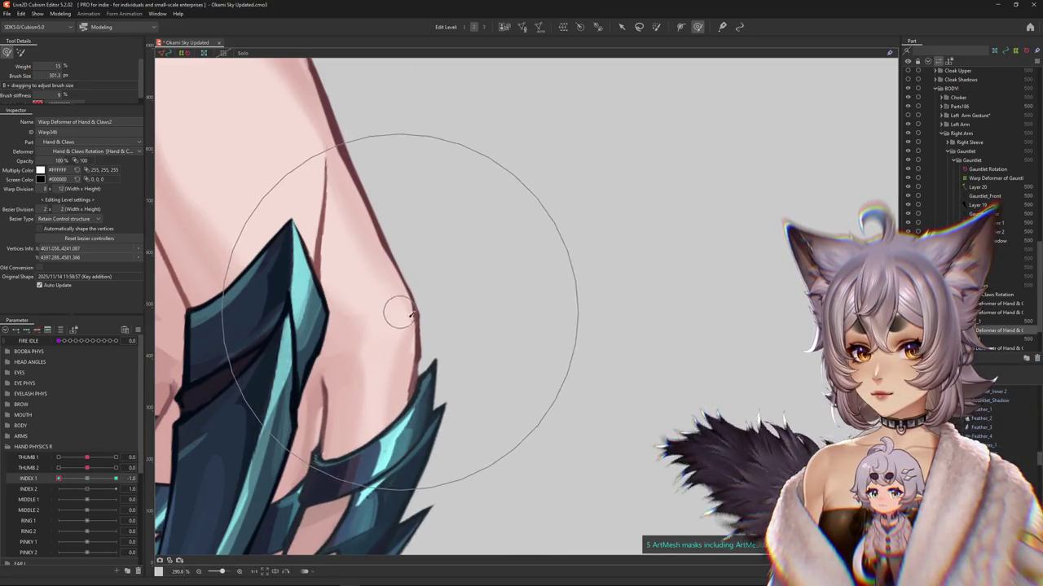
pyautogui.moveTo(407, 301); pyautogui.dragTo(427, 355)
pyautogui.moveTo(379, 343); pyautogui.dragTo(384, 382)
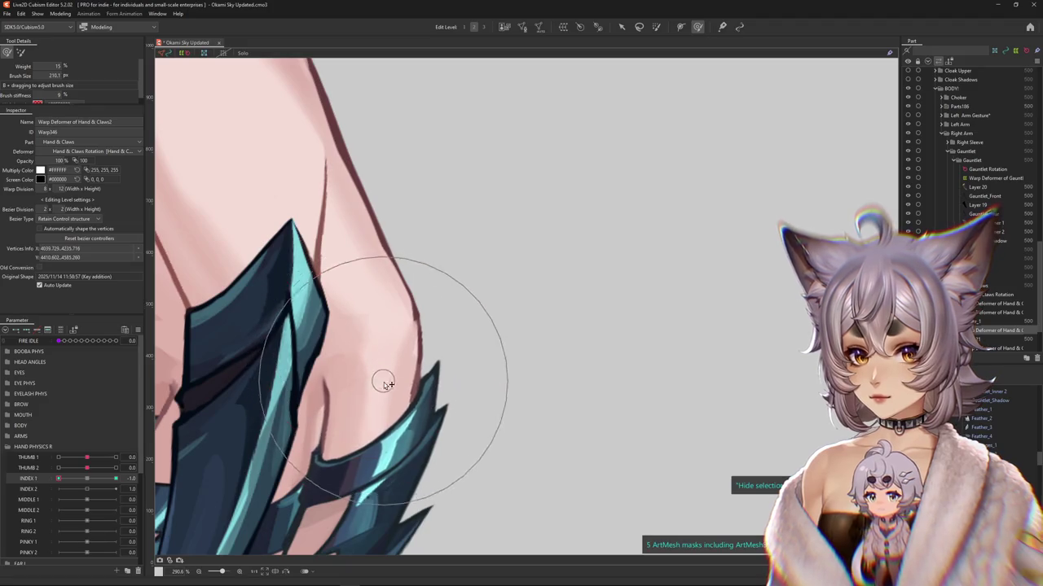
pyautogui.moveTo(115, 478); pyautogui.dragTo(117, 479)
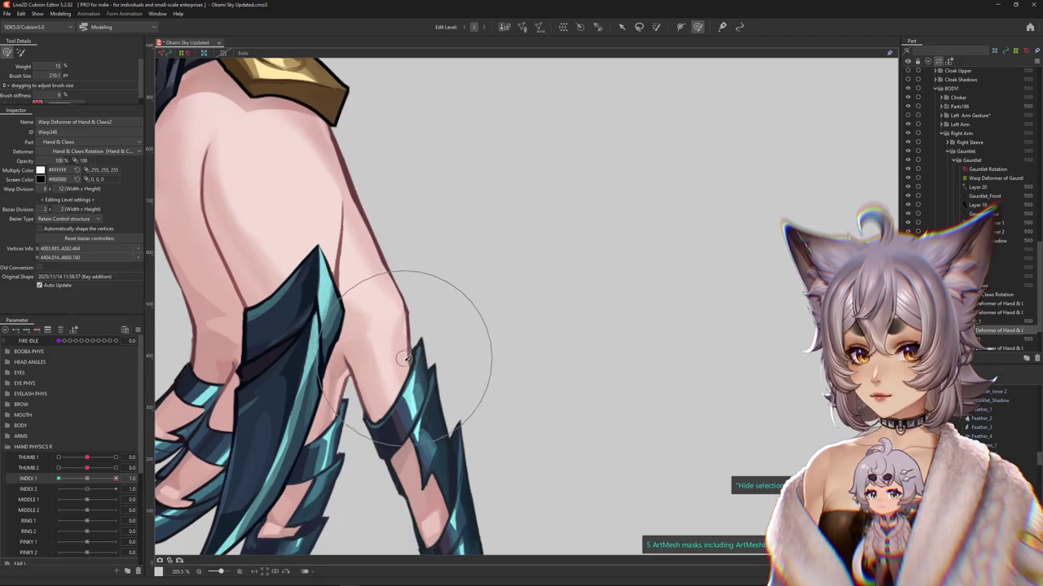
pyautogui.scroll(-3, 423, 386)
pyautogui.scroll(-3, 425, 373)
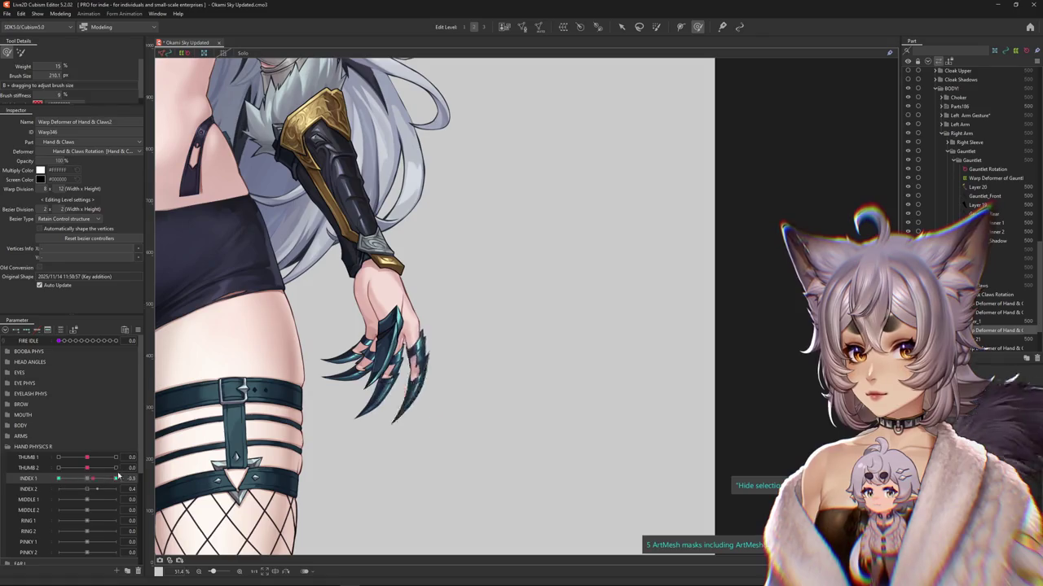
pyautogui.moveTo(57, 479); pyautogui.dragTo(111, 480)
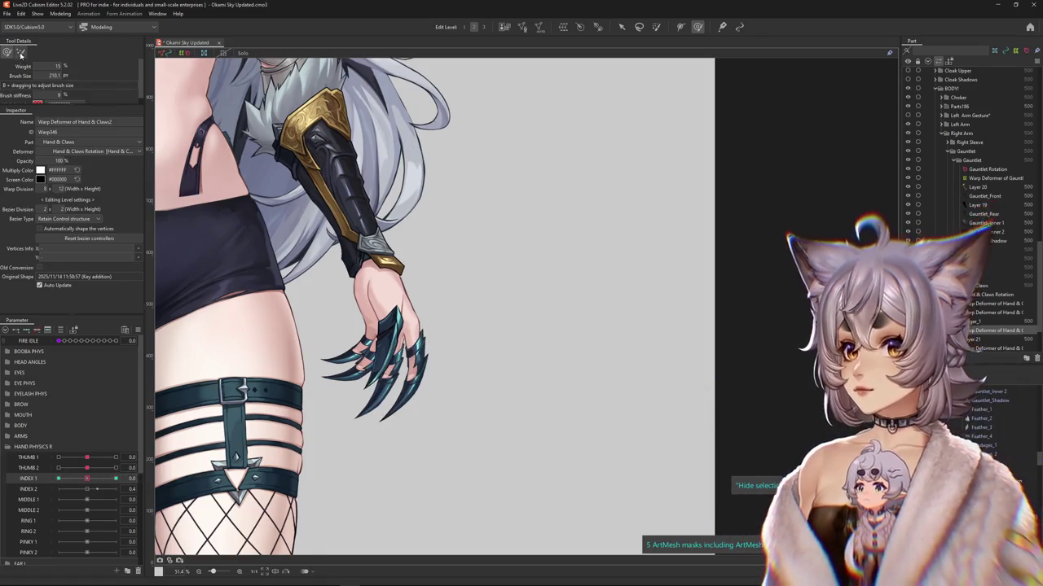
# Step: Switch deform brush mode and preview the index claw retracted at INDEX 1 = -1.0
pyautogui.click(21, 53)
pyautogui.scroll(1, 417, 277)
pyautogui.scroll(2, 381, 292)
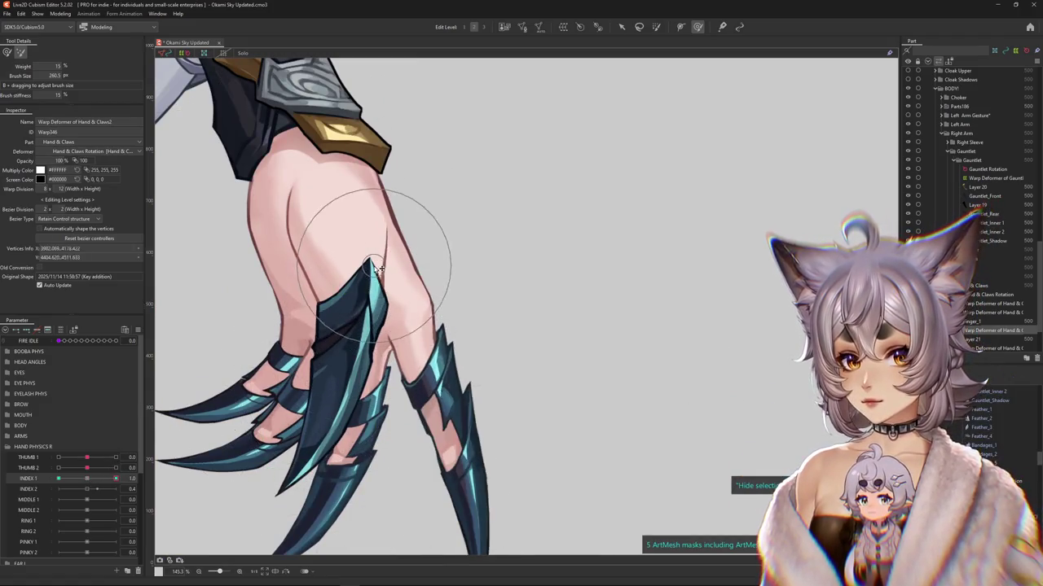
pyautogui.moveTo(115, 478)
pyautogui.mouseDown()
pyautogui.moveTo(58, 478)
pyautogui.moveTo(88, 480)
pyautogui.mouseUp()
pyautogui.scroll(-2, 402, 220)
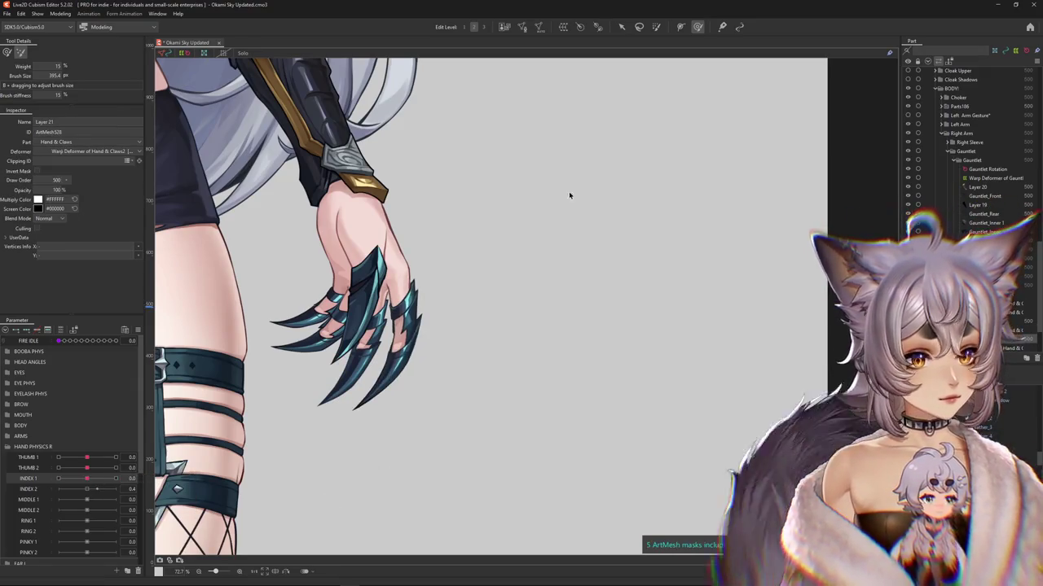
pyautogui.click(563, 27)
# Step: Create the Hand & Claws5 warp deformer for the index claw and set INDEX 2 to 1.0
pyautogui.click(101, 309)
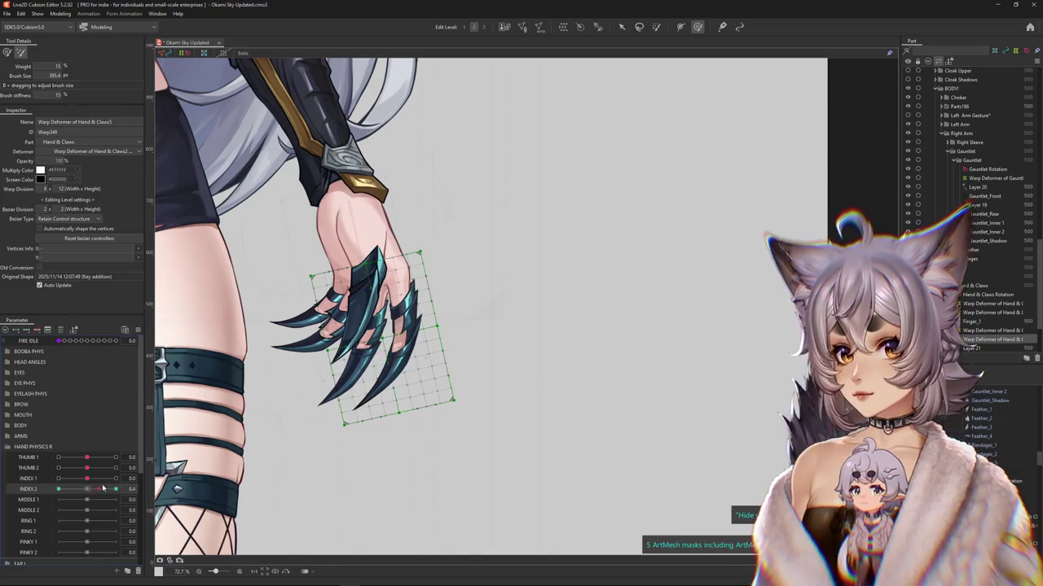
pyautogui.moveTo(102, 487); pyautogui.dragTo(118, 487)
pyautogui.press('v')
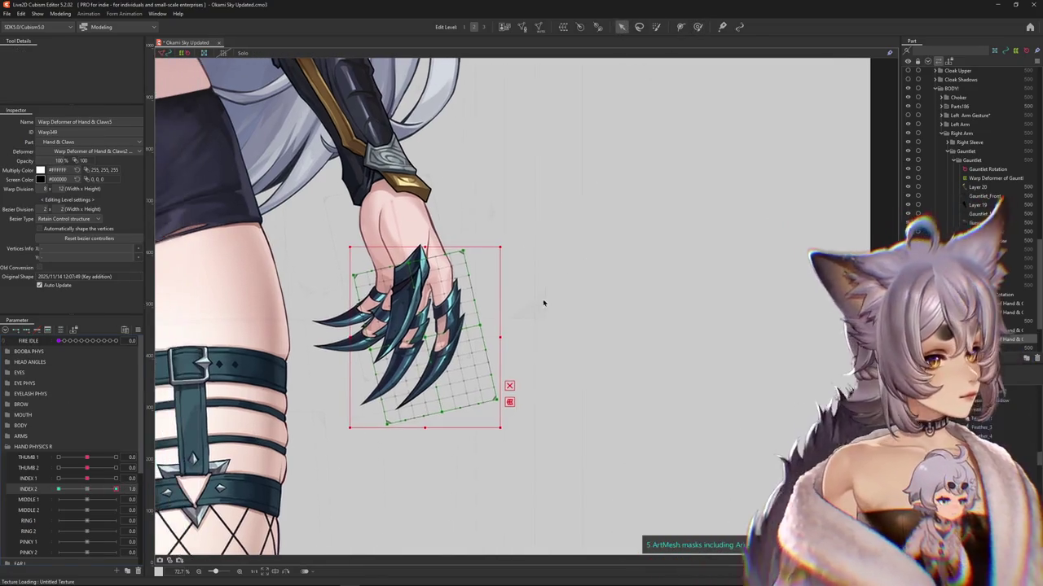
pyautogui.scroll(3, 547, 302)
pyautogui.moveTo(505, 325); pyautogui.dragTo(582, 321)
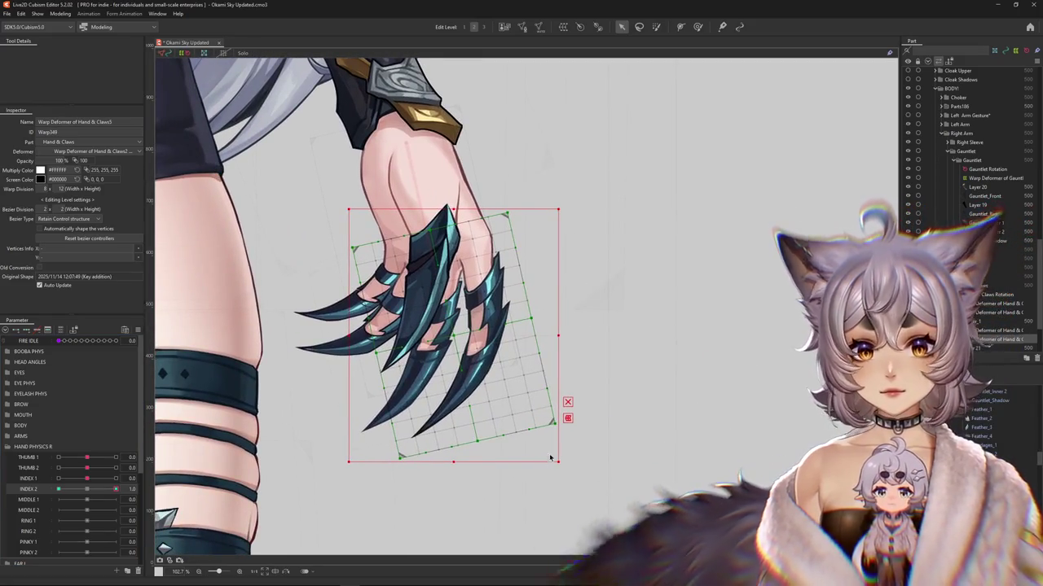
# Step: Bend the index claw downward along a Temporary path at INDEX 2 = 1.0
pyautogui.hotkey('ctrl', 't')
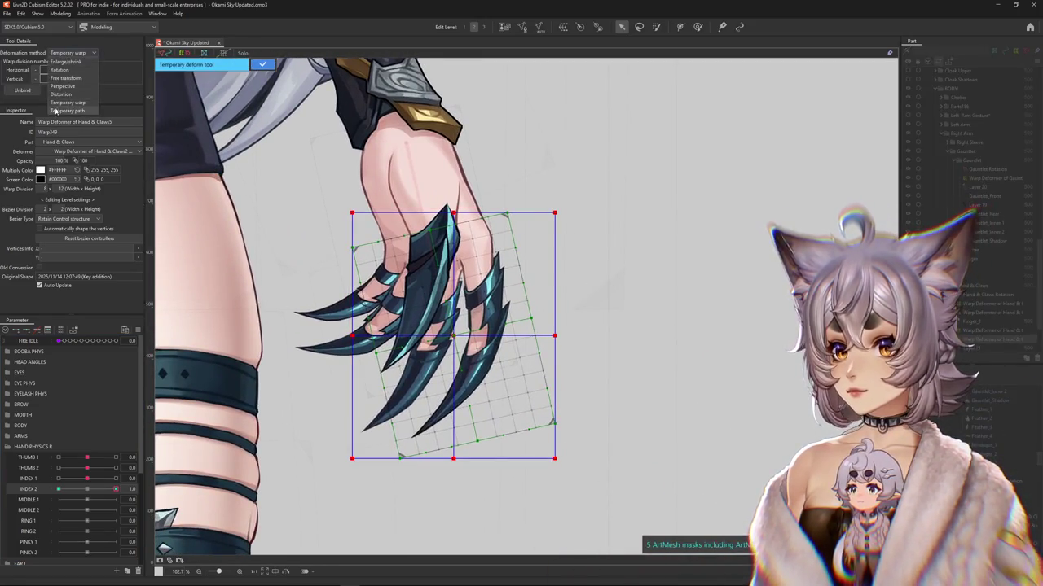
pyautogui.click(65, 109)
pyautogui.click(463, 174)
pyautogui.click(473, 236)
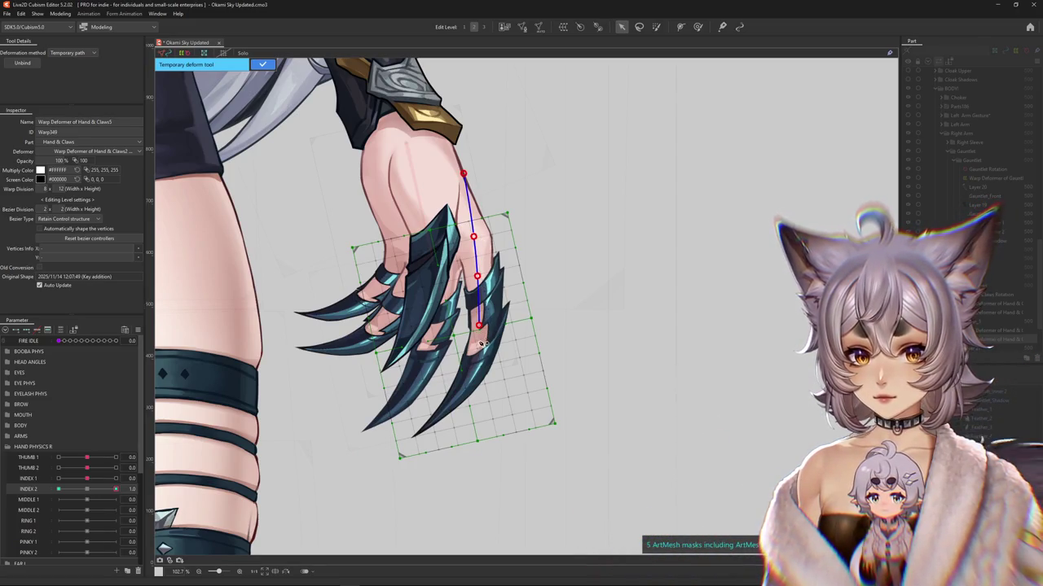
pyautogui.moveTo(353, 501); pyautogui.dragTo(440, 570)
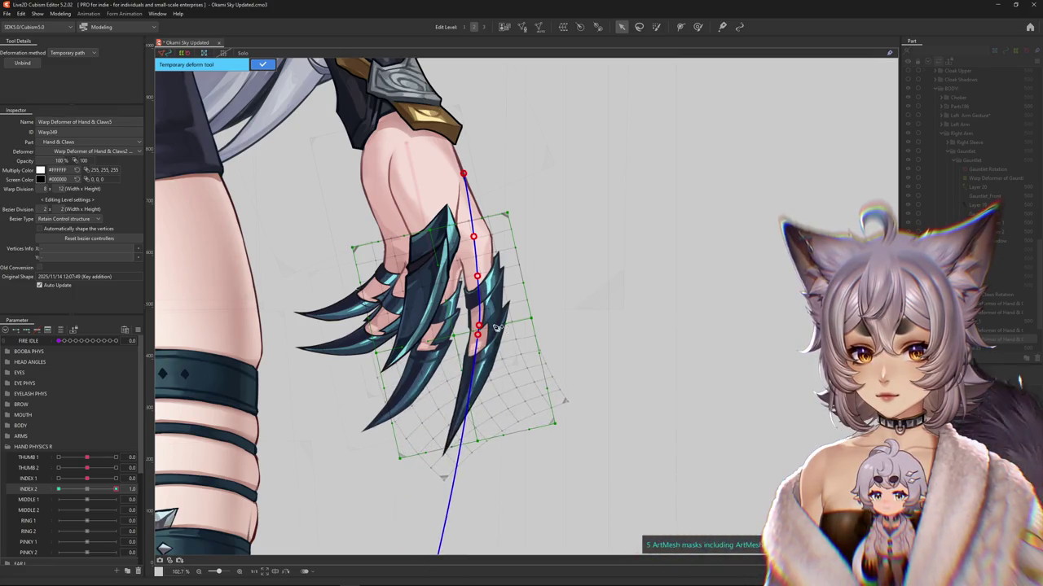
pyautogui.click(261, 66)
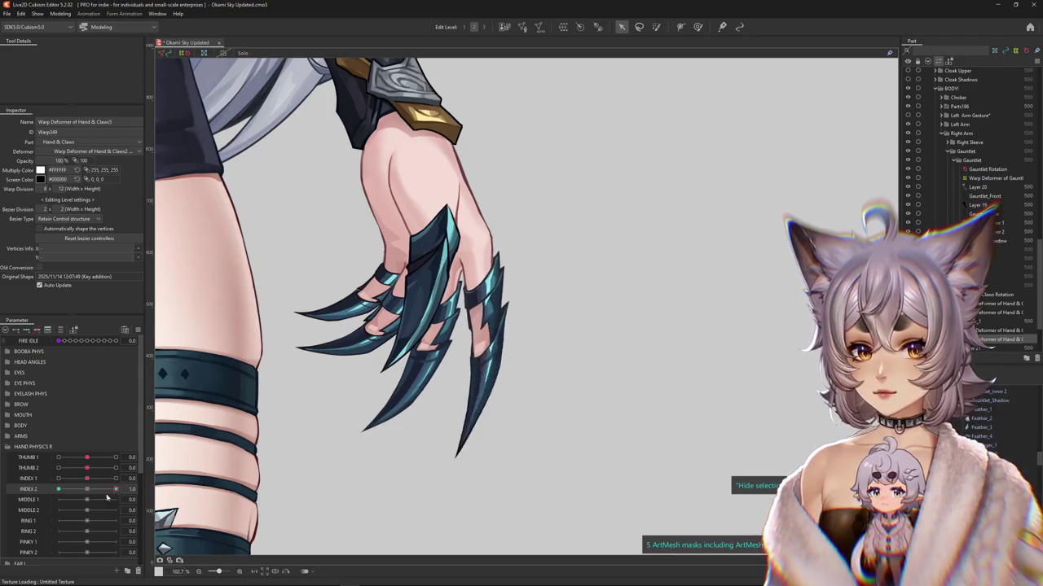
# Step: Curl the index claw tip down and inward with a second path, then preview INDEX 2 at 1.0
pyautogui.click(567, 419)
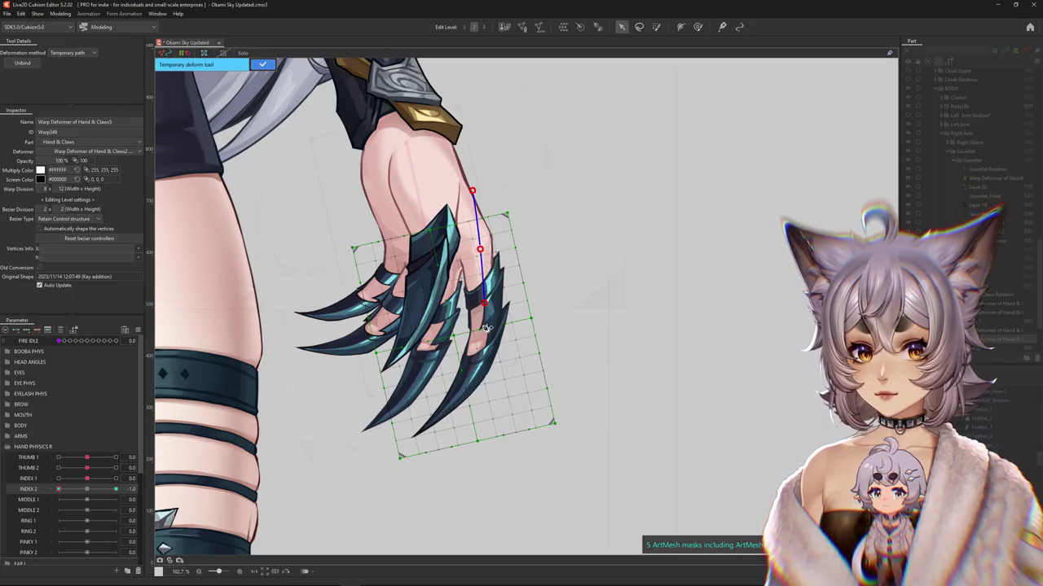
pyautogui.moveTo(366, 500); pyautogui.dragTo(322, 452)
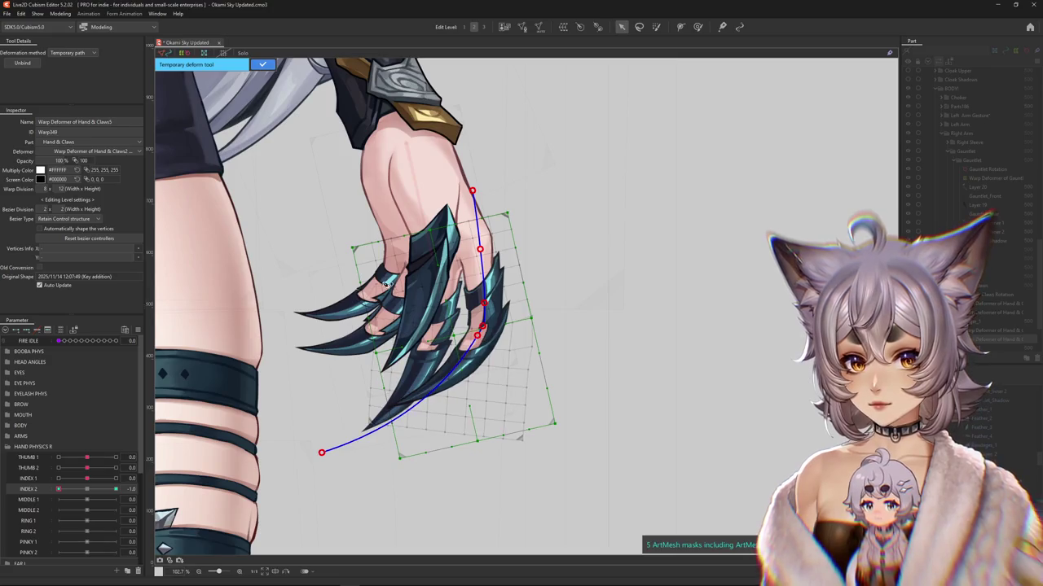
pyautogui.press('Return')
pyautogui.moveTo(67, 491); pyautogui.dragTo(100, 492)
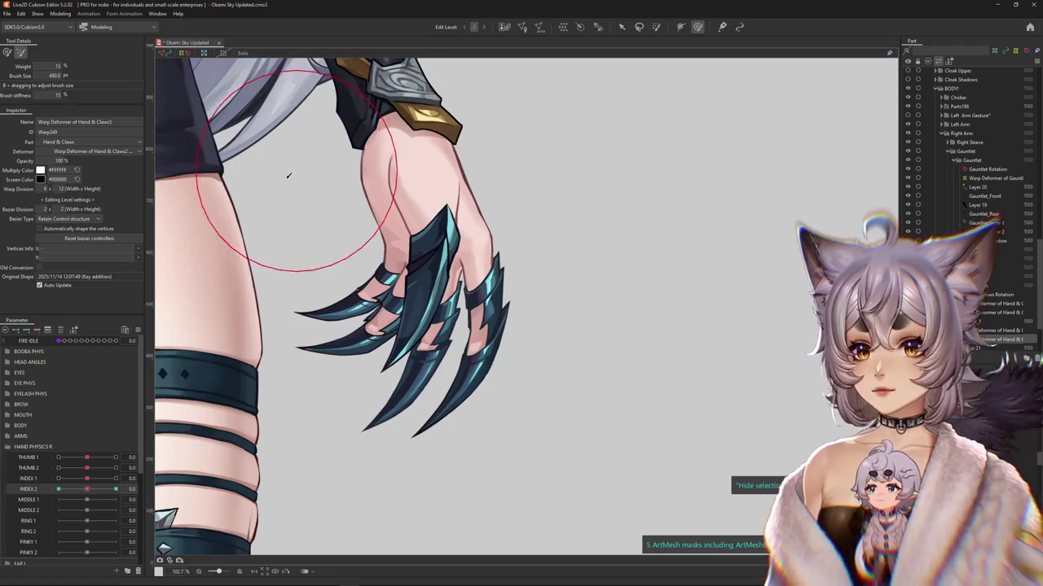
# Step: Compare the index claw's INDEX 2 poses at 1.0, neutral and -1.0 while panning over the hand
pyautogui.click(116, 489)
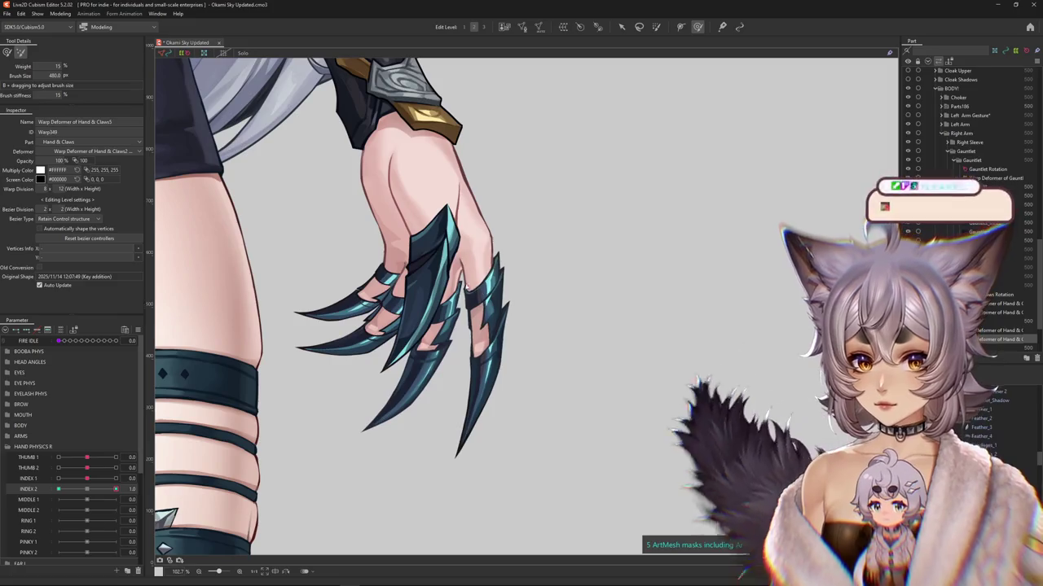
pyautogui.click(87, 490)
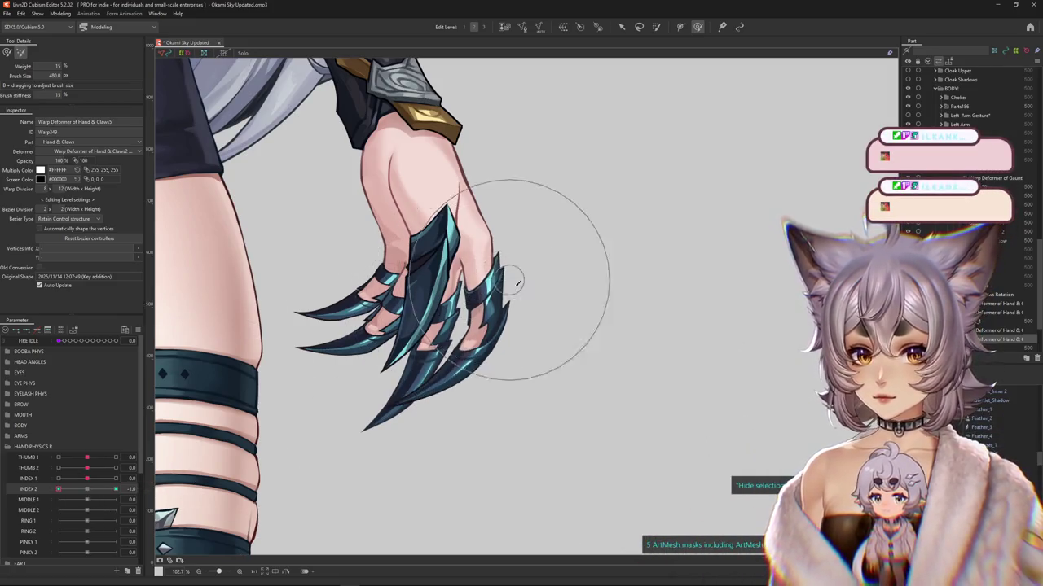
pyautogui.moveTo(545, 347); pyautogui.dragTo(567, 310)
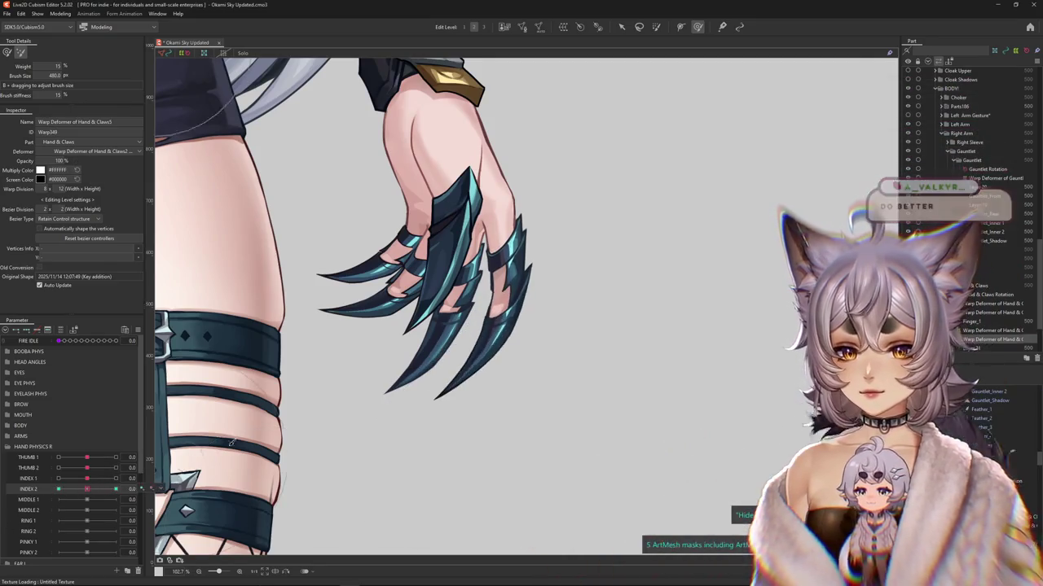
pyautogui.moveTo(551, 376); pyautogui.dragTo(544, 421)
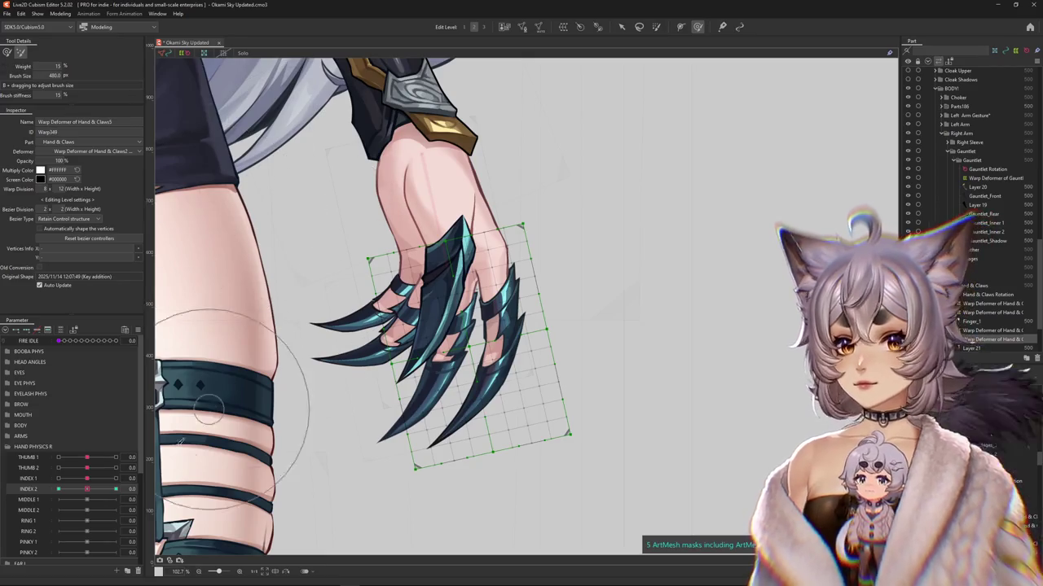
pyautogui.click(85, 489)
pyautogui.moveTo(86, 489); pyautogui.dragTo(58, 490)
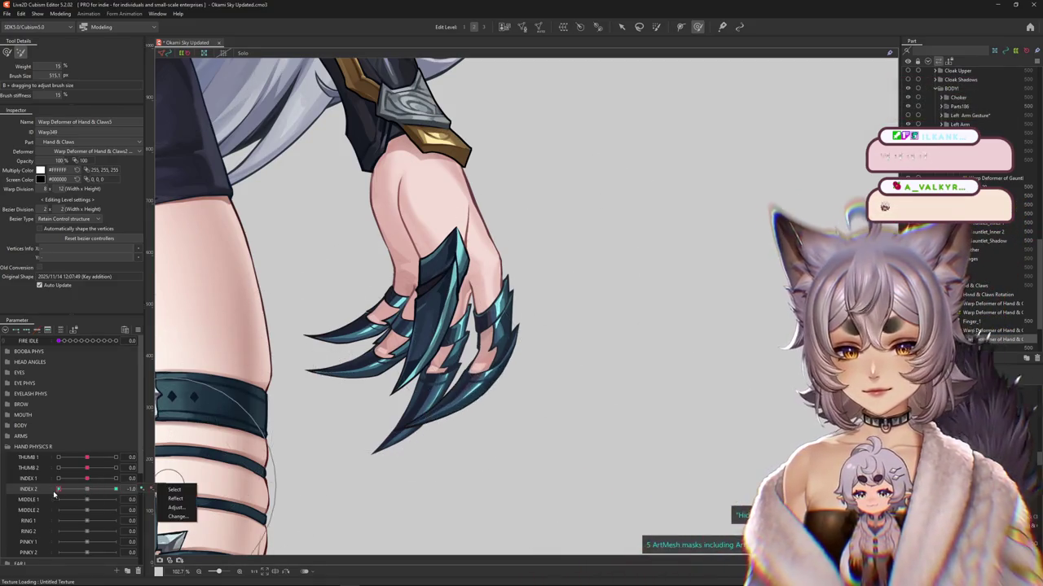
# Step: Test INDEX 1 with INDEX 2 at 1.0 and rework the index claw's INDEX 1 warp grid
pyautogui.moveTo(55, 495); pyautogui.dragTo(135, 471)
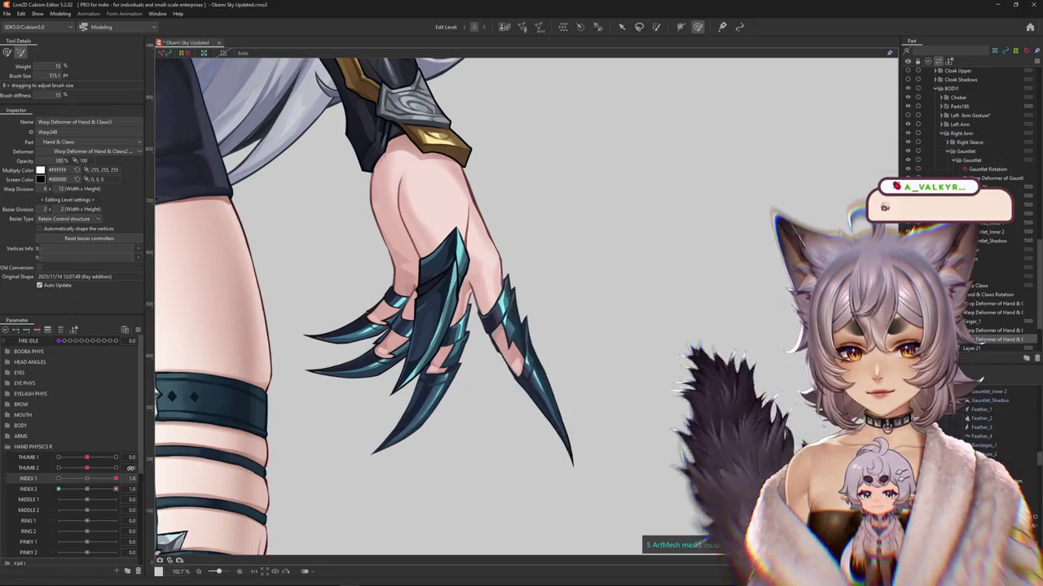
pyautogui.click(141, 489)
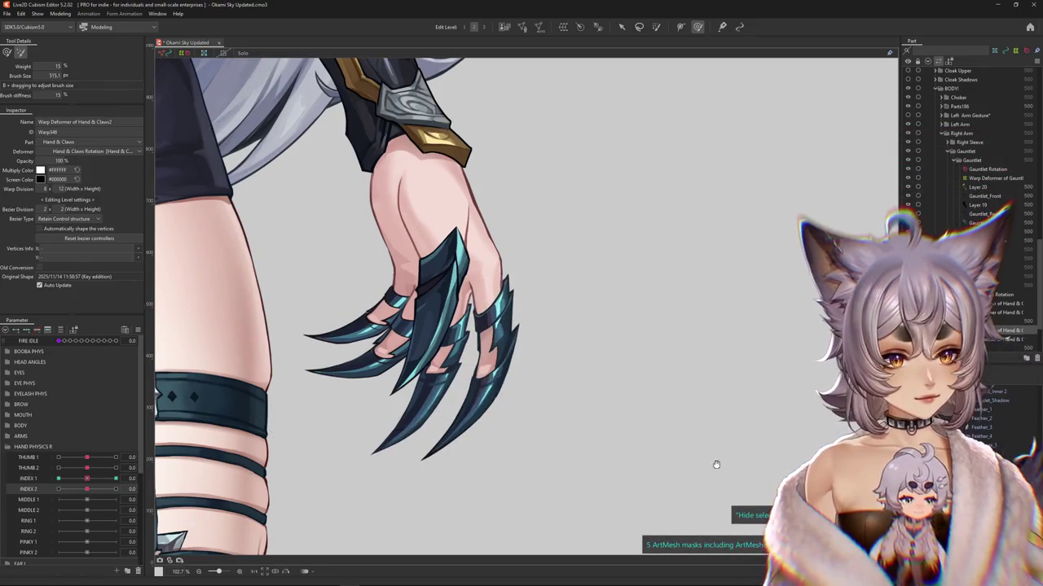
pyautogui.moveTo(763, 473); pyautogui.dragTo(739, 452)
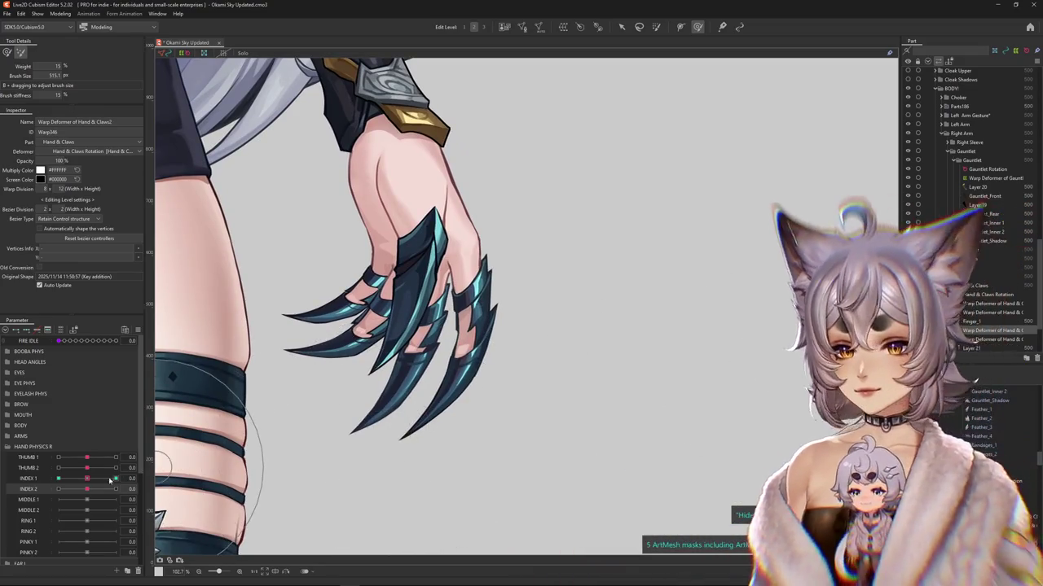
pyautogui.hotkey('ctrl', 'z')
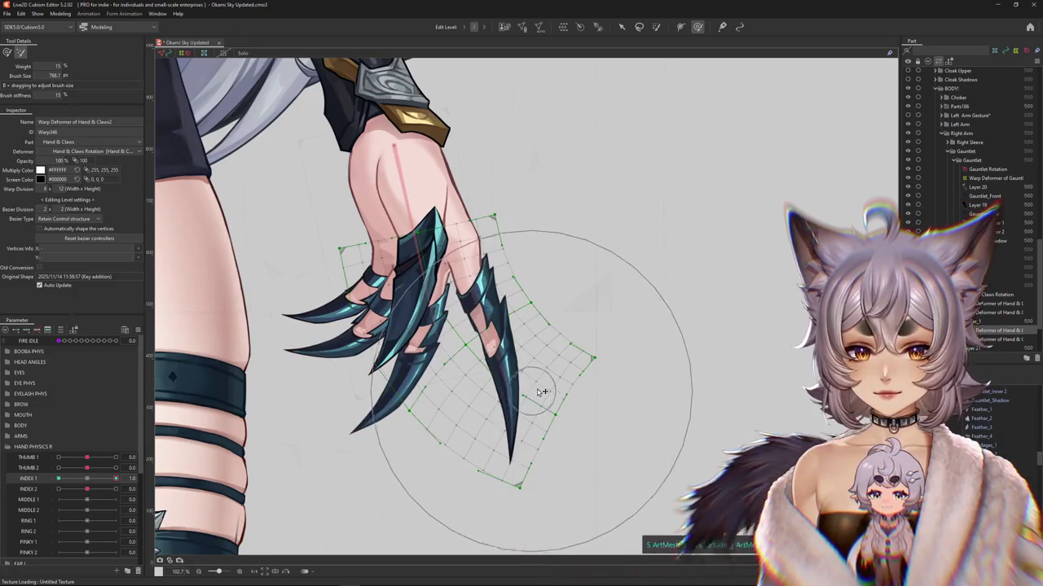
pyautogui.moveTo(116, 478); pyautogui.dragTo(58, 479)
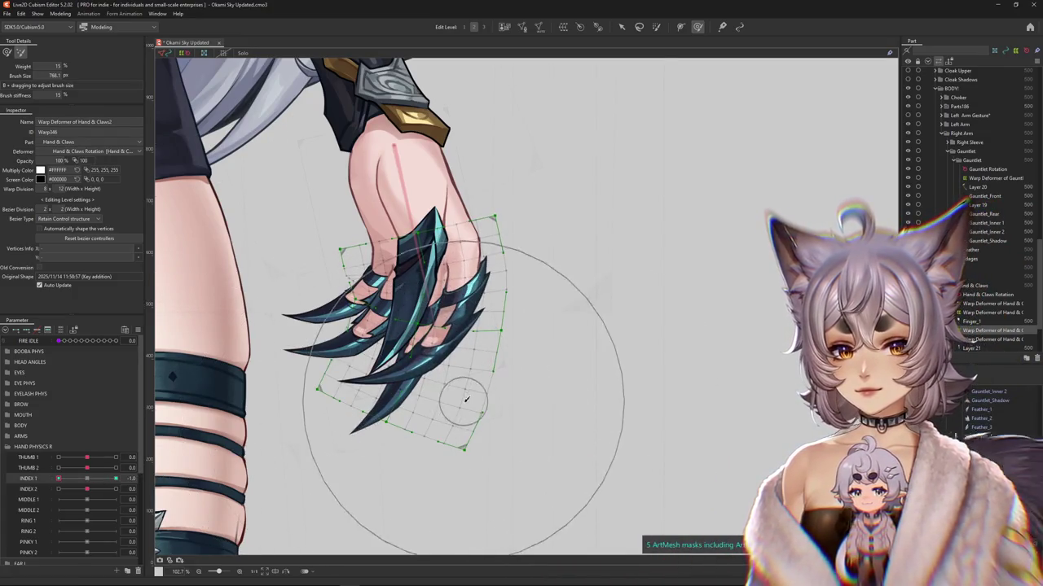
pyautogui.hotkey('ctrl', 'z')
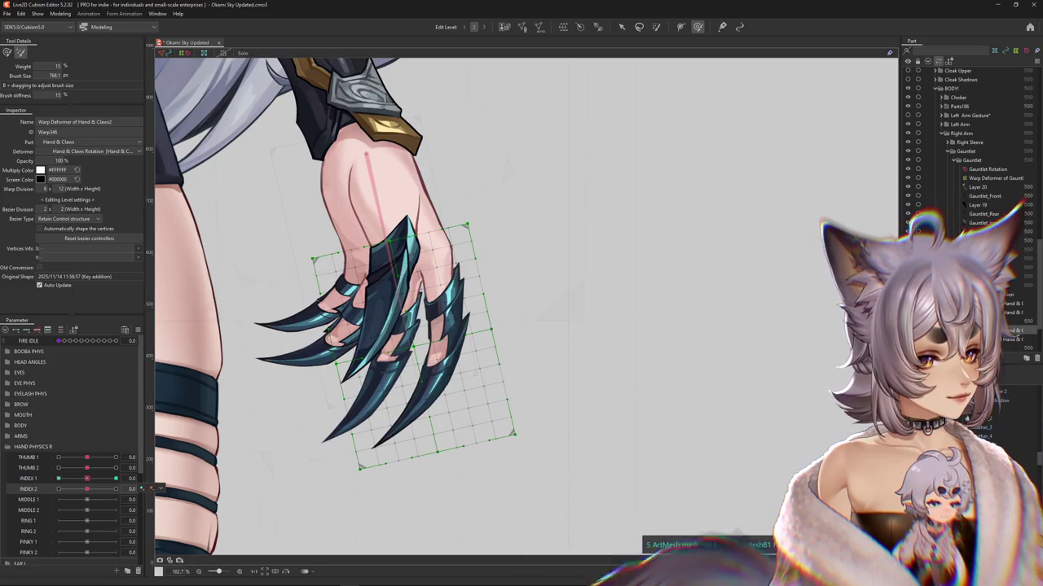
# Step: Preview the index claw through INDEX 1 at -1.0 and 1.0, then select the Finger_3 art mesh
pyautogui.moveTo(88, 480)
pyautogui.mouseDown()
pyautogui.moveTo(79, 487)
pyautogui.moveTo(87, 479)
pyautogui.mouseUp()
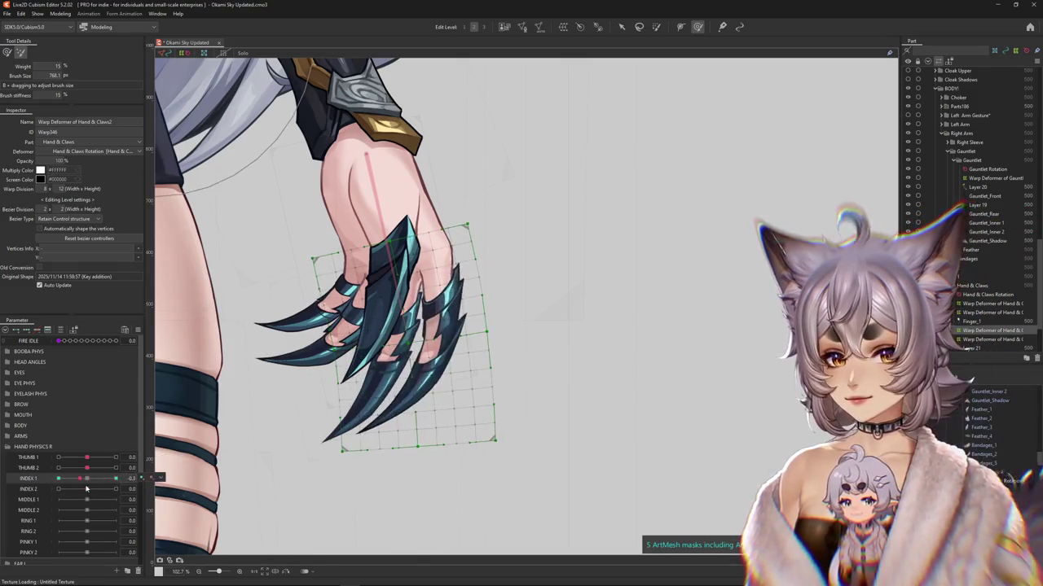
pyautogui.scroll(1, 350, 416)
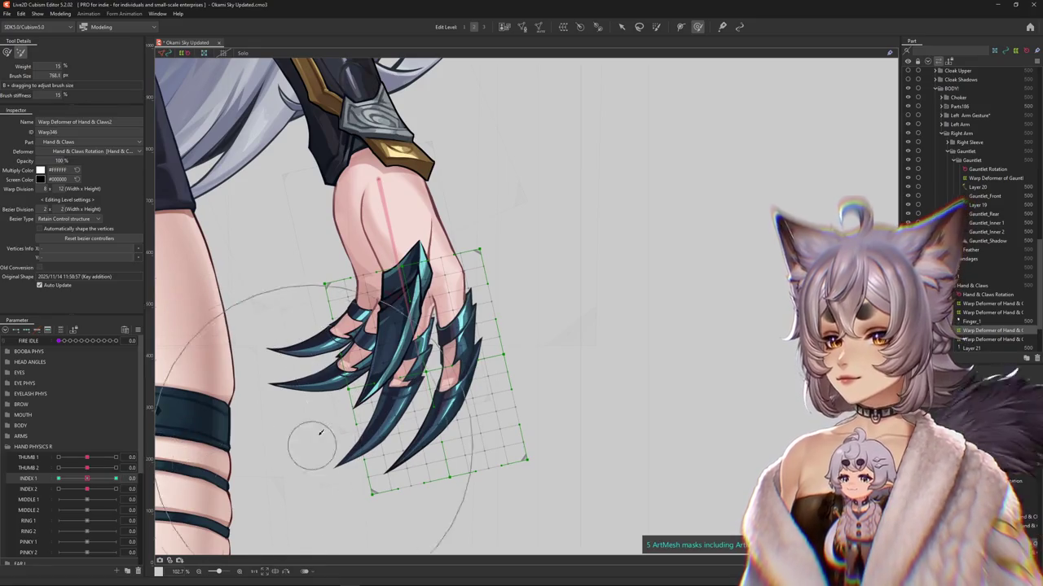
pyautogui.click(58, 478)
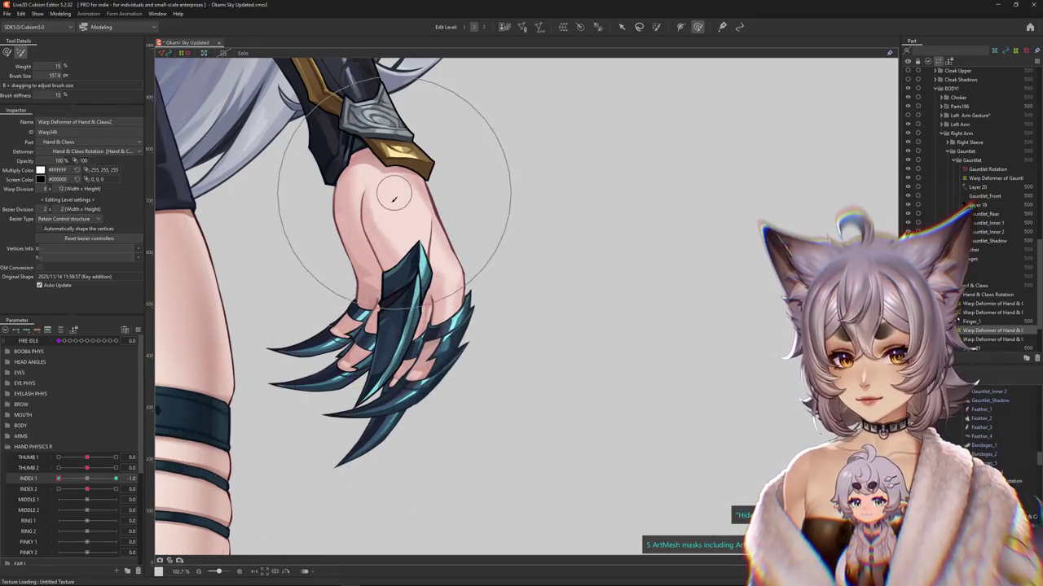
pyautogui.click(116, 478)
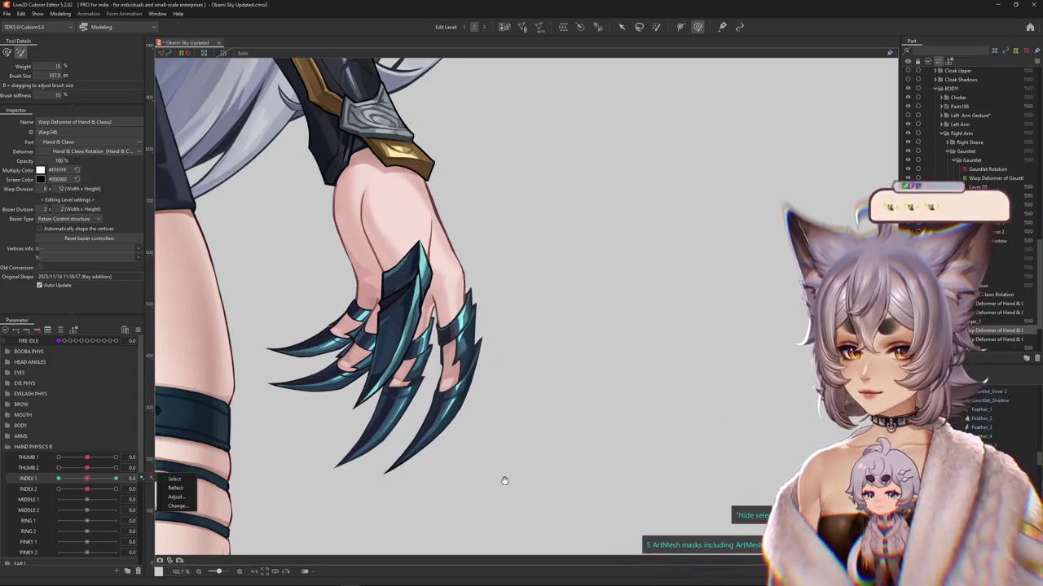
pyautogui.click(423, 413)
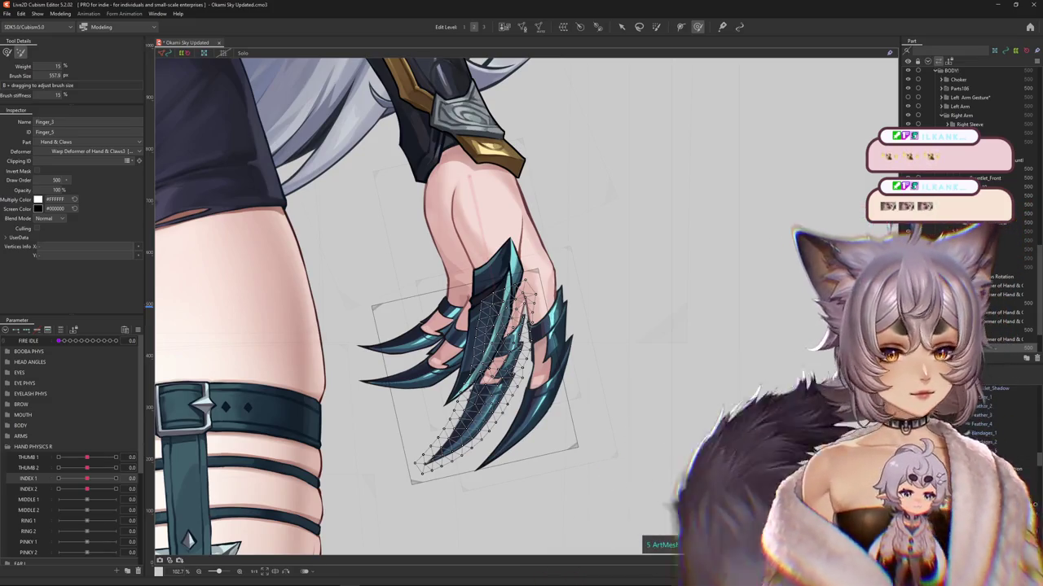
# Step: Add MIDDLE 1 keyforms and wrap the isolated Finger_3 middle claw in a new warp deformer
pyautogui.click(990, 339)
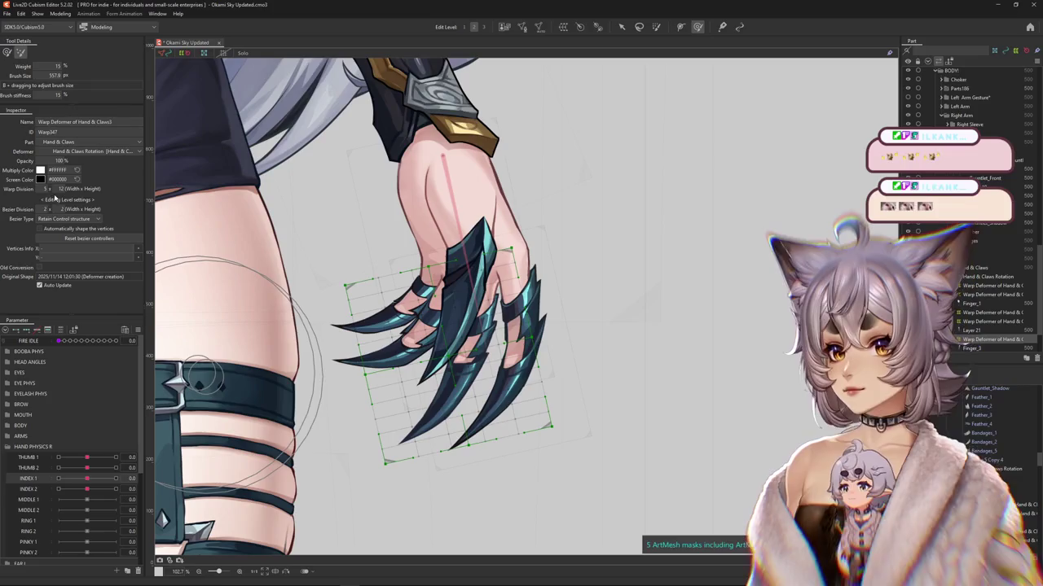
pyautogui.moveTo(87, 457)
pyautogui.mouseDown()
pyautogui.moveTo(103, 461)
pyautogui.moveTo(87, 458)
pyautogui.mouseUp()
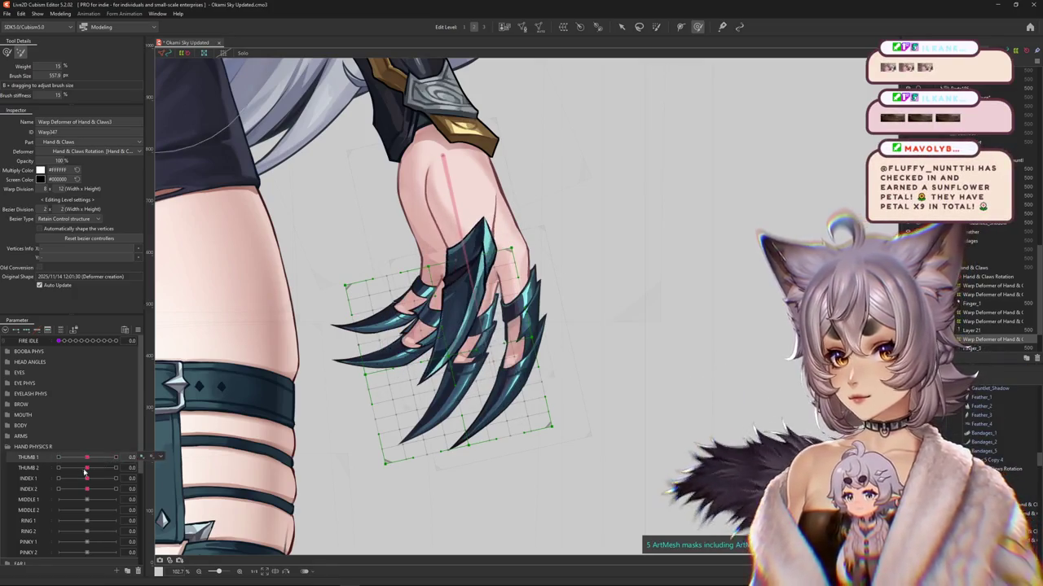
pyautogui.click(142, 499)
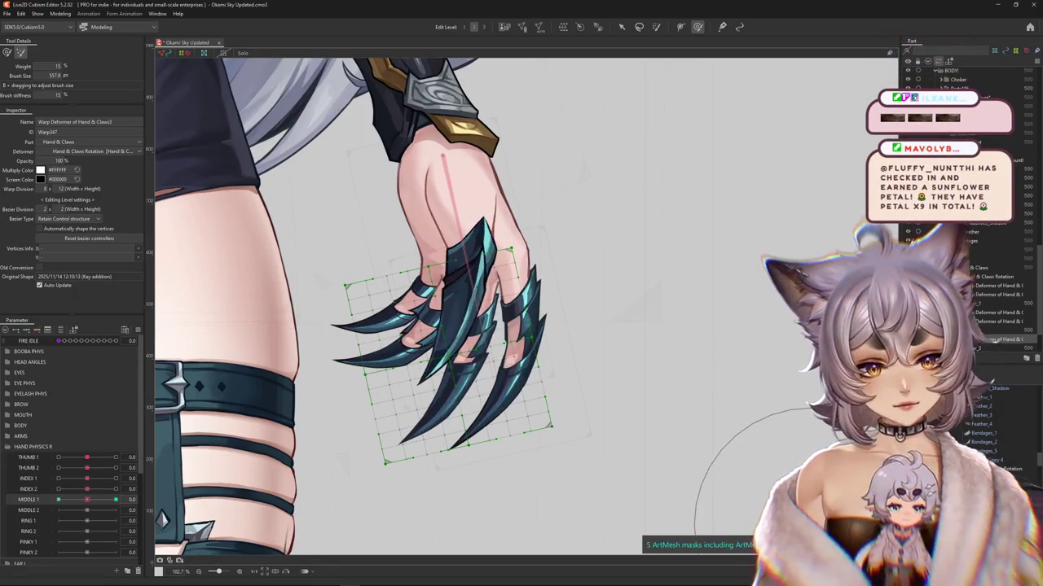
pyautogui.click(468, 342)
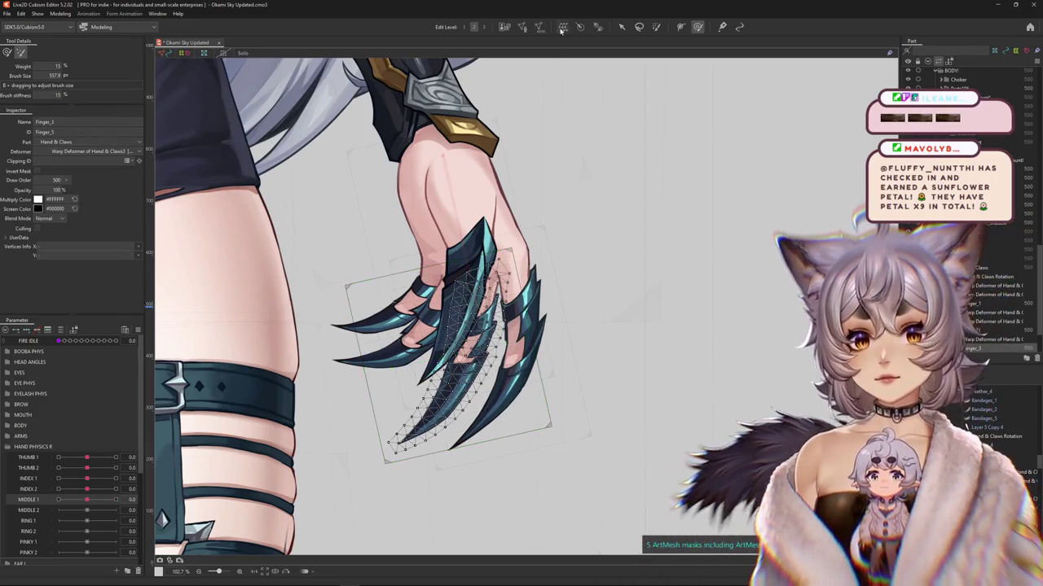
pyautogui.click(562, 27)
pyautogui.click(101, 308)
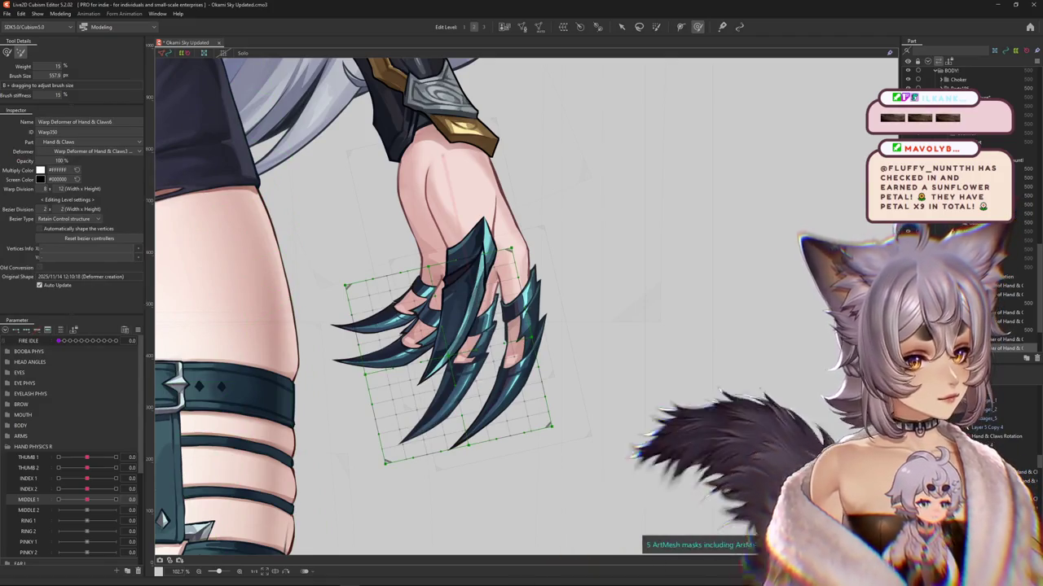
pyautogui.click(465, 350)
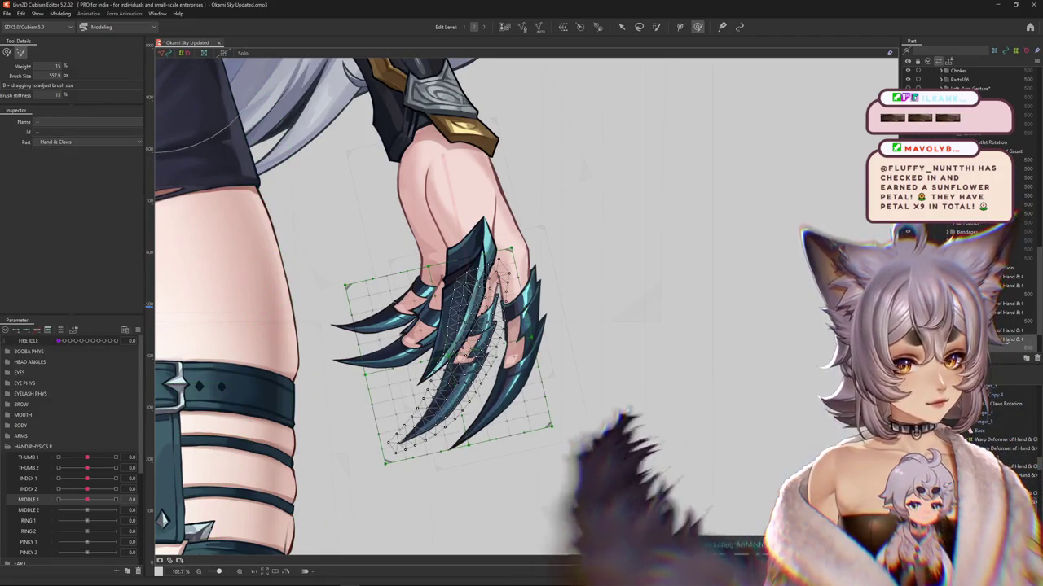
pyautogui.click(244, 54)
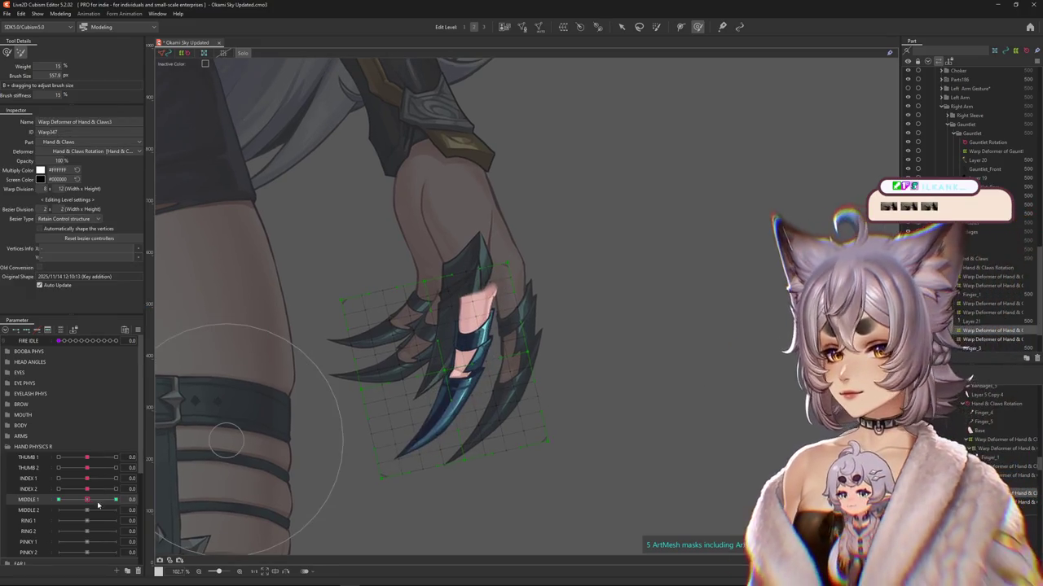
# Step: Bend the middle claw along a Temporary path and commit the shape
pyautogui.press('v')
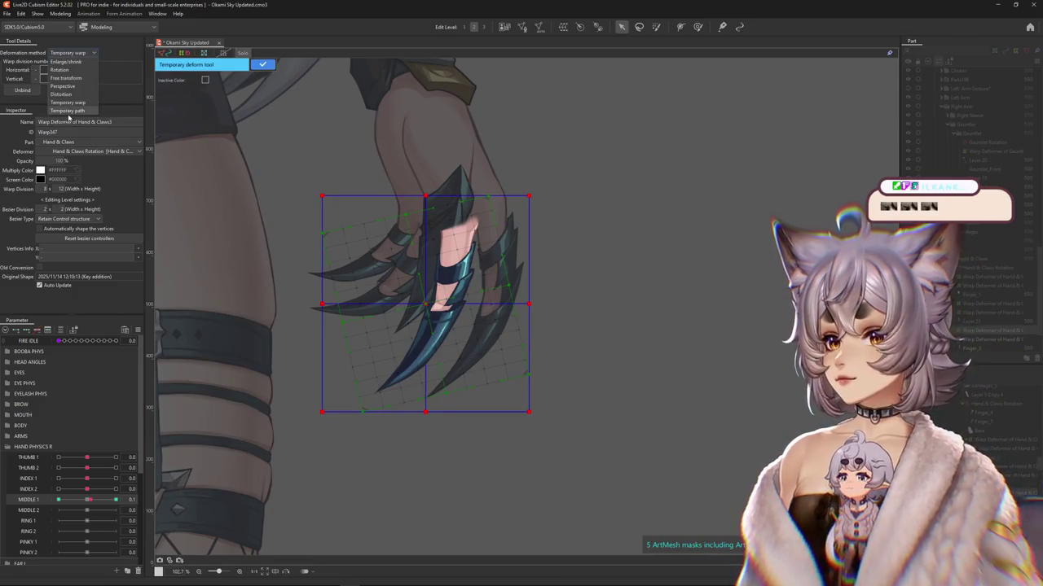
pyautogui.click(68, 110)
pyautogui.click(469, 163)
pyautogui.click(462, 217)
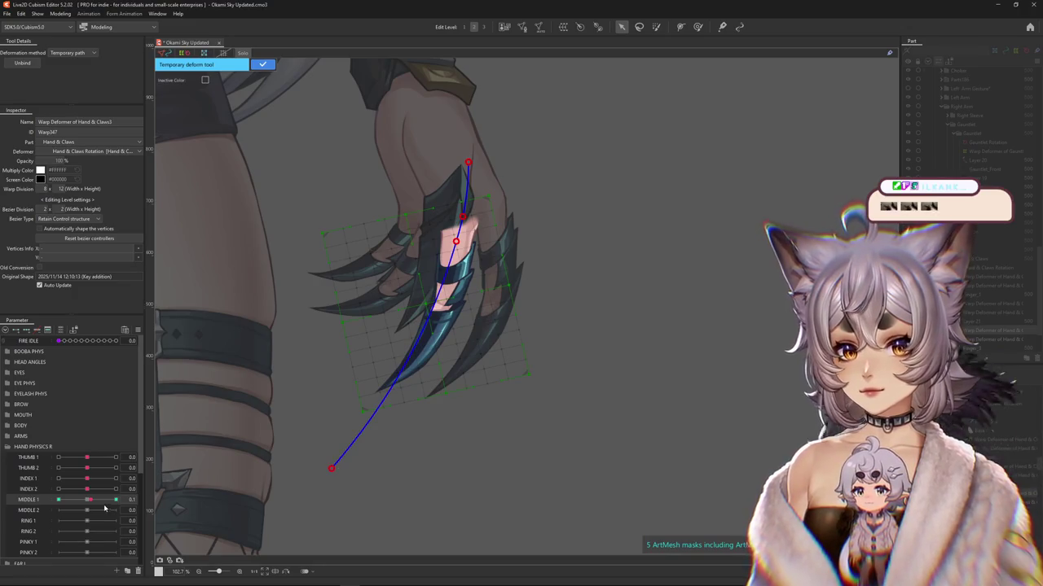
pyautogui.press('Return')
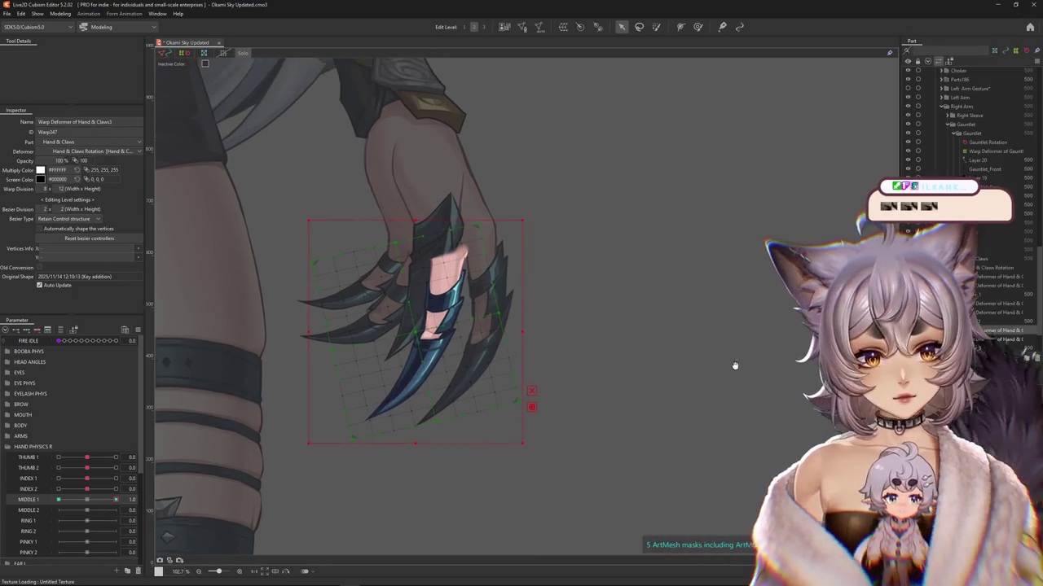
# Step: Curve the middle claw downward with a second path deformation at MIDDLE 1 = 1.0
pyautogui.moveTo(735, 366); pyautogui.dragTo(761, 327)
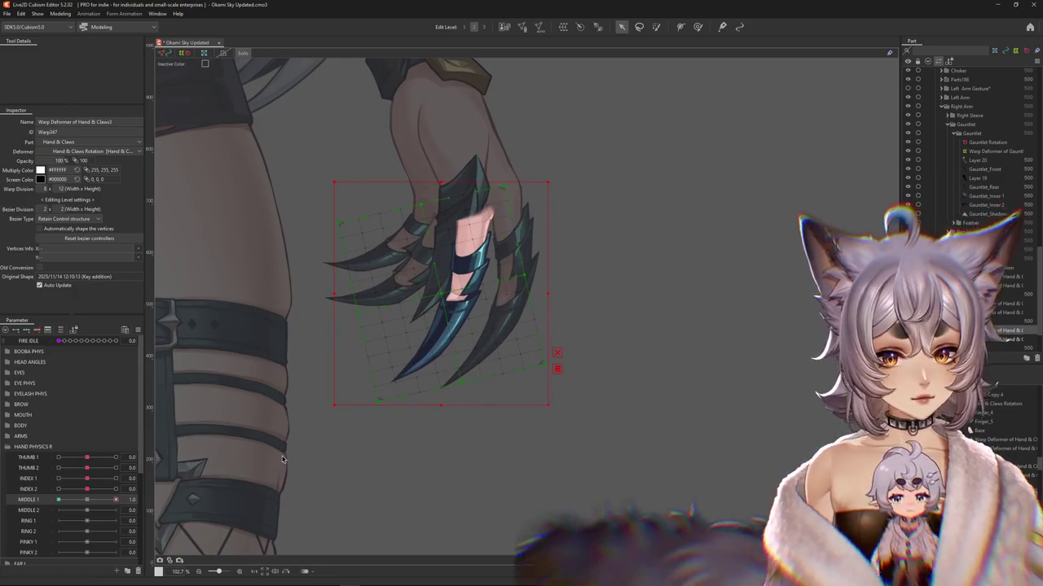
pyautogui.click(86, 498)
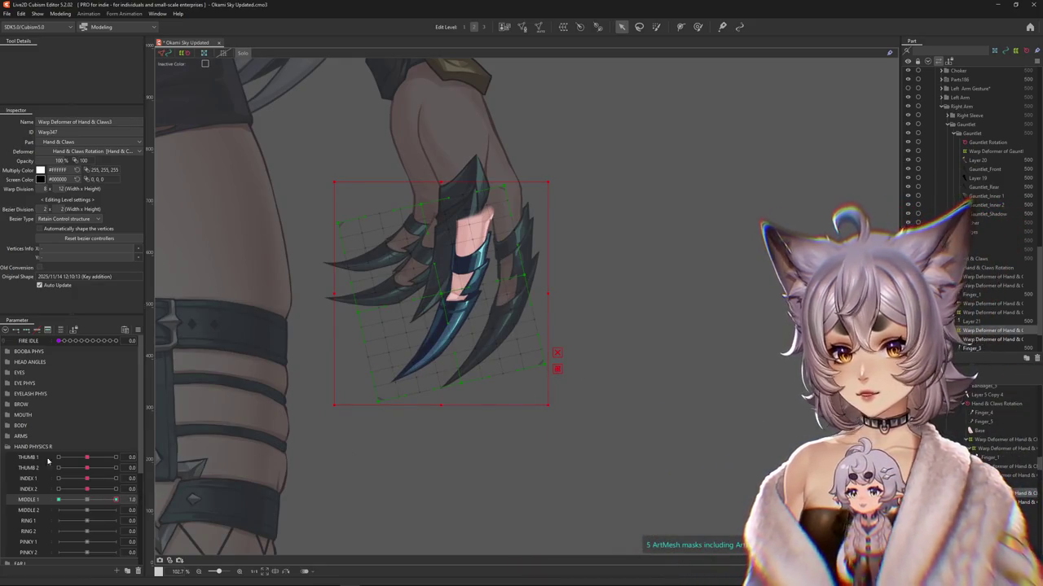
pyautogui.hotkey('ctrl', 't')
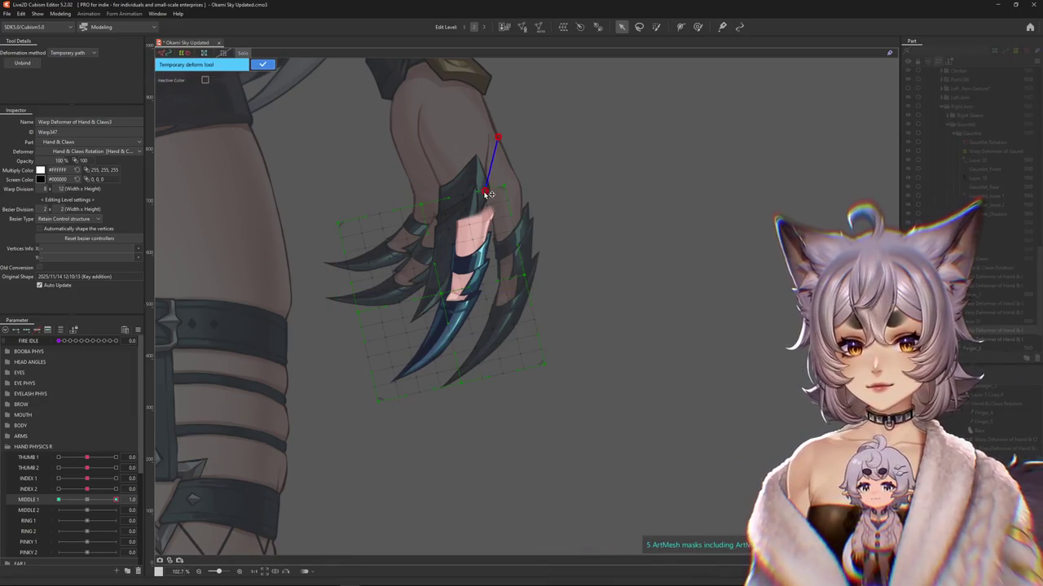
pyautogui.click(474, 232)
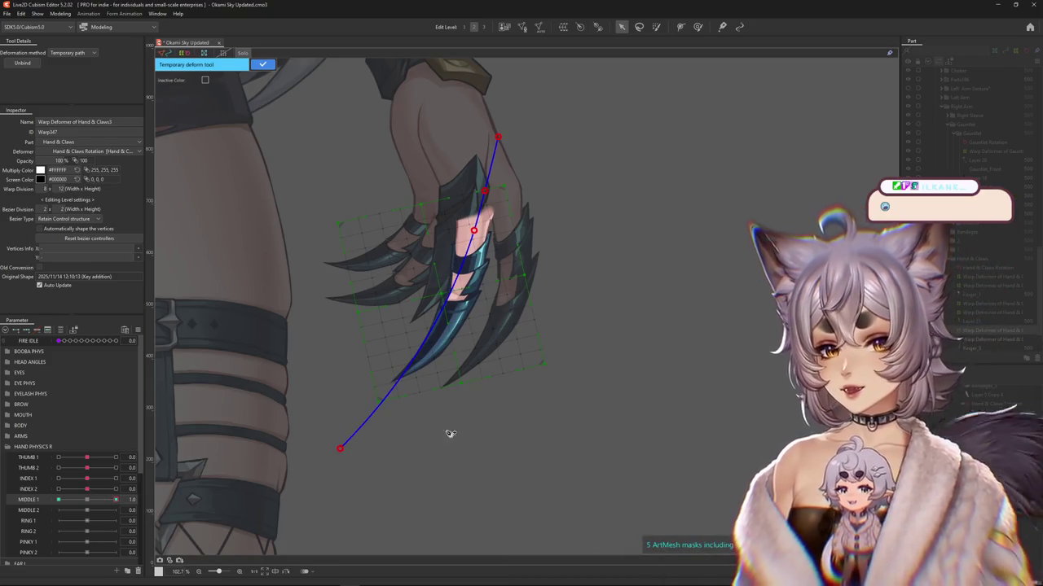
pyautogui.moveTo(339, 448); pyautogui.dragTo(431, 483)
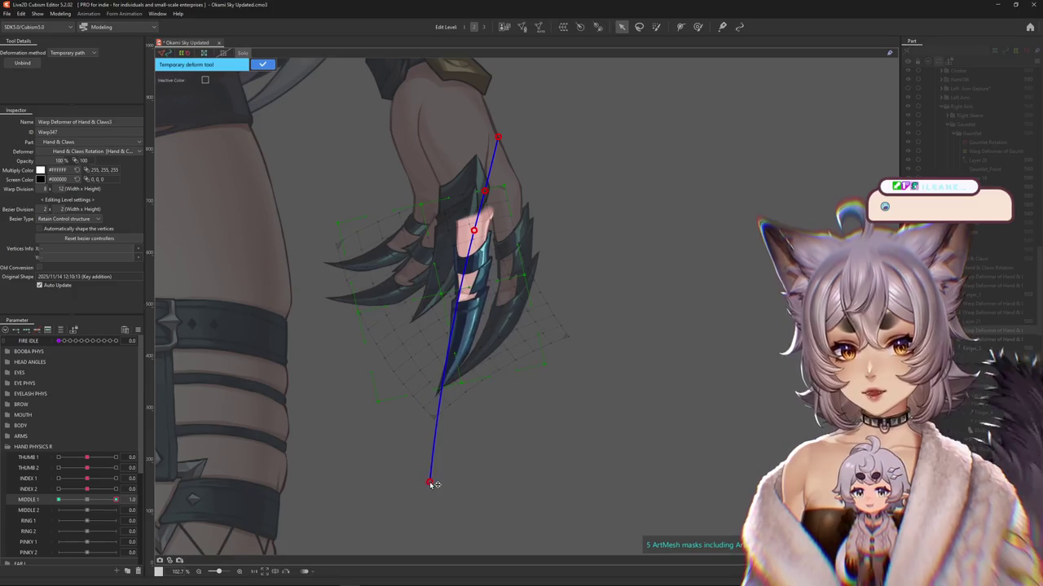
pyautogui.click(262, 64)
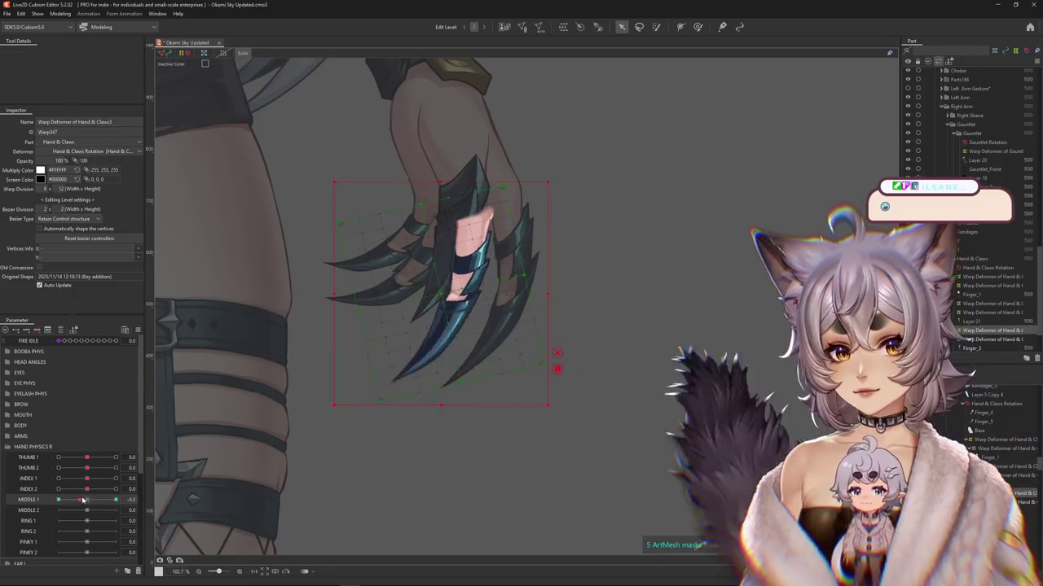
# Step: Brush-nudge the claw tip and scale the middle claw's warp down
pyautogui.press('b')
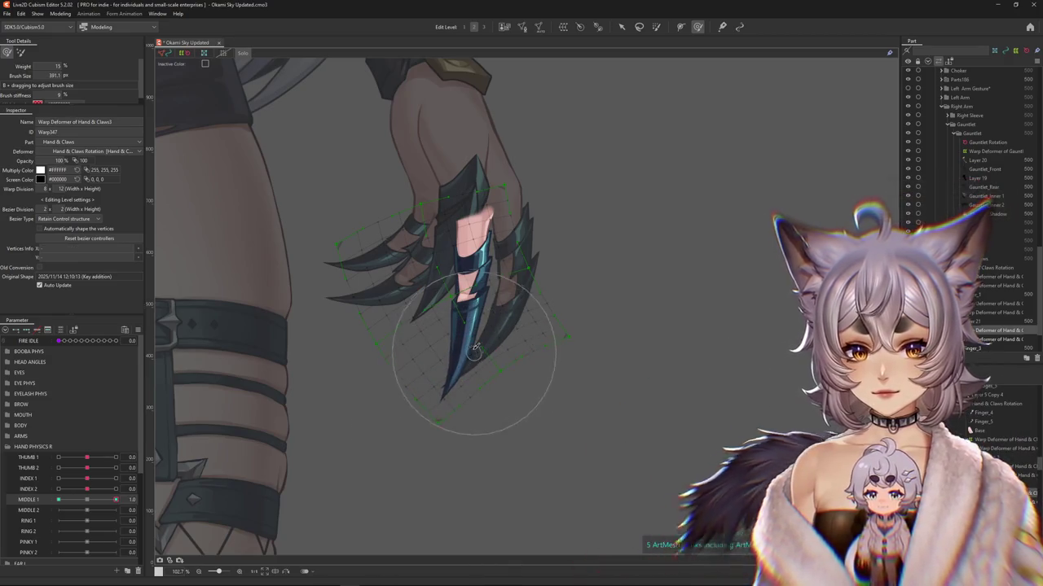
pyautogui.moveTo(454, 350); pyautogui.dragTo(472, 338)
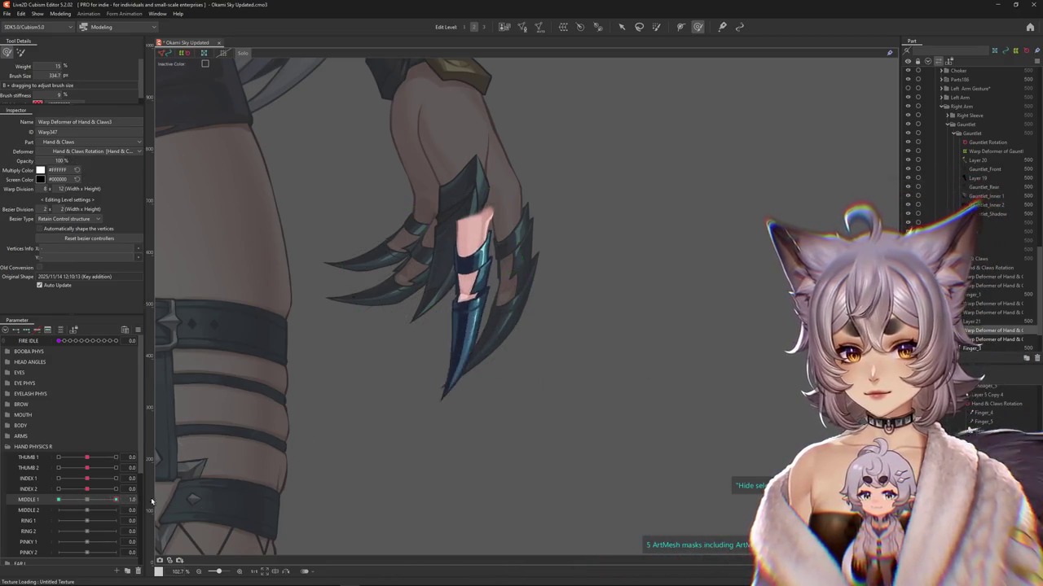
pyautogui.click(620, 28)
pyautogui.click(621, 30)
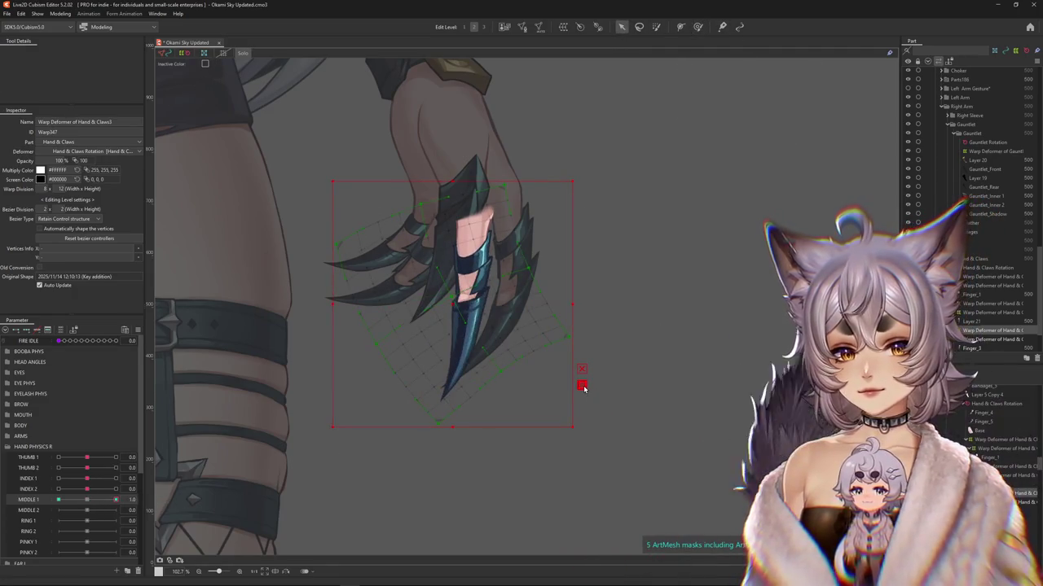
pyautogui.moveTo(583, 389); pyautogui.dragTo(524, 398)
# Step: Curl the middle claw to the left along a Temporary path at MIDDLE 1 = -1.0
pyautogui.hotkey('ctrl', 't')
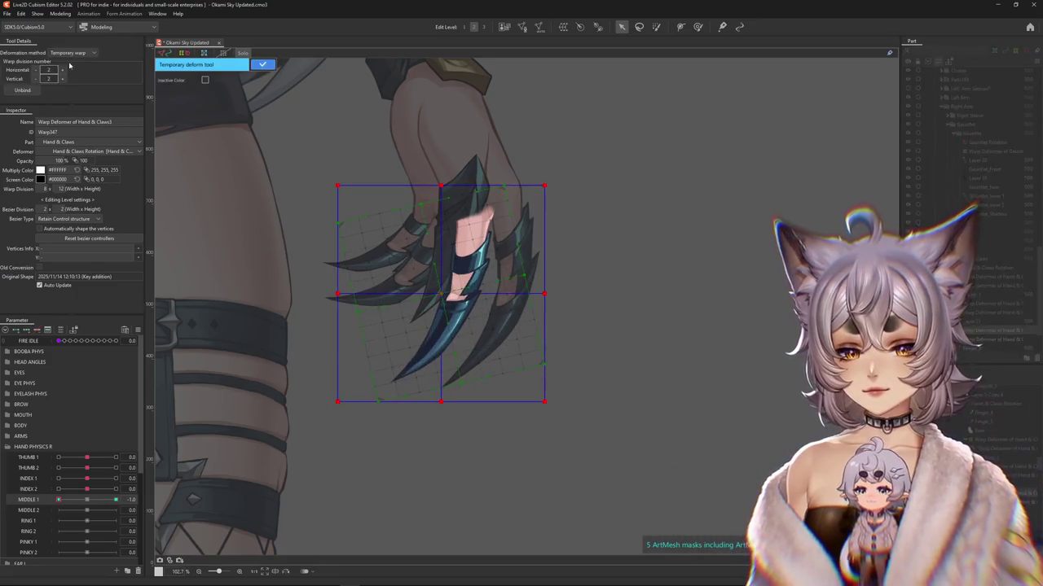
pyautogui.click(68, 110)
pyautogui.click(479, 216)
pyautogui.click(471, 244)
pyautogui.click(311, 442)
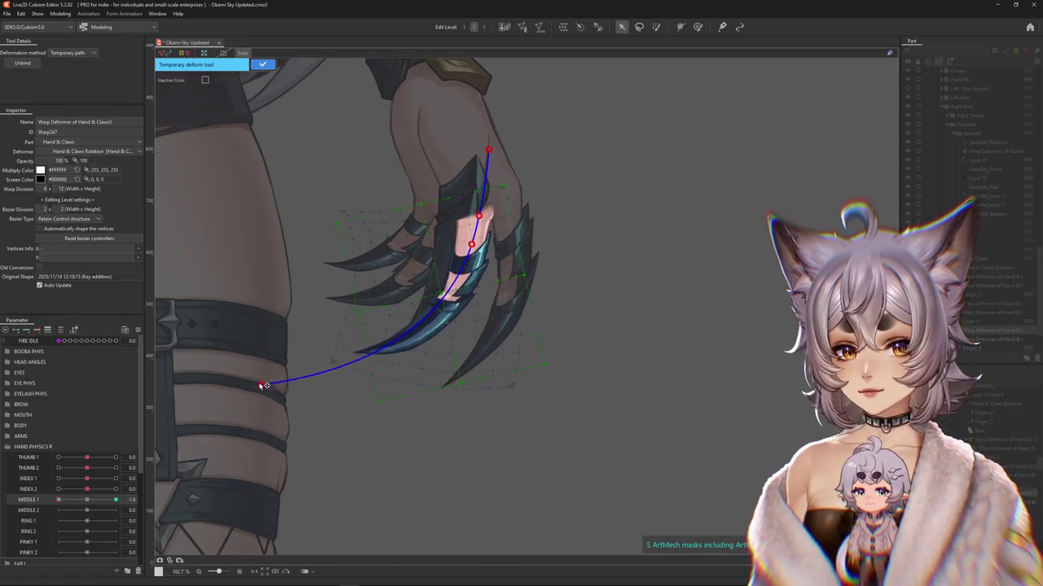
pyautogui.click(262, 63)
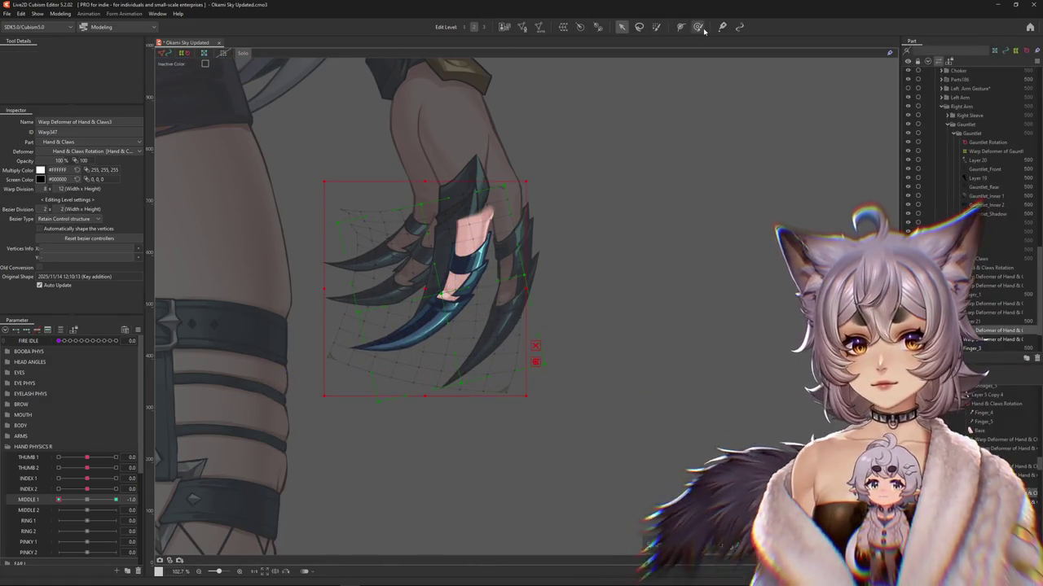
# Step: Shrink the deform brush and preview the middle claw across MIDDLE 1
pyautogui.click(698, 27)
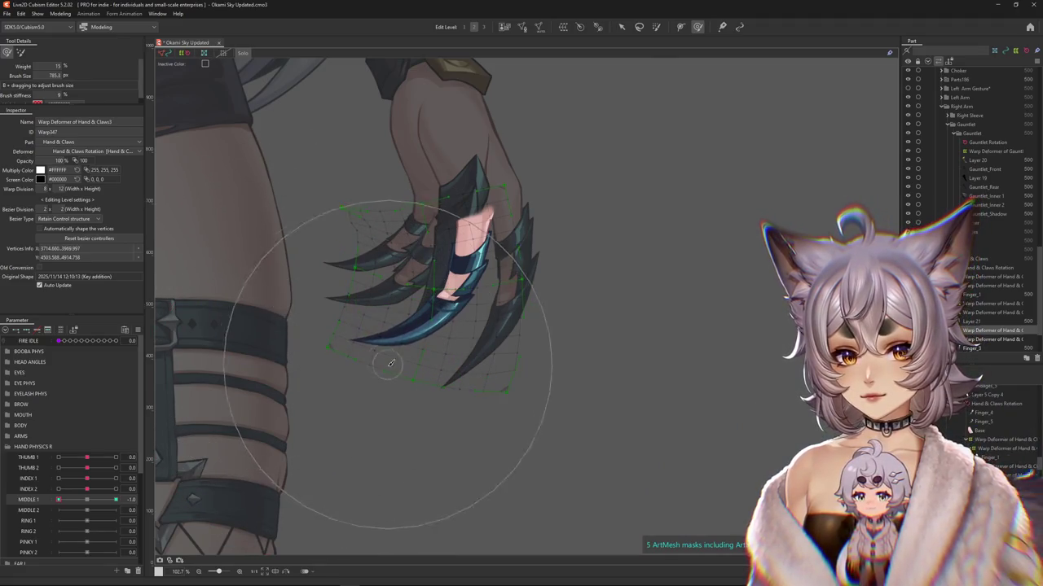
pyautogui.moveTo(391, 363); pyautogui.dragTo(361, 315)
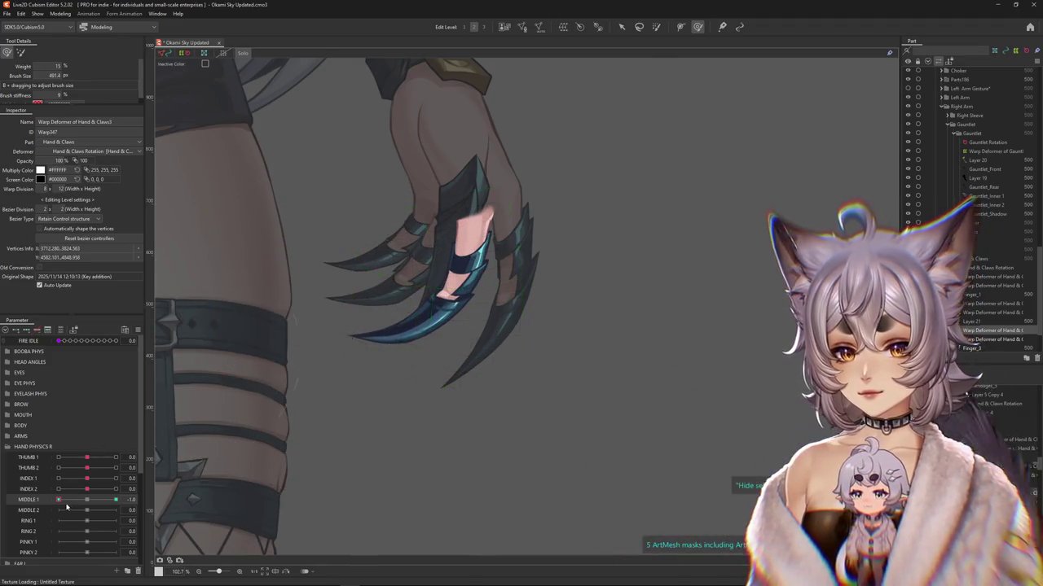
pyautogui.moveTo(65, 505); pyautogui.dragTo(269, 481)
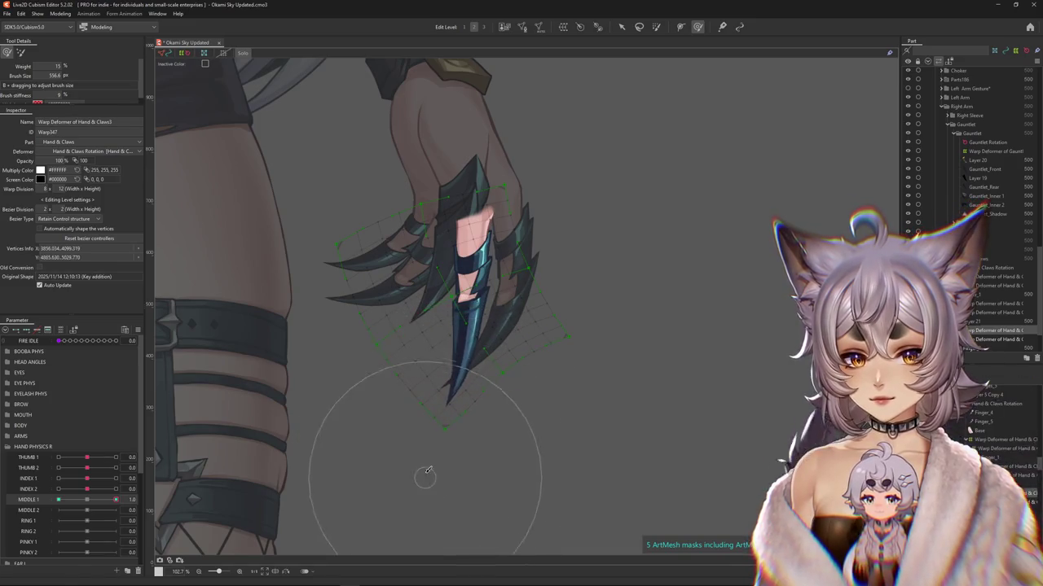
pyautogui.moveTo(116, 500); pyautogui.dragTo(101, 497)
# Step: Weight-select the finger base and check the MIDDLE 1 bends at 1.0 and -1.0
pyautogui.click(656, 26)
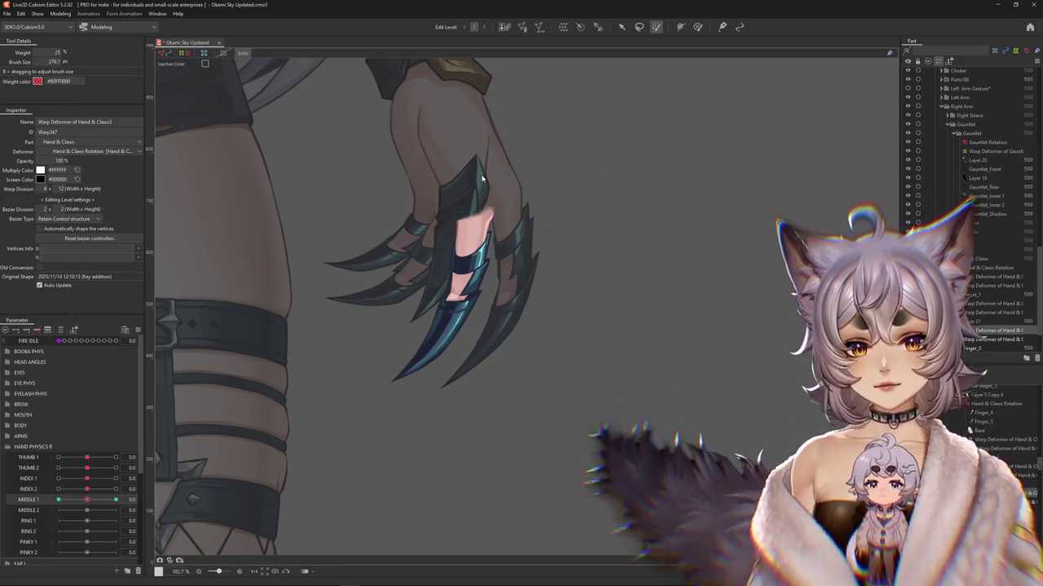
pyautogui.click(501, 135)
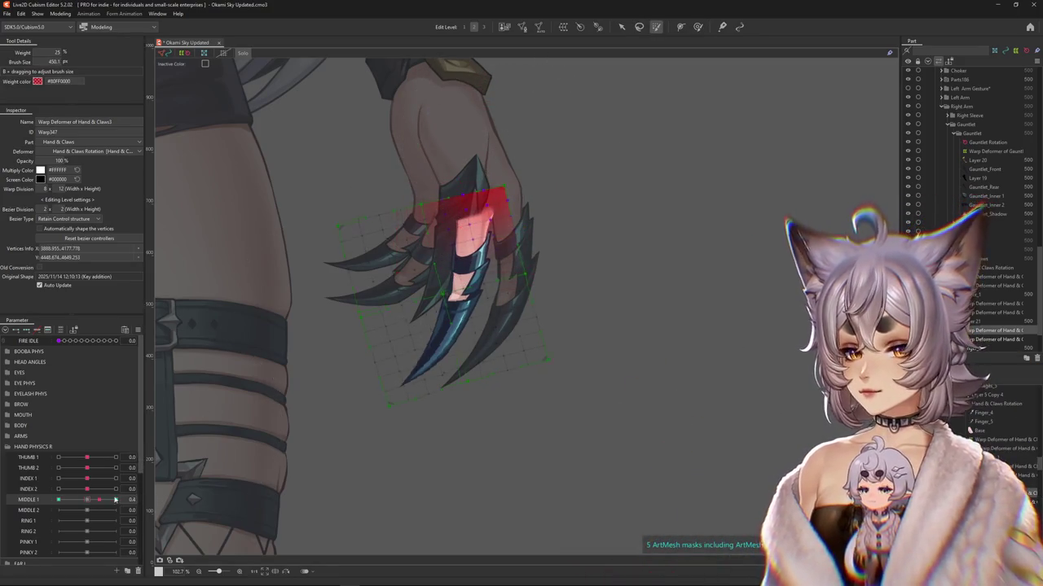
pyautogui.moveTo(103, 500); pyautogui.dragTo(228, 484)
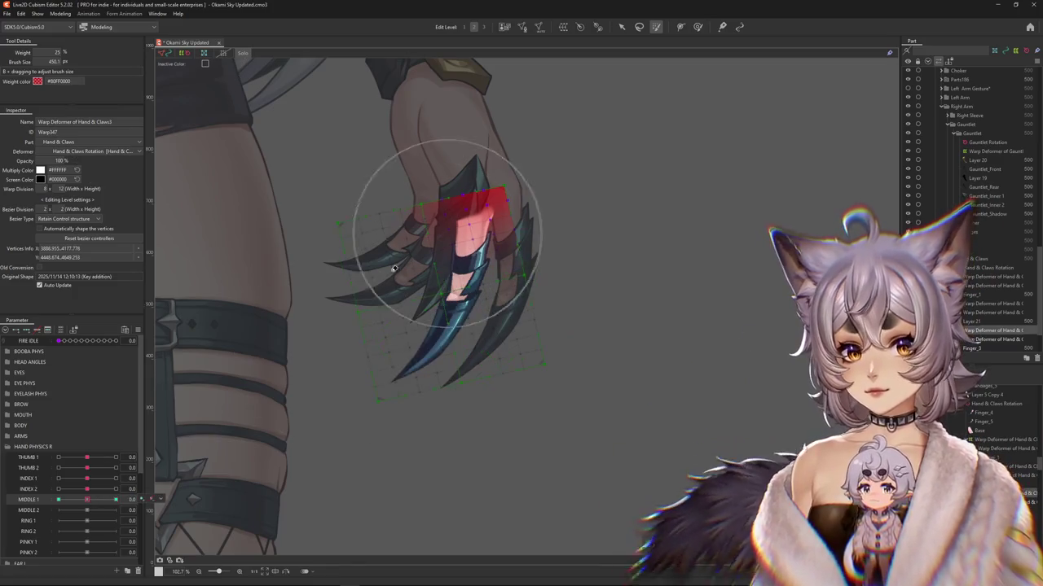
pyautogui.moveTo(115, 500)
pyautogui.mouseDown()
pyautogui.moveTo(58, 499)
pyautogui.moveTo(115, 499)
pyautogui.mouseUp()
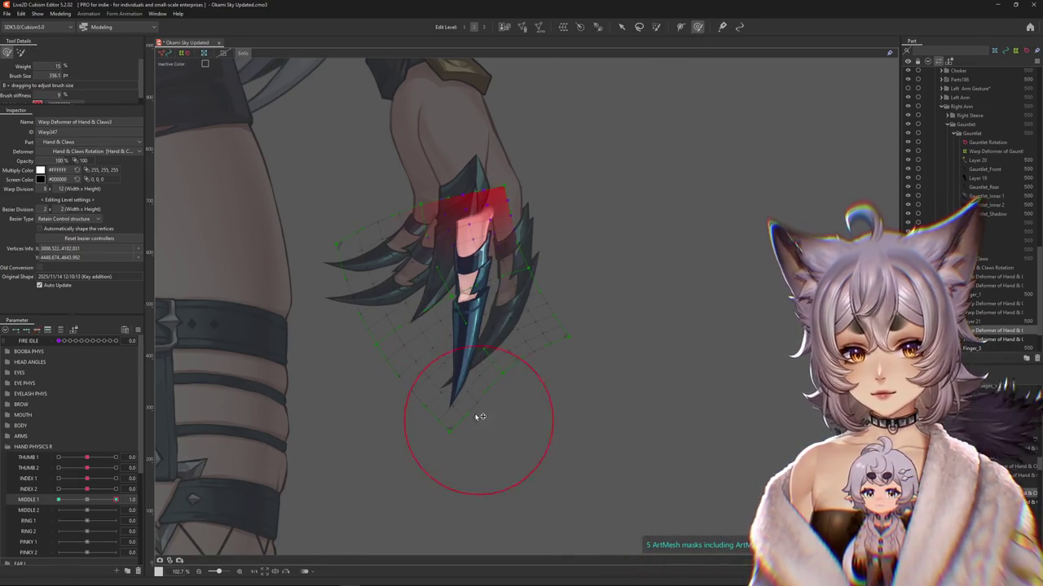
# Step: Resize the brush and bend the middle claw leftward at the MIDDLE 1 extremes
pyautogui.moveTo(483, 421)
pyautogui.mouseDown()
pyautogui.moveTo(482, 373)
pyautogui.moveTo(519, 412)
pyautogui.mouseUp()
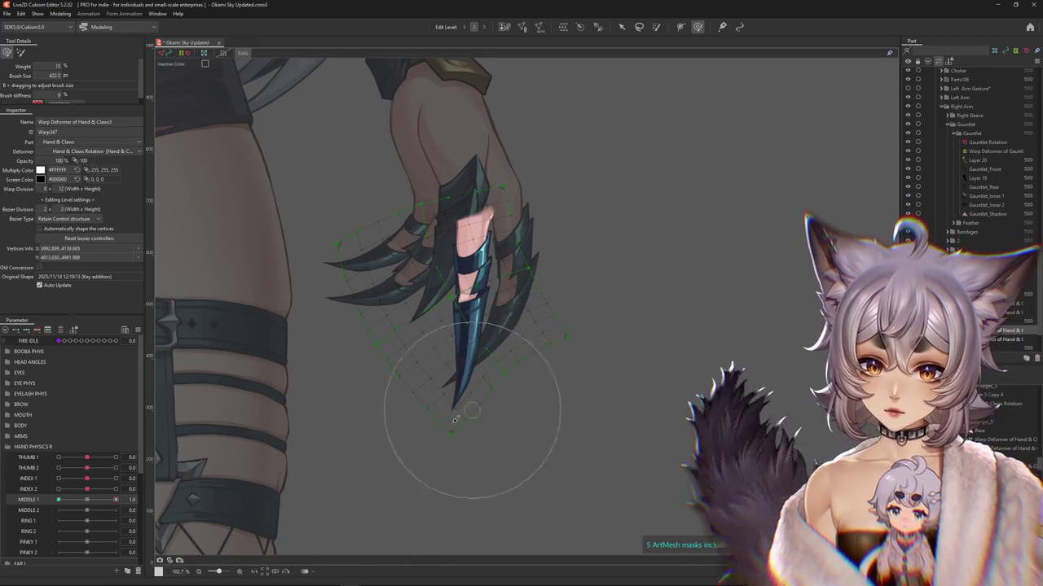
pyautogui.click(88, 499)
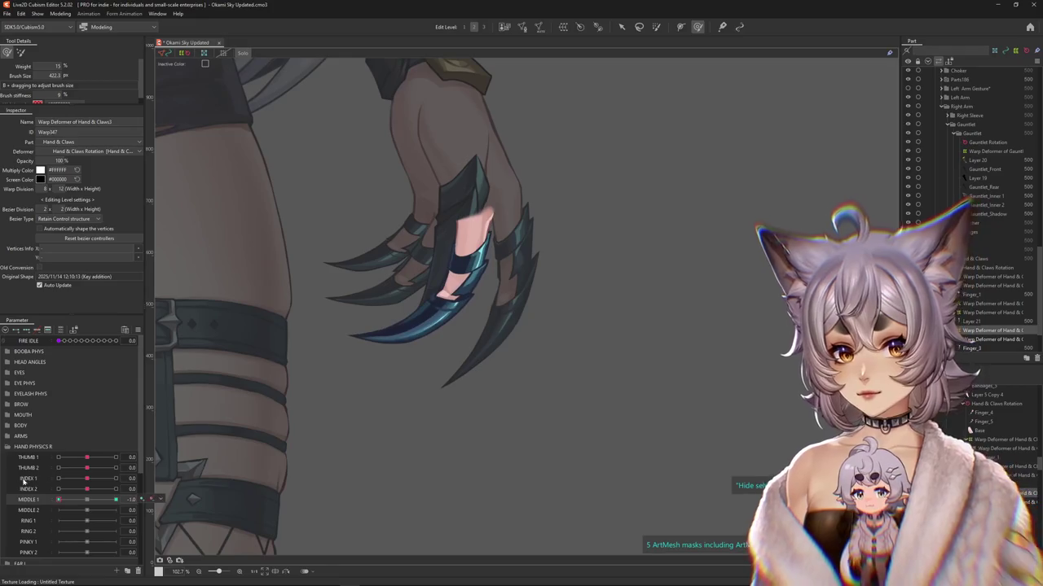
pyautogui.moveTo(400, 386); pyautogui.dragTo(399, 432)
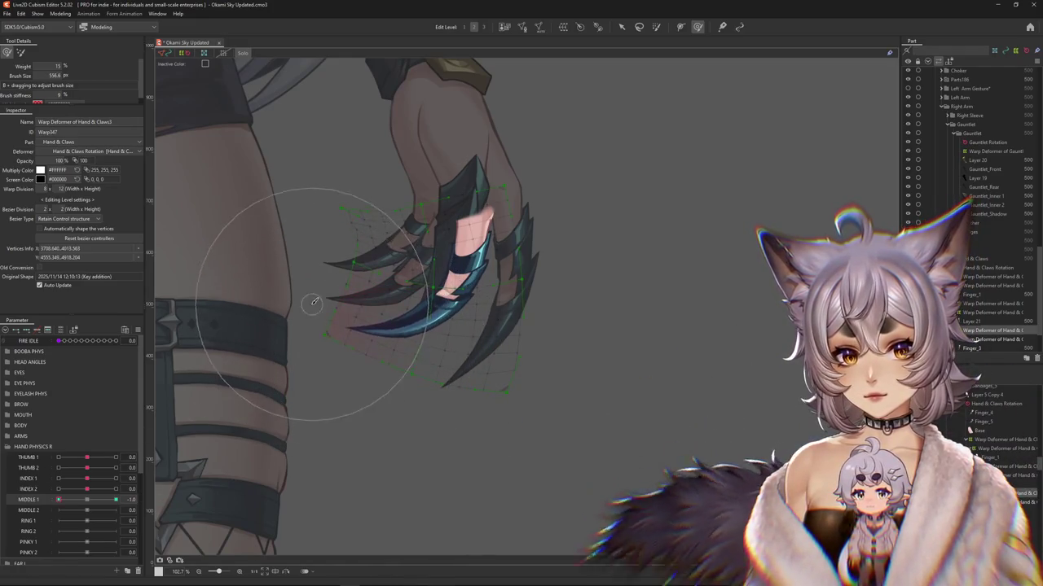
pyautogui.click(116, 499)
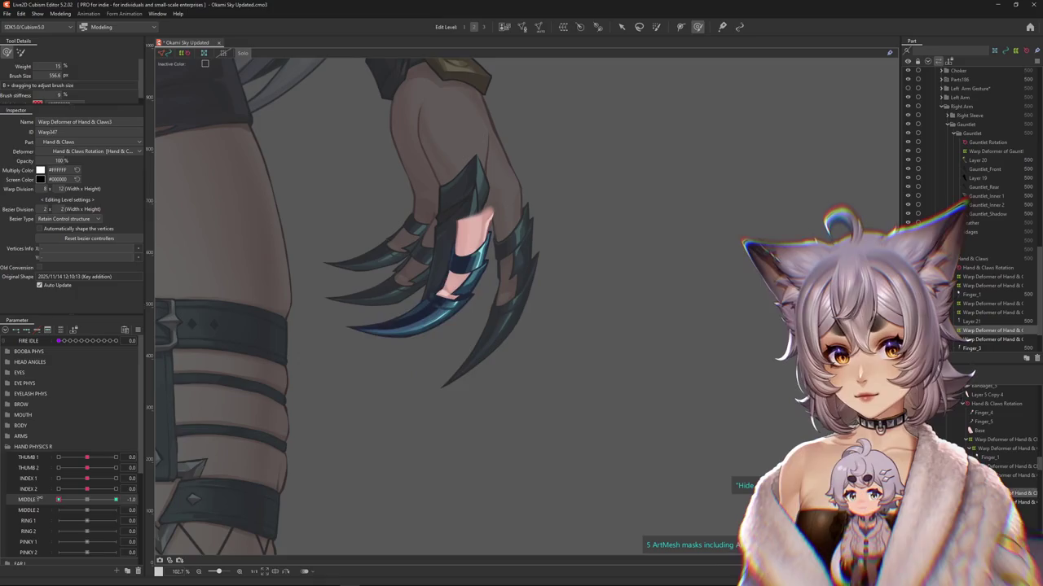
pyautogui.moveTo(457, 399); pyautogui.dragTo(432, 411)
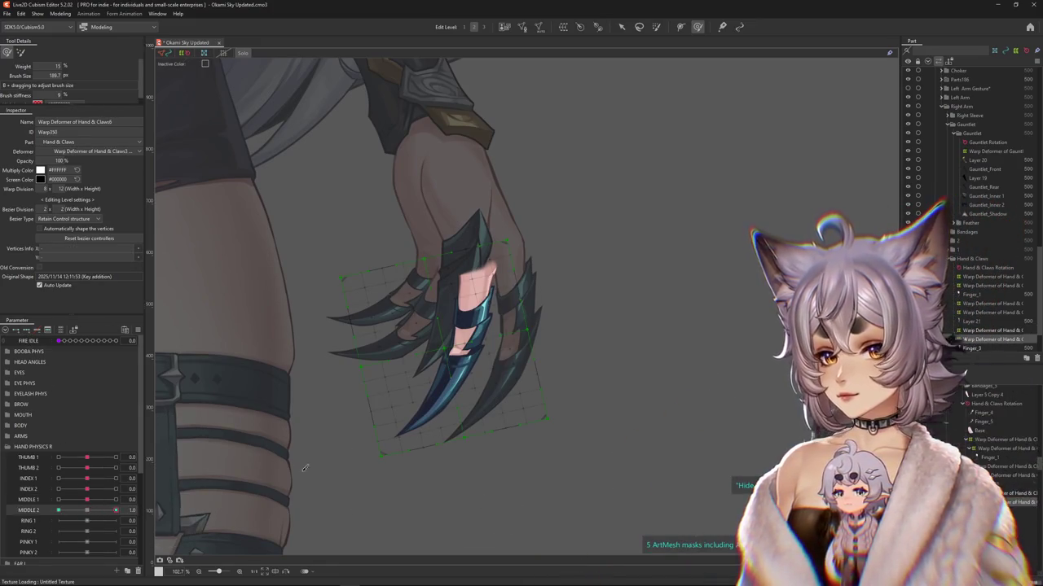
# Step: Curve the middle claw downward along a Temporary path at MIDDLE 2 = 1.0
pyautogui.press('v')
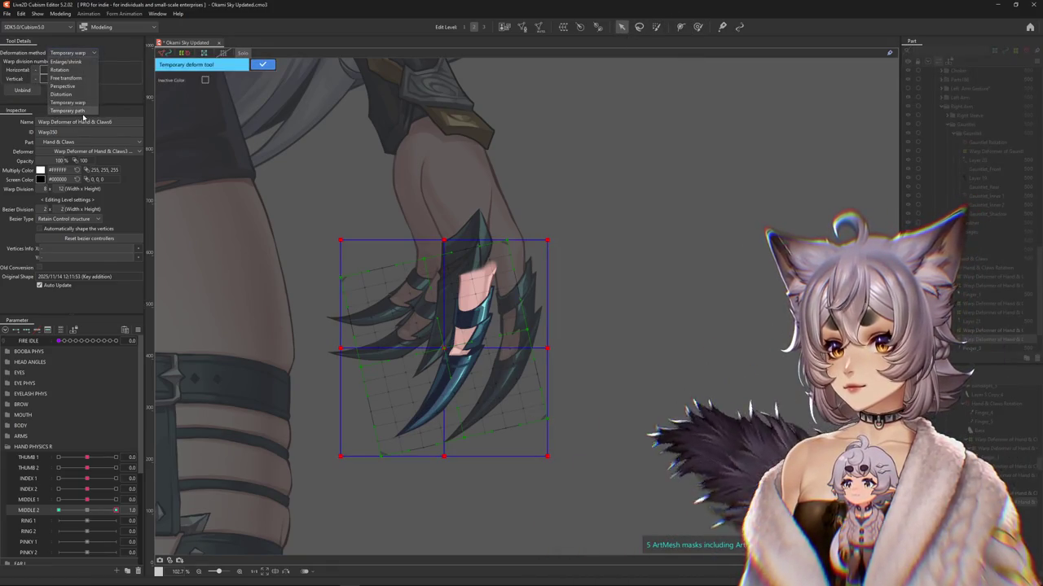
pyautogui.click(69, 111)
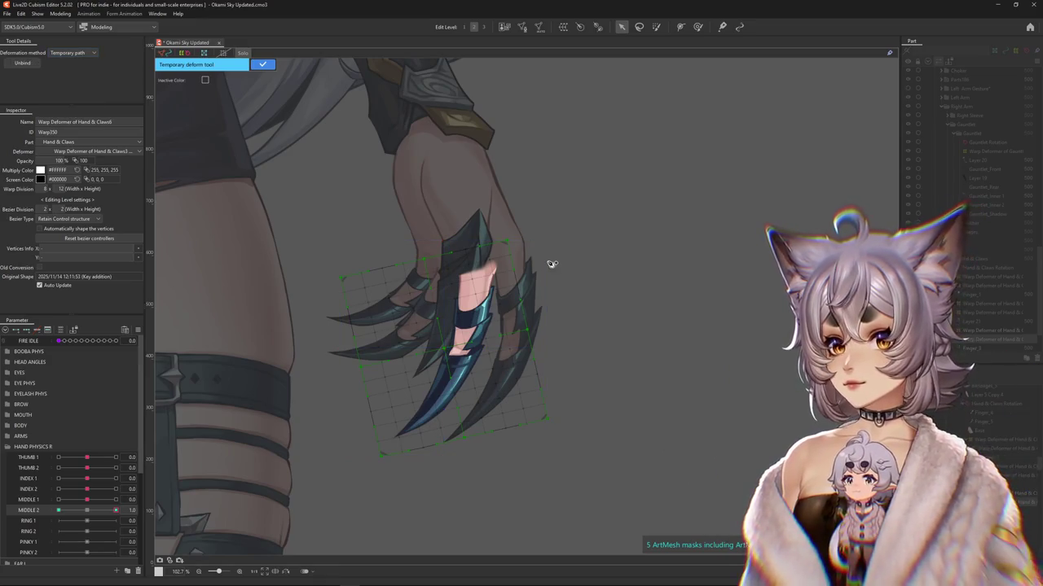
pyautogui.click(481, 270)
pyautogui.click(473, 303)
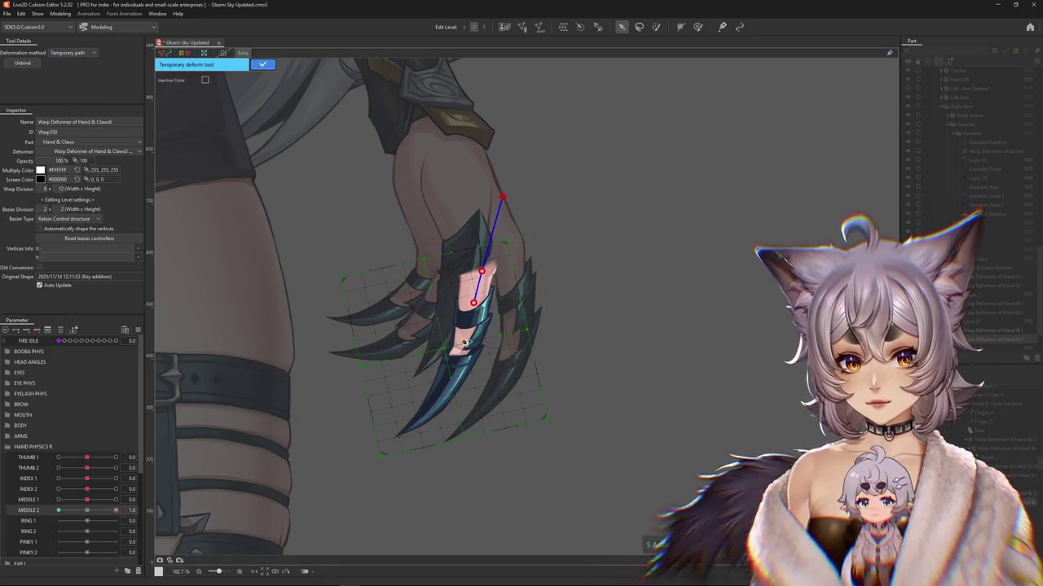
pyautogui.scroll(-3, 462, 359)
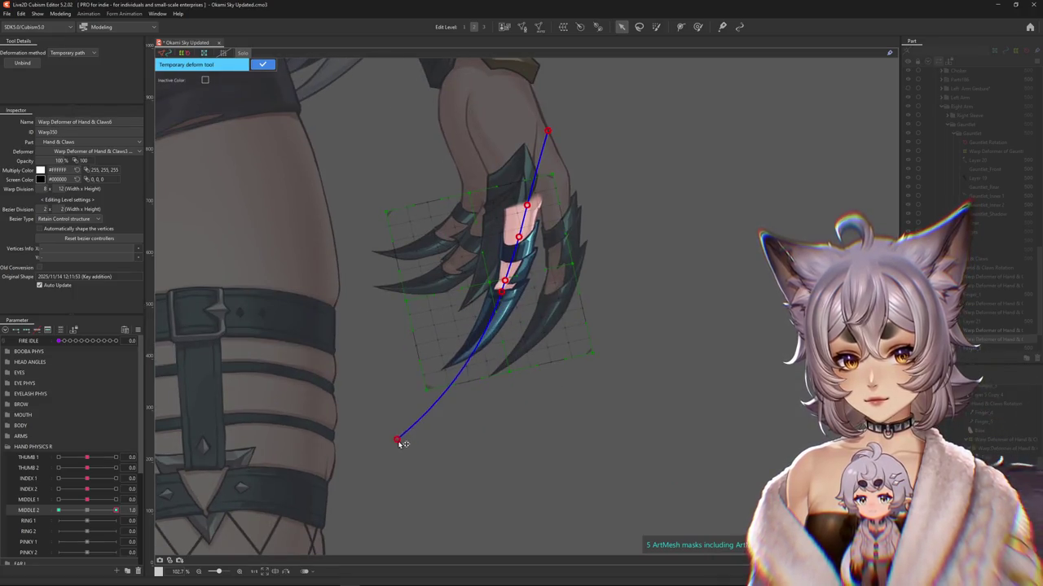
pyautogui.moveTo(476, 473); pyautogui.dragTo(489, 474)
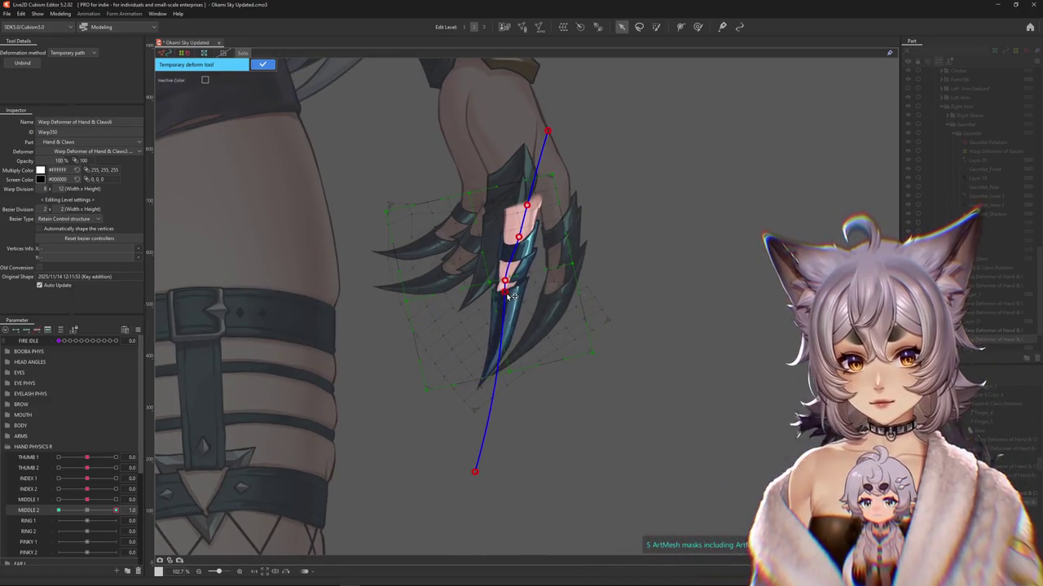
pyautogui.click(262, 65)
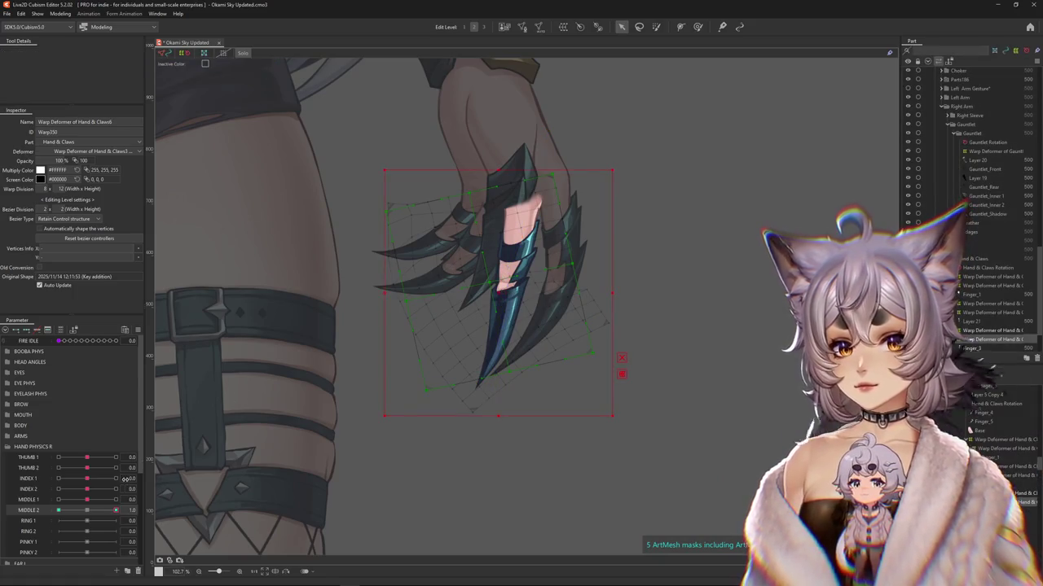
# Step: At MIDDLE 2 = -1.0, curl the middle claw tip toward the lower left along a path
pyautogui.moveTo(116, 510); pyautogui.dragTo(57, 510)
pyautogui.hotkey('ctrl', 't')
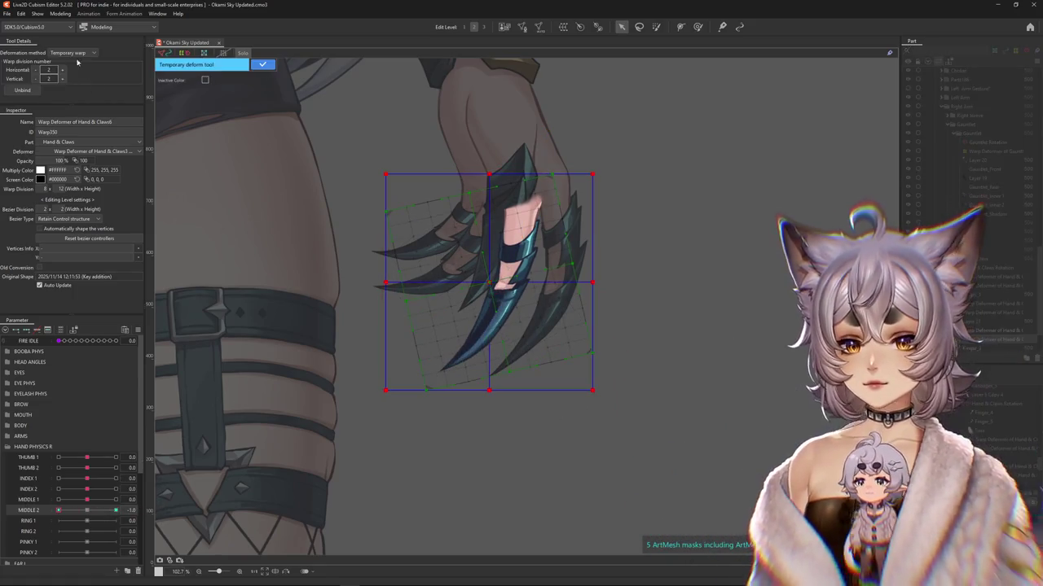
pyautogui.click(73, 111)
pyautogui.click(522, 220)
pyautogui.click(506, 278)
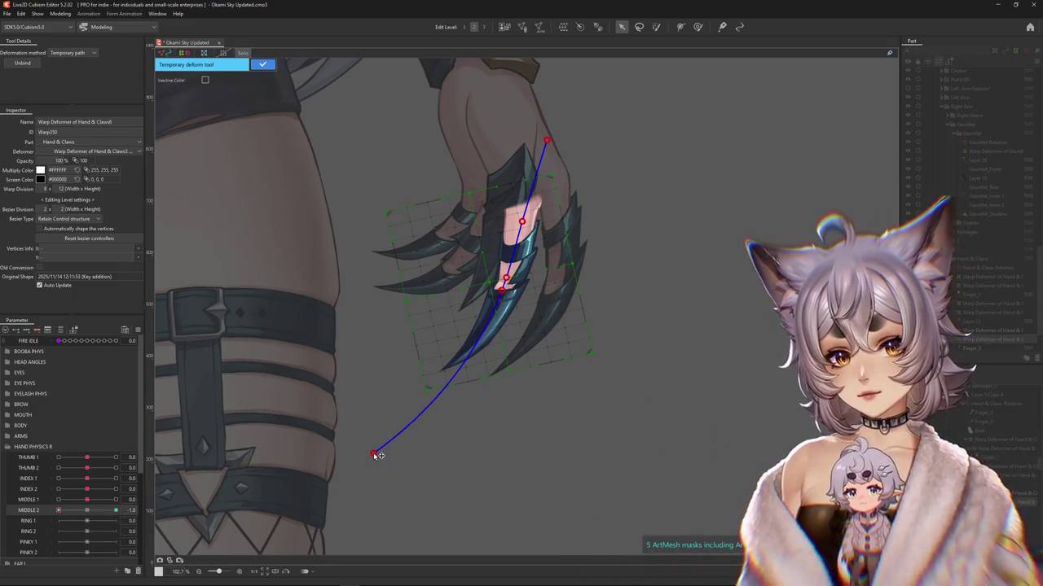
pyautogui.moveTo(374, 454); pyautogui.dragTo(325, 381)
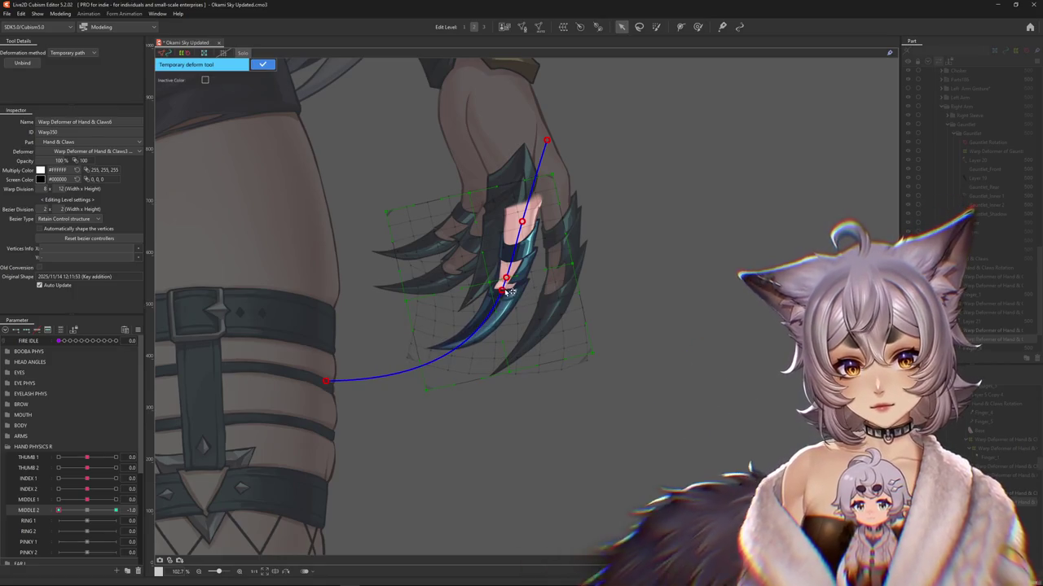
pyautogui.moveTo(509, 291); pyautogui.dragTo(502, 289)
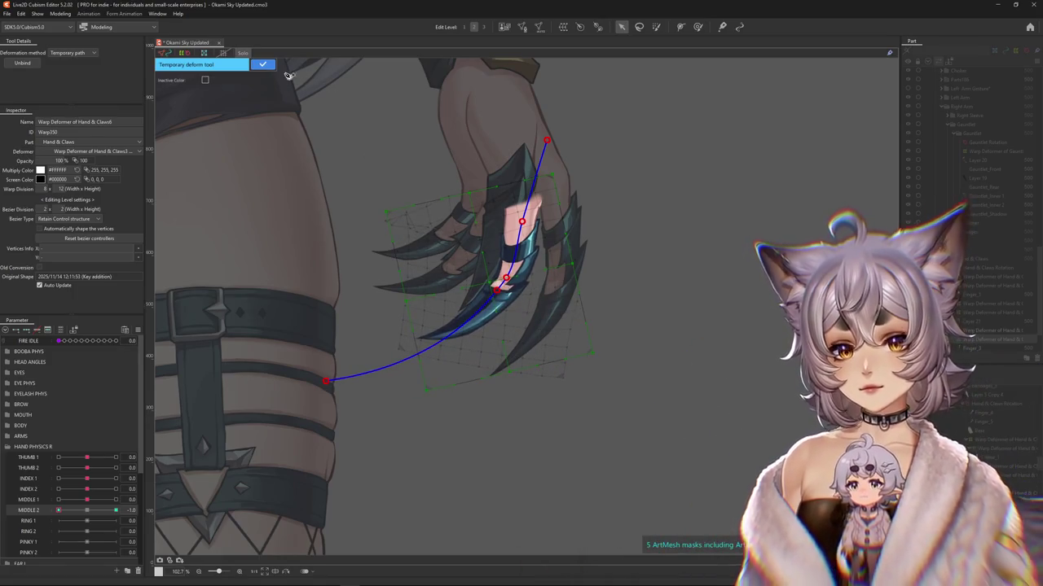
pyautogui.click(262, 64)
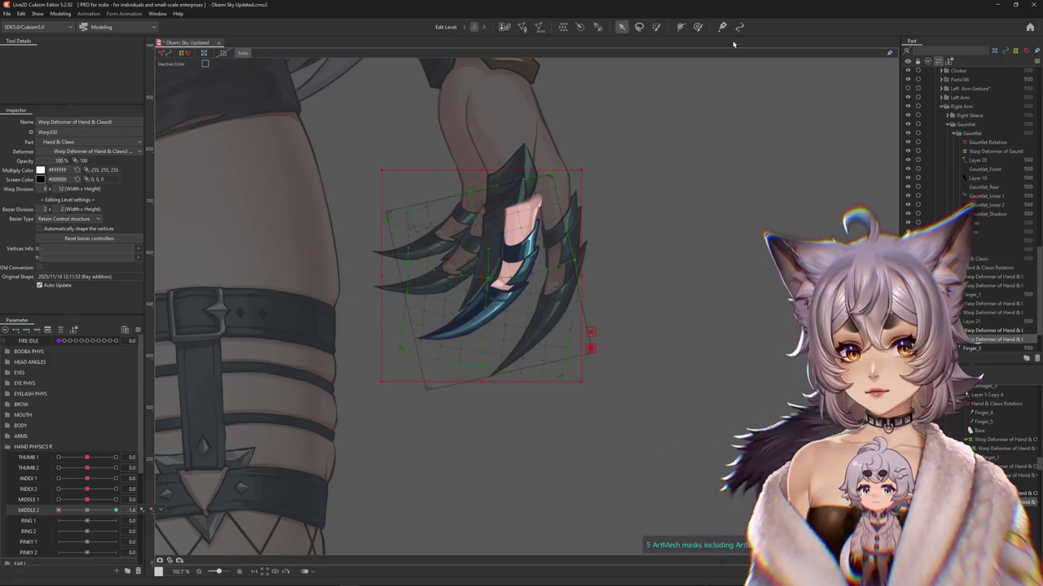
# Step: Touch up the middle claw with the Deform Brush, checking MIDDLE 2 at 0.0, -1.0 and 1.0
pyautogui.press('b')
pyautogui.moveTo(439, 345); pyautogui.dragTo(412, 334)
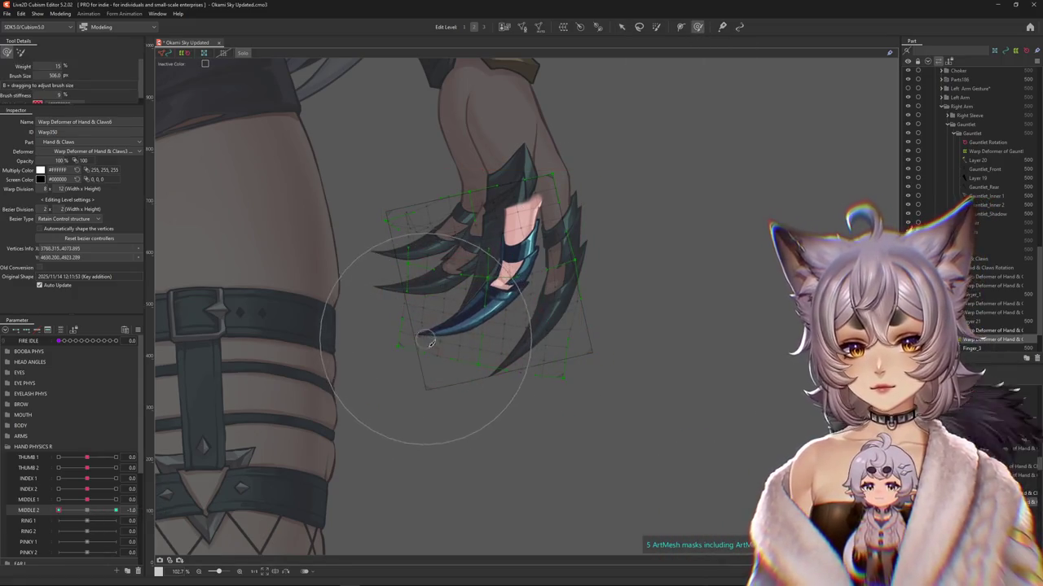
pyautogui.click(89, 512)
pyautogui.scroll(2, 435, 396)
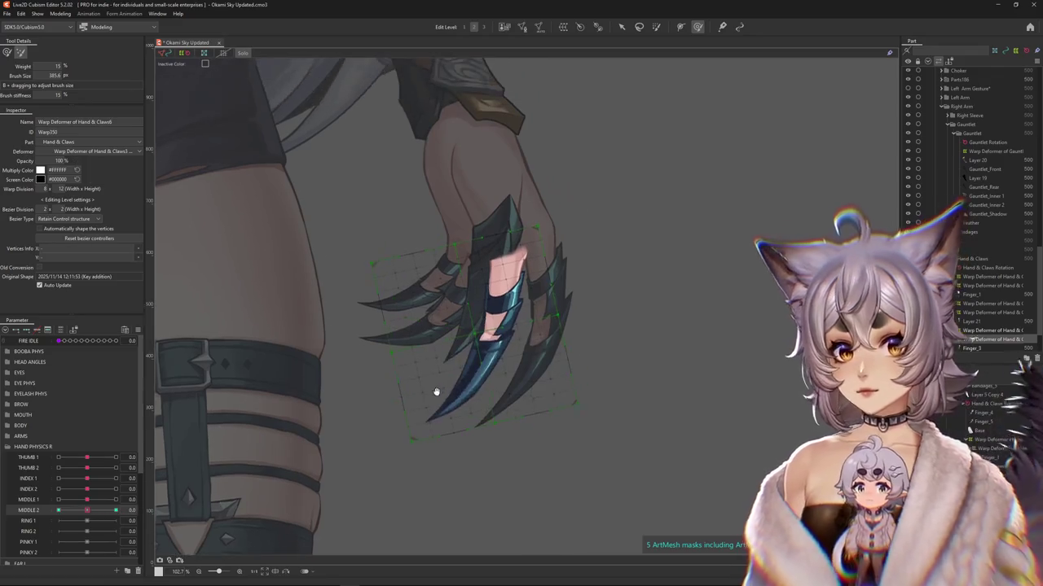
pyautogui.click(114, 510)
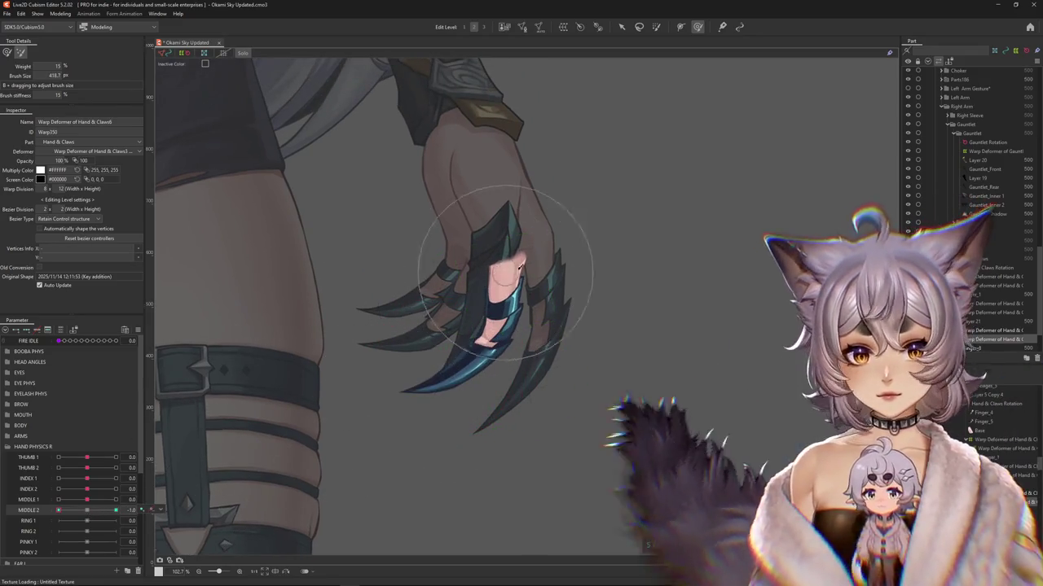
pyautogui.click(116, 511)
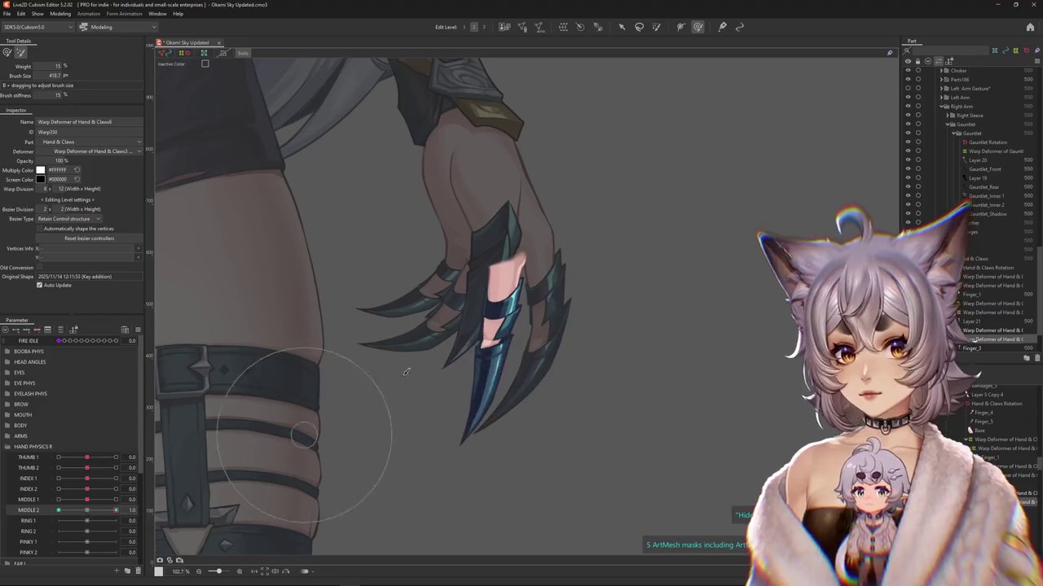
pyautogui.moveTo(471, 341); pyautogui.dragTo(8, 54)
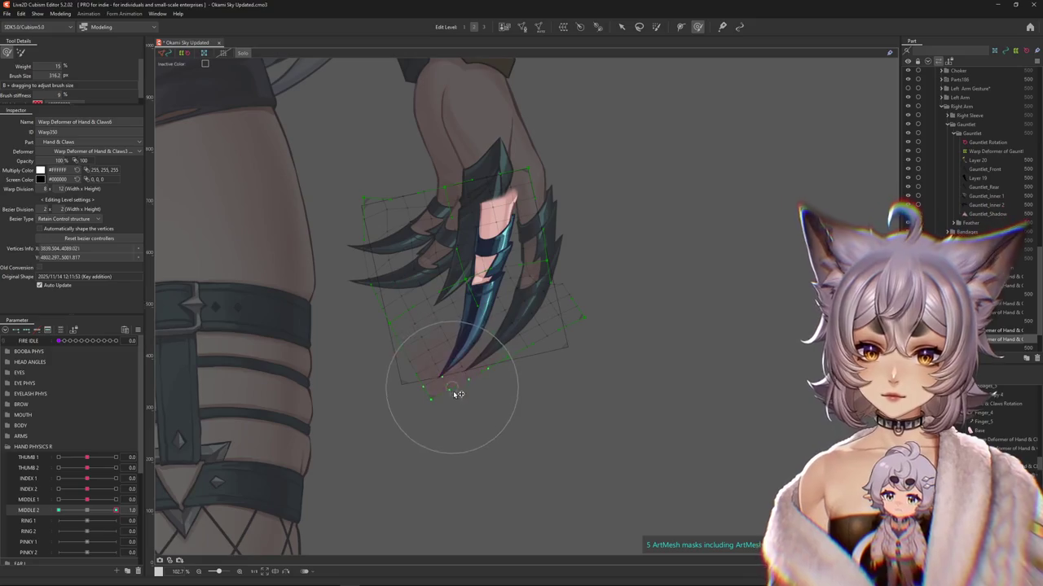
# Step: Reshape the claw tip at MIDDLE 2 = -1.0, preview the other poses, and reset MIDDLE 1 to 0.0
pyautogui.click(88, 511)
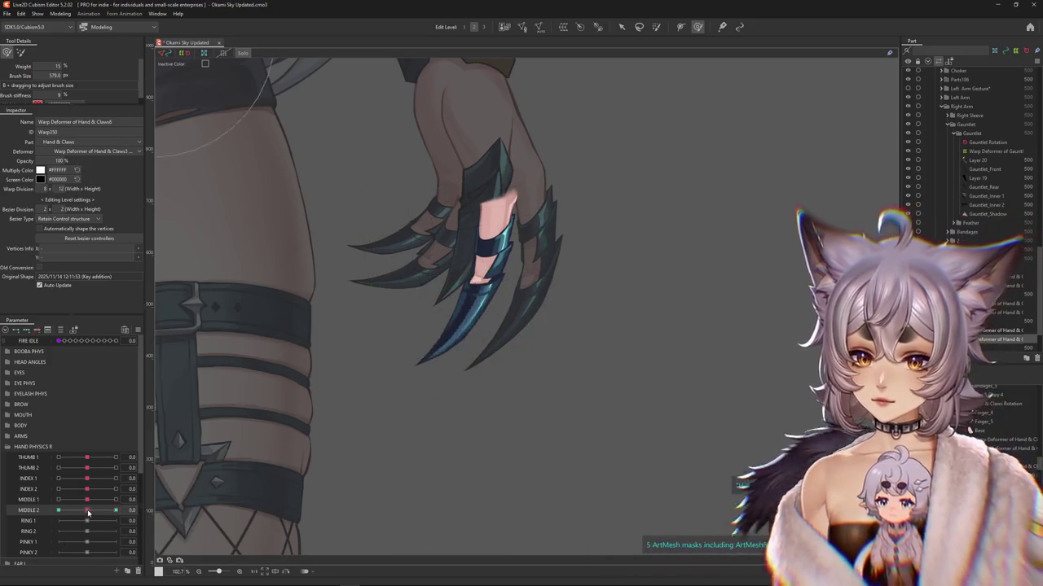
pyautogui.click(59, 510)
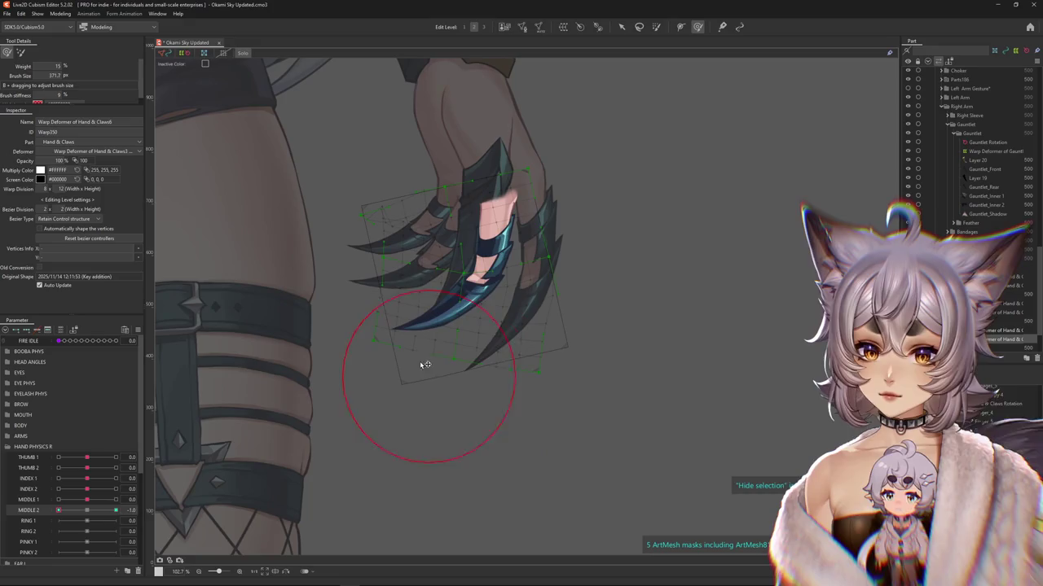
pyautogui.click(415, 324)
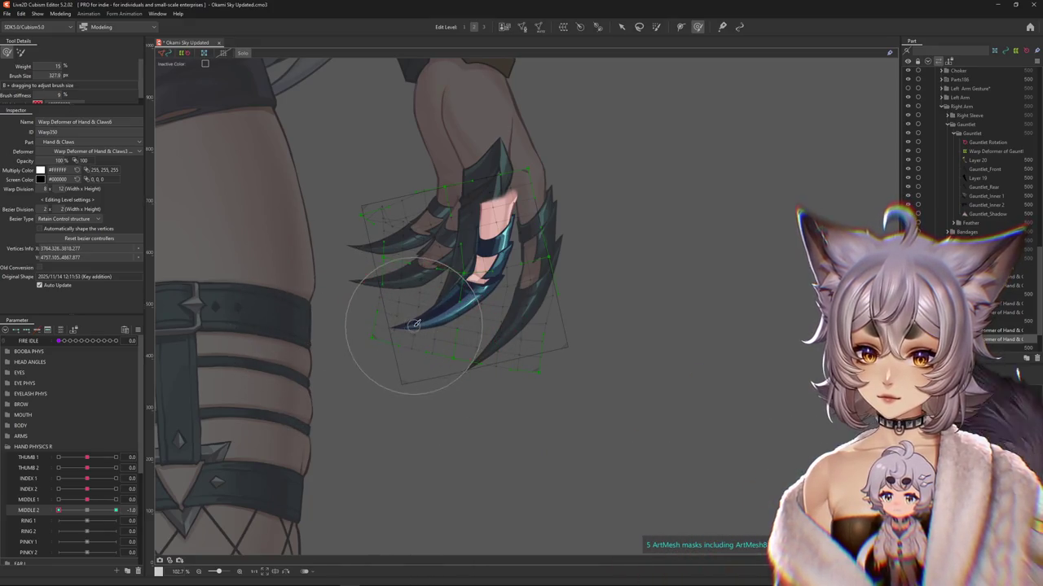
pyautogui.click(90, 509)
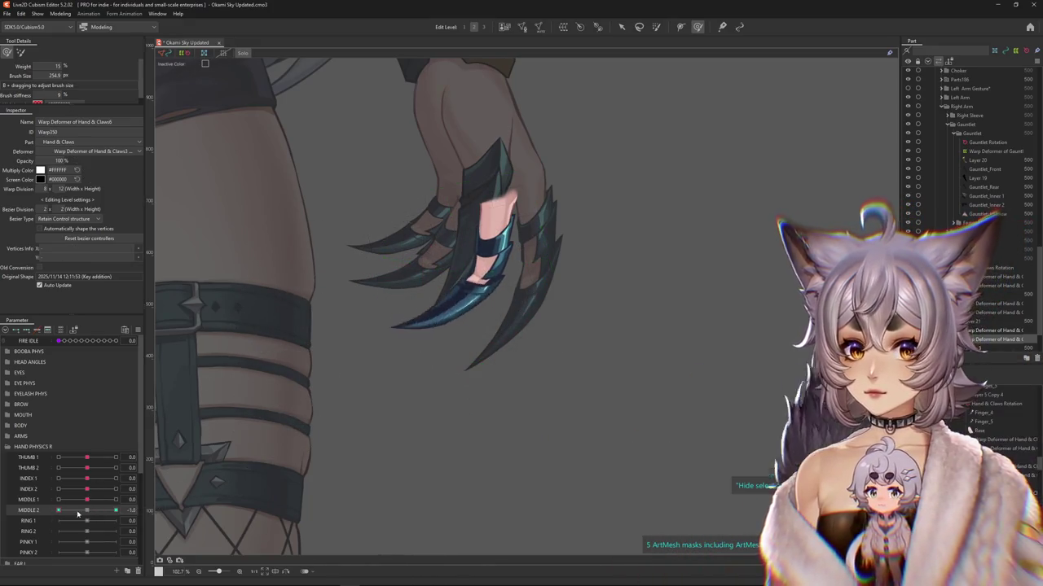
pyautogui.moveTo(89, 509)
pyautogui.mouseDown()
pyautogui.moveTo(112, 511)
pyautogui.moveTo(62, 504)
pyautogui.moveTo(76, 514)
pyautogui.mouseUp()
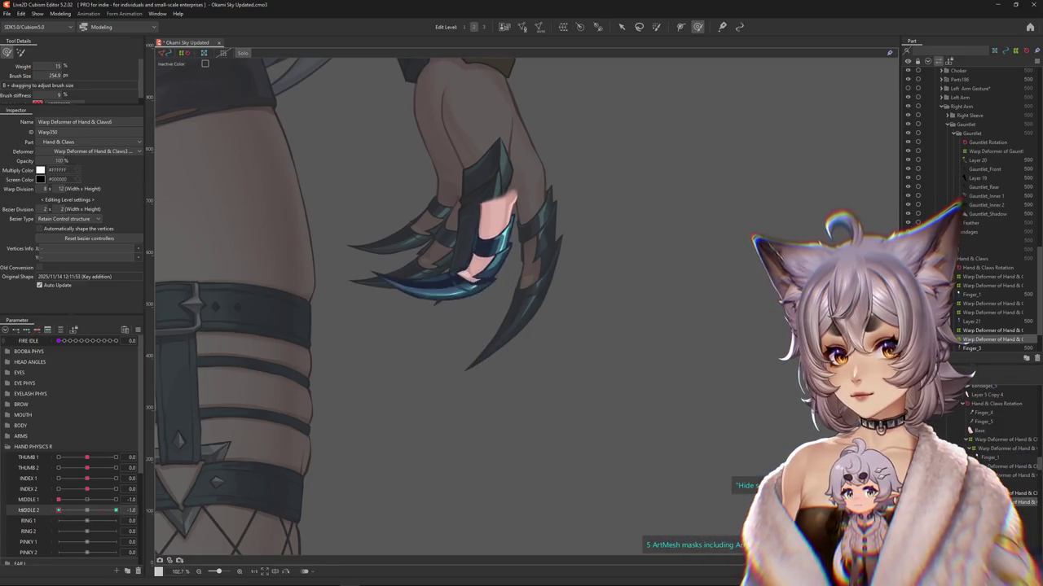
pyautogui.click(86, 499)
pyautogui.scroll(5, 507, 381)
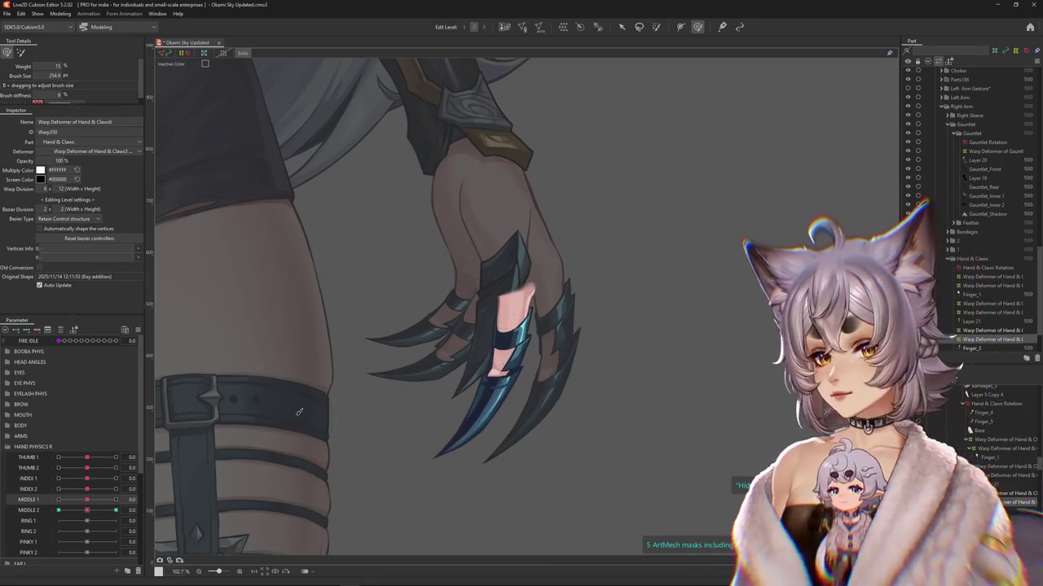
# Step: Wrap the Finger_4 claw in a warp deformer with a 12 × 8 division grid
pyautogui.click(204, 53)
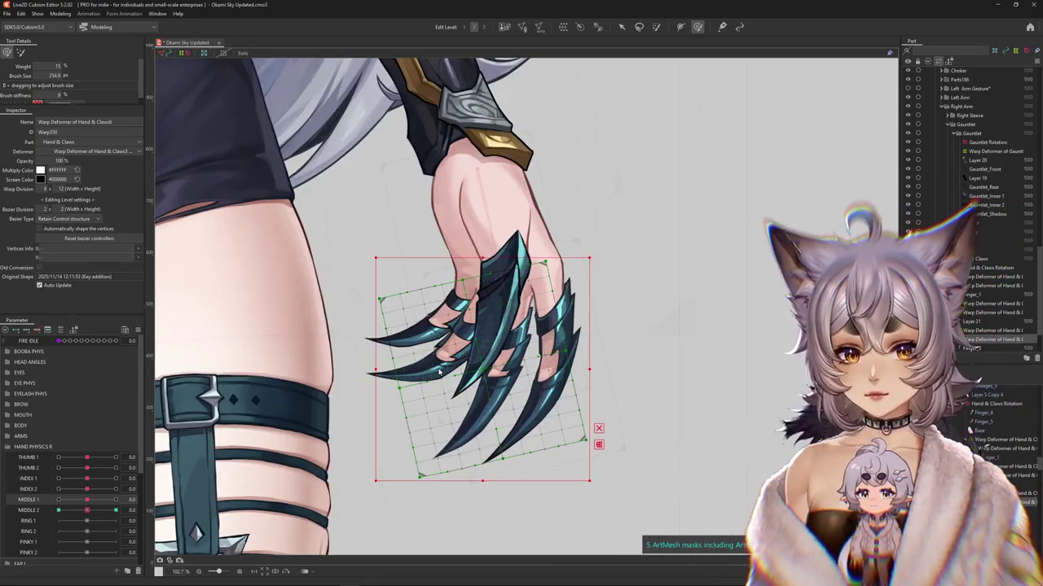
pyautogui.click(461, 390)
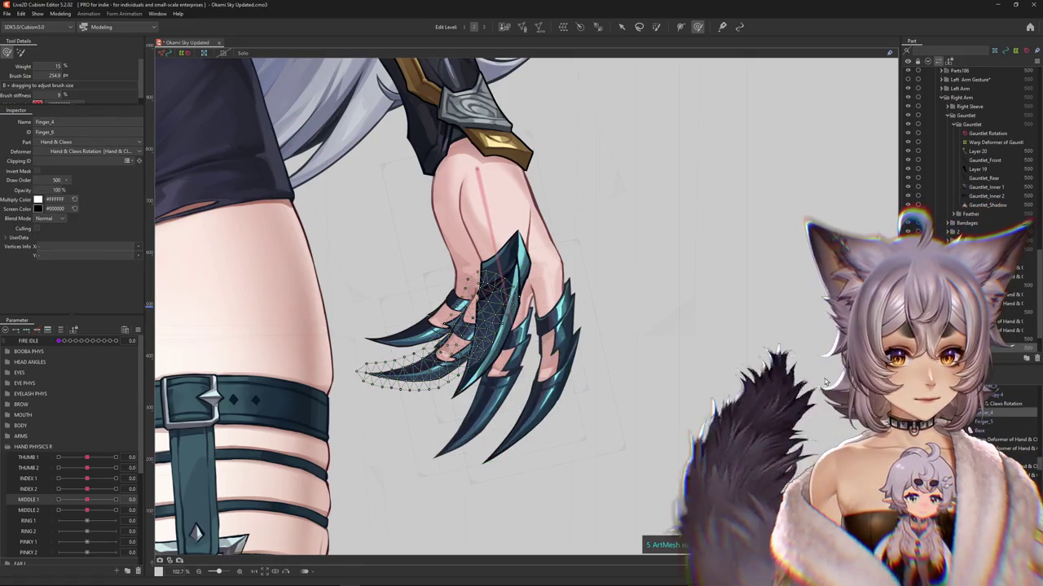
pyautogui.click(504, 27)
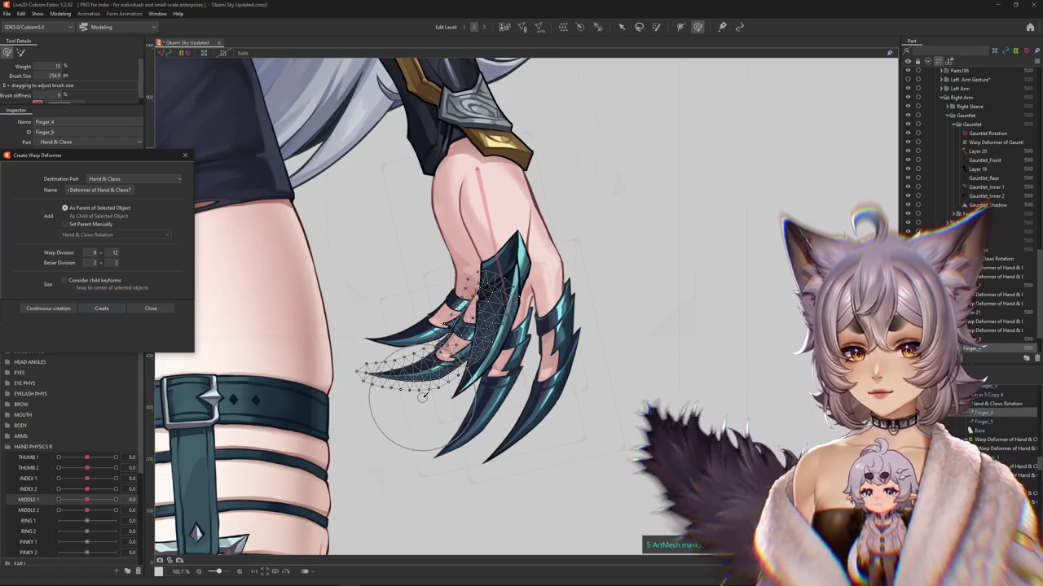
pyautogui.click(101, 308)
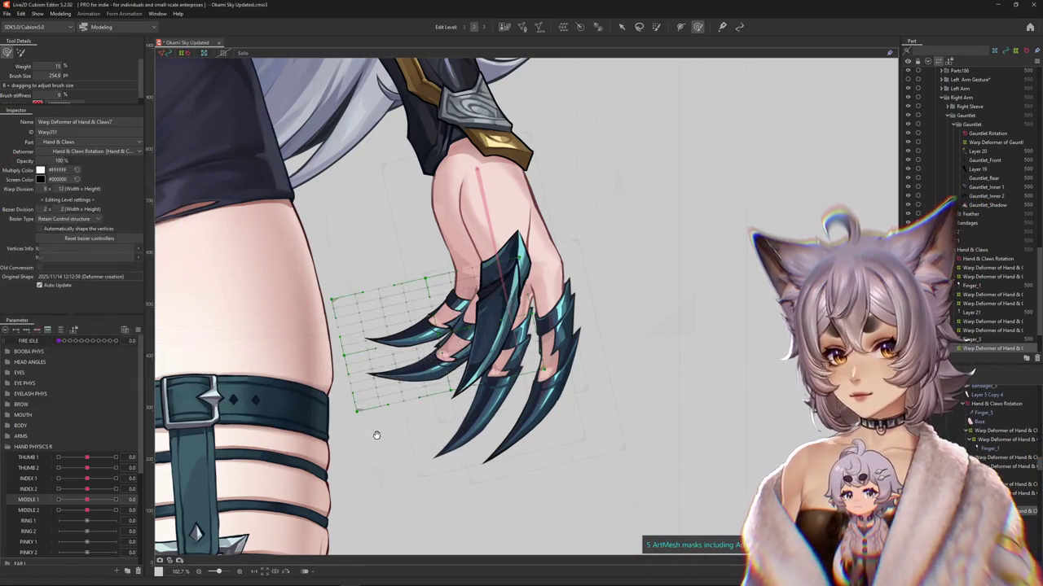
pyautogui.doubleClick(61, 188)
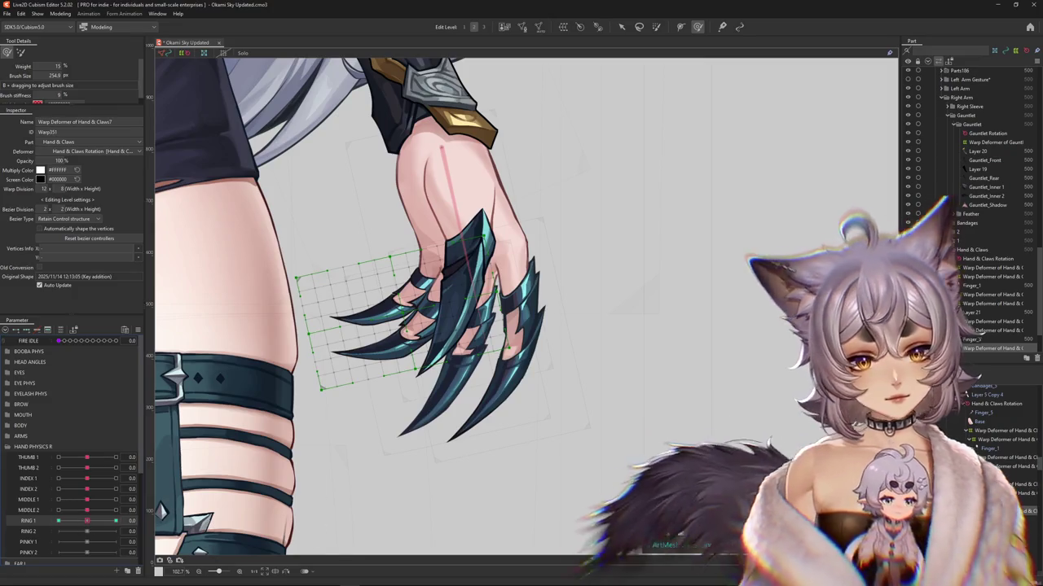
# Step: Nest a second warp deformer around the Finger_4 claw
pyautogui.click(431, 260)
pyautogui.click(522, 26)
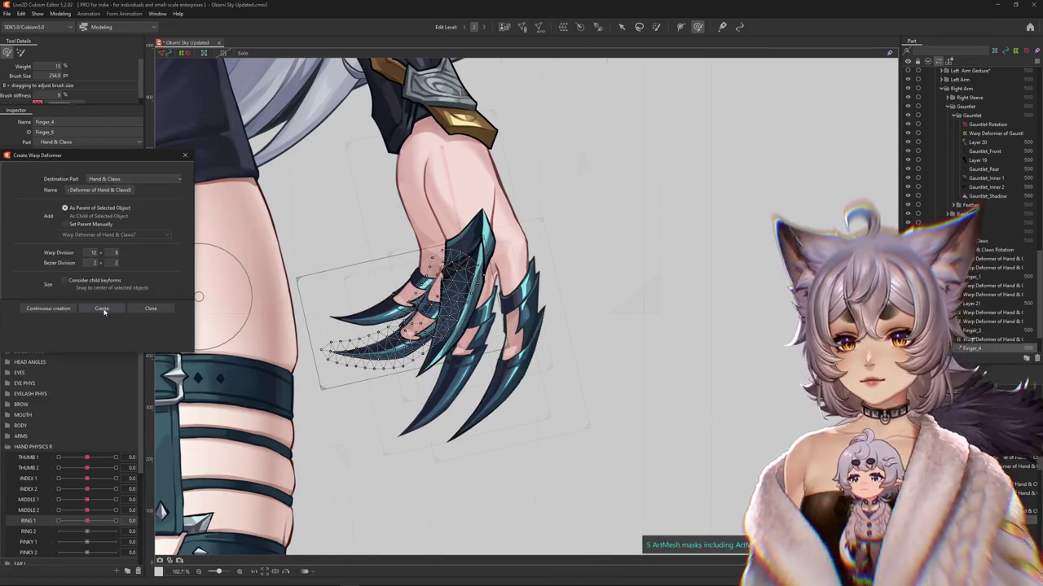
pyautogui.click(101, 308)
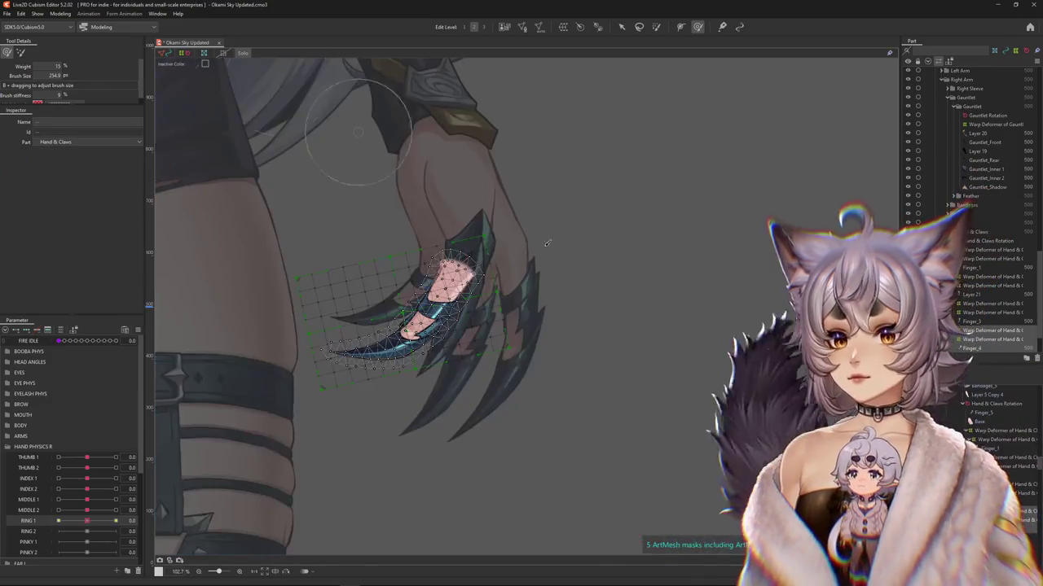
# Step: Bend the ring claw's warp deformer downward with a Temporary deform in path mode
pyautogui.click(358, 294)
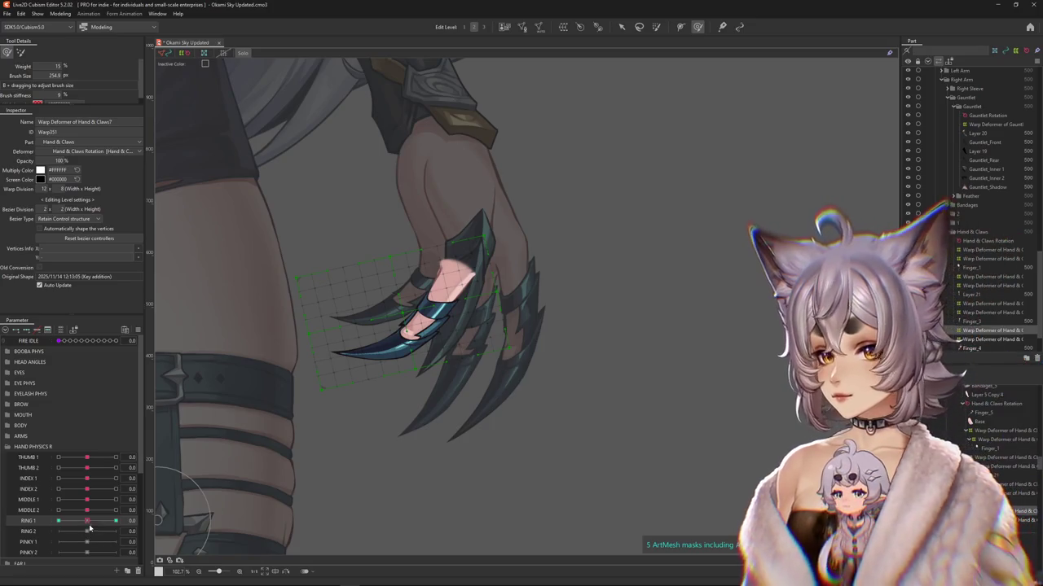
pyautogui.press('v')
pyautogui.hotkey('ctrl', 't')
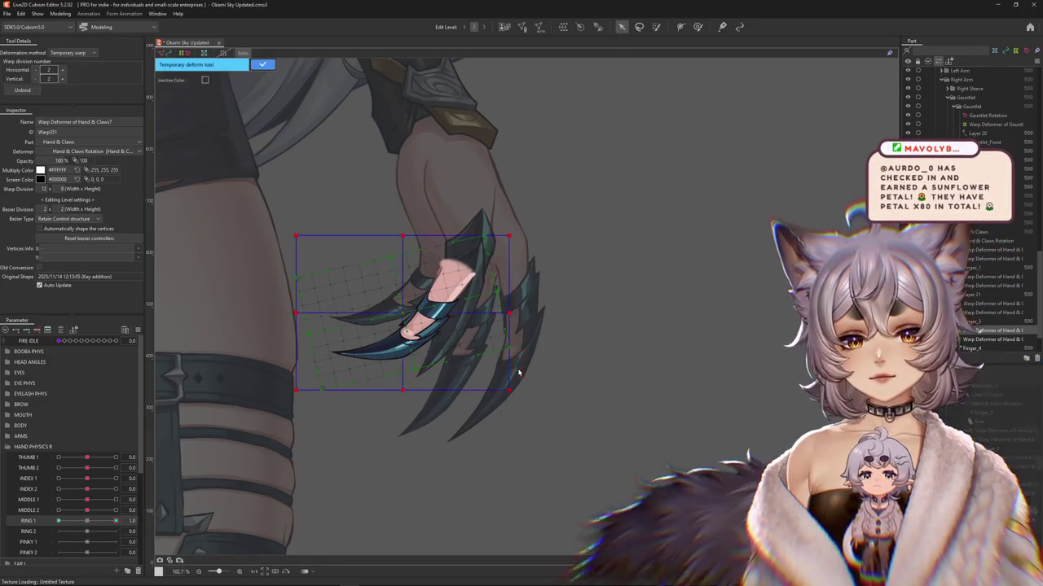
pyautogui.click(71, 52)
pyautogui.click(73, 111)
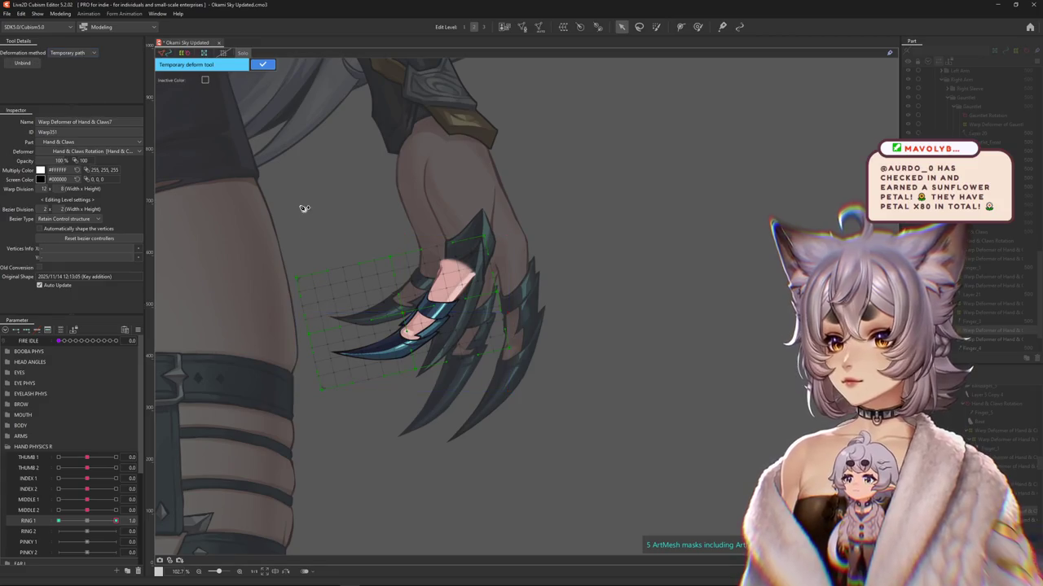
pyautogui.click(496, 206)
pyautogui.click(468, 255)
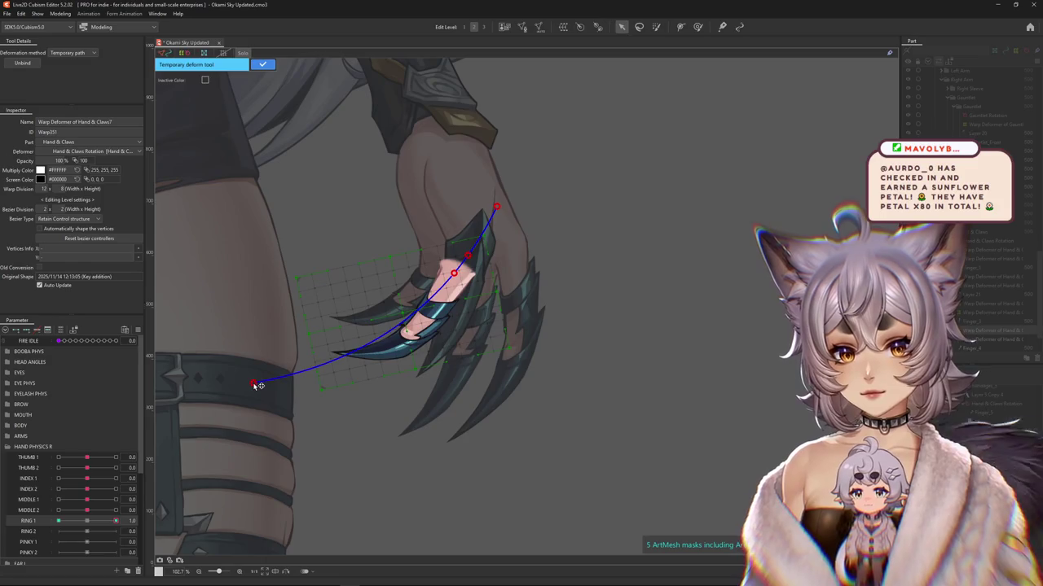
pyautogui.moveTo(253, 383); pyautogui.dragTo(321, 457)
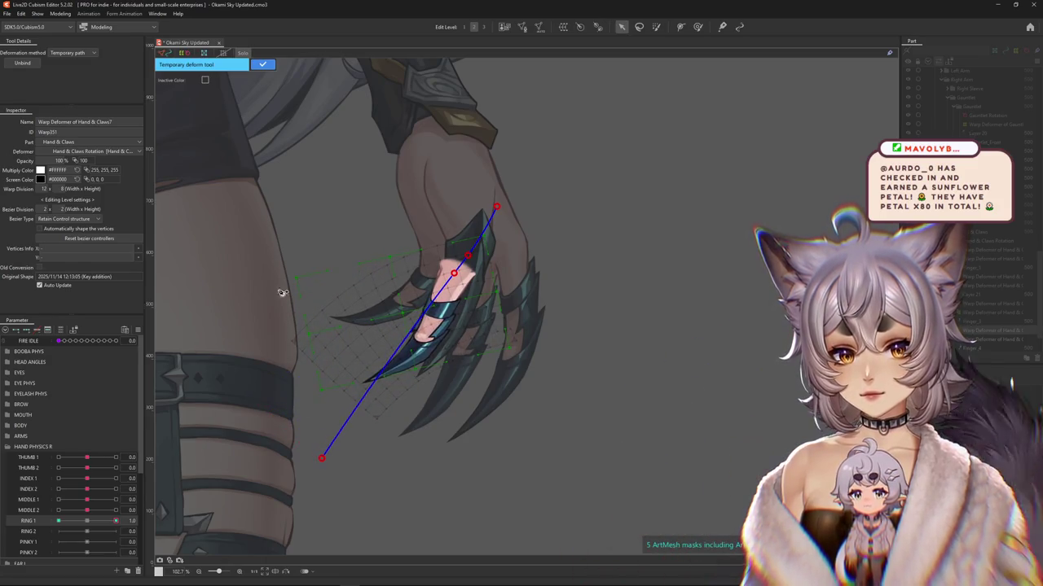
pyautogui.click(263, 65)
# Step: At RING 1 = 1.0, refine the downward claw bend with an enlarged deform brush
pyautogui.moveTo(96, 522); pyautogui.dragTo(116, 522)
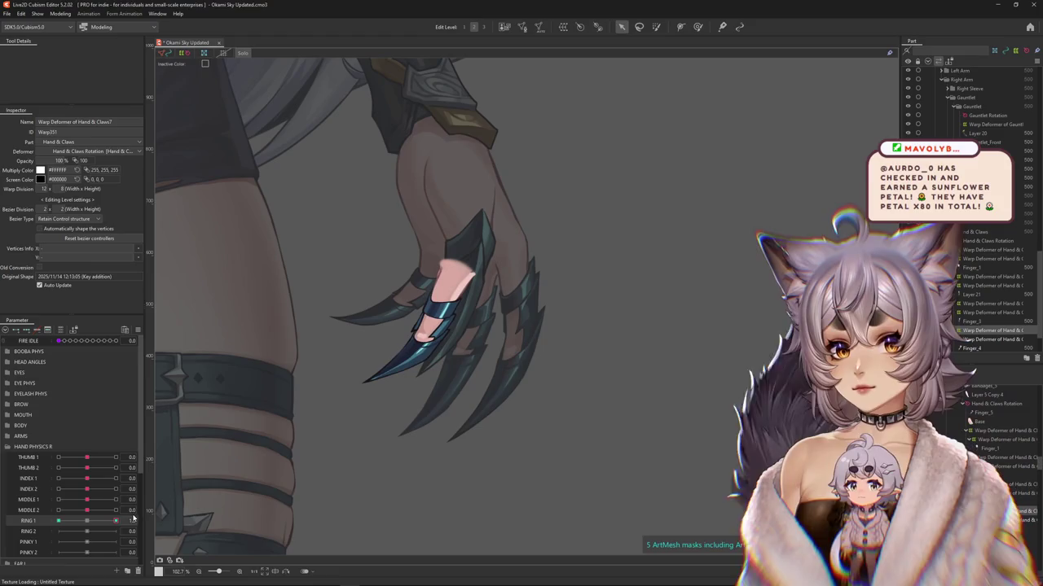
pyautogui.press('b')
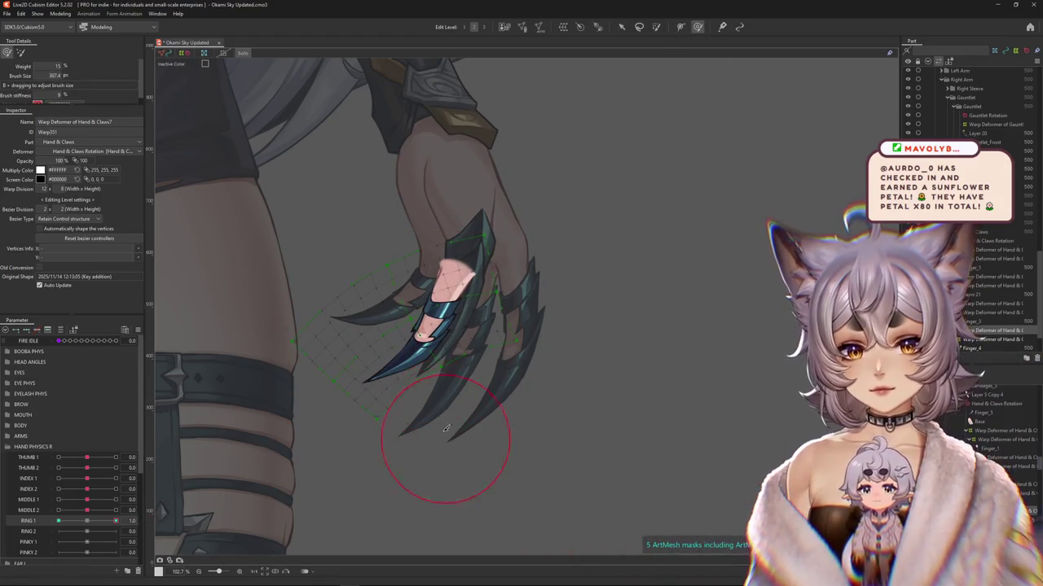
pyautogui.moveTo(402, 399); pyautogui.dragTo(365, 392)
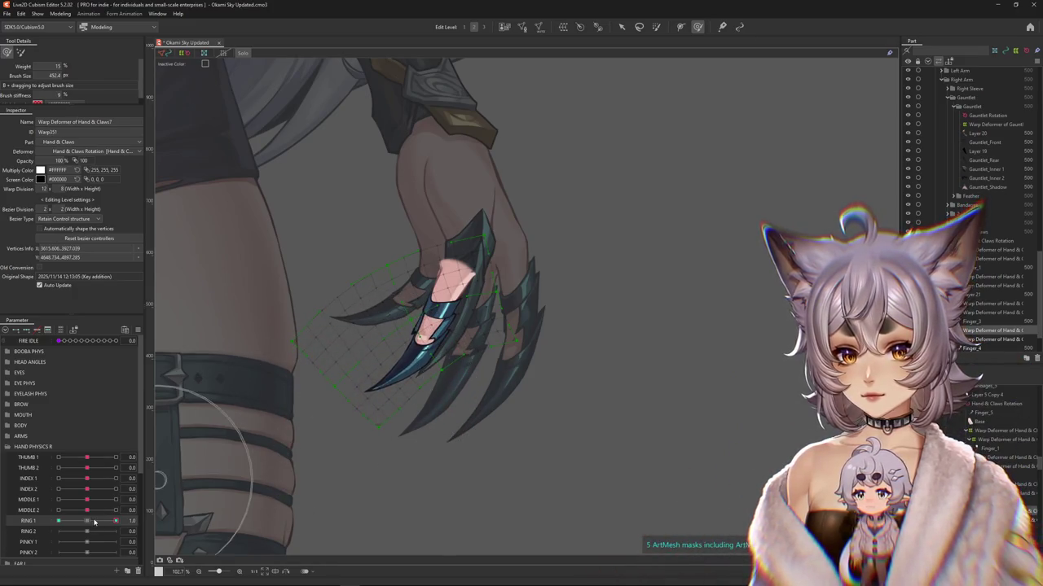
pyautogui.moveTo(310, 419)
pyautogui.mouseDown()
pyautogui.moveTo(296, 452)
pyautogui.moveTo(345, 412)
pyautogui.mouseUp()
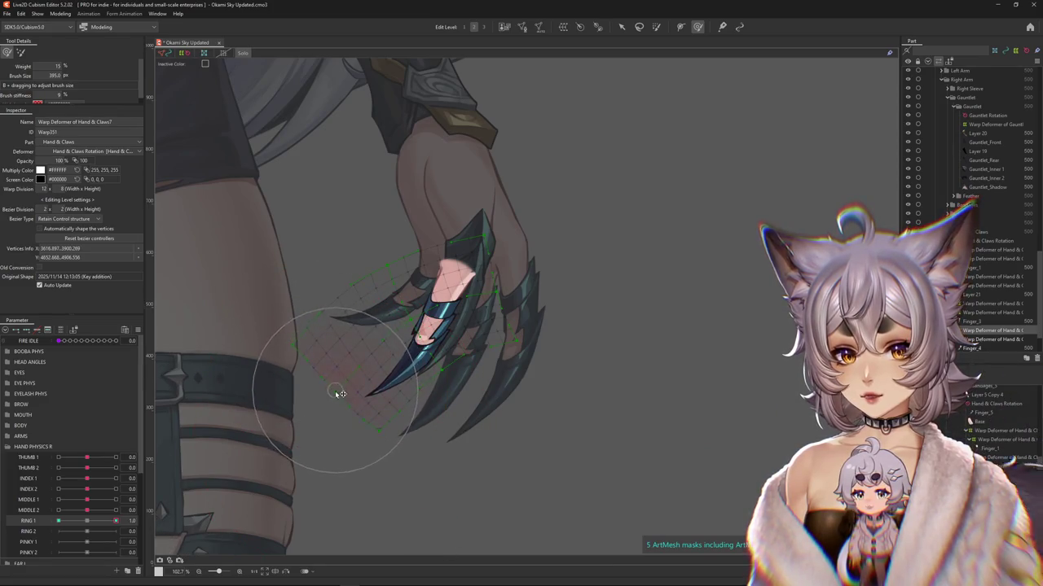
pyautogui.moveTo(115, 520)
pyautogui.mouseDown()
pyautogui.moveTo(84, 519)
pyautogui.moveTo(115, 520)
pyautogui.mouseUp()
pyautogui.moveTo(419, 434); pyautogui.dragTo(361, 424)
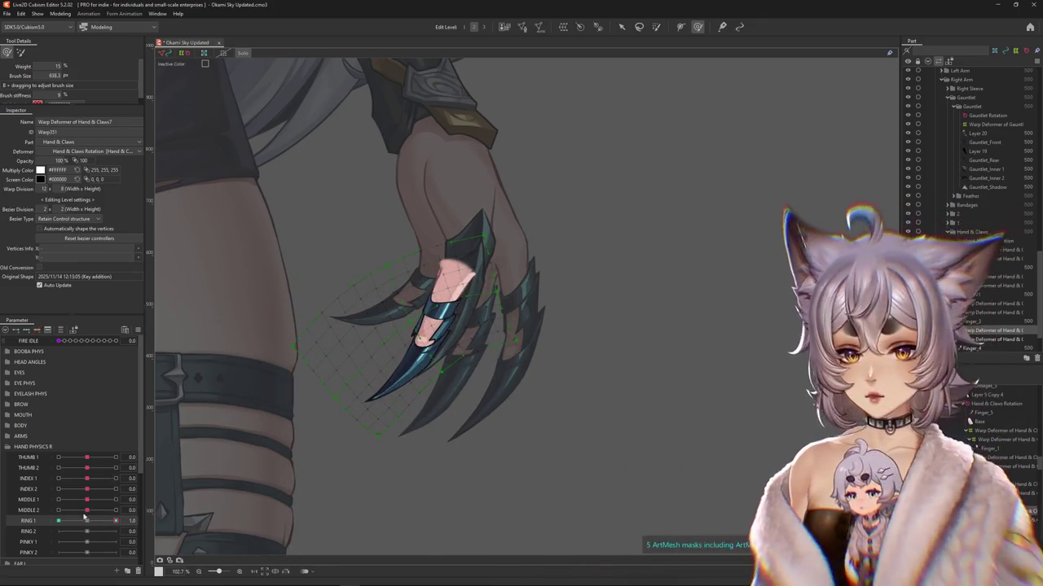
pyautogui.moveTo(116, 520); pyautogui.dragTo(150, 518)
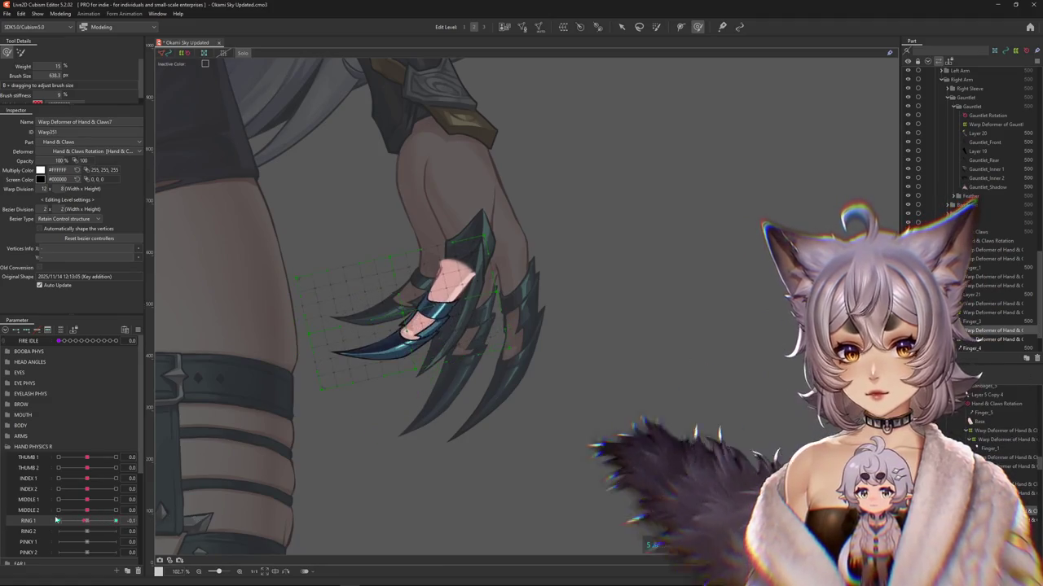
# Step: At RING 1 = -1.0, lift the ring claw upward with a Temporary path deform
pyautogui.click(621, 27)
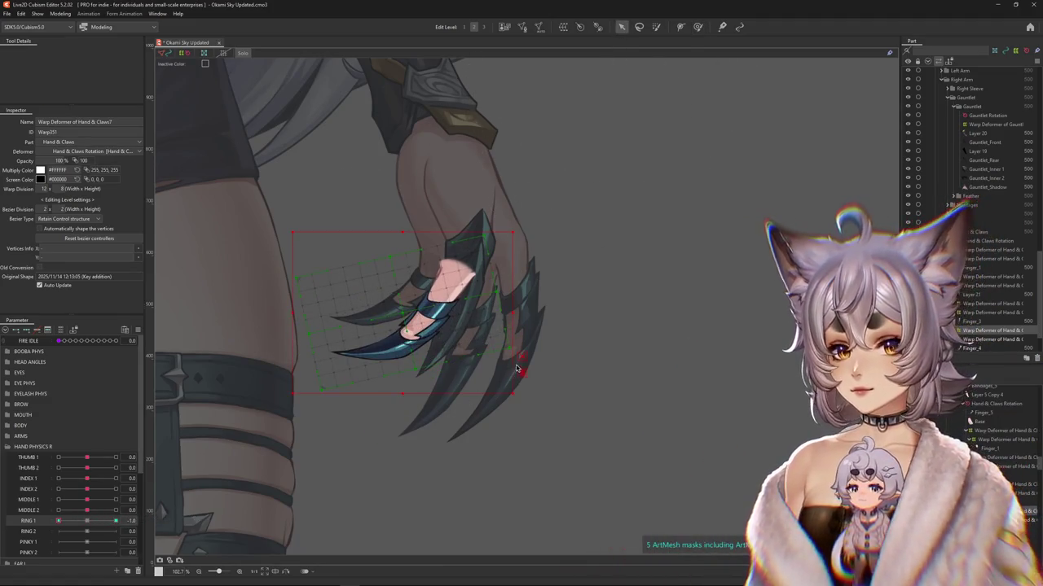
pyautogui.press('t')
pyautogui.click(73, 52)
pyautogui.click(67, 110)
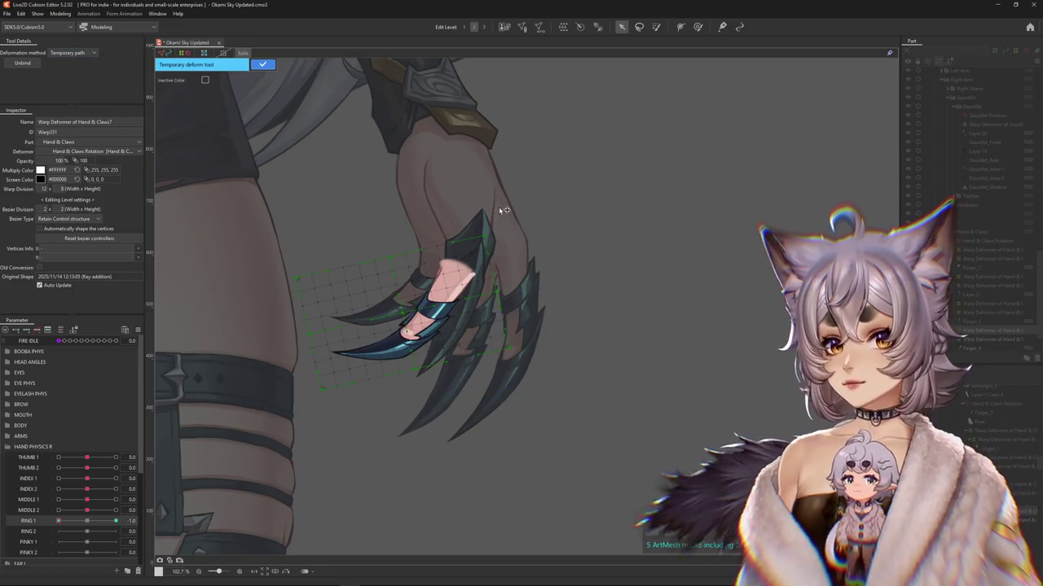
pyautogui.click(499, 207)
pyautogui.click(473, 266)
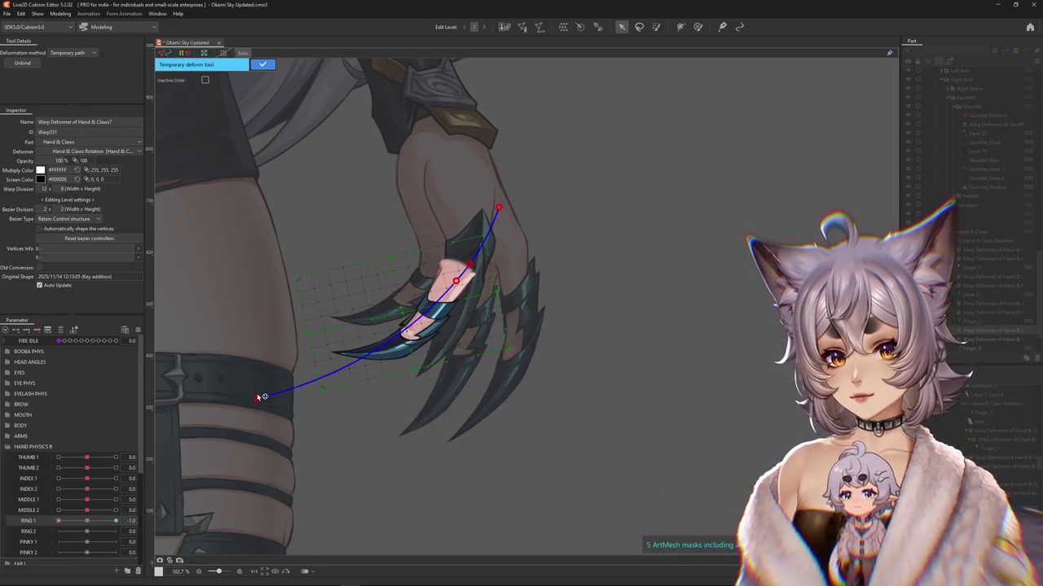
pyautogui.moveTo(257, 397); pyautogui.dragTo(229, 276)
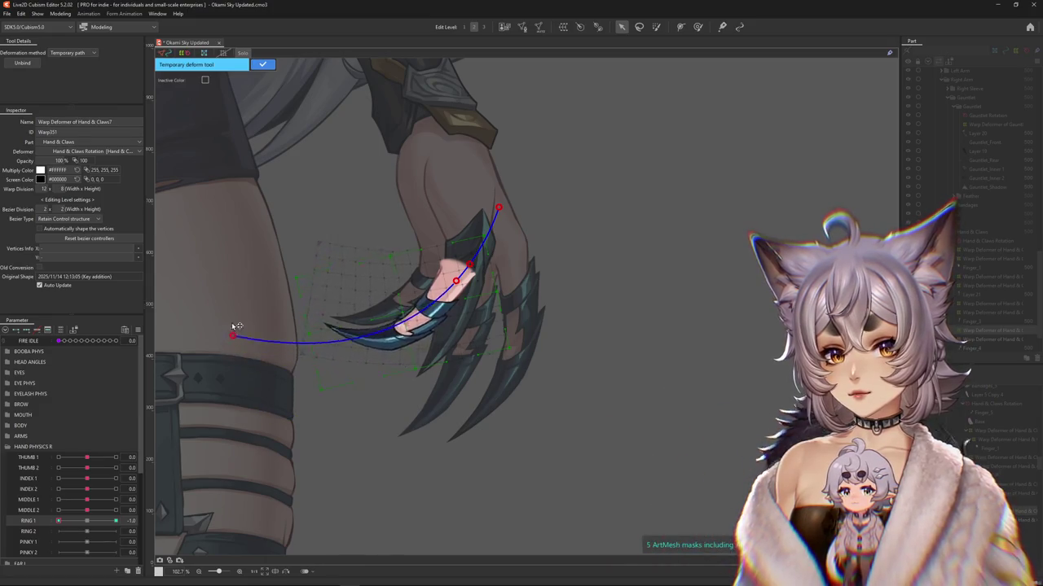
pyautogui.click(272, 65)
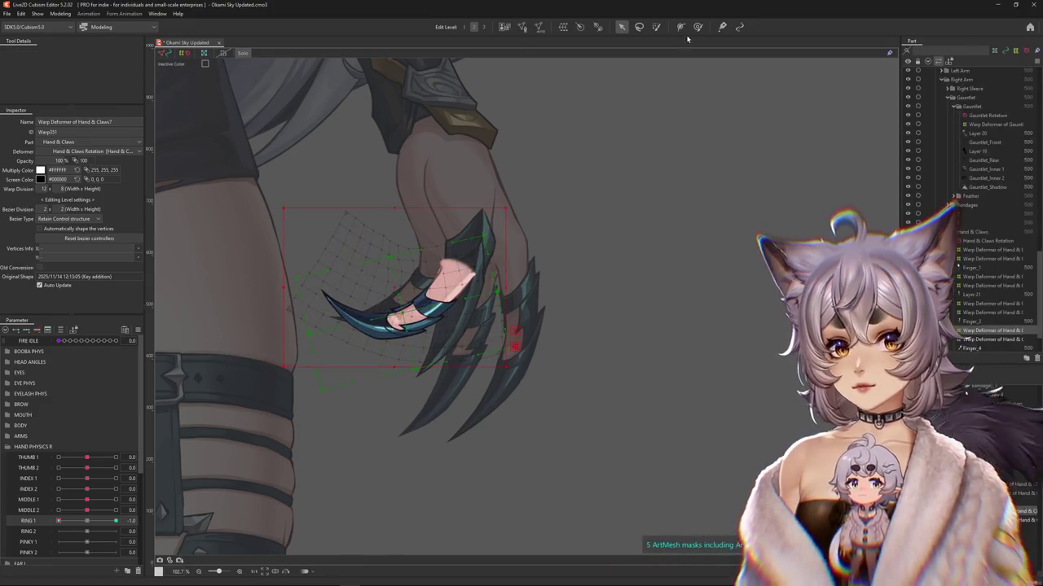
# Step: Smooth the upward bend with the deform brush, preview both poses, and reset RING 1 to 0
pyautogui.press('b')
pyautogui.moveTo(309, 283); pyautogui.dragTo(291, 289)
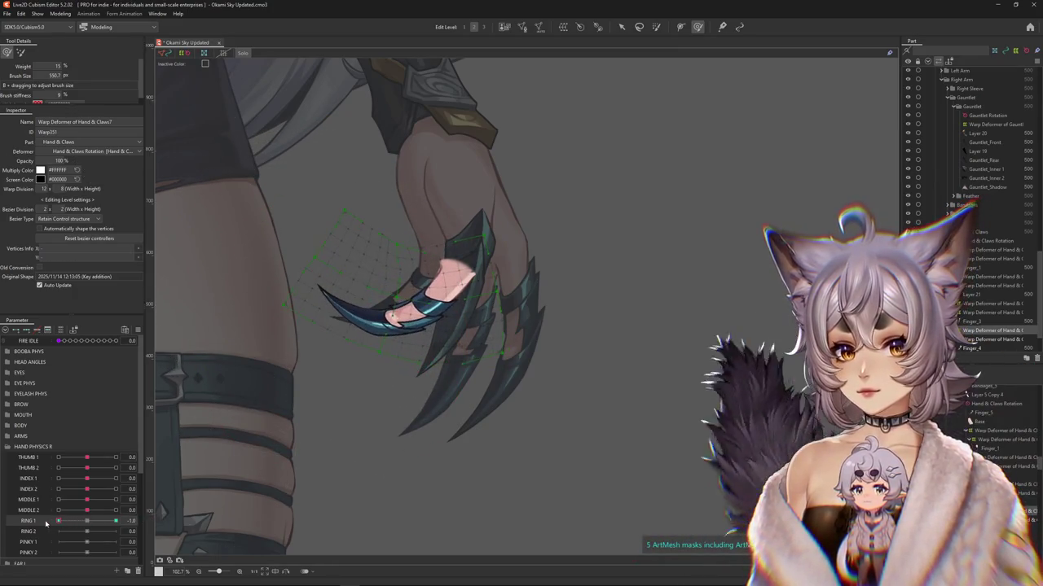
pyautogui.moveTo(243, 398); pyautogui.dragTo(357, 392)
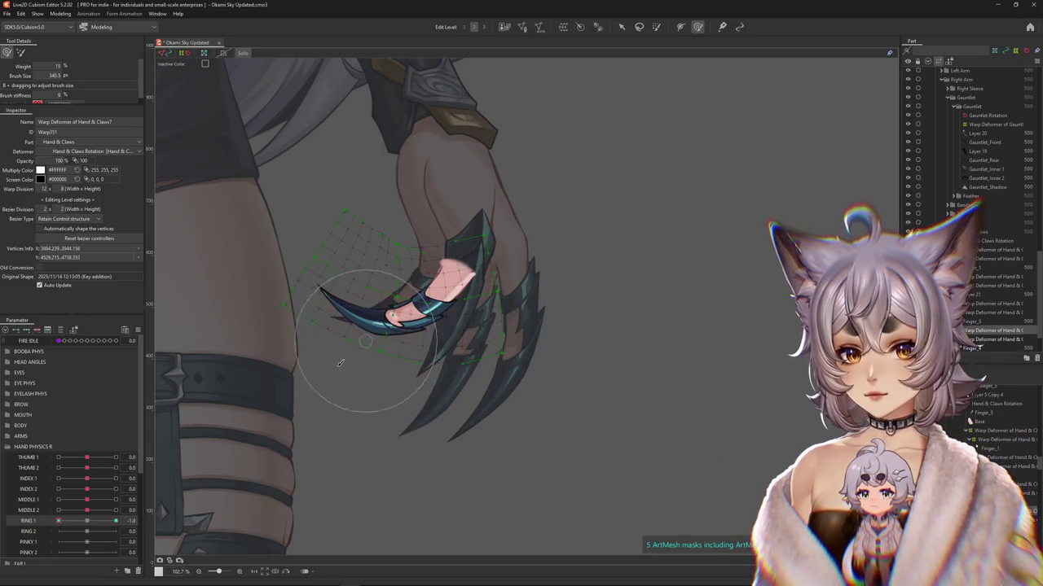
pyautogui.moveTo(88, 522); pyautogui.dragTo(115, 521)
pyautogui.moveTo(325, 464)
pyautogui.mouseDown()
pyautogui.moveTo(355, 471)
pyautogui.moveTo(300, 488)
pyautogui.mouseUp()
pyautogui.moveTo(110, 519); pyautogui.dragTo(55, 523)
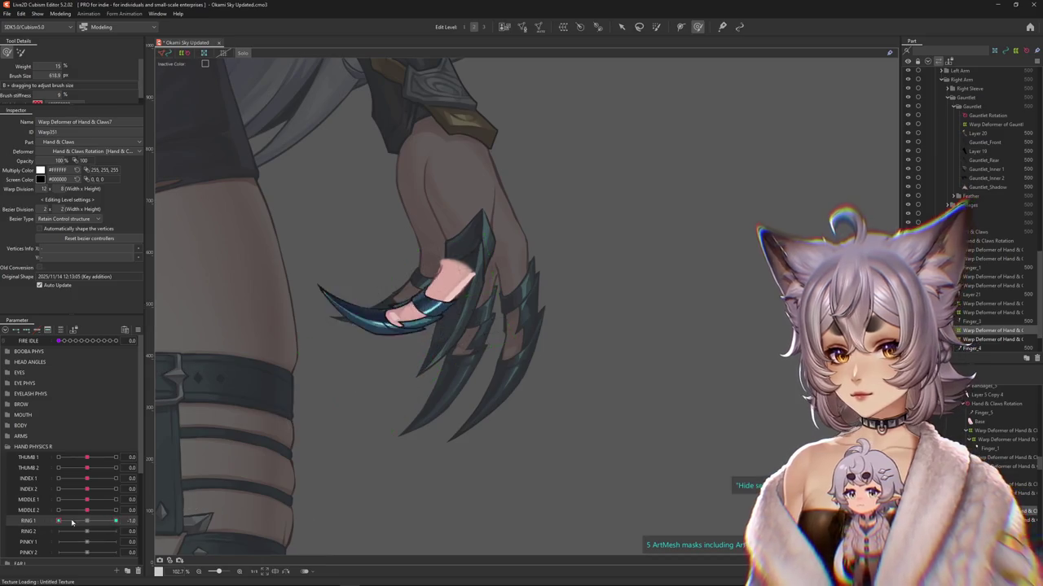
pyautogui.hotkey('ctrl', 'z')
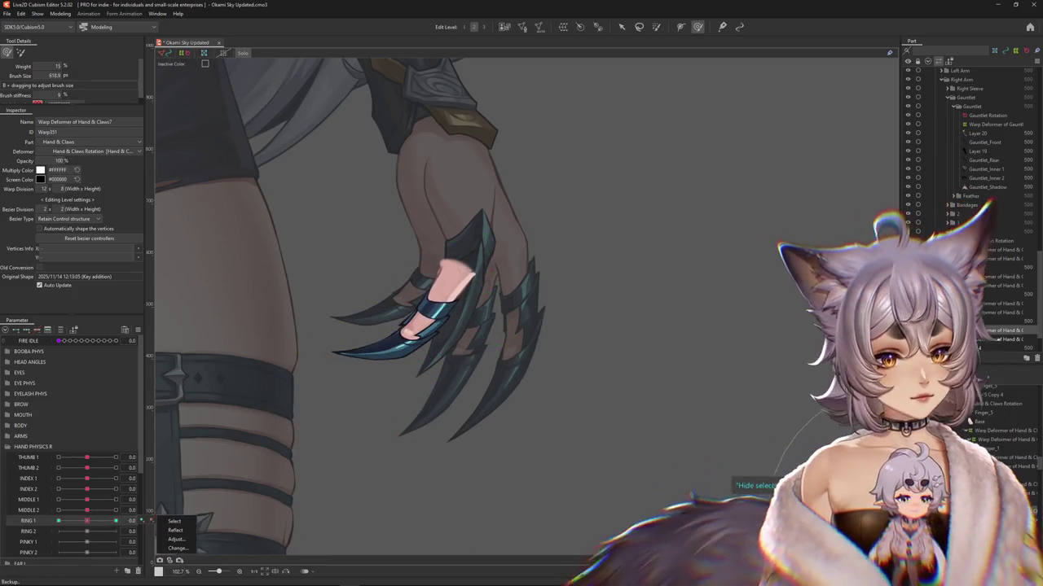
pyautogui.hotkey('ctrl', 'z')
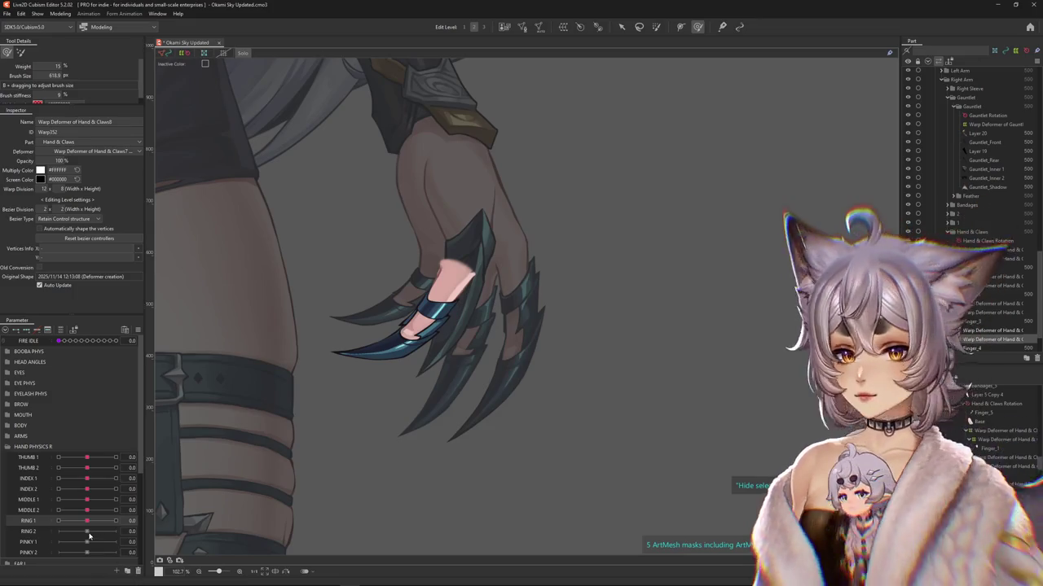
# Step: Add RING 2 keys at -1, 0 and 1, and path-bend the claw downward at 1.0
pyautogui.click(90, 535)
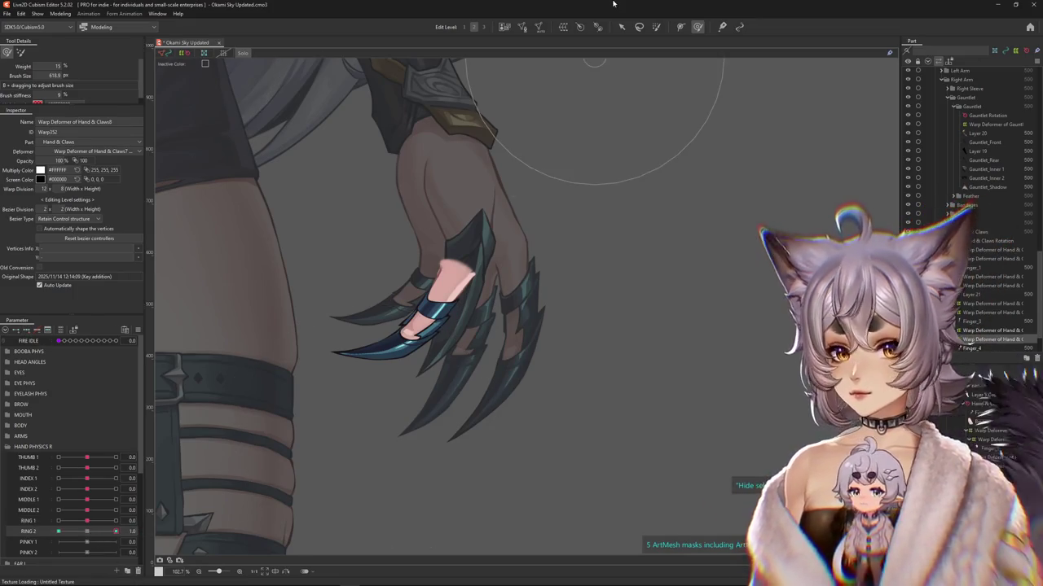
pyautogui.press('t')
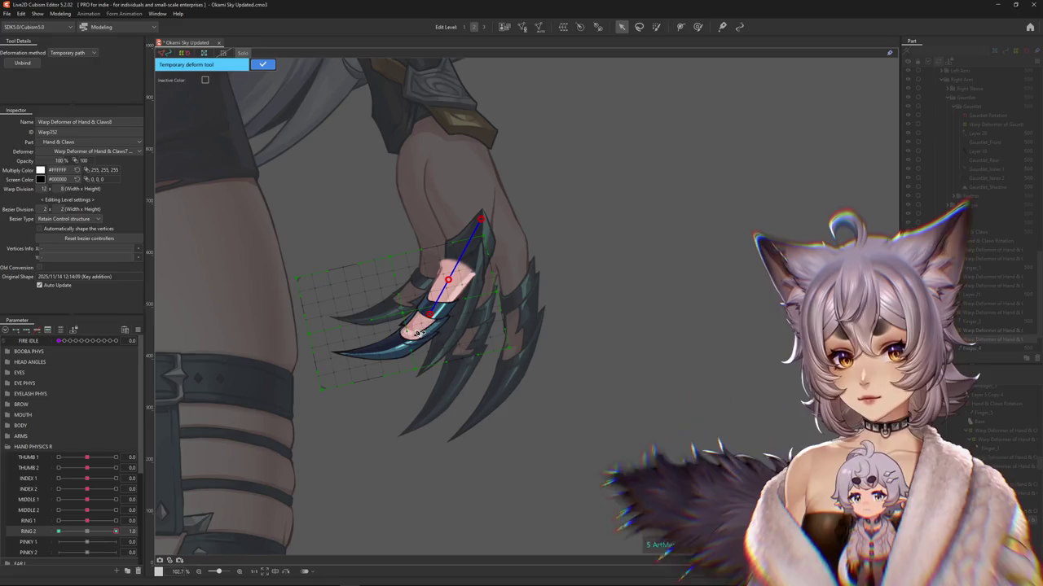
pyautogui.click(253, 375)
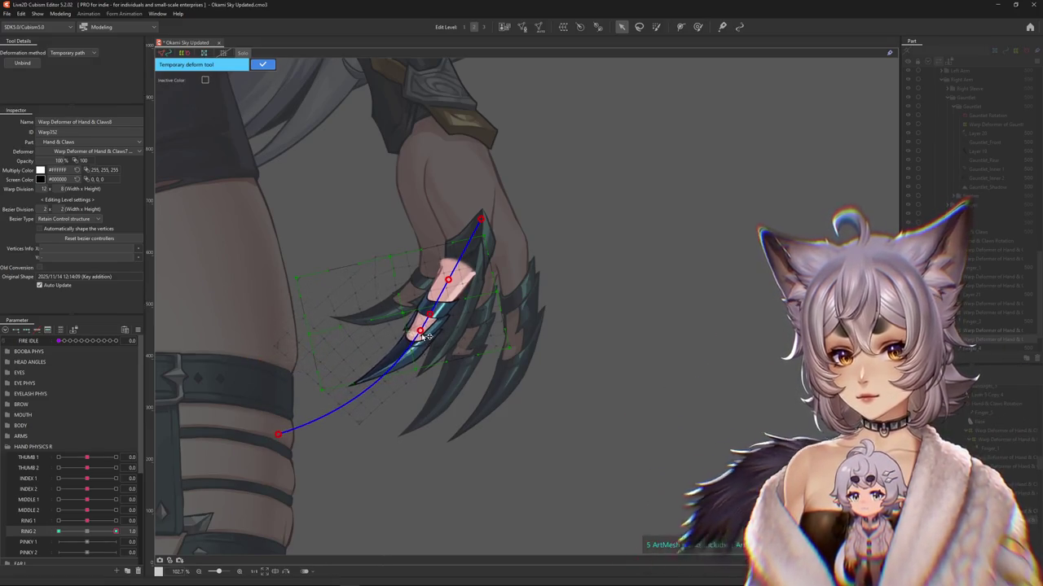
pyautogui.click(262, 64)
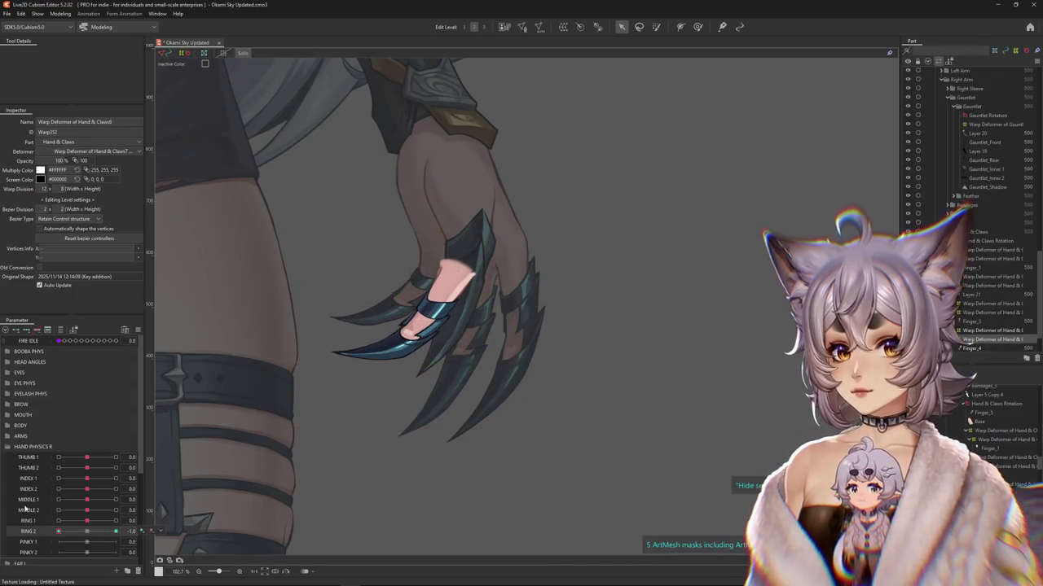
# Step: Path-bend the ring claw upward at RING 2 = -1.0
pyautogui.press('t')
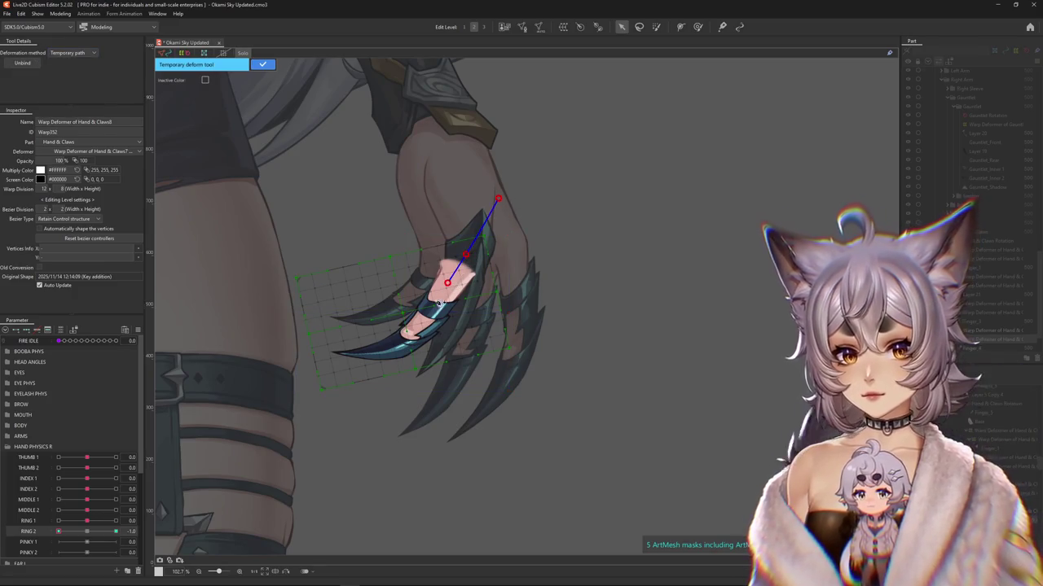
pyautogui.click(421, 324)
pyautogui.click(411, 334)
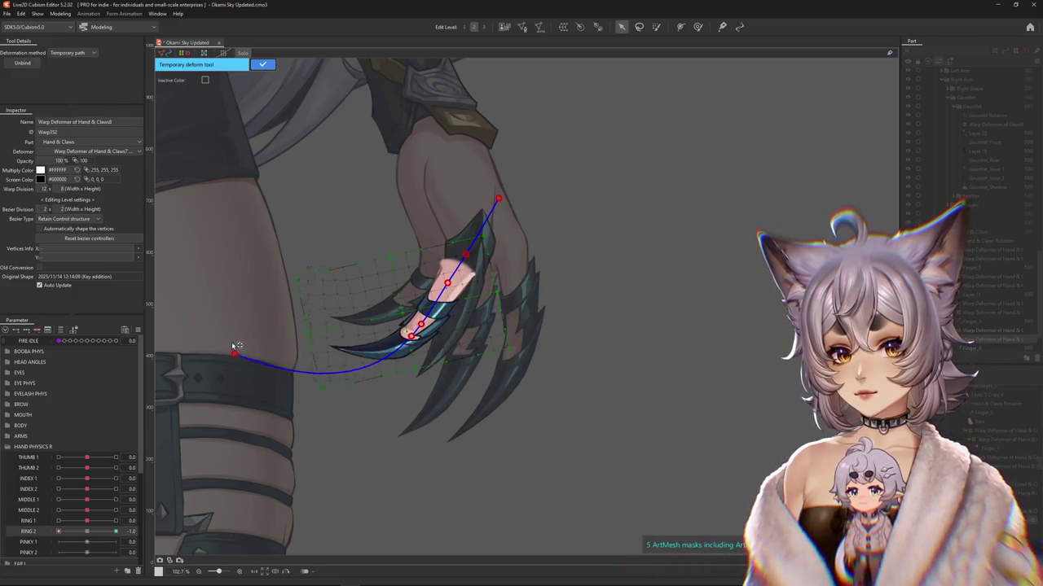
pyautogui.moveTo(413, 337); pyautogui.dragTo(411, 330)
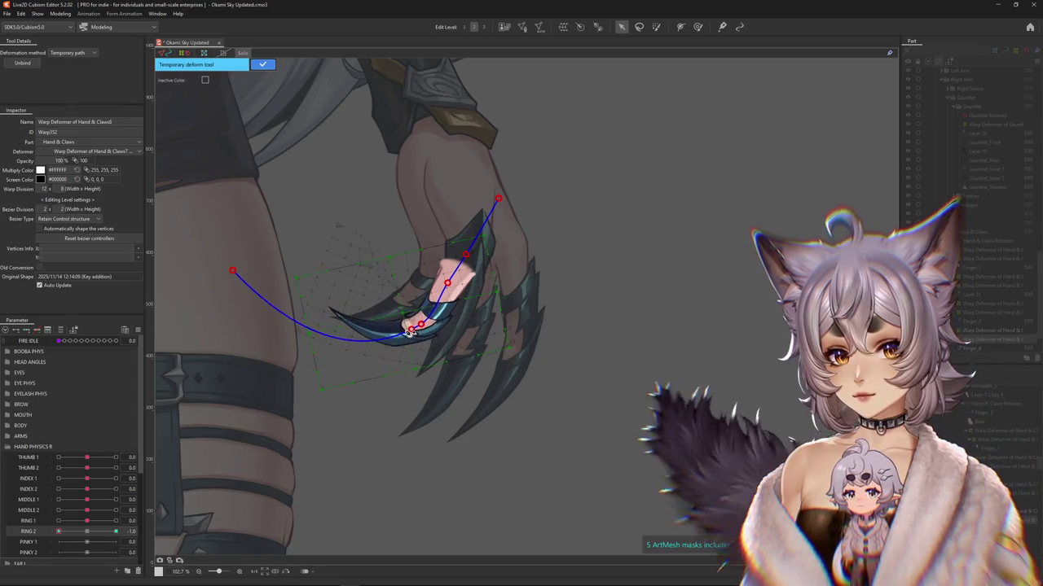
pyautogui.click(262, 64)
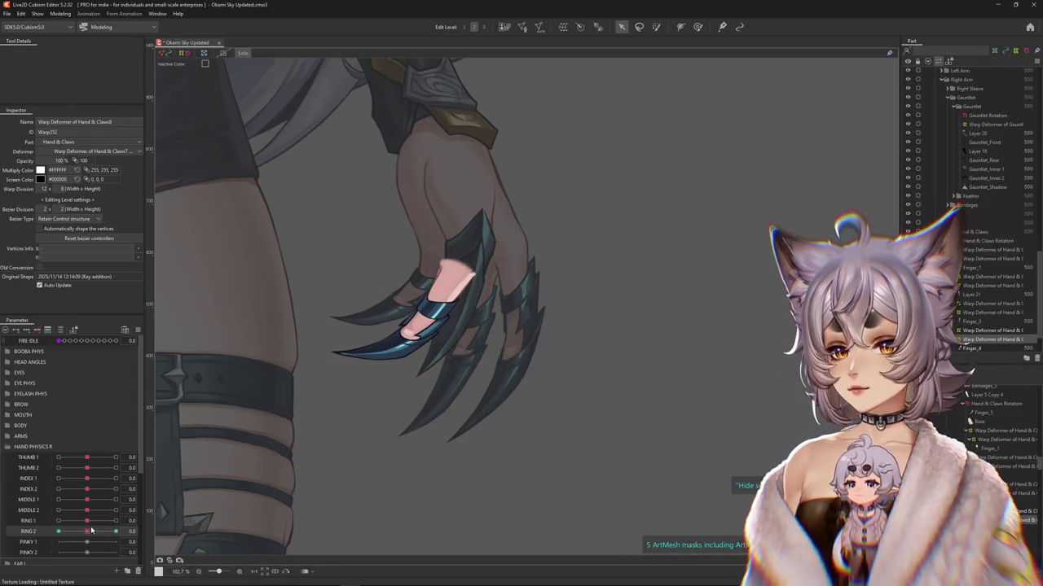
pyautogui.click(23, 53)
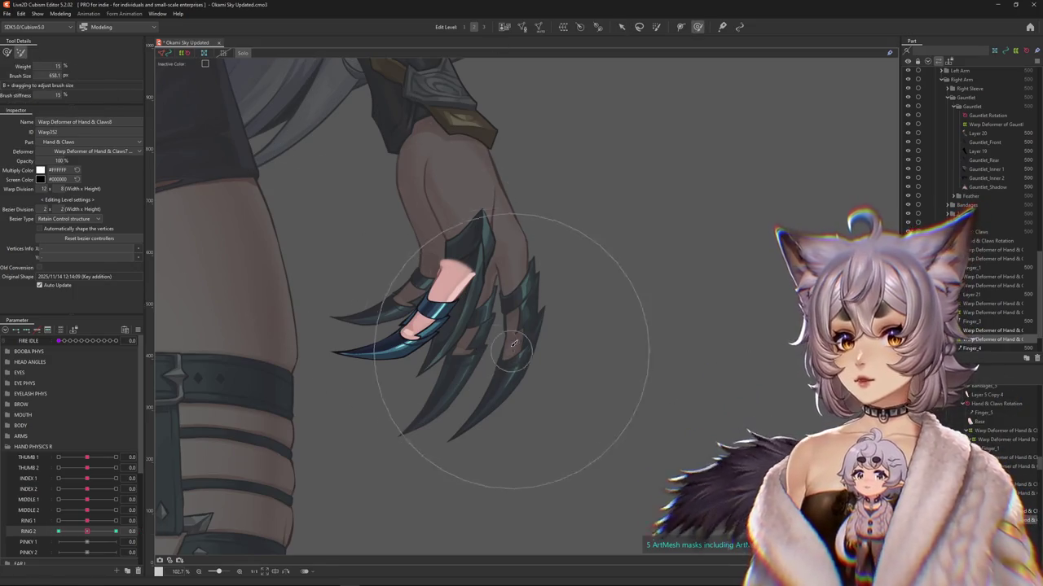
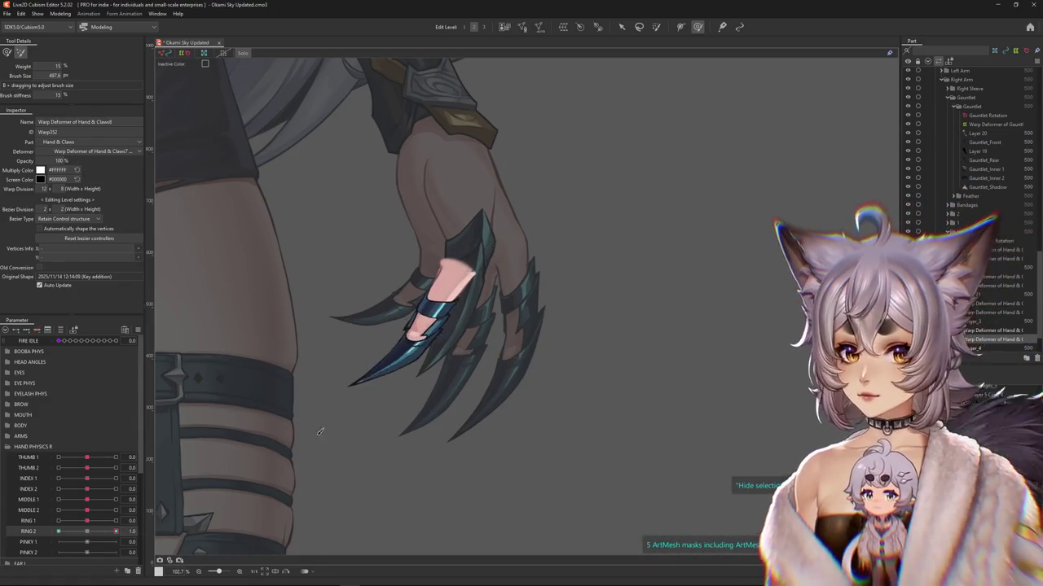
# Step: Brush-reshape the ring claw's warp at RING 2 -1.0 and 1.0, then turn off inactive-part dimming
pyautogui.moveTo(458, 232); pyautogui.dragTo(369, 444)
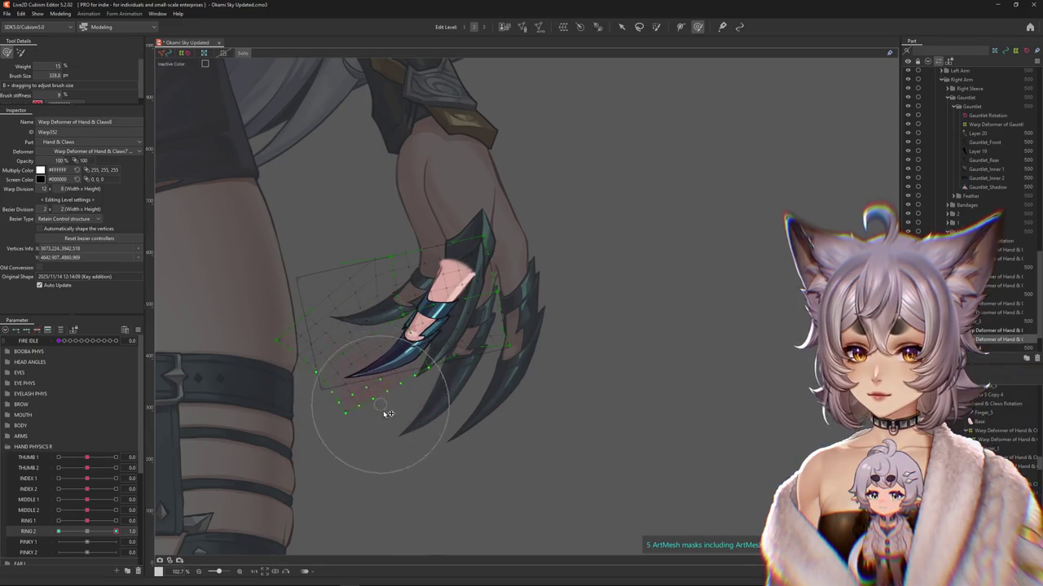
pyautogui.moveTo(378, 460); pyautogui.dragTo(256, 442)
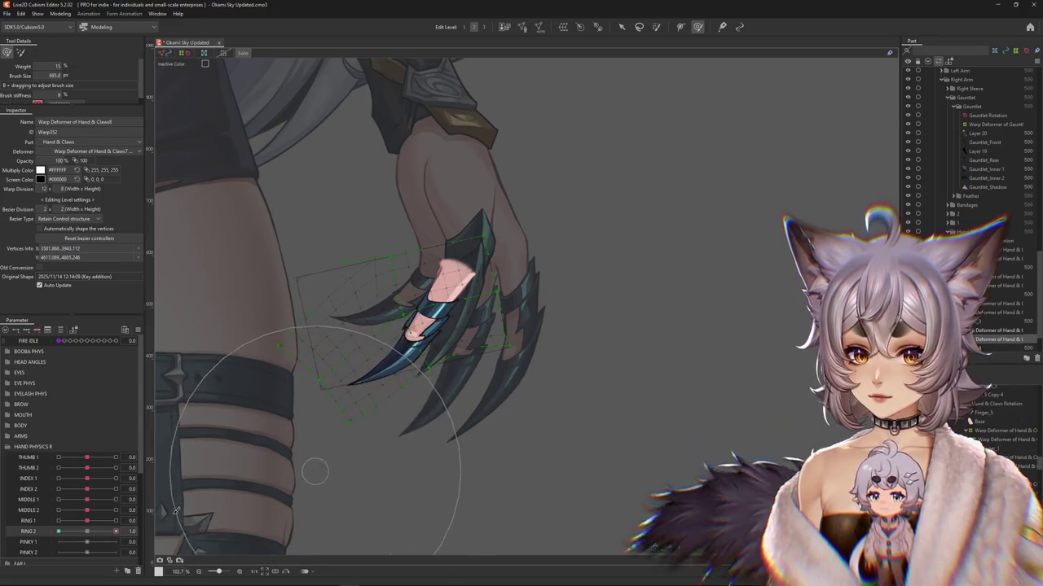
pyautogui.moveTo(106, 535); pyautogui.dragTo(41, 520)
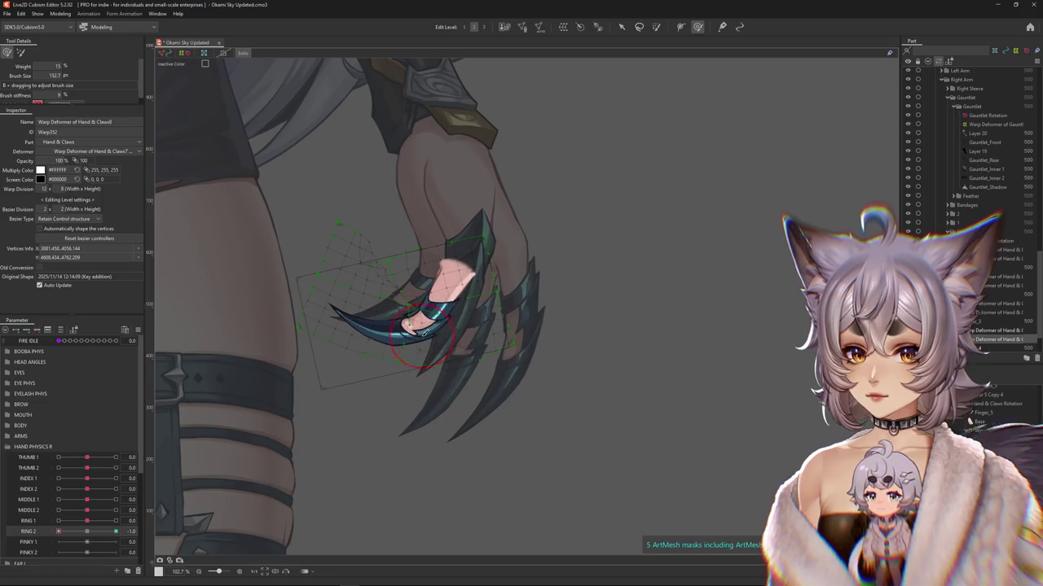
pyautogui.moveTo(420, 337); pyautogui.dragTo(413, 308)
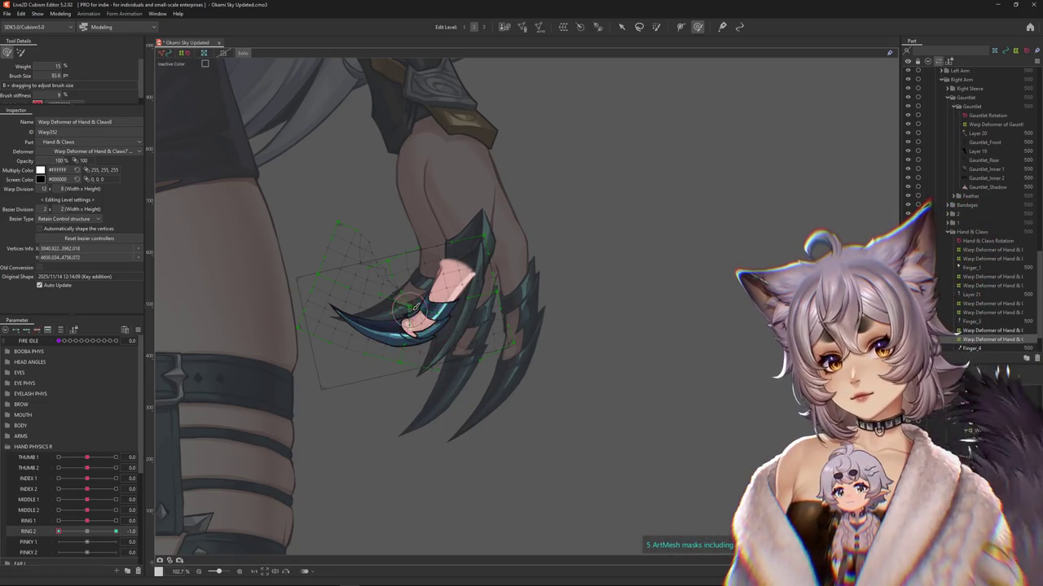
pyautogui.moveTo(73, 531)
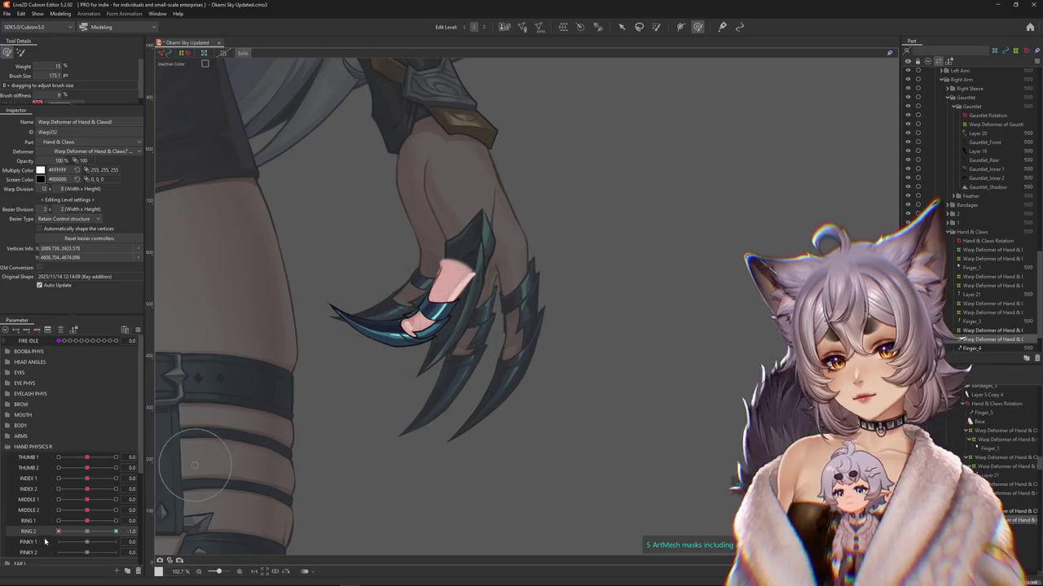
pyautogui.click(116, 532)
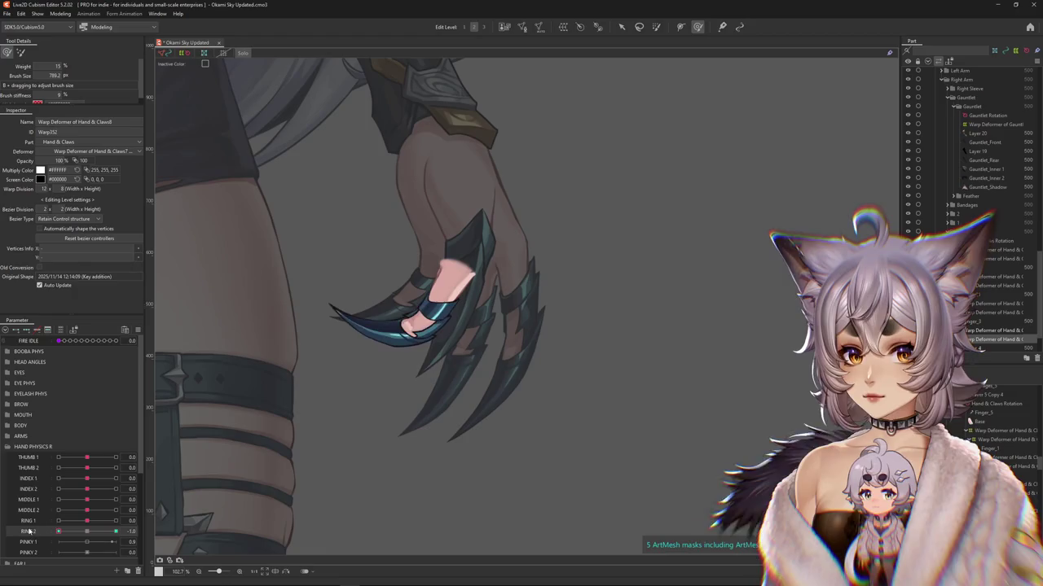
pyautogui.moveTo(336, 317); pyautogui.dragTo(298, 326)
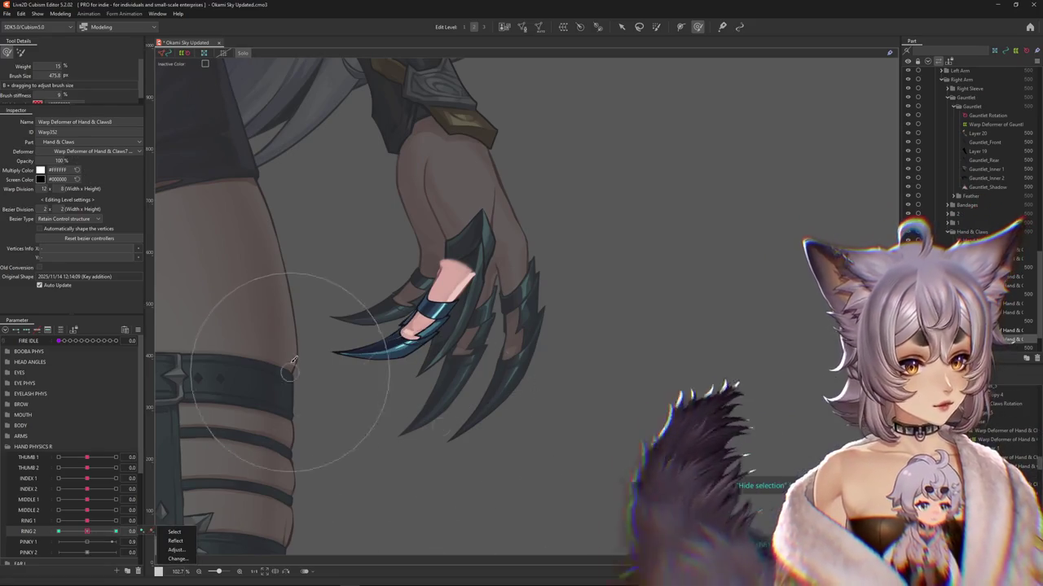
pyautogui.click(240, 53)
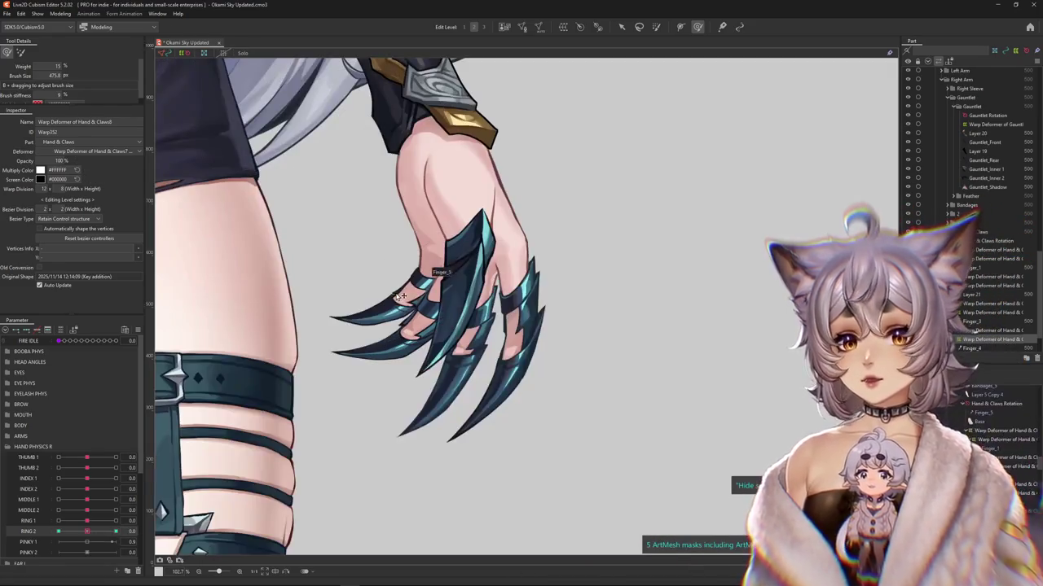
# Step: Wrap Finger_5 in new warp deformer Warp Deformer of Hand & Claws9 and add keys to PINKY 1
pyautogui.click(420, 314)
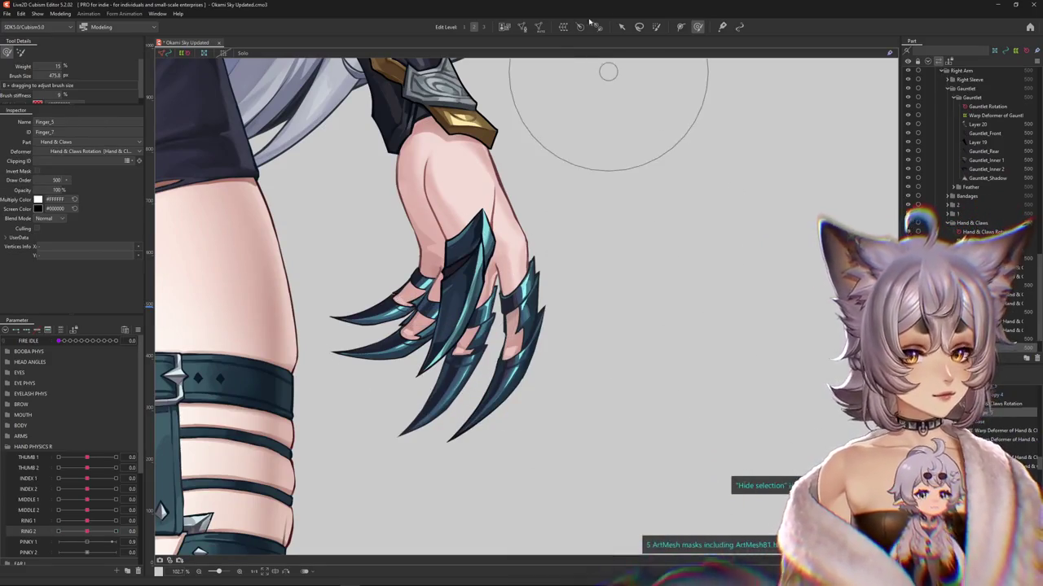
pyautogui.click(562, 27)
pyautogui.click(102, 309)
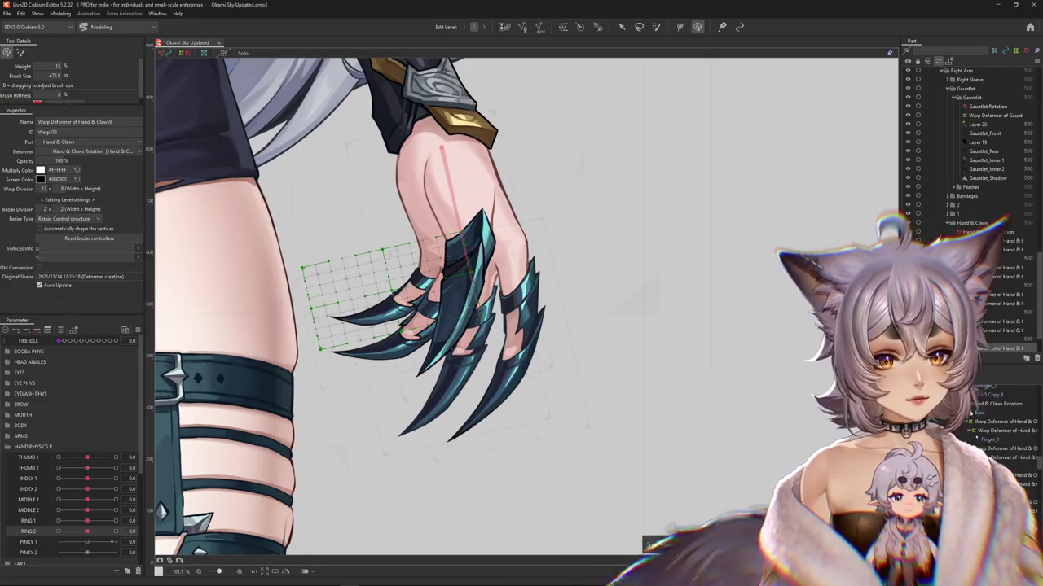
pyautogui.click(420, 313)
pyautogui.click(562, 27)
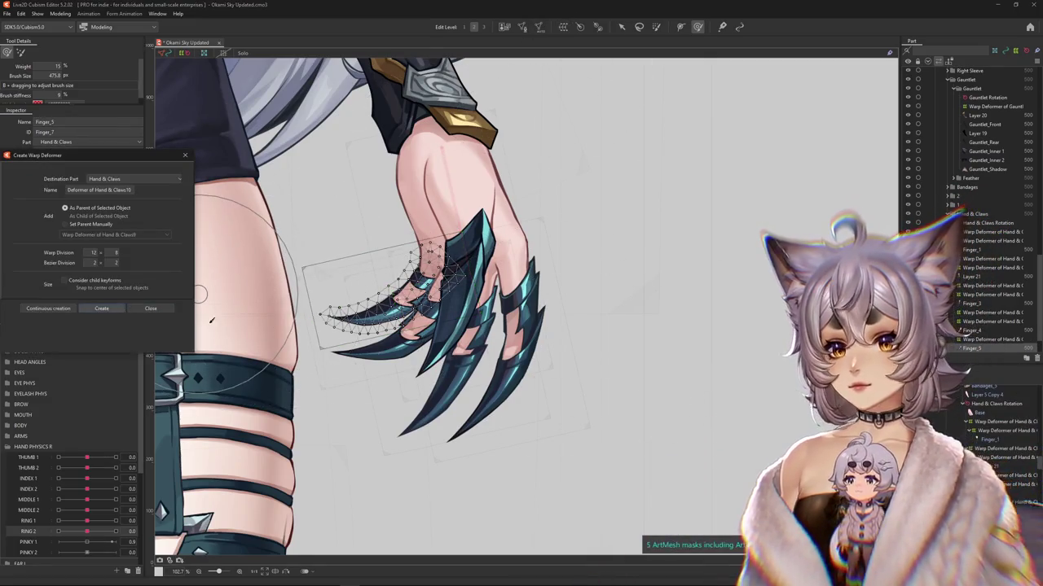
pyautogui.click(102, 309)
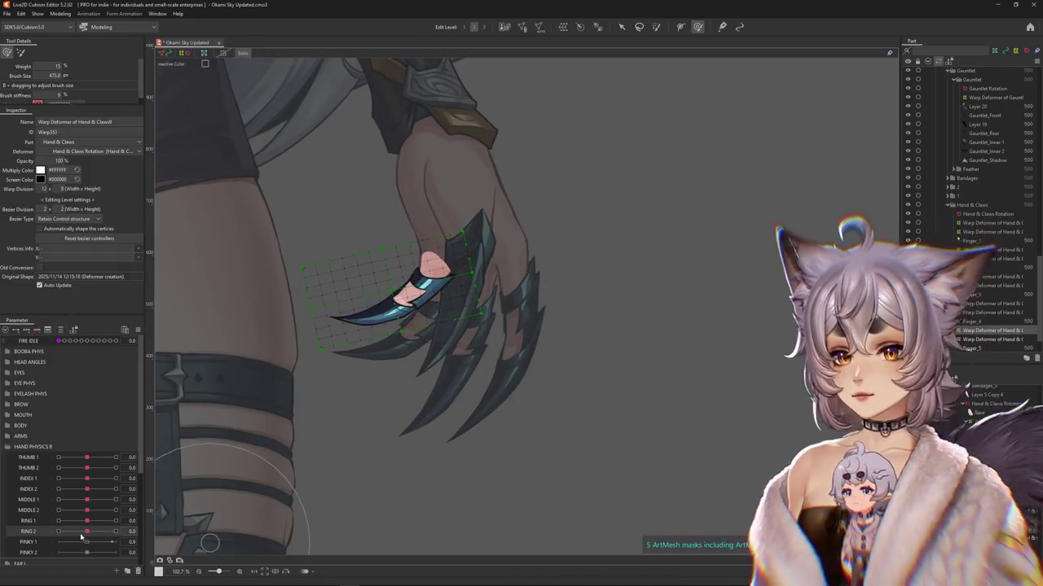
pyautogui.click(82, 539)
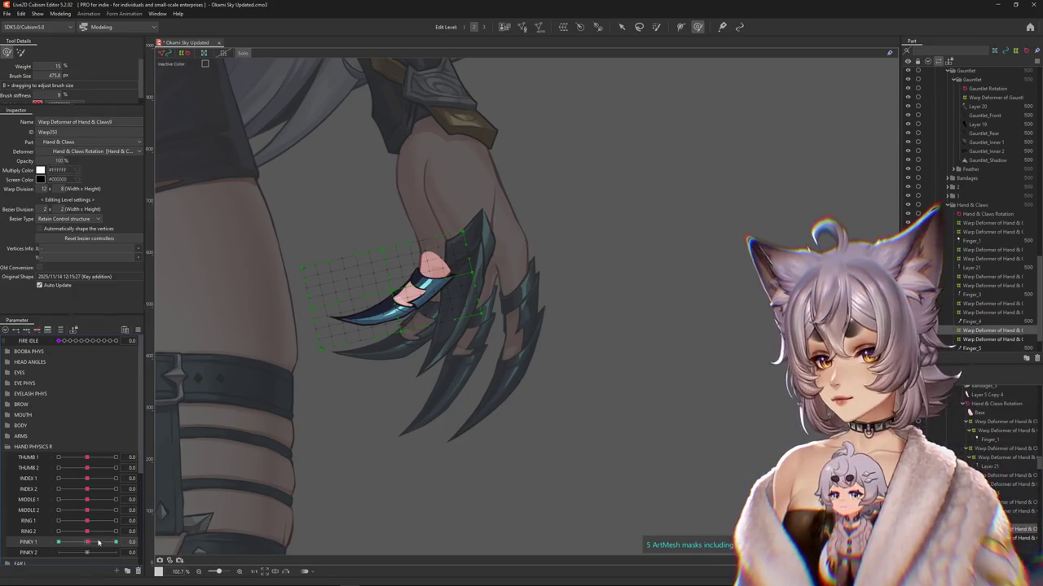
pyautogui.click(619, 27)
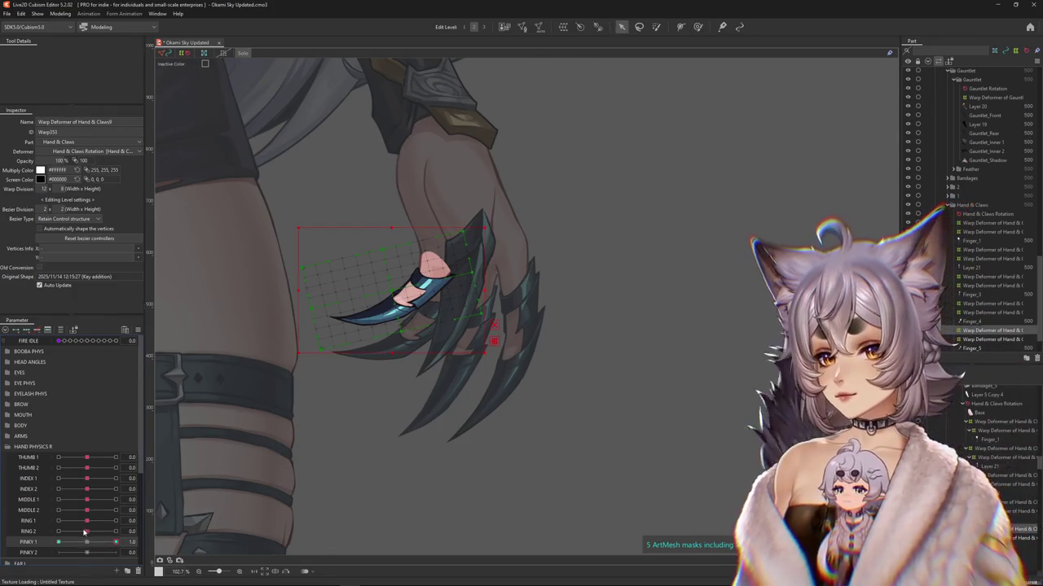
# Step: Path-bend the pinky claw's warp deformer into a curled pose at PINKY 1 = 1.0
pyautogui.click(495, 343)
pyautogui.click(68, 110)
pyautogui.click(456, 212)
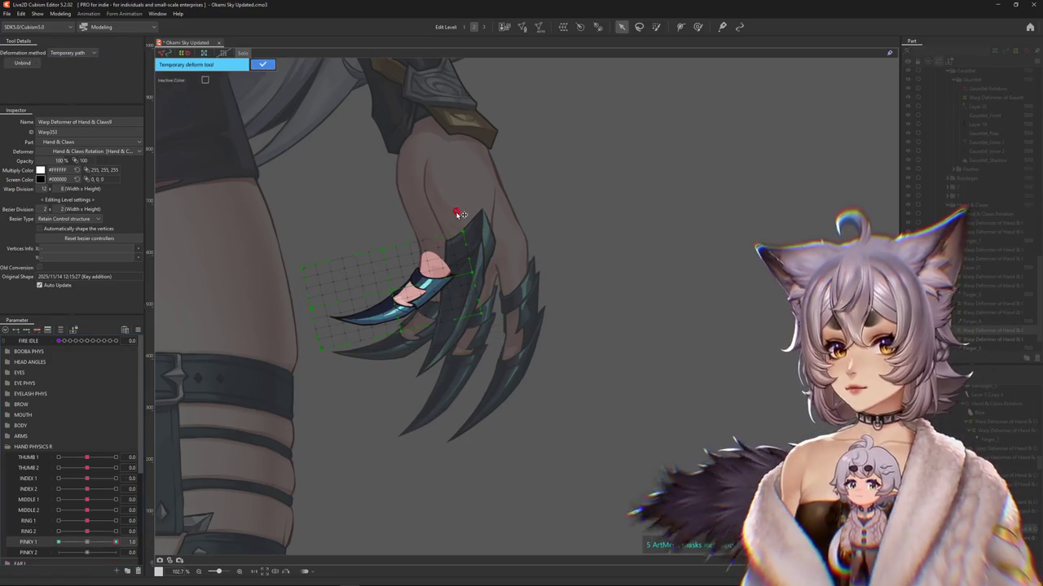
pyautogui.moveTo(255, 363)
pyautogui.mouseDown()
pyautogui.moveTo(302, 418)
pyautogui.moveTo(329, 431)
pyautogui.mouseUp()
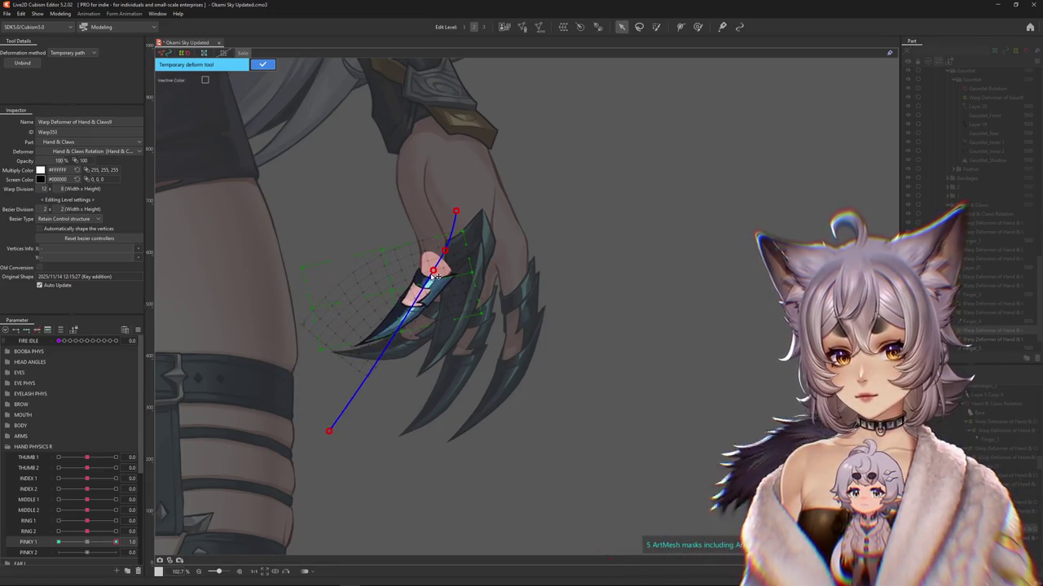
pyautogui.moveTo(432, 272); pyautogui.dragTo(436, 270)
pyautogui.click(264, 65)
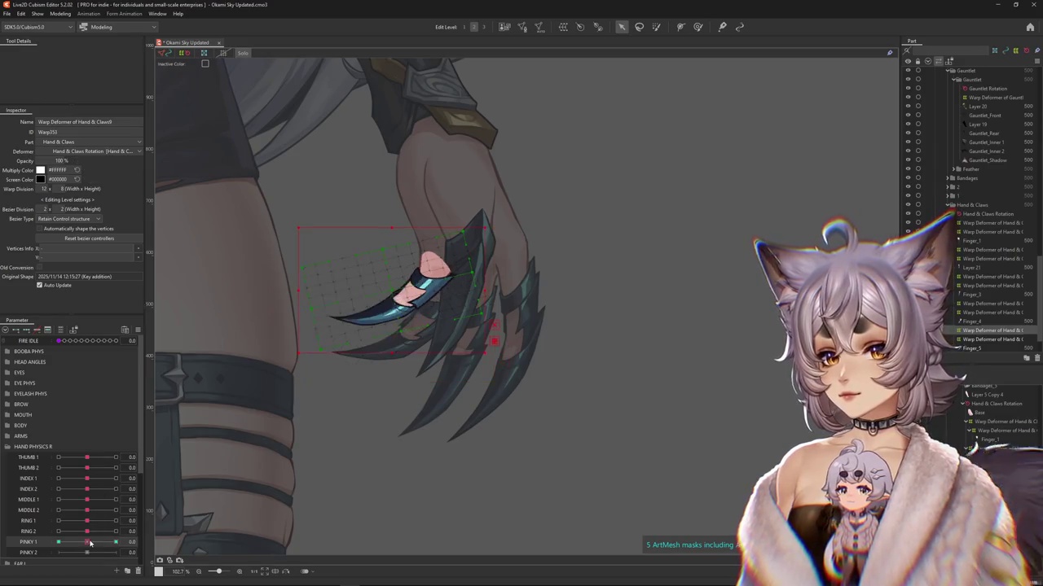
# Step: Path-curve the pinky claw's warp upward into a curl at PINKY 1 = -1.0
pyautogui.click(492, 343)
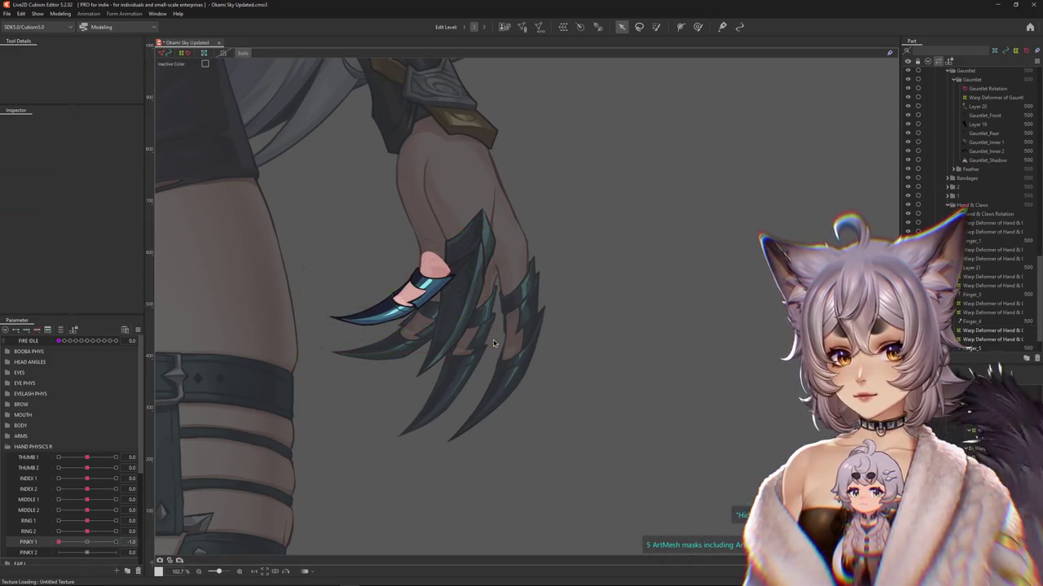
pyautogui.click(493, 343)
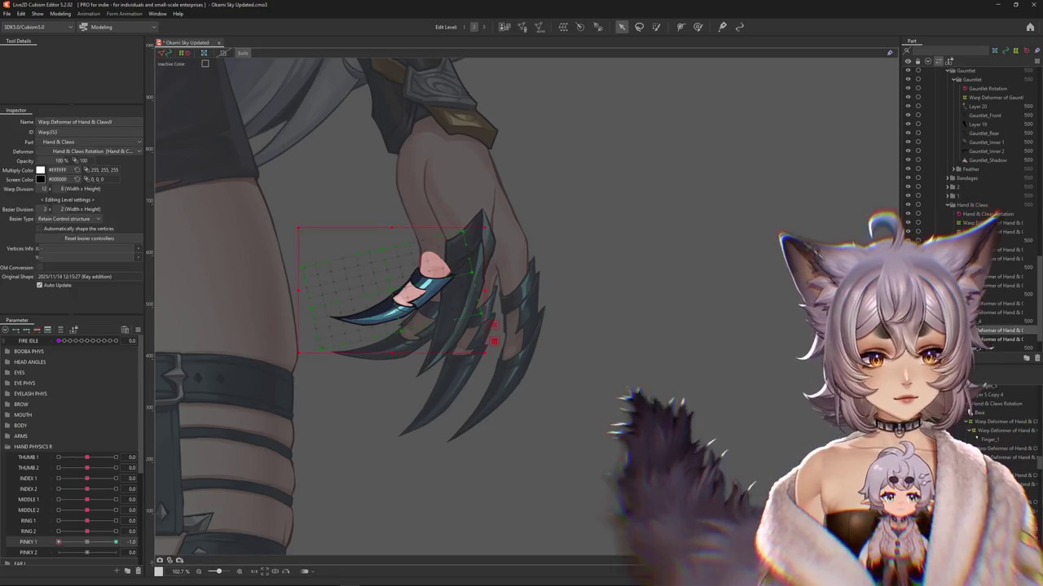
pyautogui.click(65, 52)
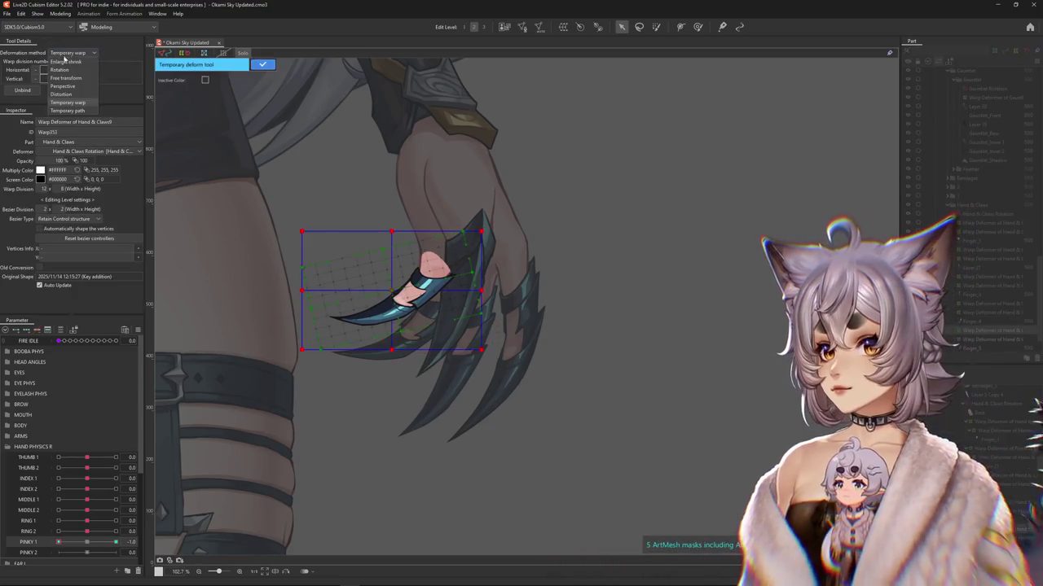
pyautogui.click(68, 111)
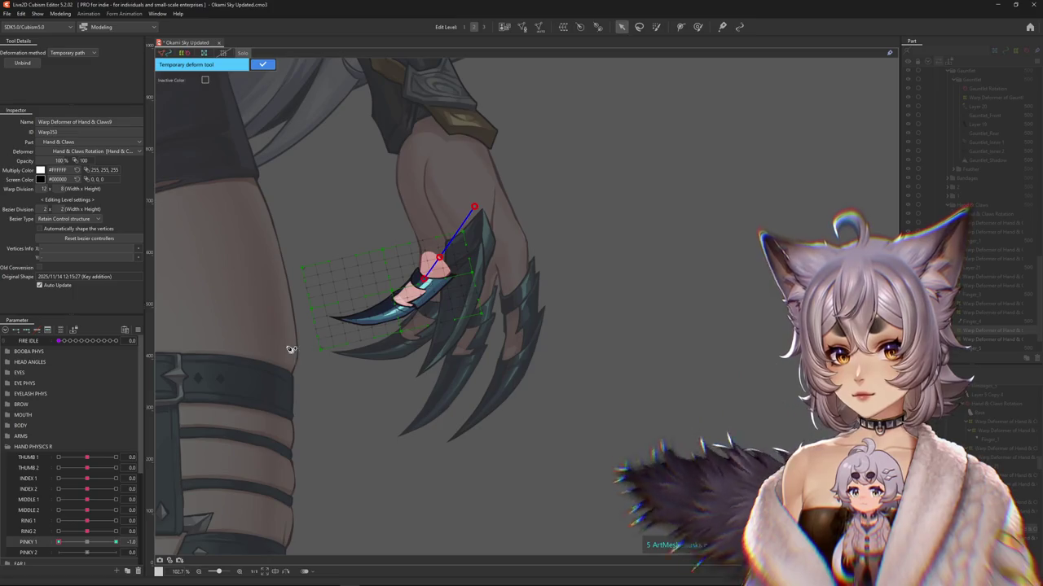
pyautogui.moveTo(223, 305); pyautogui.dragTo(222, 253)
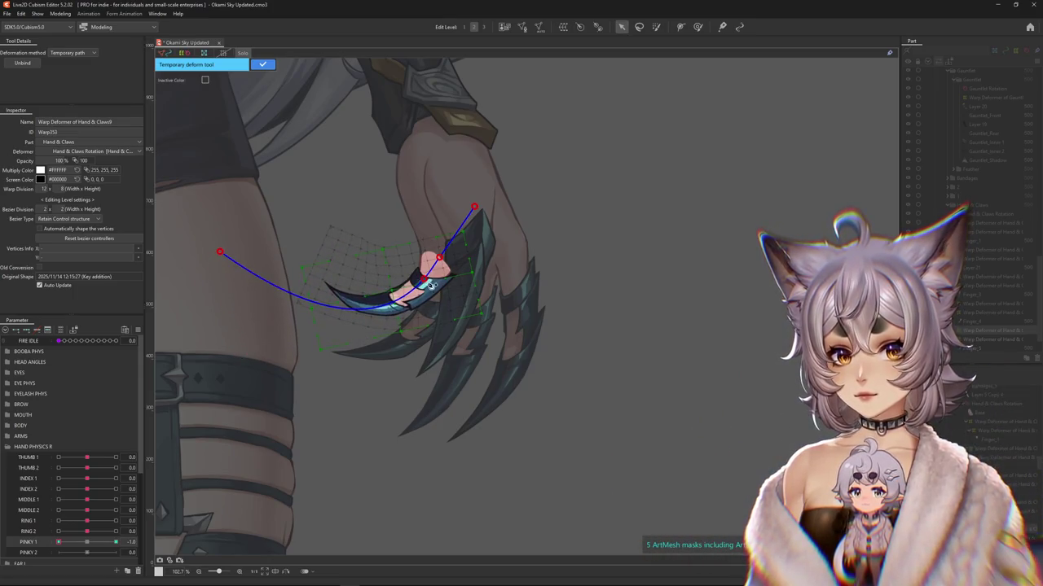
pyautogui.moveTo(423, 279); pyautogui.dragTo(425, 280)
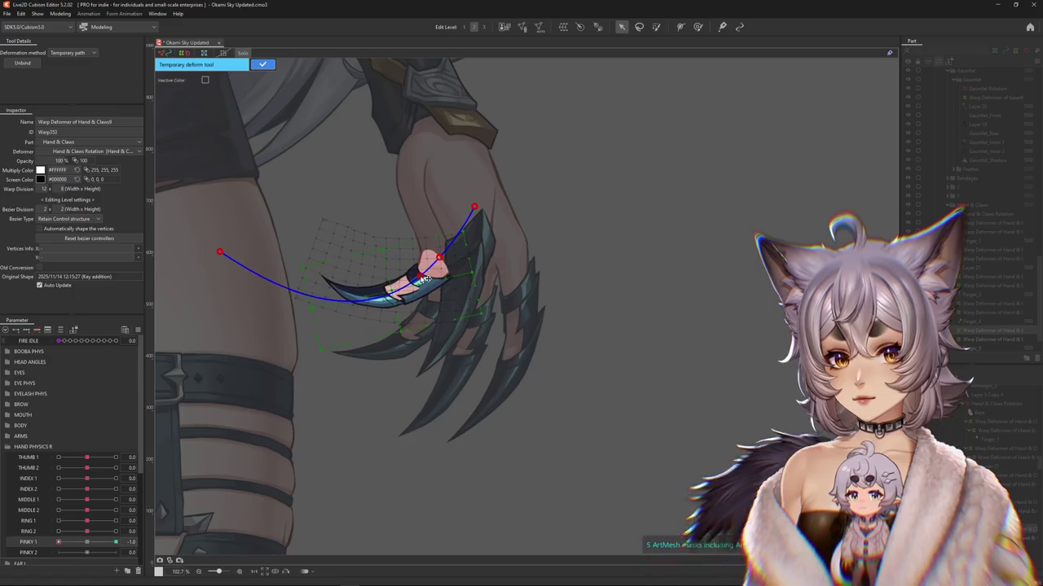
pyautogui.click(262, 64)
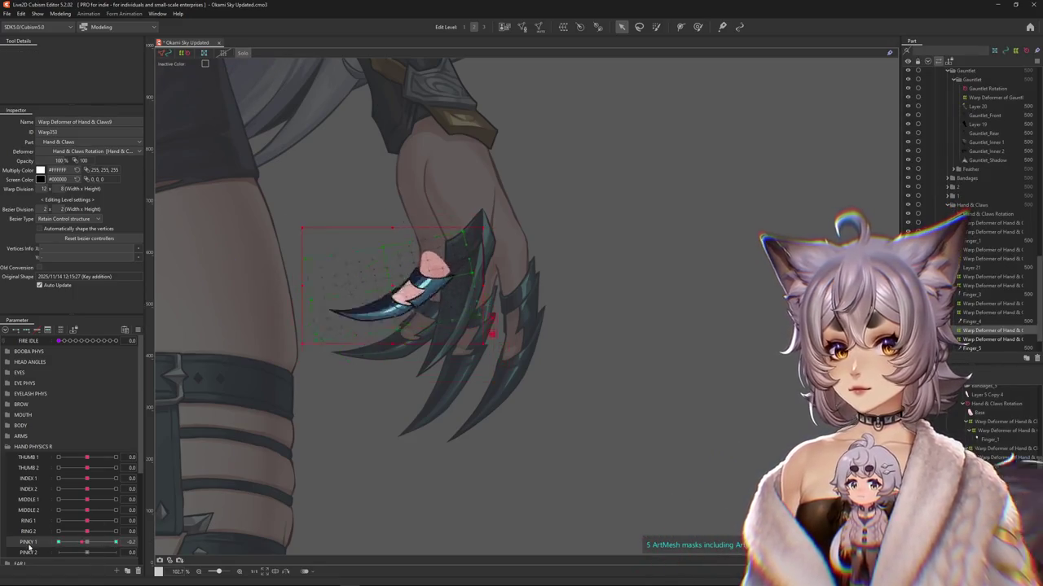
pyautogui.click(698, 26)
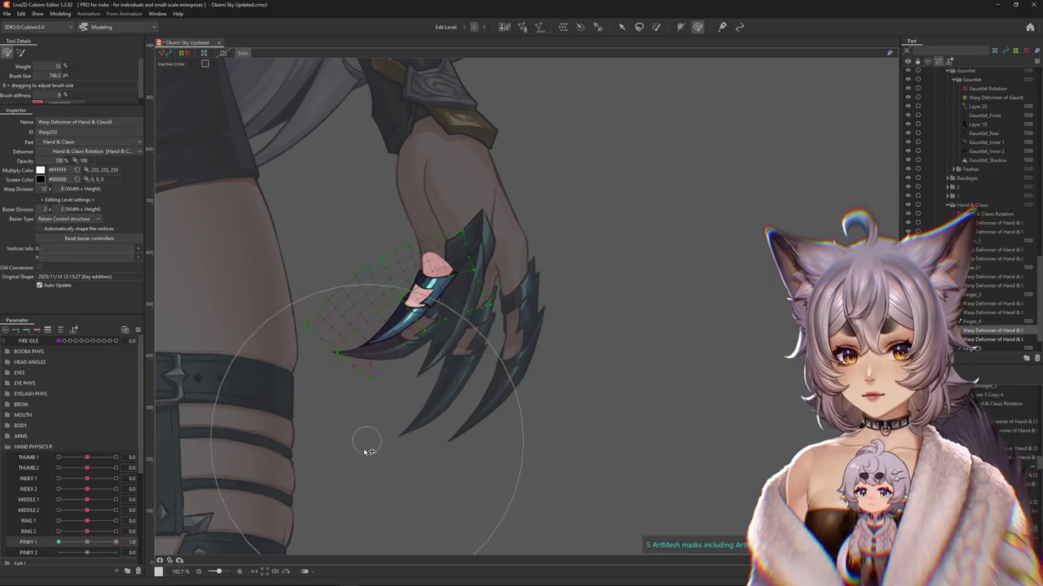
# Step: Brush-refine the Claws9 warp, pushing the pinky claw up and checking the PINKY 1 = 1.0 pose
pyautogui.moveTo(371, 448); pyautogui.dragTo(291, 512)
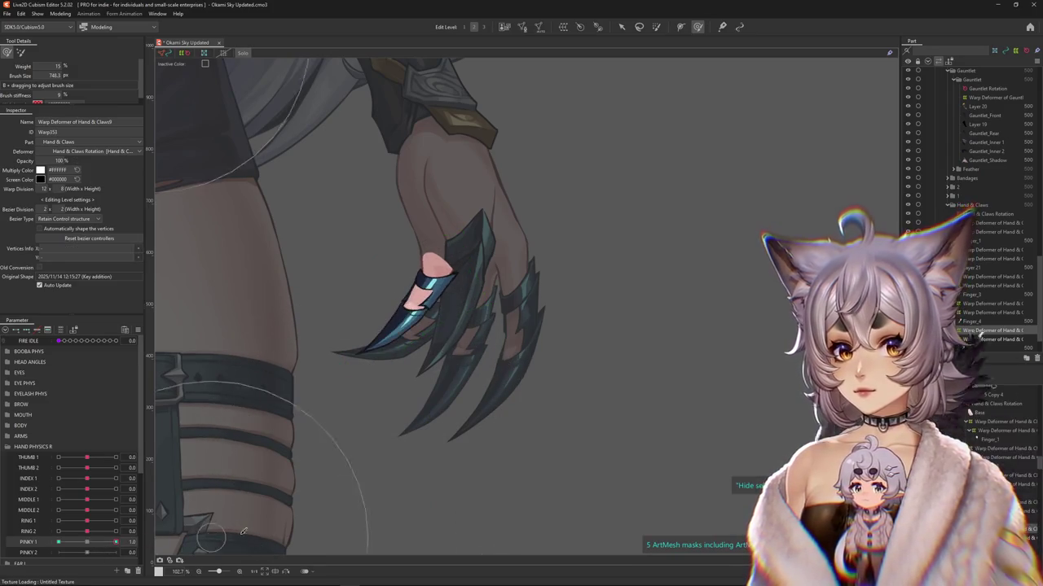
pyautogui.moveTo(350, 442); pyautogui.dragTo(178, 206)
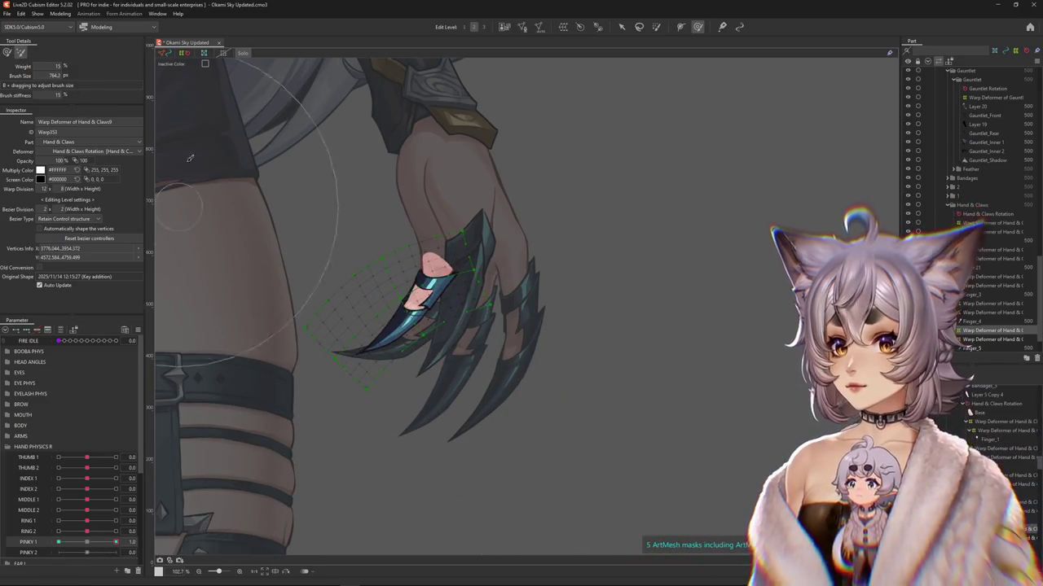
pyautogui.moveTo(301, 421); pyautogui.dragTo(315, 320)
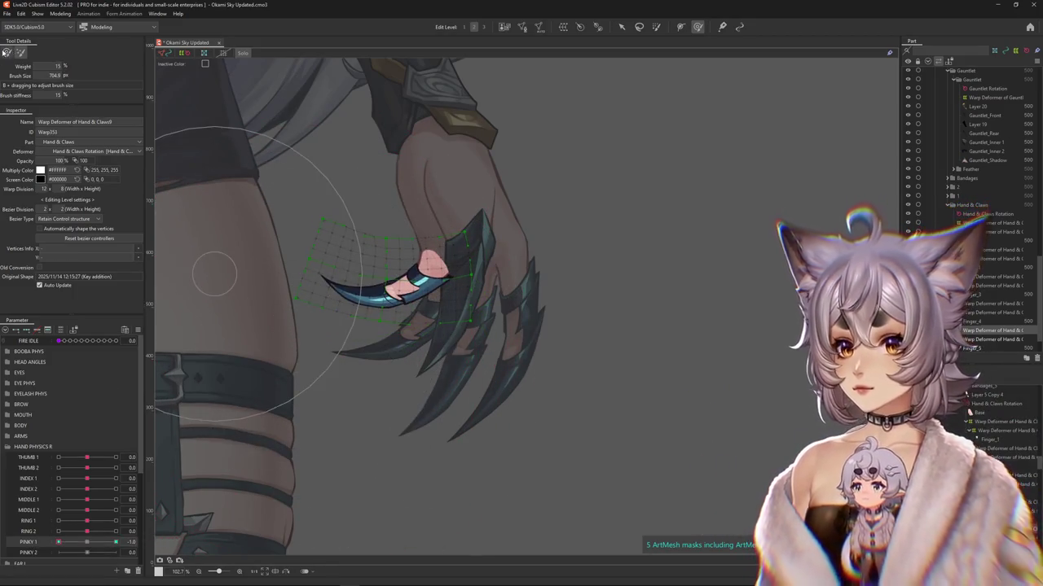
pyautogui.moveTo(101, 537); pyautogui.dragTo(119, 541)
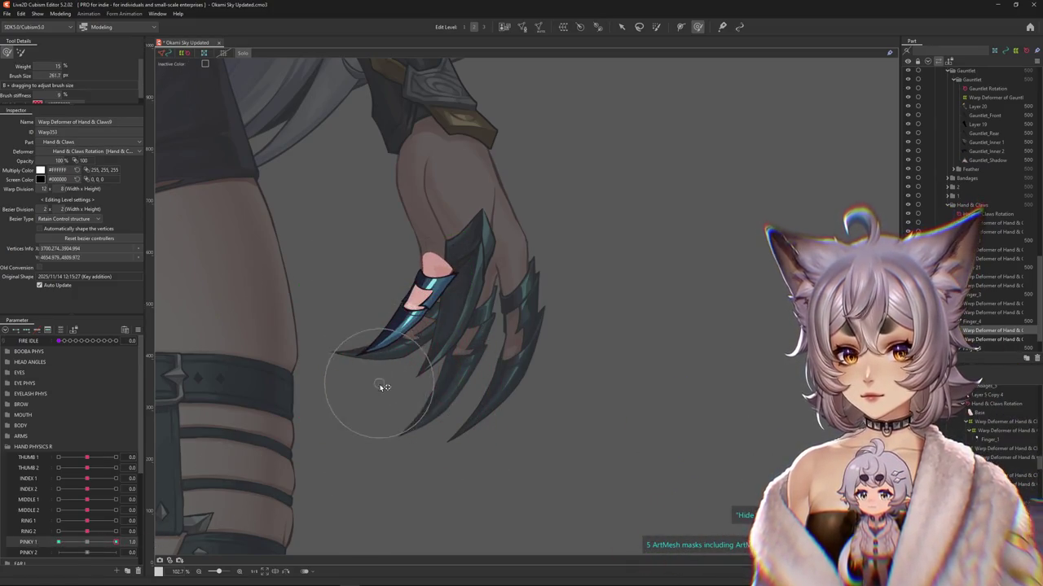
pyautogui.moveTo(411, 338); pyautogui.dragTo(313, 326)
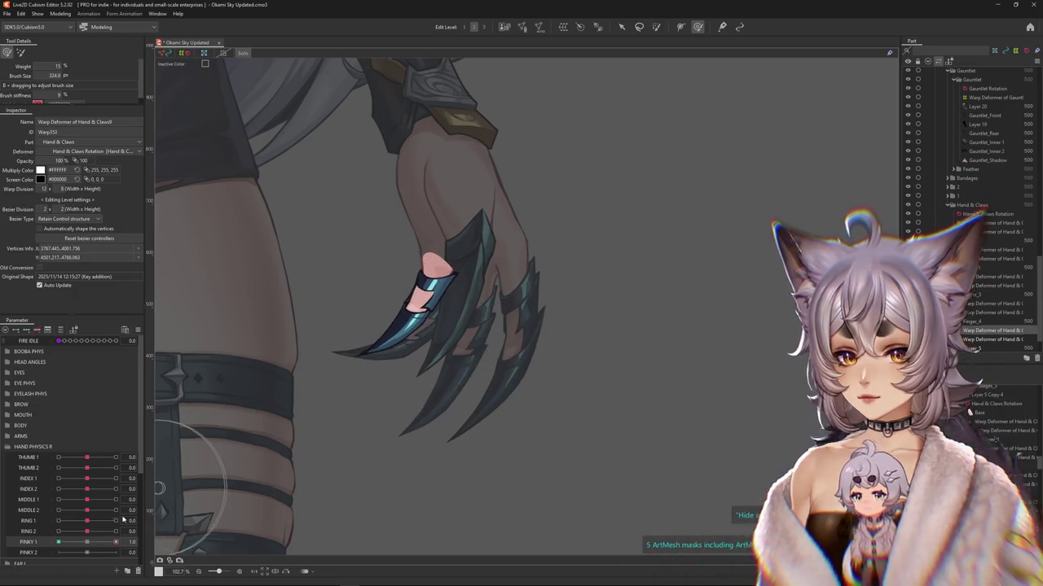
pyautogui.click(88, 540)
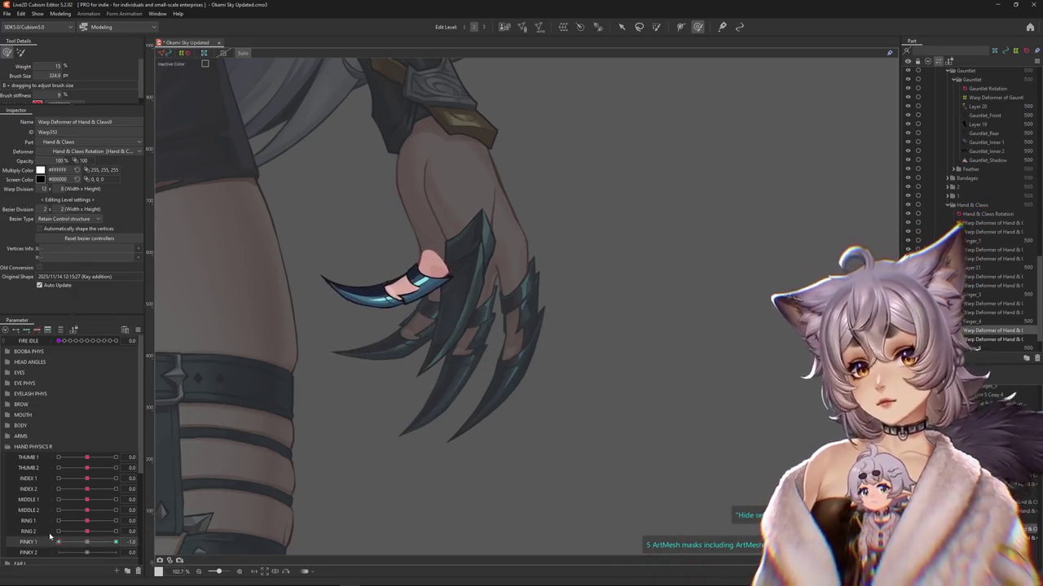
# Step: Sweep the pinky claw up-left at PINKY 1 -1.0, then reset PINKY 1 to 0 and select Claws10
pyautogui.moveTo(377, 401); pyautogui.dragTo(356, 419)
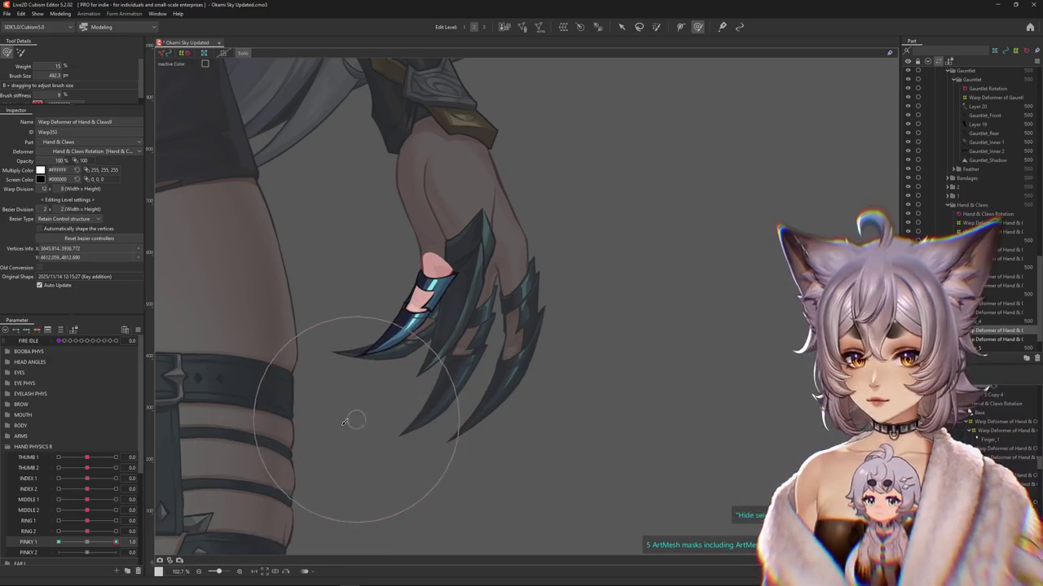
pyautogui.moveTo(88, 544)
pyautogui.mouseDown()
pyautogui.moveTo(29, 531)
pyautogui.moveTo(121, 541)
pyautogui.mouseUp()
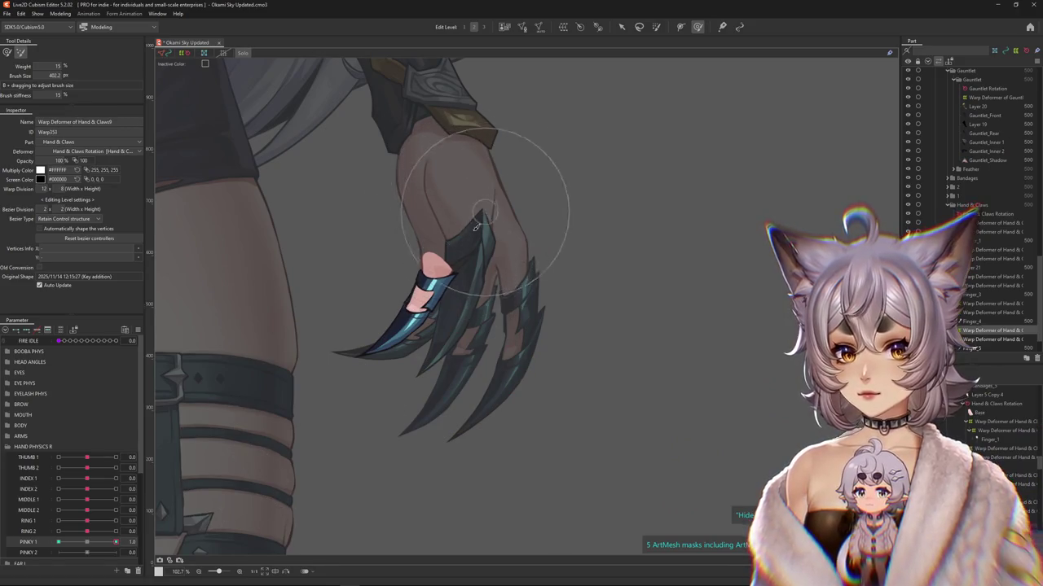
pyautogui.moveTo(461, 338); pyautogui.dragTo(531, 189)
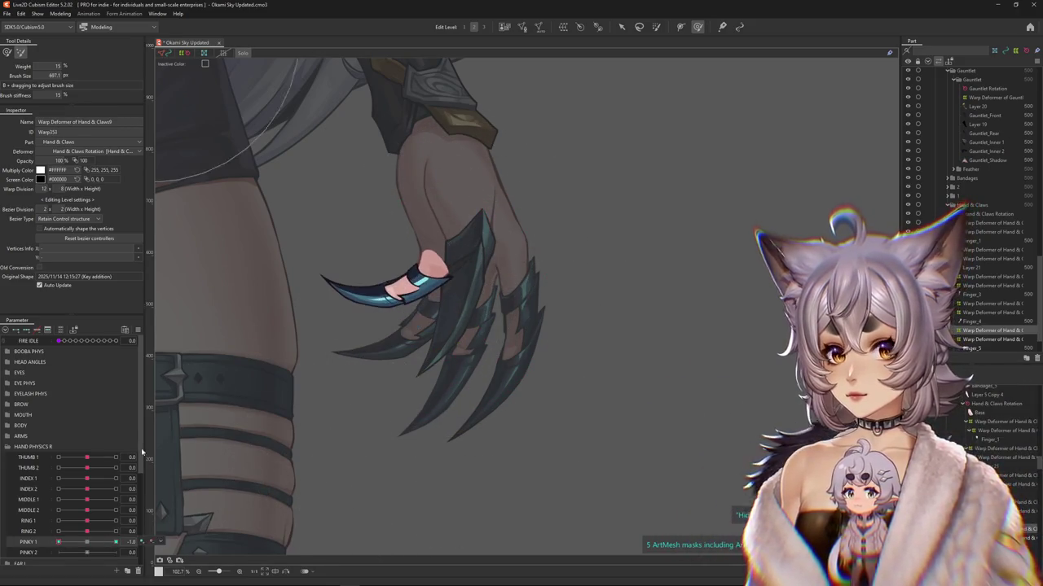
pyautogui.click(92, 543)
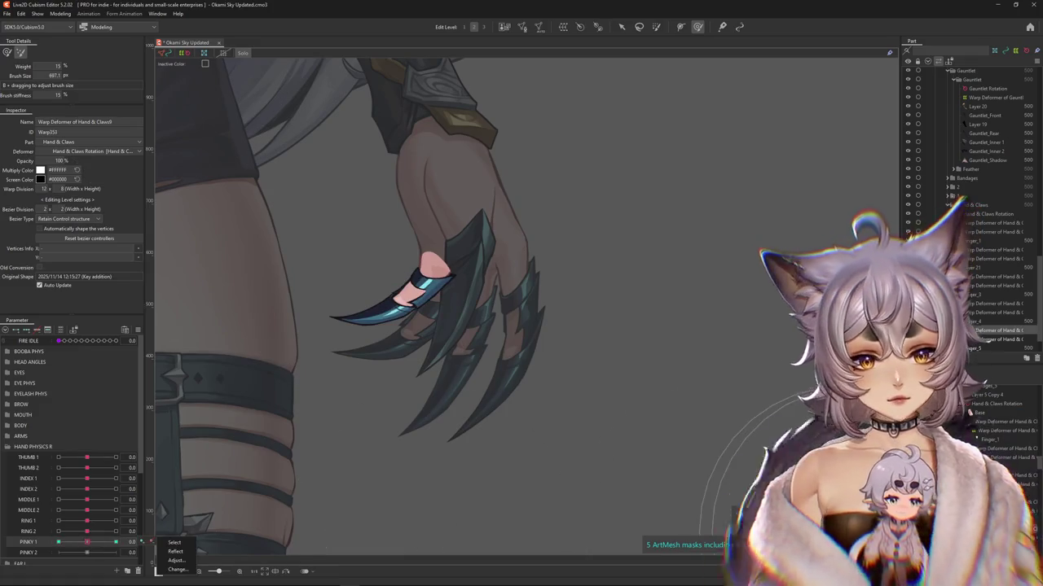
pyautogui.click(174, 542)
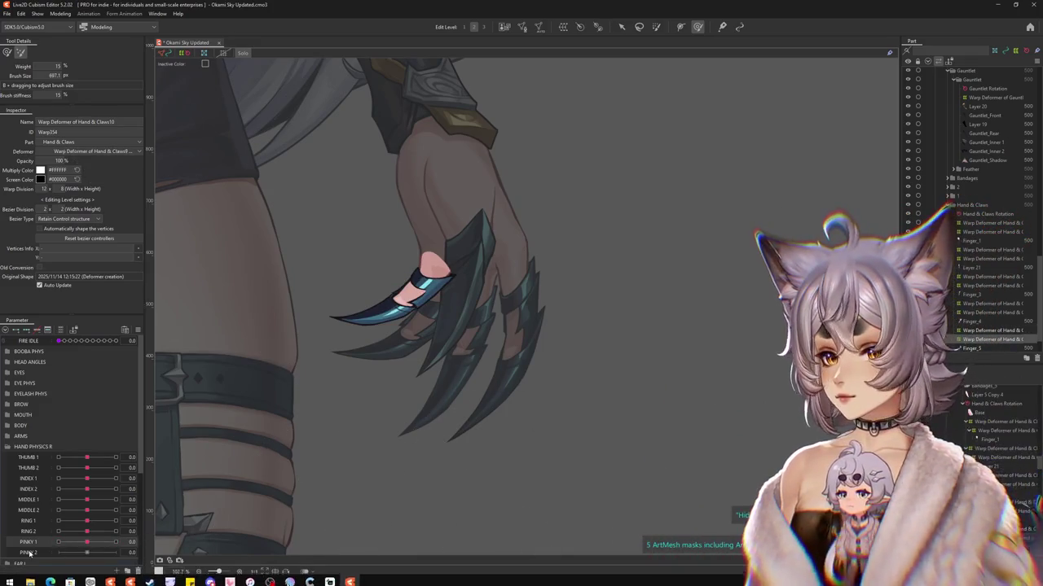
# Step: Path-curl the pinky claw on the Claws10 warp at the first PINKY 2 key
pyautogui.click(621, 27)
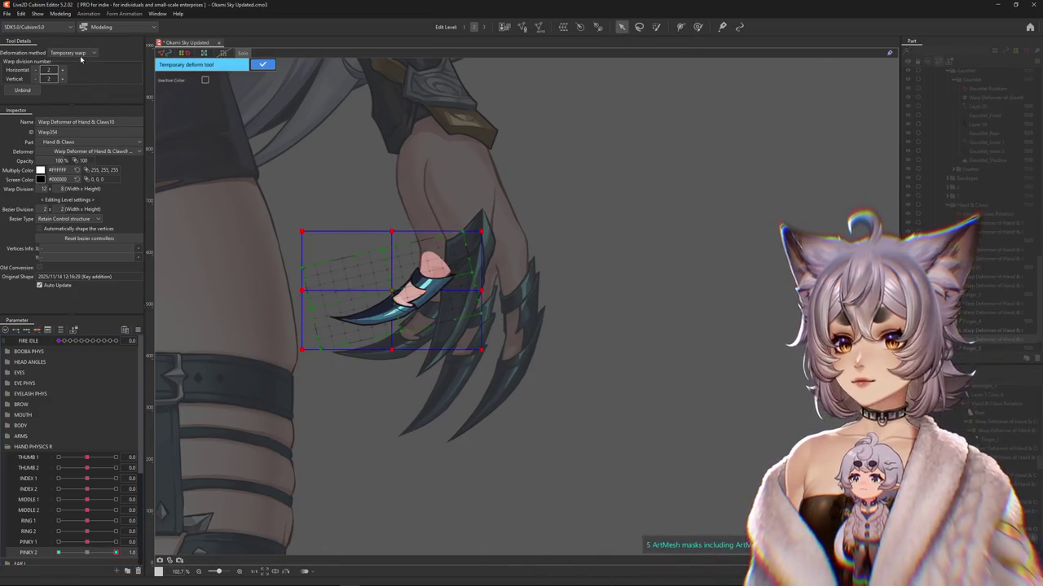
pyautogui.click(69, 110)
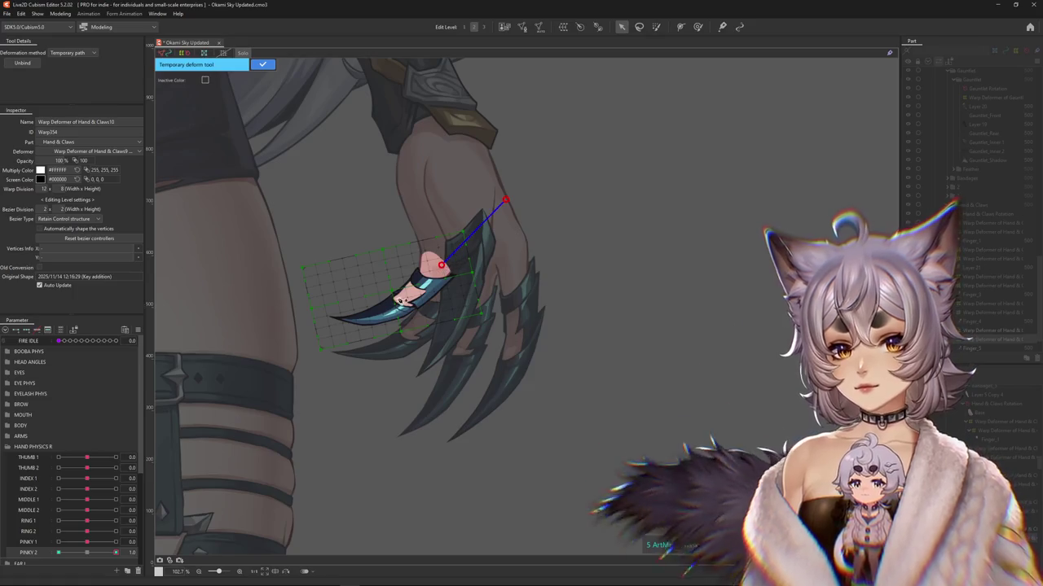
pyautogui.click(405, 297)
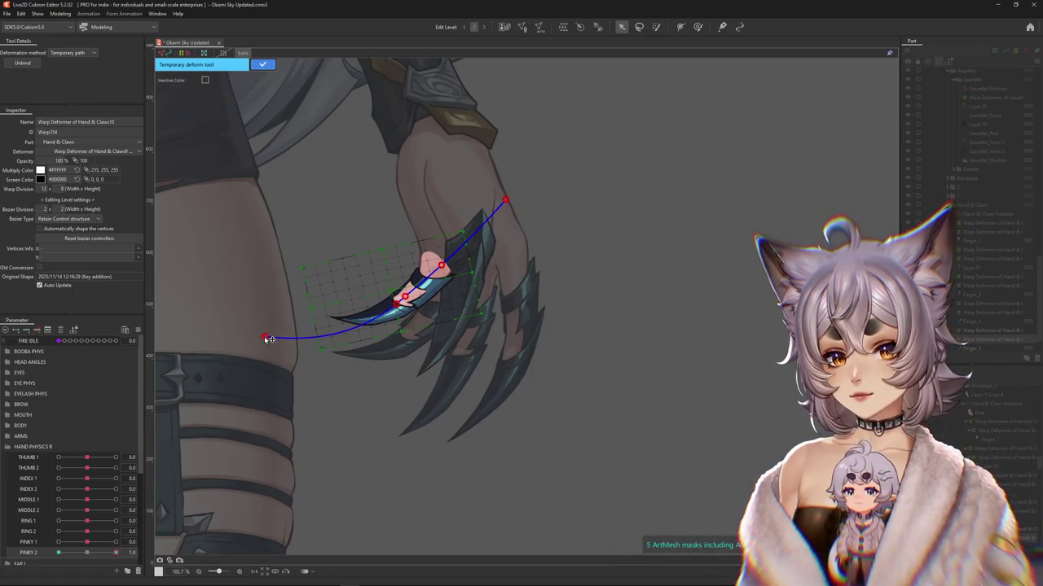
pyautogui.moveTo(270, 376); pyautogui.dragTo(277, 382)
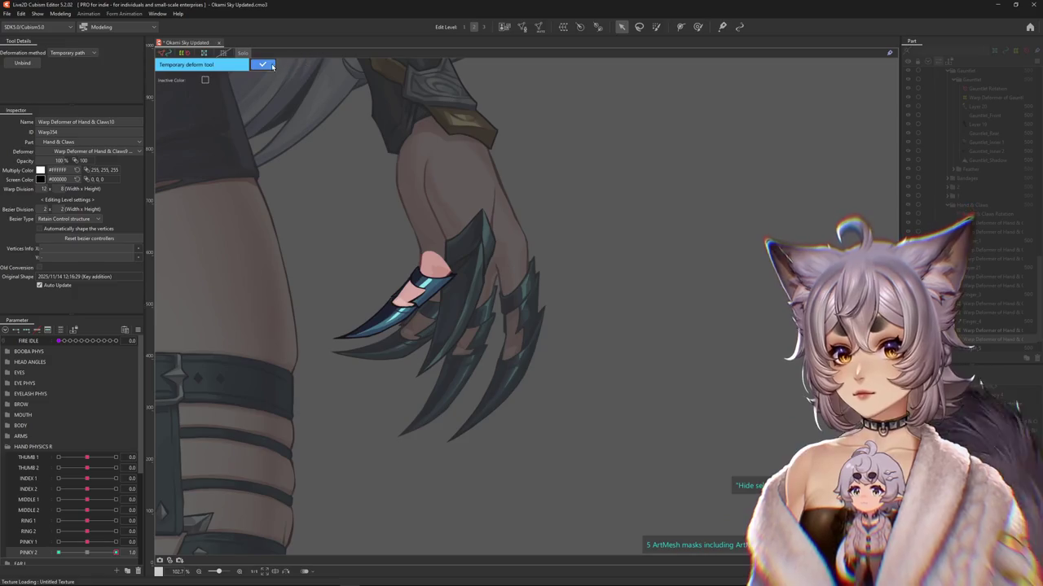
pyautogui.press('Return')
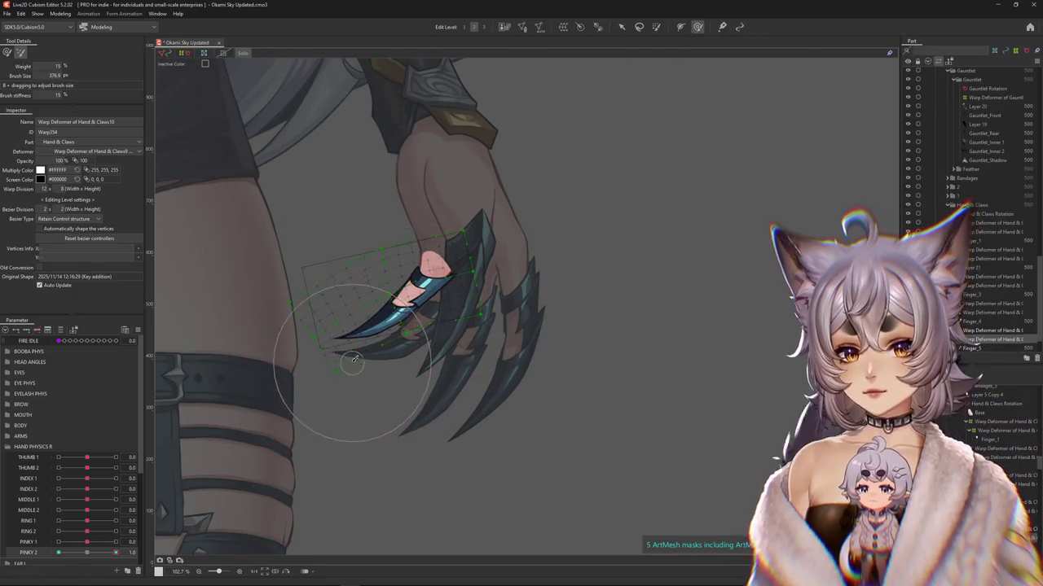
pyautogui.moveTo(314, 290); pyautogui.dragTo(184, 230)
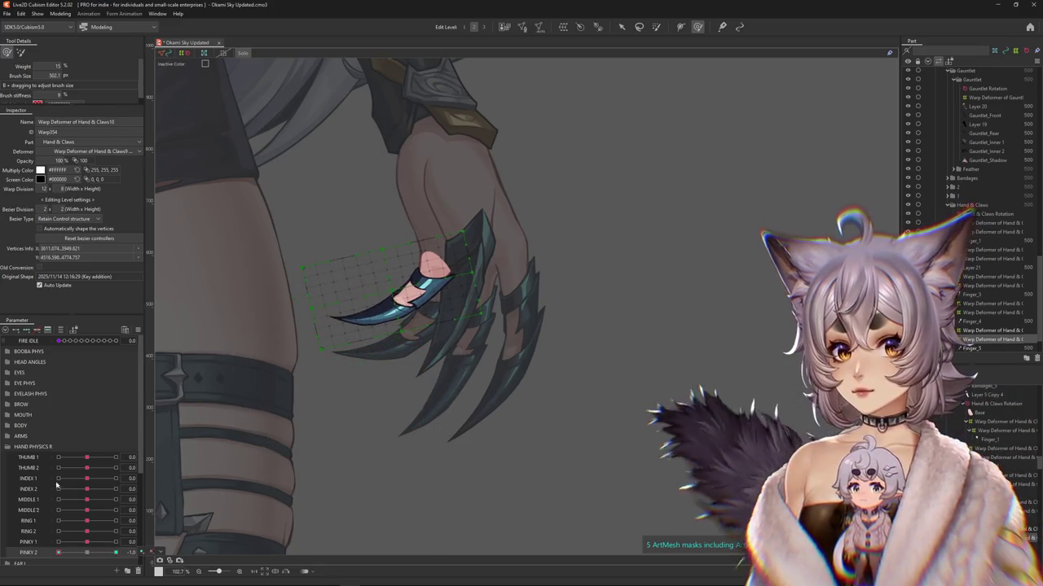
# Step: Path-curve the pinky claw downward on the Claws10 warp at the other PINKY 2 key
pyautogui.press('v')
pyautogui.press('t')
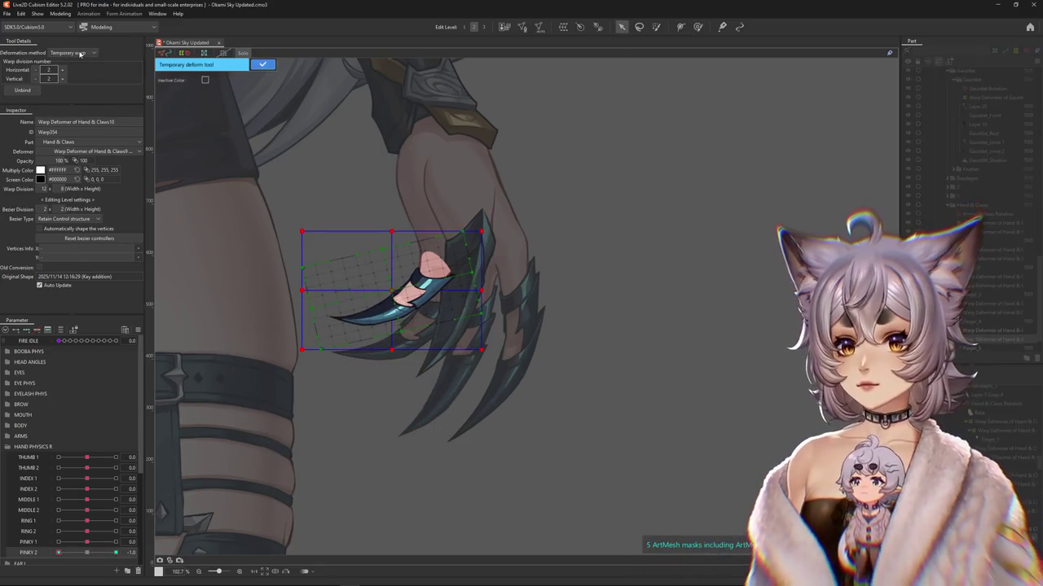
pyautogui.click(67, 111)
pyautogui.click(483, 209)
pyautogui.click(435, 266)
pyautogui.click(408, 295)
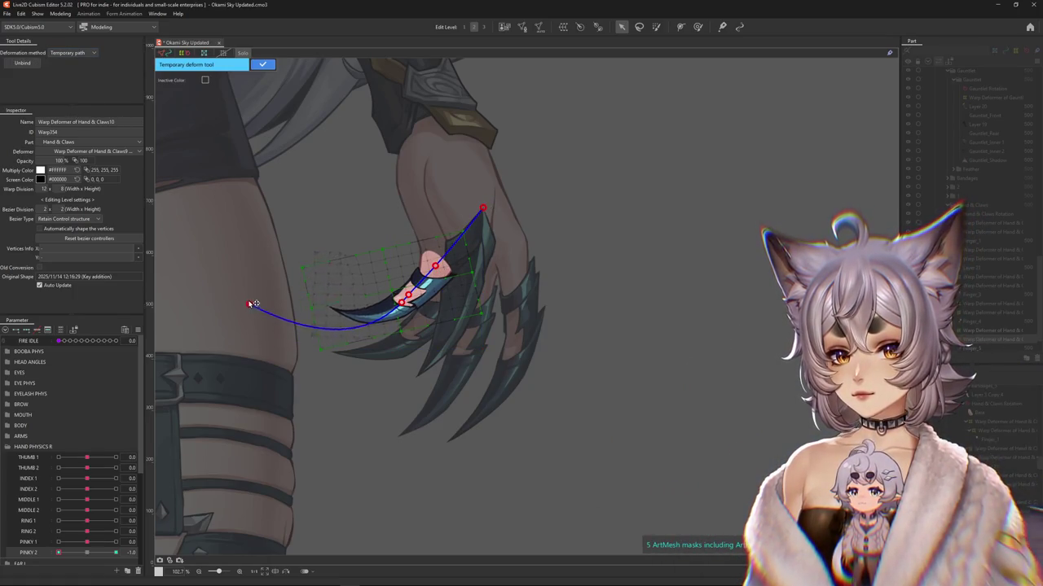
pyautogui.moveTo(401, 302); pyautogui.dragTo(402, 303)
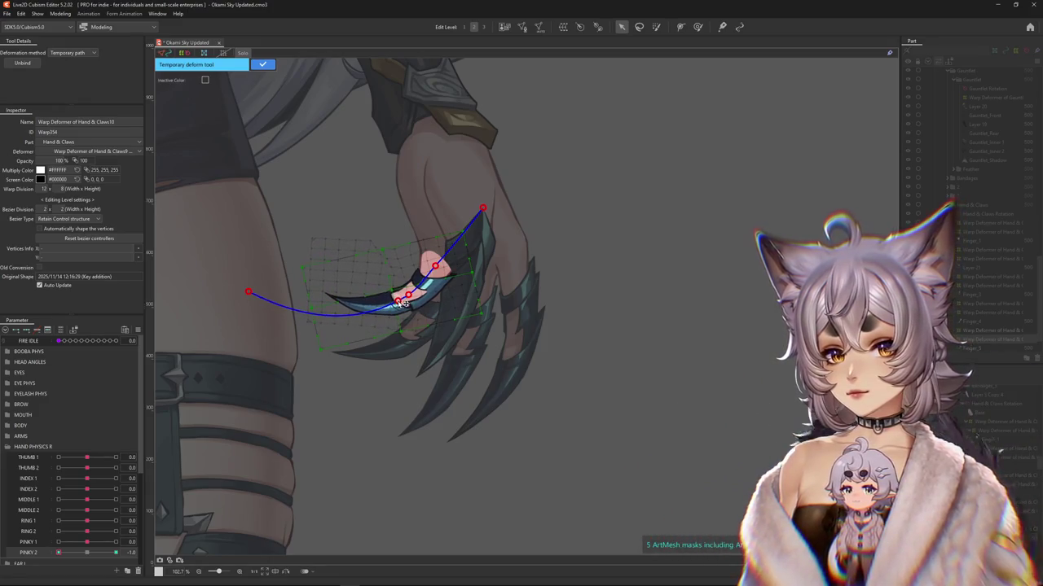
pyautogui.click(263, 65)
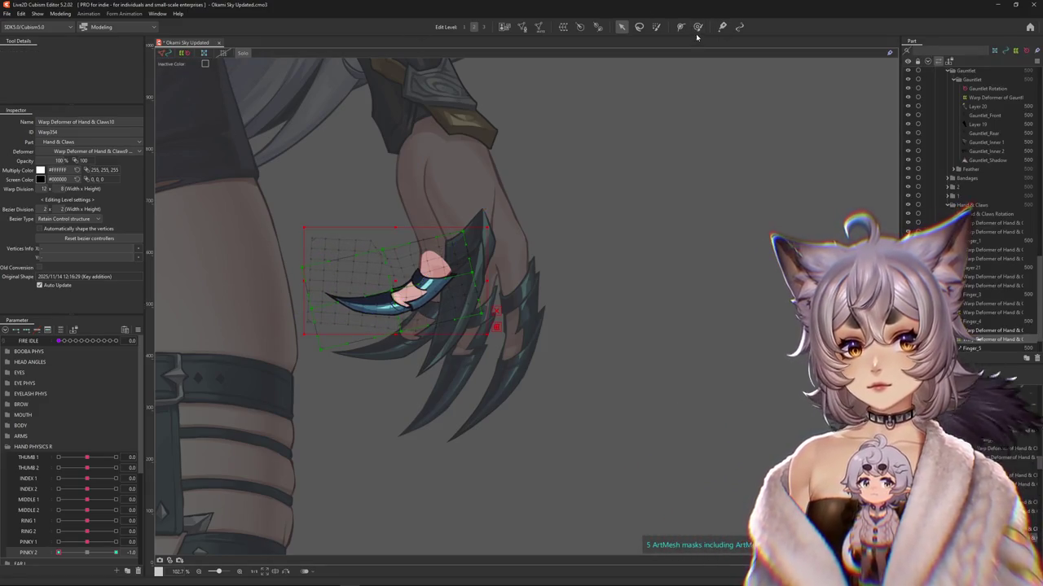
pyautogui.click(698, 27)
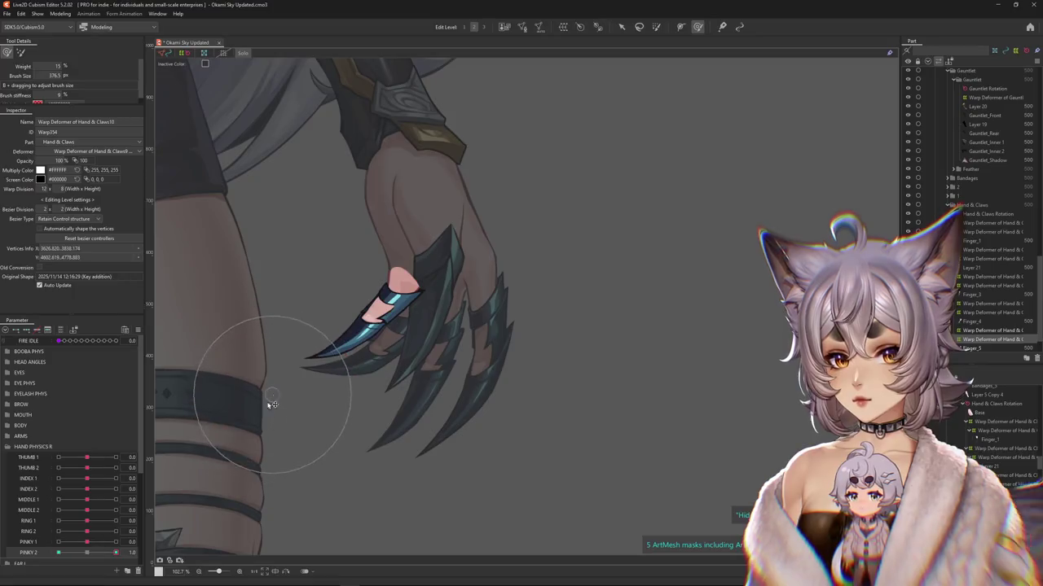
# Step: Brush-refine the Claws9 warp's pinky claw pose at PINKY 1 -1.0
pyautogui.click(58, 542)
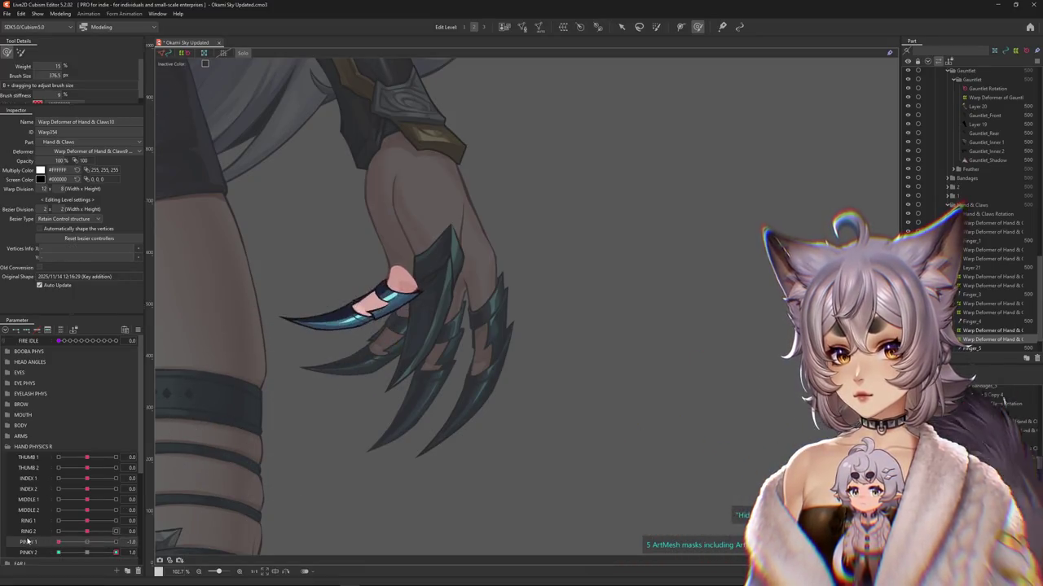
pyautogui.moveTo(115, 553)
pyautogui.mouseDown()
pyautogui.moveTo(55, 554)
pyautogui.moveTo(112, 541)
pyautogui.mouseUp()
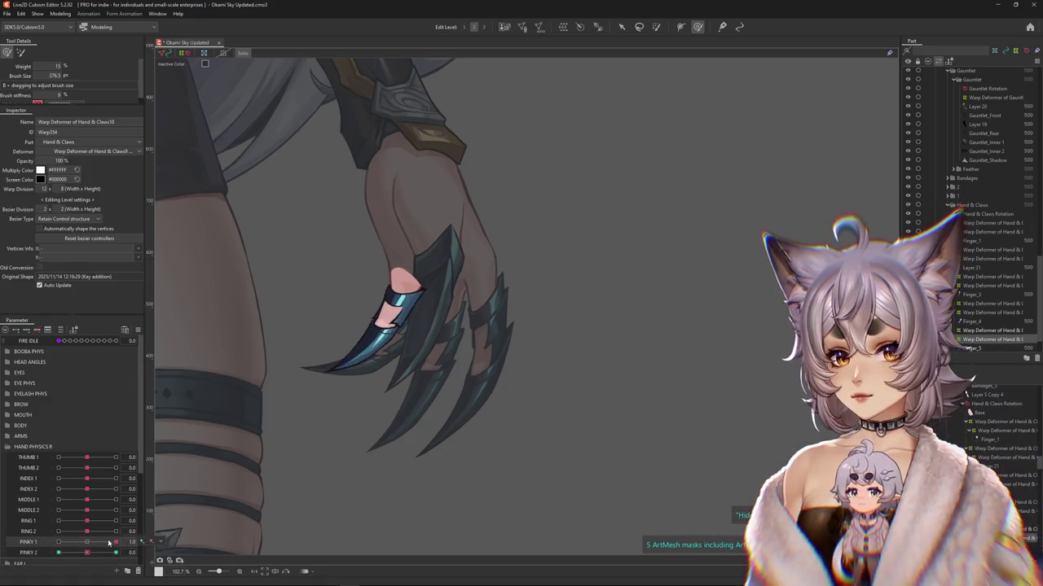
pyautogui.moveTo(286, 370); pyautogui.dragTo(163, 498)
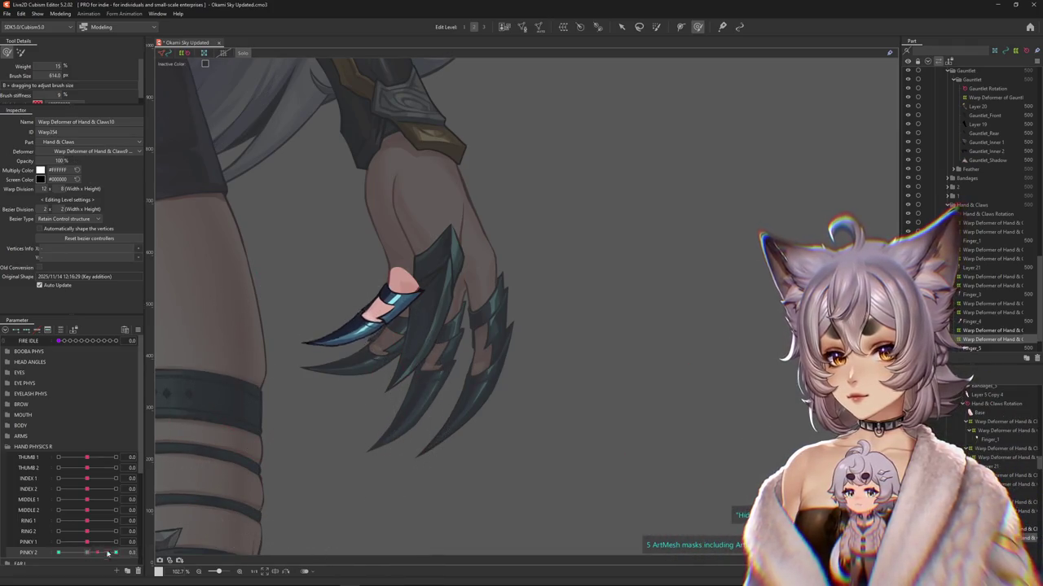
pyautogui.moveTo(275, 338); pyautogui.dragTo(255, 310)
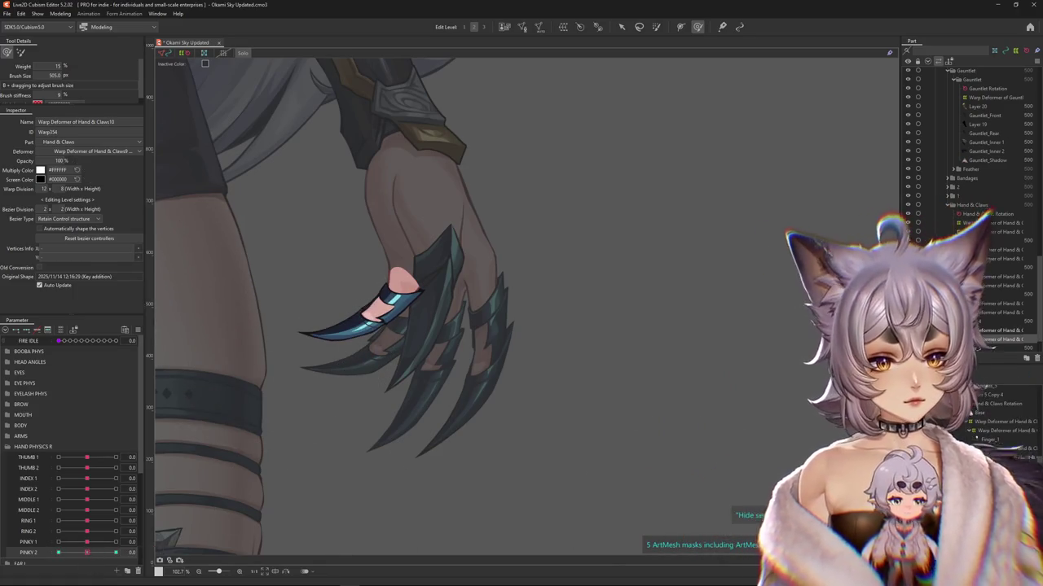
pyautogui.hotkey('ctrl', 'z')
pyautogui.moveTo(290, 416); pyautogui.dragTo(302, 426)
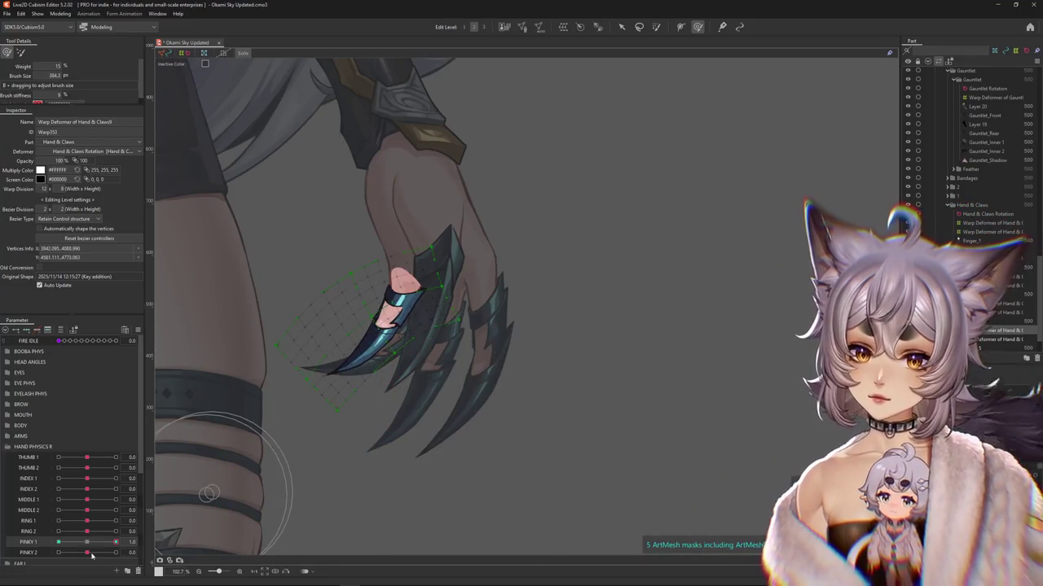
pyautogui.click(58, 541)
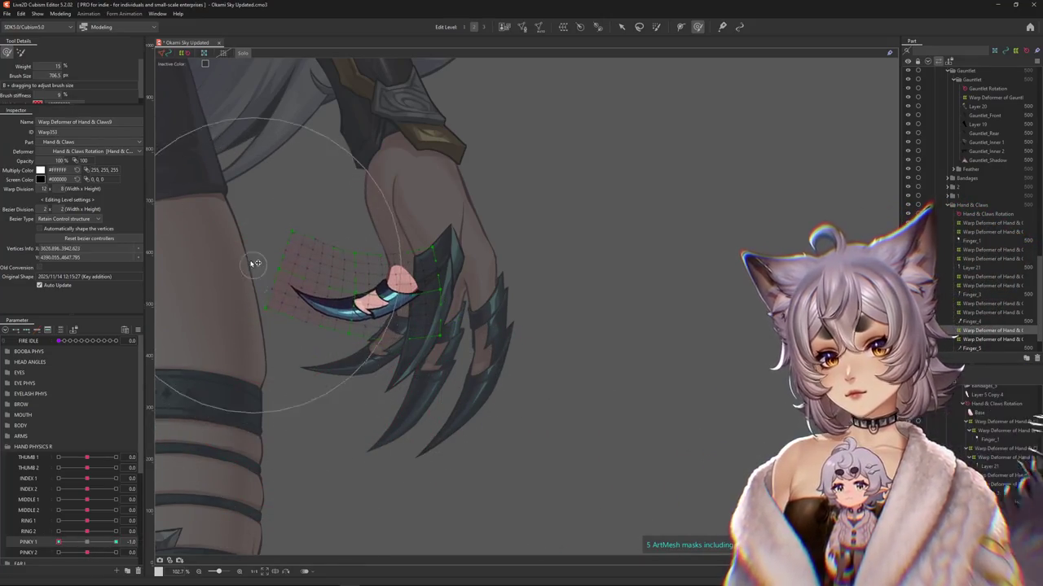
pyautogui.click(61, 13)
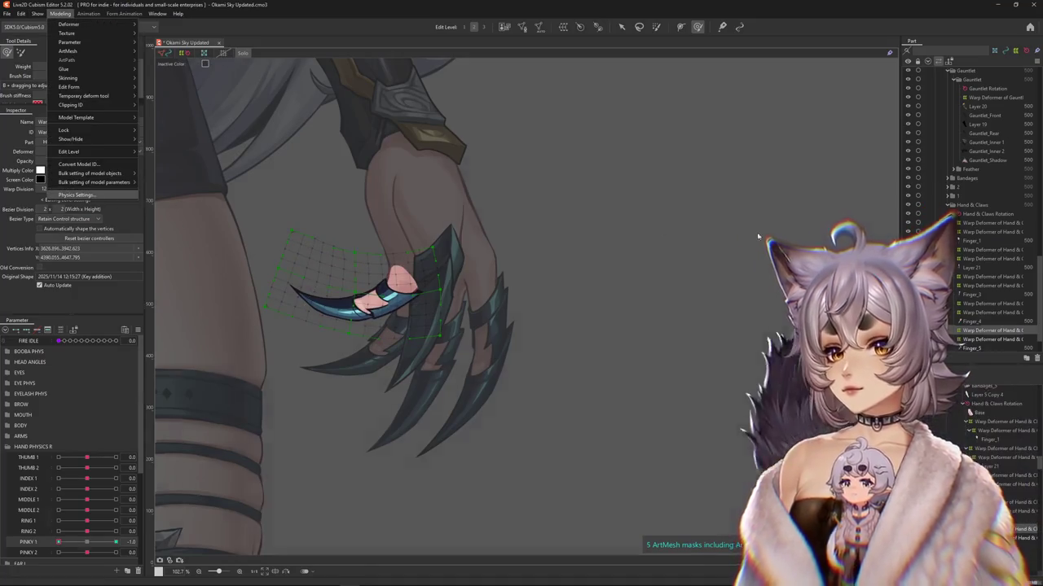
# Step: Create a new 'fingers phys' physics group
pyautogui.click(76, 195)
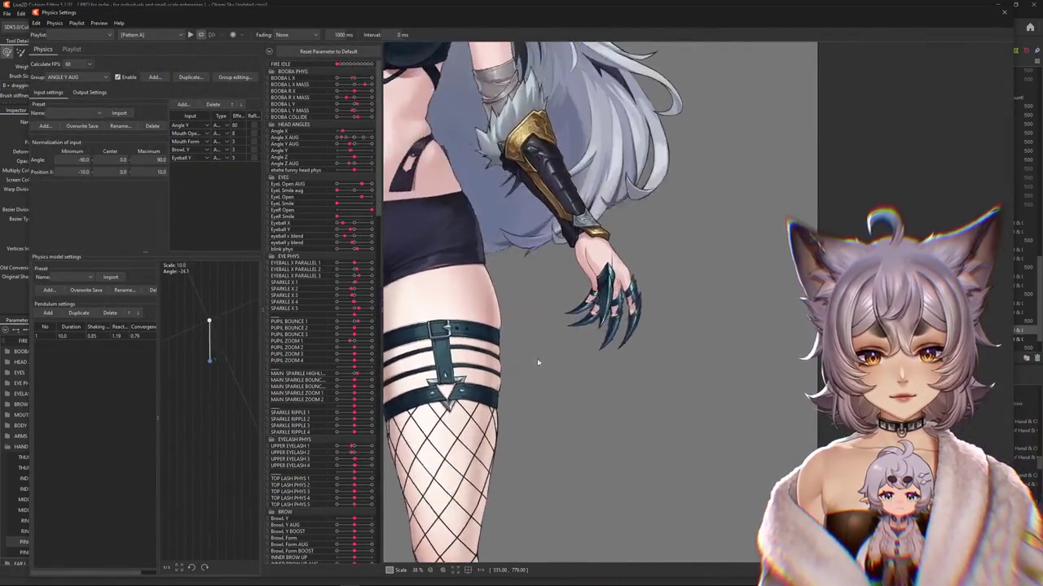
pyautogui.click(154, 77)
pyautogui.write('fingers phys')
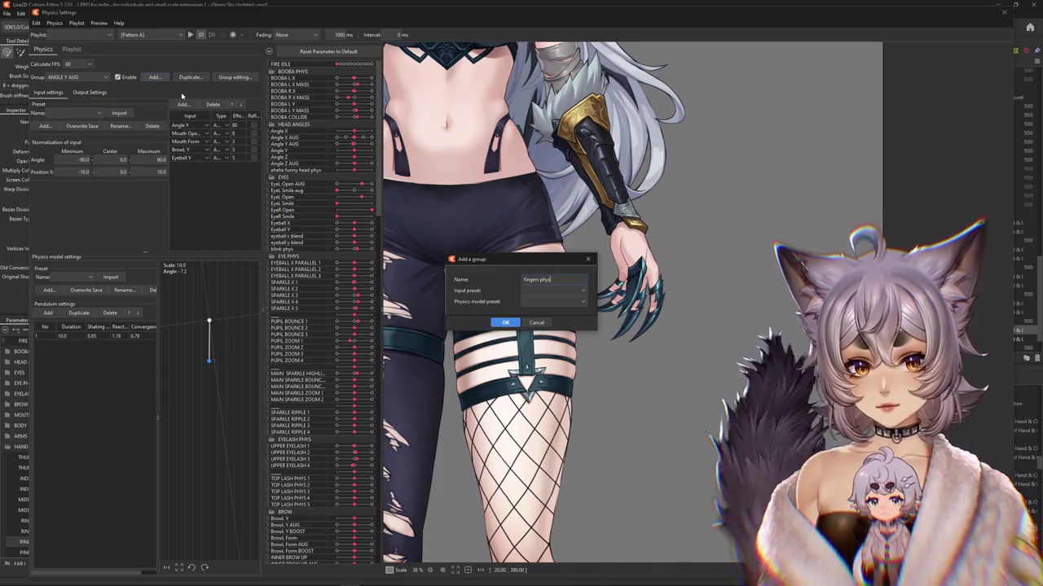
pyautogui.press('Return')
# Step: Add PALM R UP DOWN from ARMS as the group's Angle input with weight 100
pyautogui.click(183, 104)
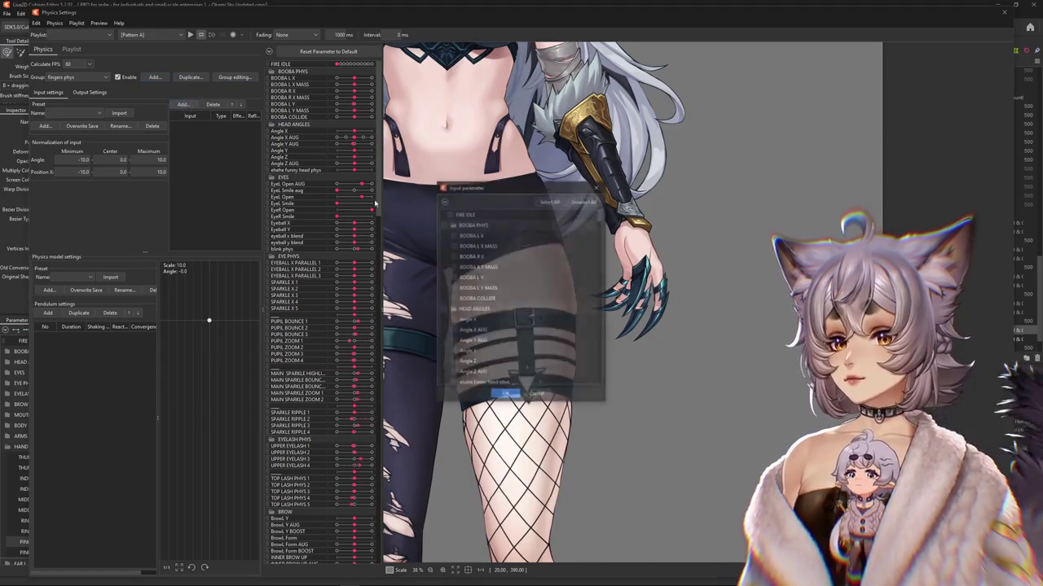
pyautogui.click(443, 201)
pyautogui.click(452, 299)
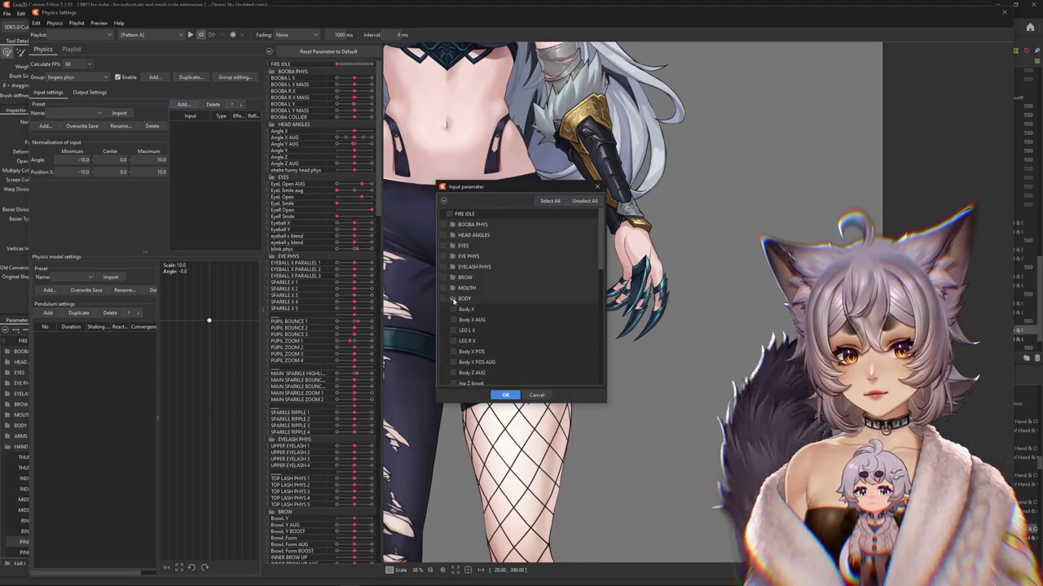
pyautogui.click(452, 299)
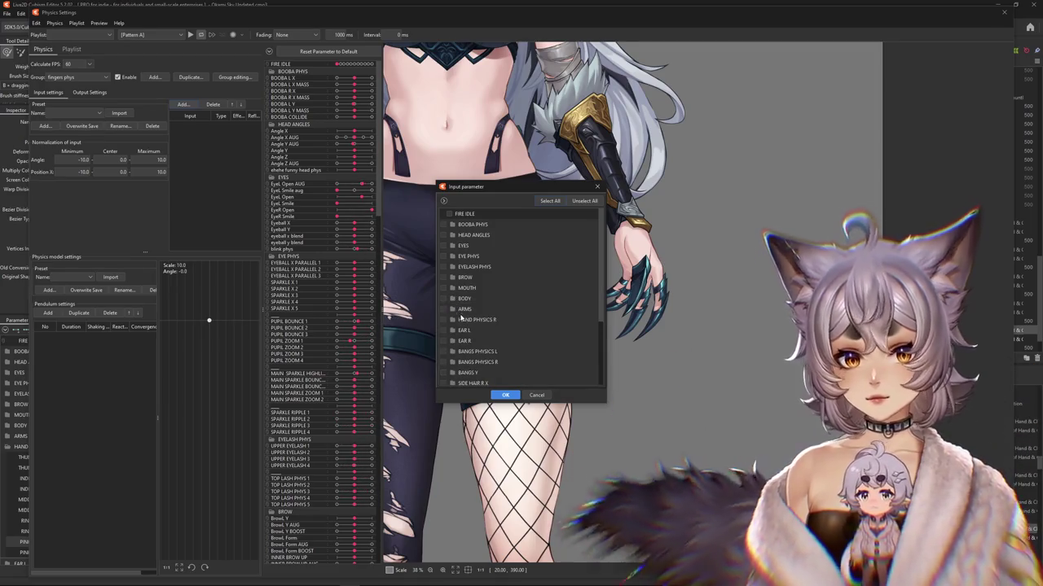
pyautogui.click(453, 309)
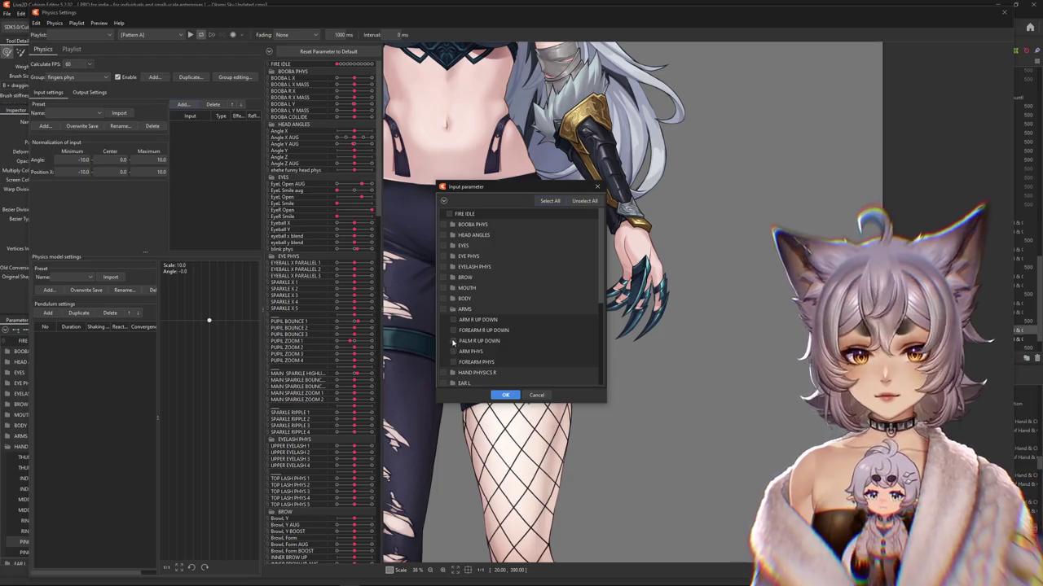
pyautogui.click(512, 395)
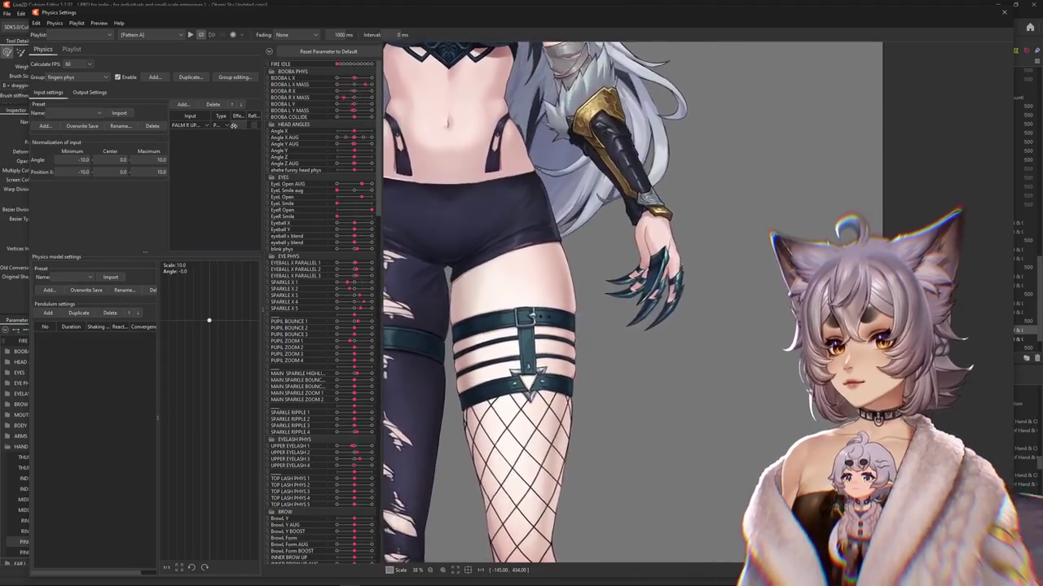
pyautogui.click(228, 127)
pyautogui.click(228, 126)
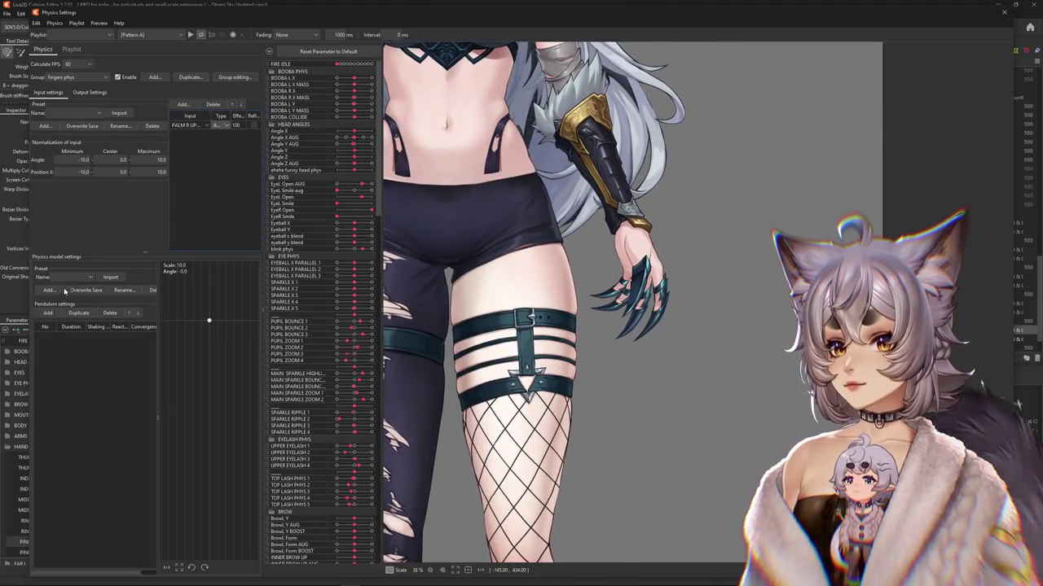
# Step: Output the fingers group to HAND PHYSICS R THUMB 1 through PINKY 2, and enter shaking 0.8
pyautogui.click(85, 92)
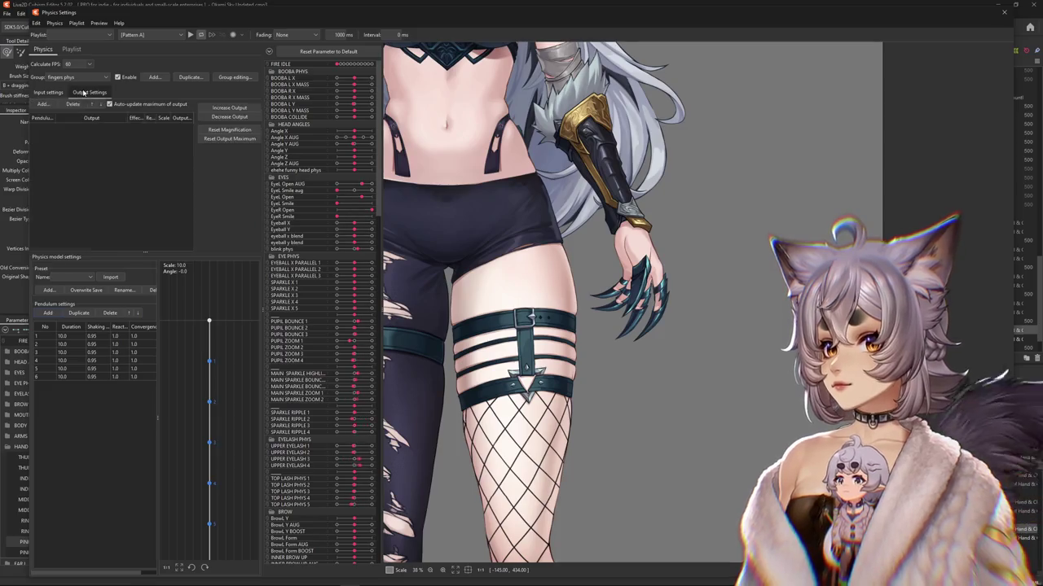
pyautogui.click(43, 104)
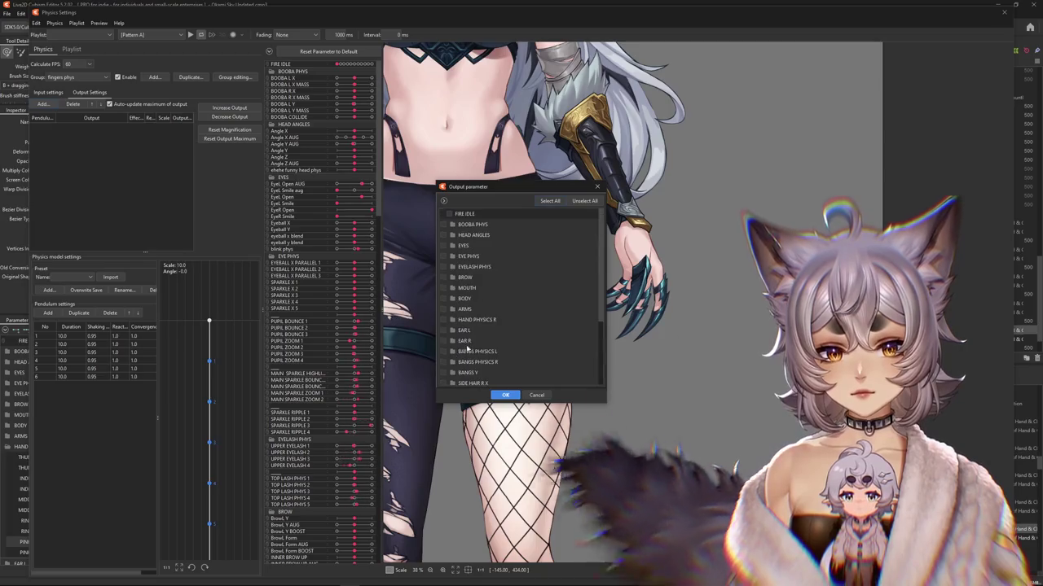
pyautogui.scroll(1, 464, 342)
pyautogui.click(453, 319)
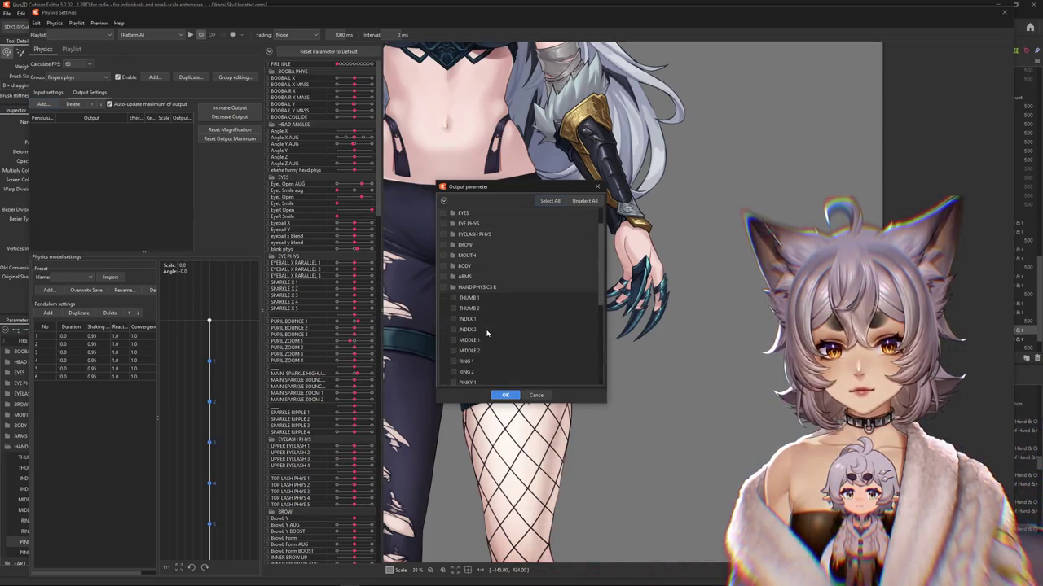
pyautogui.click(453, 318)
pyautogui.click(453, 298)
pyautogui.click(453, 308)
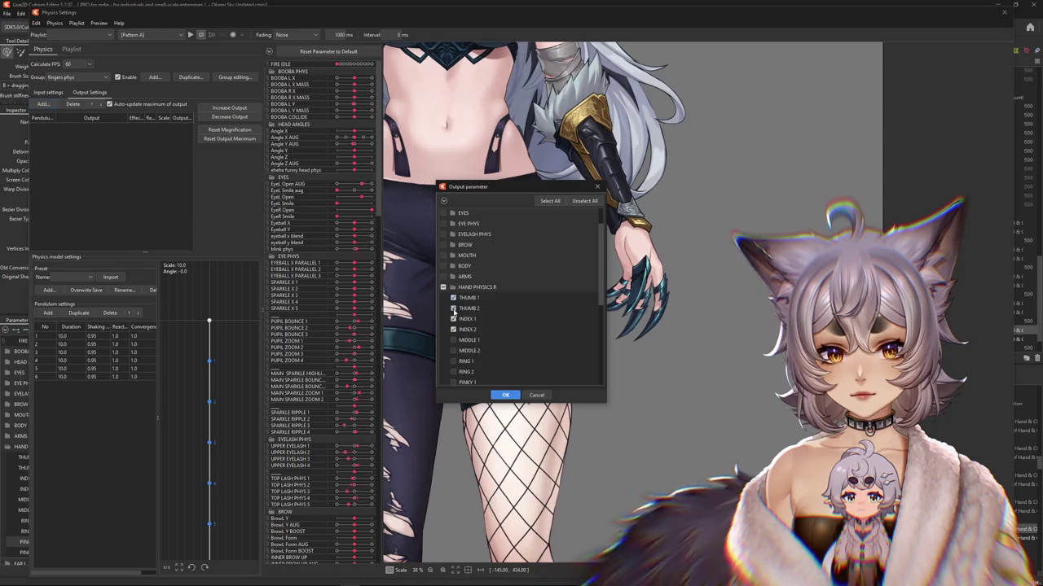
pyautogui.click(453, 329)
pyautogui.click(453, 372)
pyautogui.scroll(-1, 455, 366)
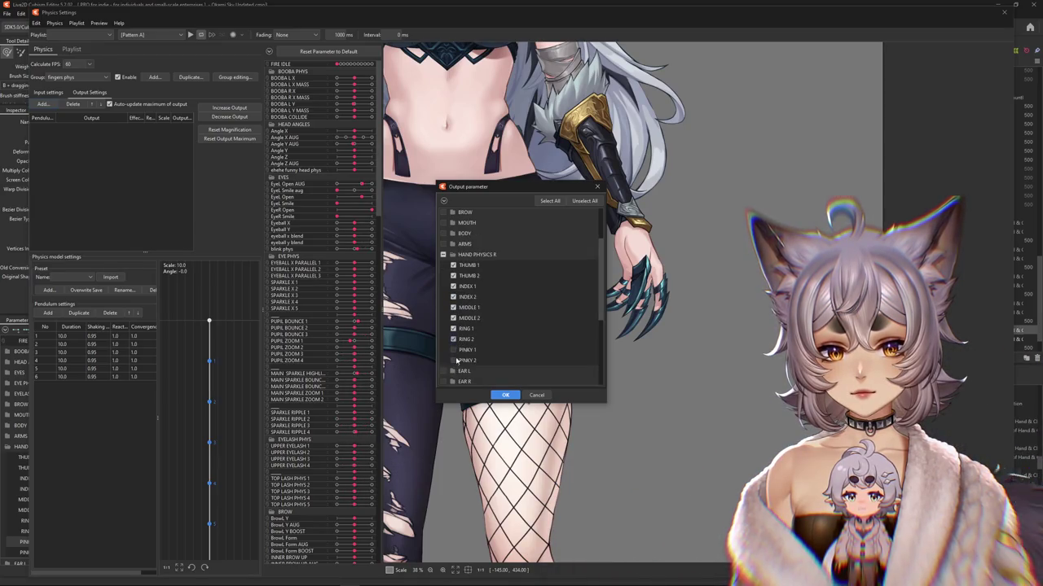
pyautogui.click(505, 395)
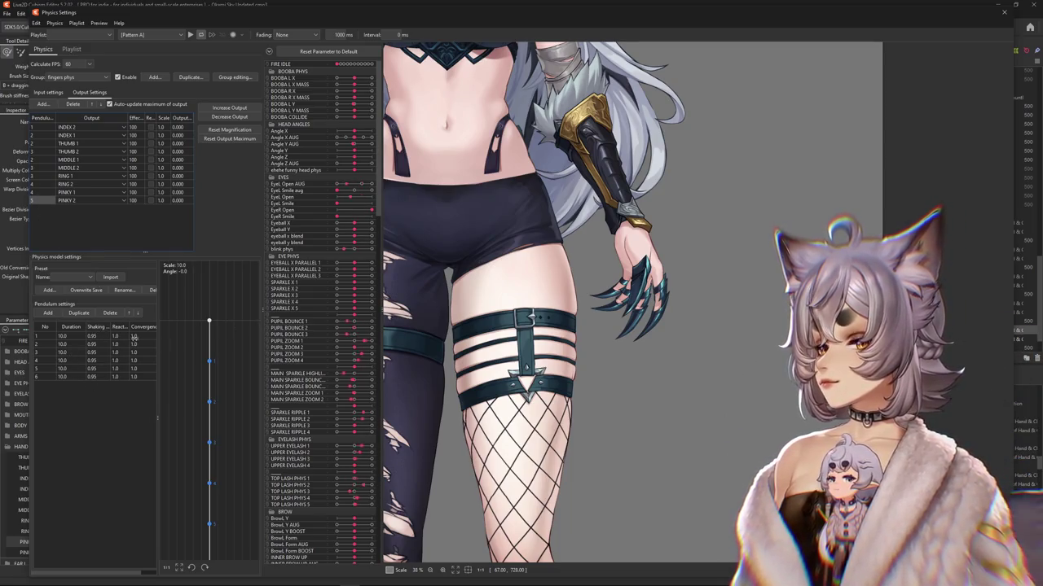
pyautogui.write('0.8')
pyautogui.press('Return')
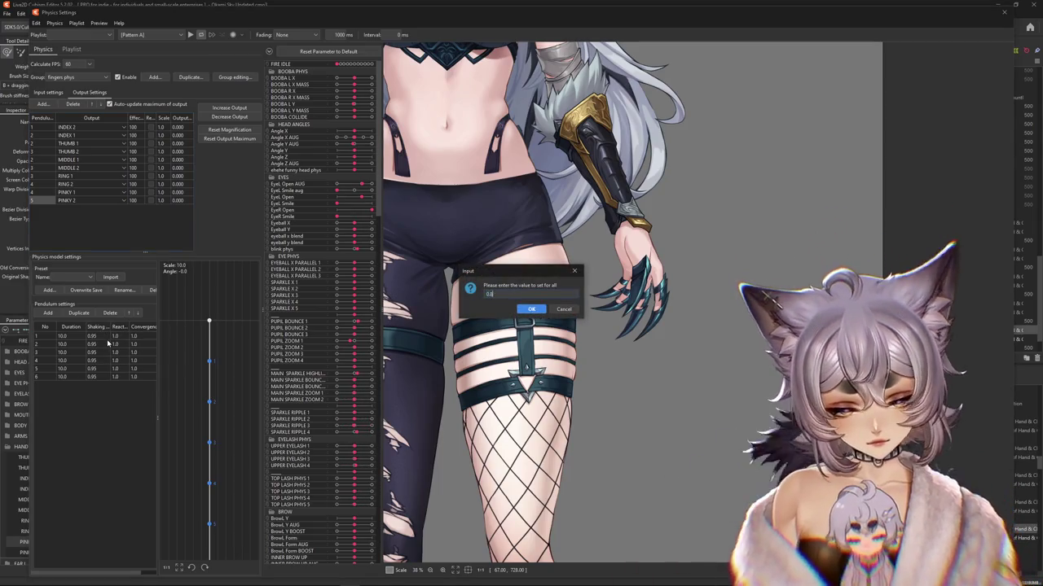
# Step: Give every finger pendulum shaking 0.8, reaction 1.2 and convergence 0.8
pyautogui.press('Return')
pyautogui.click(128, 332)
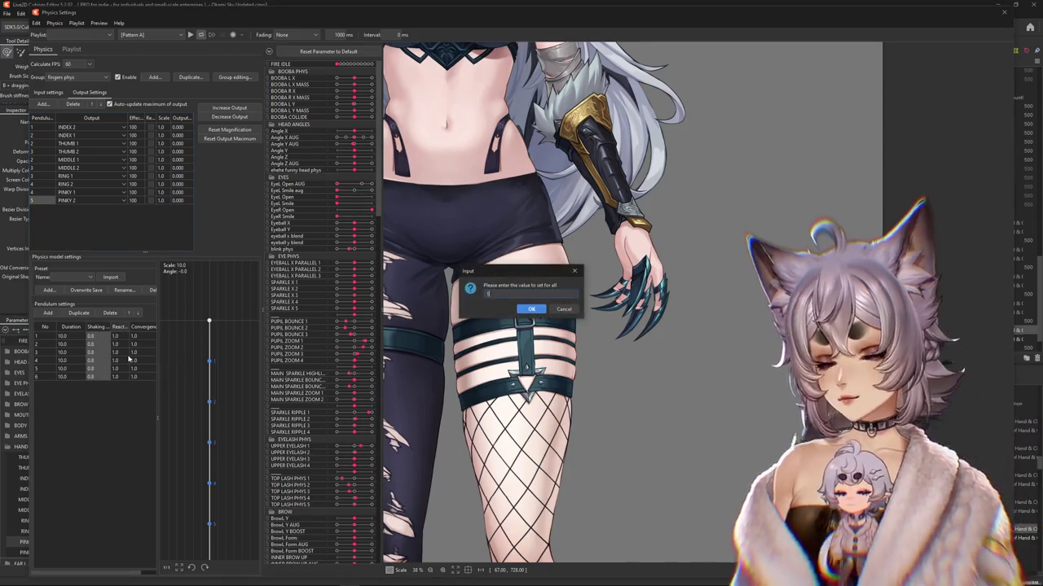
pyautogui.write('1.2')
pyautogui.press('Return')
pyautogui.click(145, 327)
pyautogui.write('0.8')
pyautogui.press('Return')
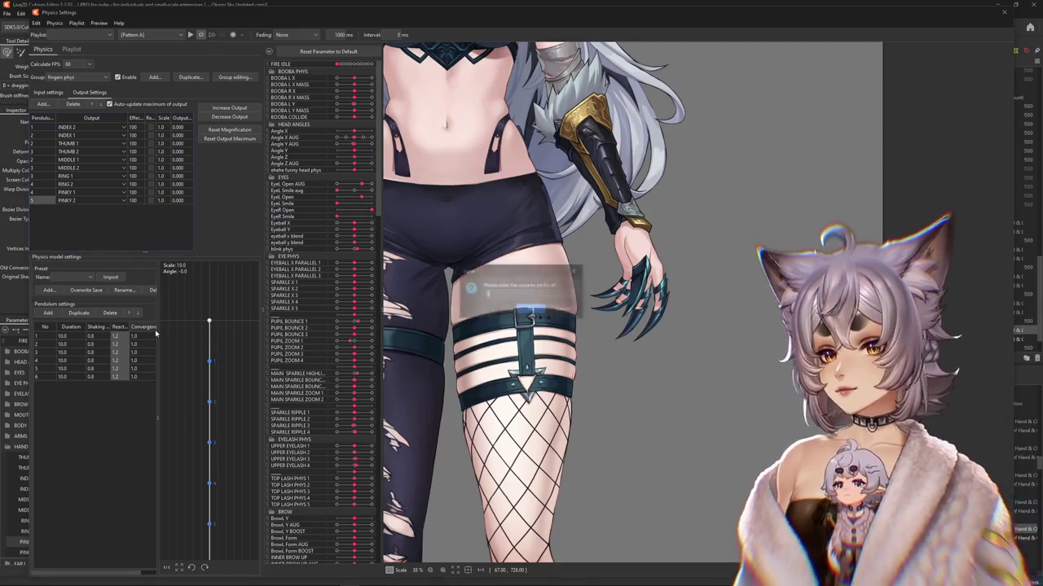
pyautogui.press('Return')
# Step: Swing the preview to test finger physics, then rescale outputs with Increase Output
pyautogui.moveTo(563, 277); pyautogui.dragTo(601, 326)
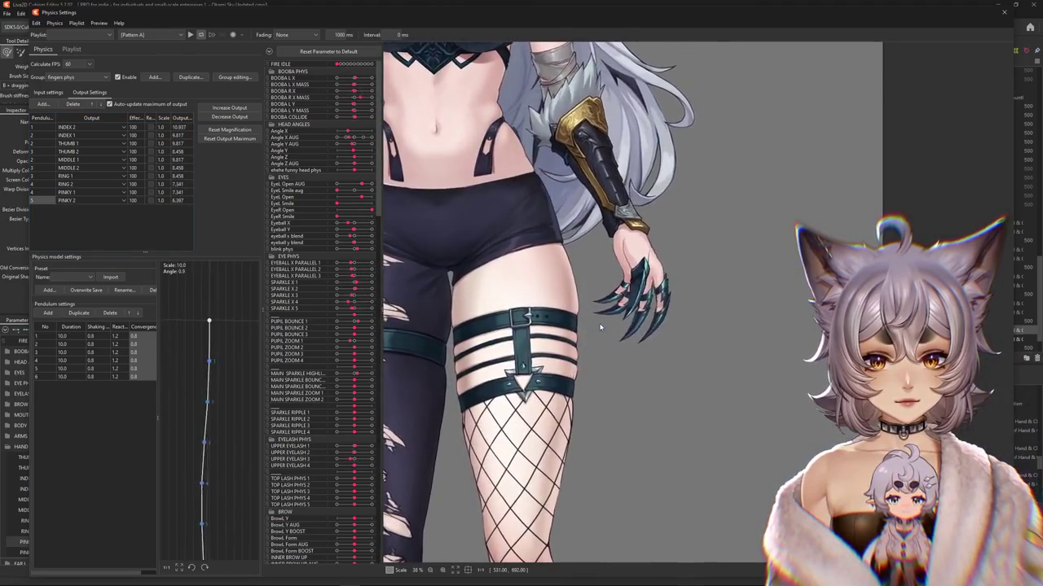
pyautogui.moveTo(600, 325)
pyautogui.mouseDown()
pyautogui.moveTo(491, 219)
pyautogui.moveTo(48, 127)
pyautogui.mouseUp()
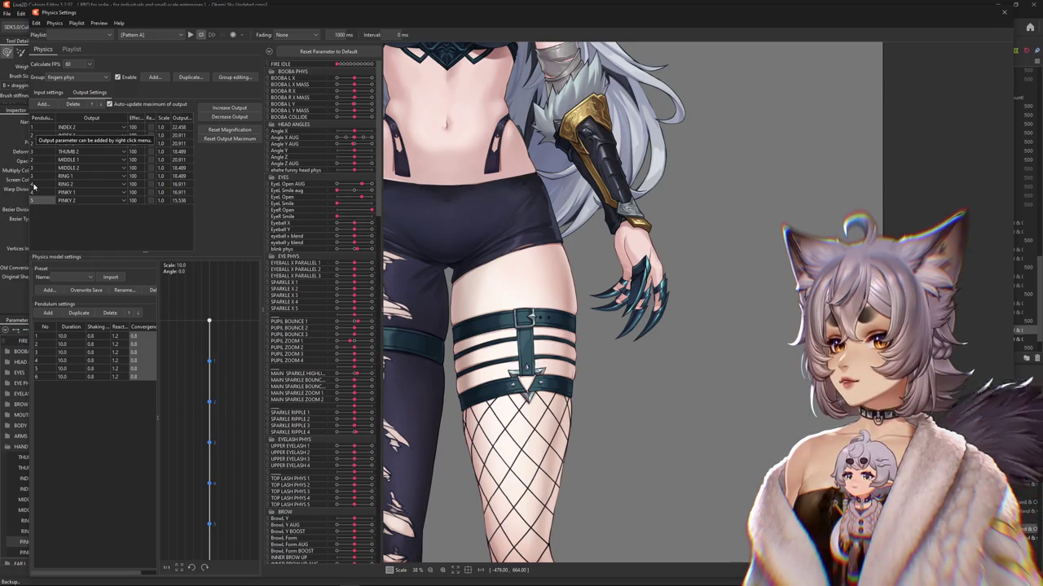
pyautogui.moveTo(598, 266); pyautogui.dragTo(619, 269)
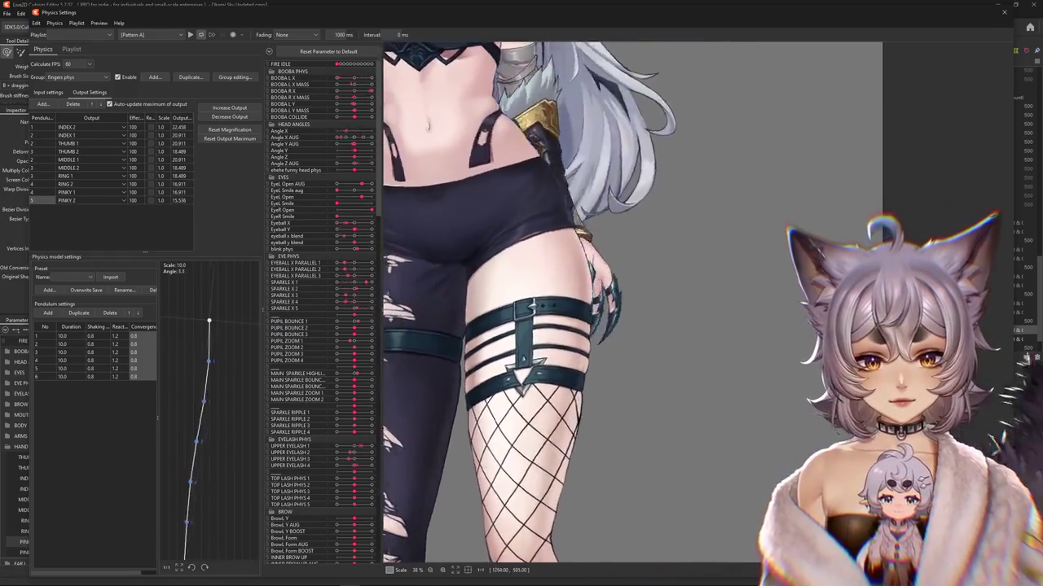
pyautogui.moveTo(564, 324); pyautogui.dragTo(298, 381)
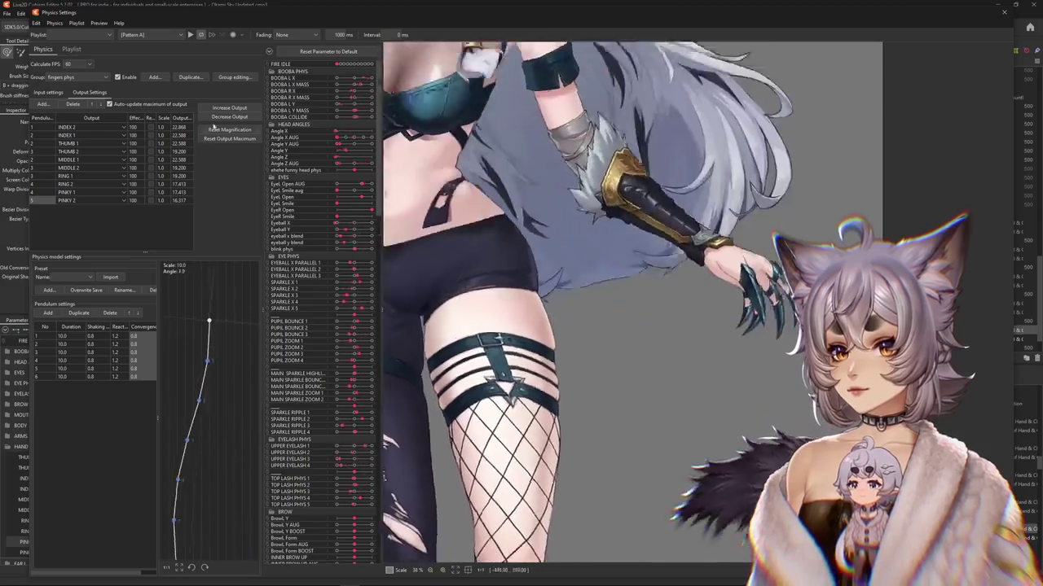
pyautogui.click(228, 107)
pyautogui.click(550, 307)
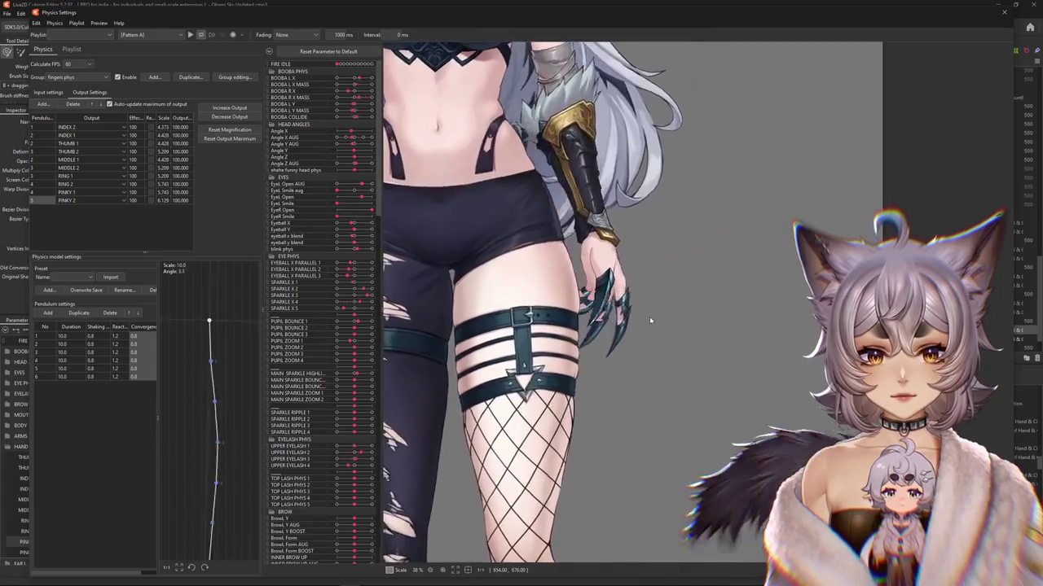
pyautogui.click(48, 92)
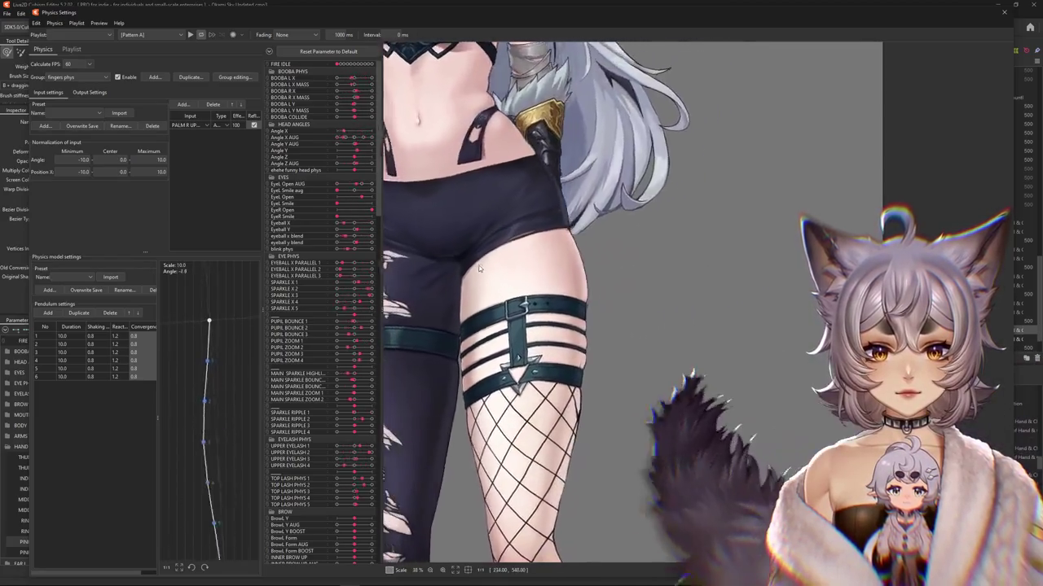
# Step: Reflect the INDEX 2 and INDEX 1 outputs, test the swing, and rescale with Increase Output
pyautogui.click(90, 92)
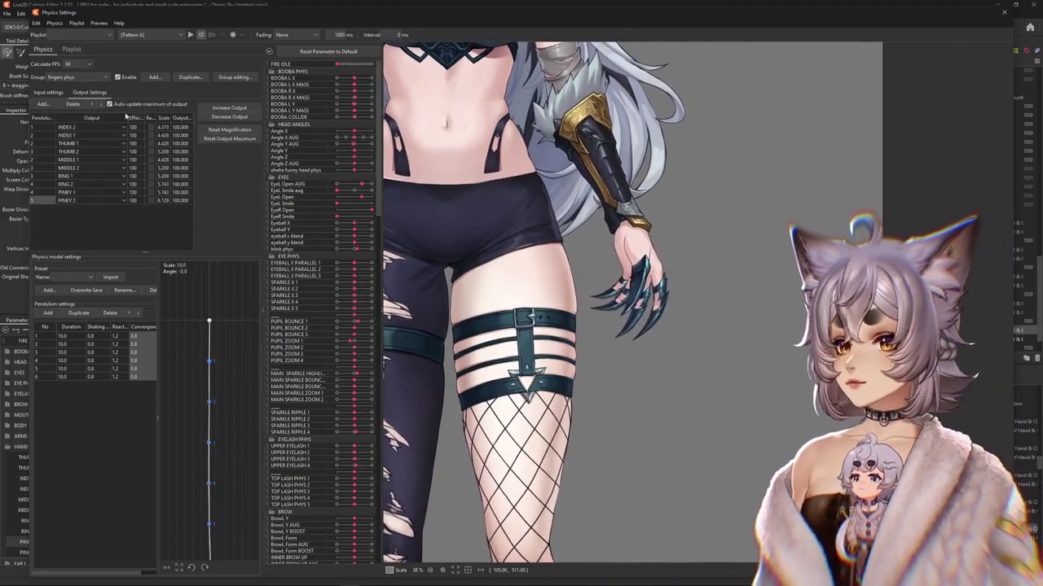
pyautogui.click(151, 127)
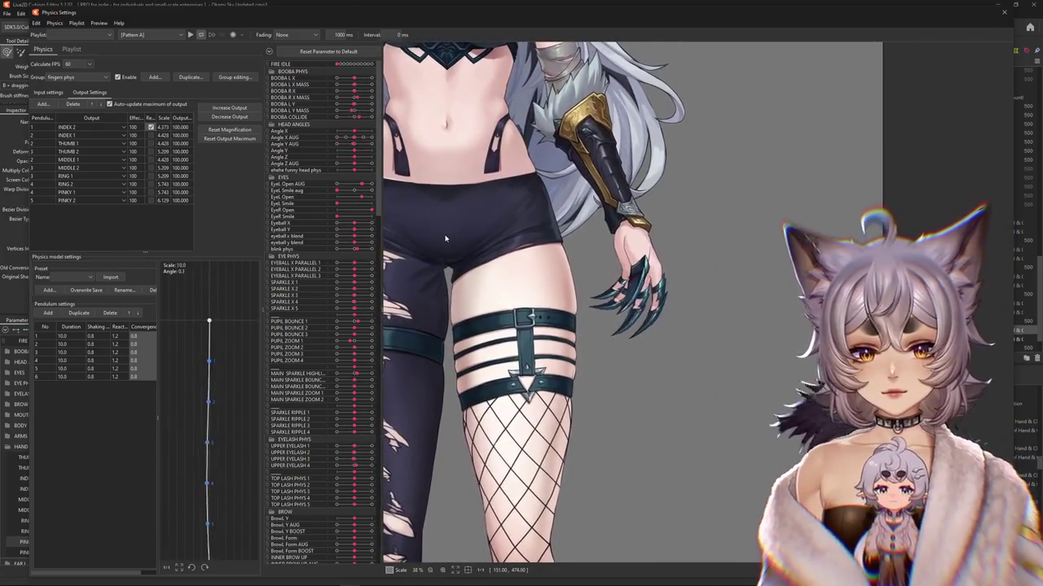
pyautogui.moveTo(530, 310)
pyautogui.mouseDown()
pyautogui.moveTo(510, 301)
pyautogui.moveTo(522, 307)
pyautogui.mouseUp()
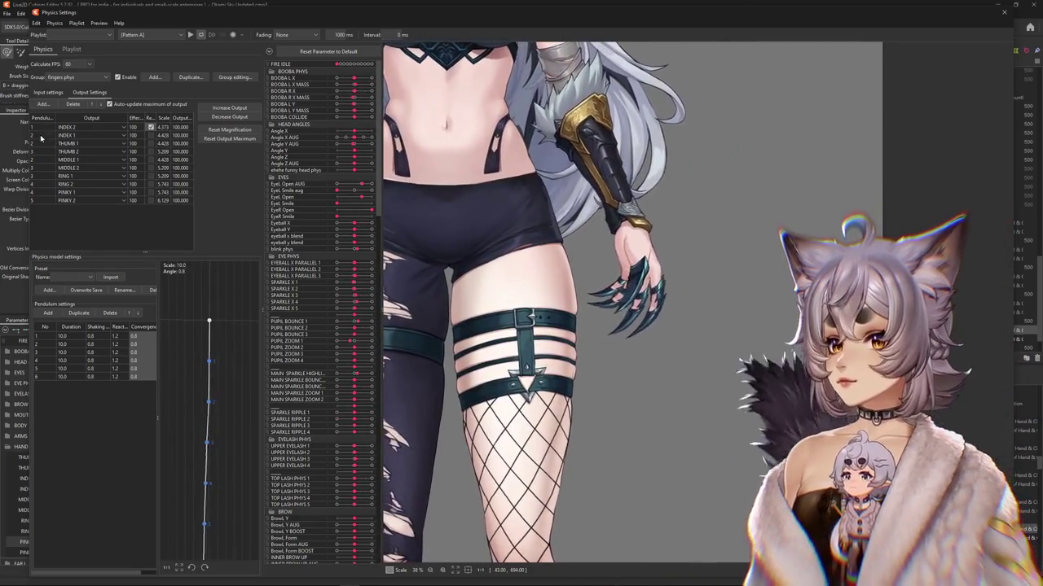
pyautogui.click(268, 52)
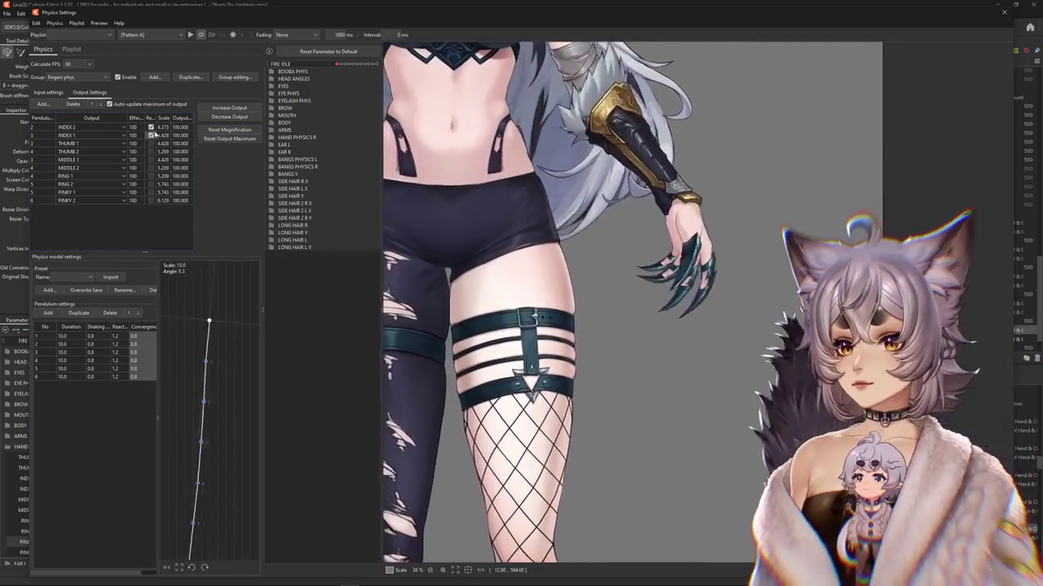
pyautogui.click(230, 139)
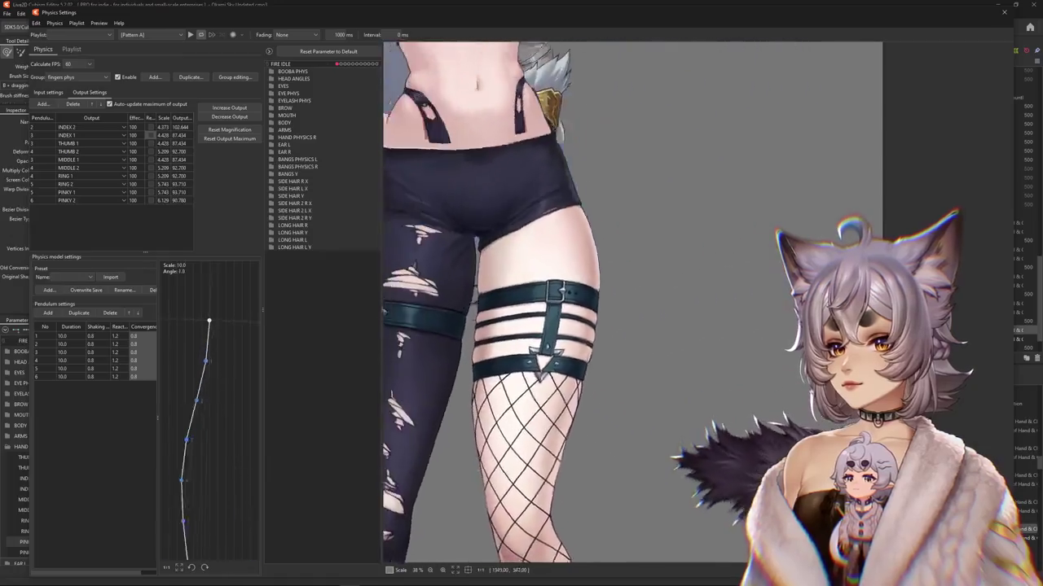
pyautogui.click(228, 107)
pyautogui.click(547, 308)
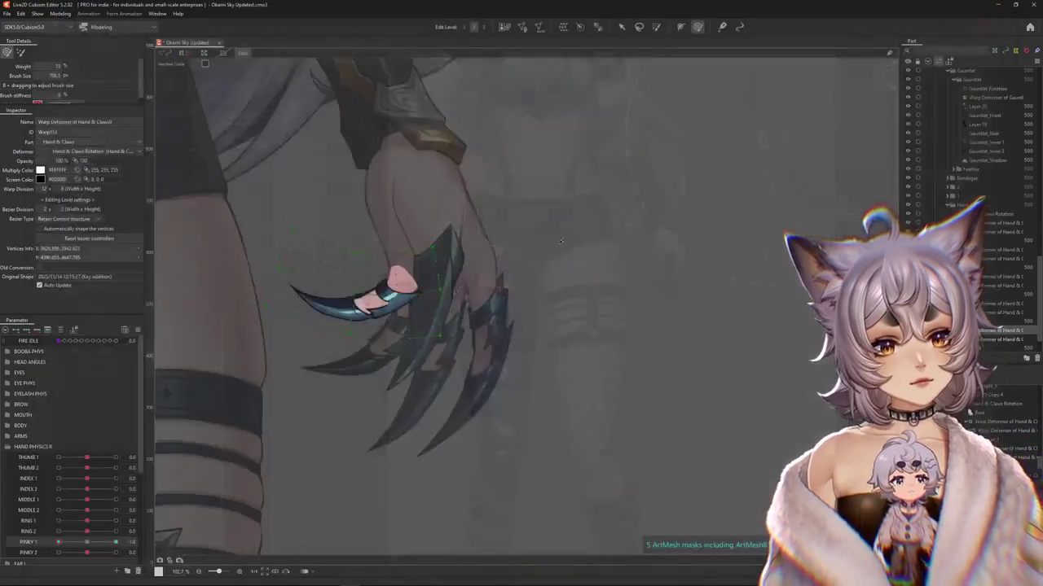
# Step: Reset PINKY 1, set THUMB 1 to 1.0, and brush the Hand & Claws warp into a curled palm
pyautogui.moveTo(94, 545); pyautogui.dragTo(88, 542)
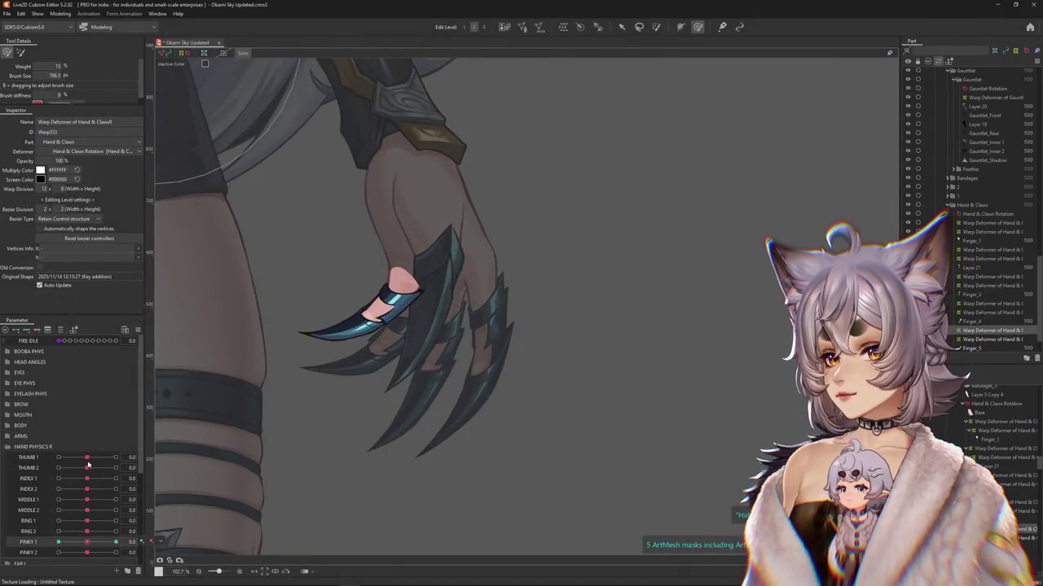
pyautogui.moveTo(88, 457); pyautogui.dragTo(140, 458)
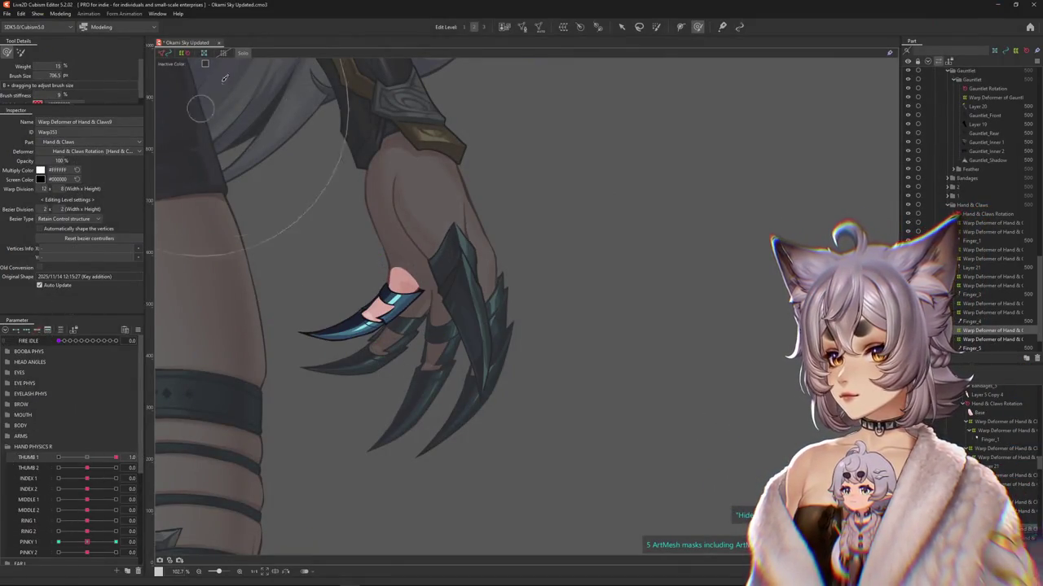
pyautogui.scroll(-5, 200, 106)
pyautogui.scroll(3, 326, 245)
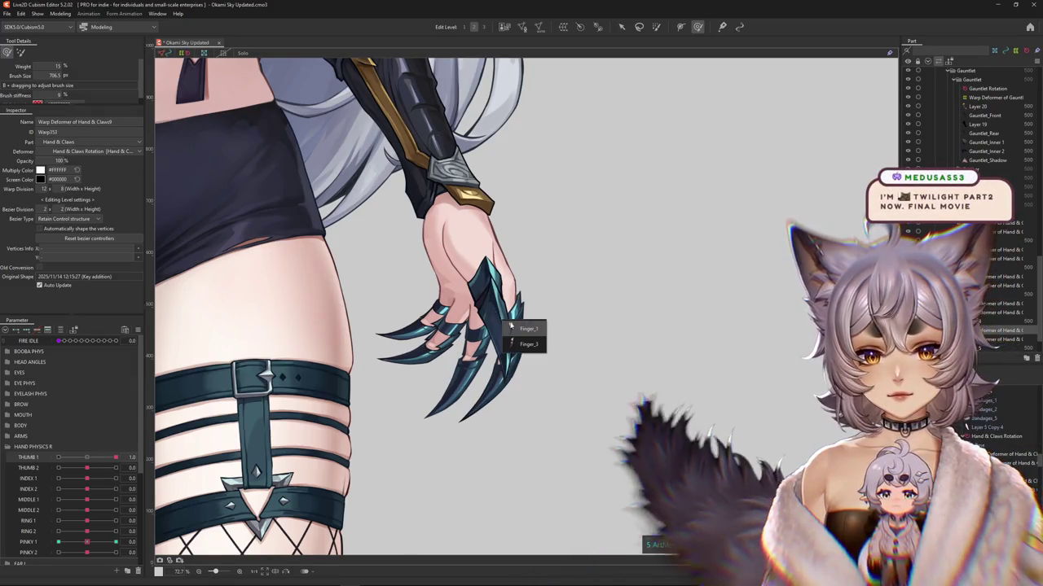
pyautogui.click(522, 340)
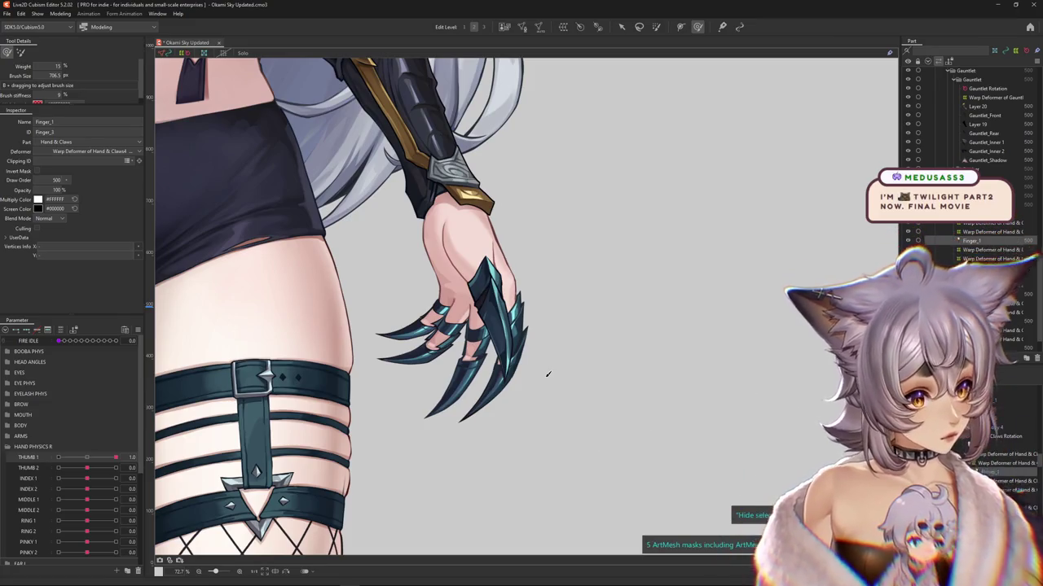
pyautogui.scroll(3, 590, 355)
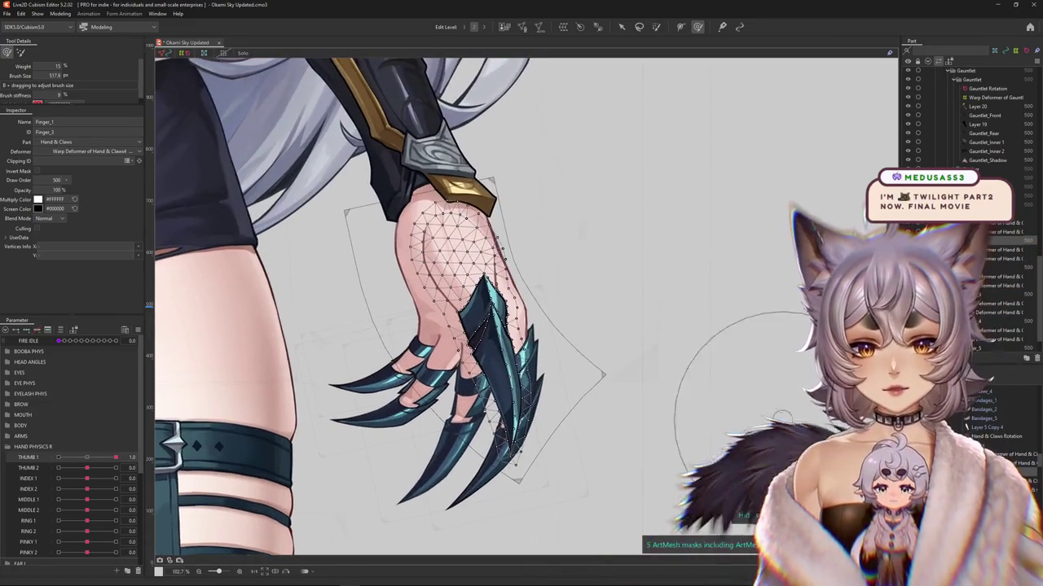
pyautogui.click(603, 375)
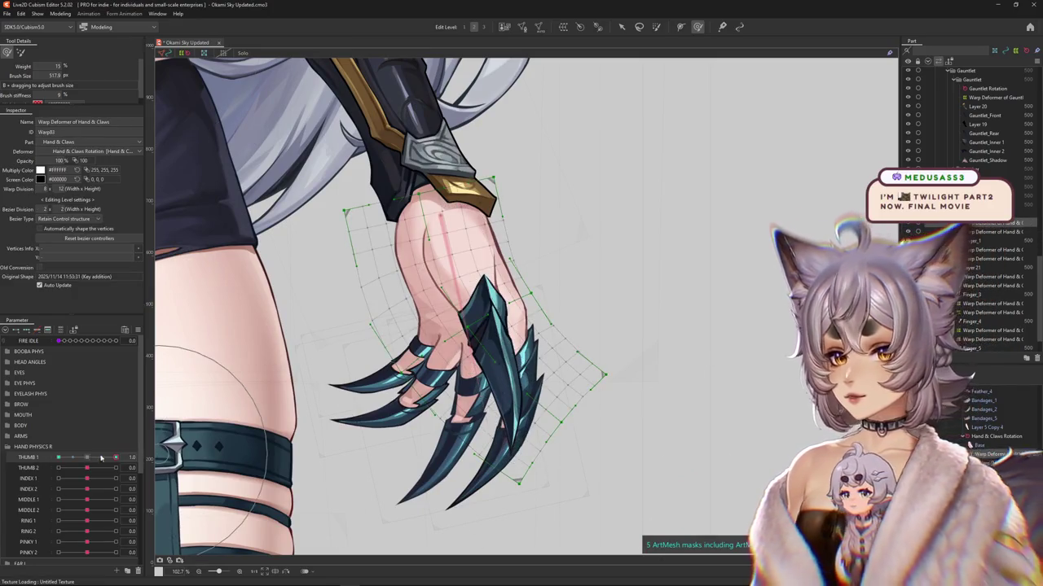
pyautogui.moveTo(440, 342)
pyautogui.mouseDown()
pyautogui.moveTo(460, 341)
pyautogui.moveTo(493, 372)
pyautogui.mouseUp()
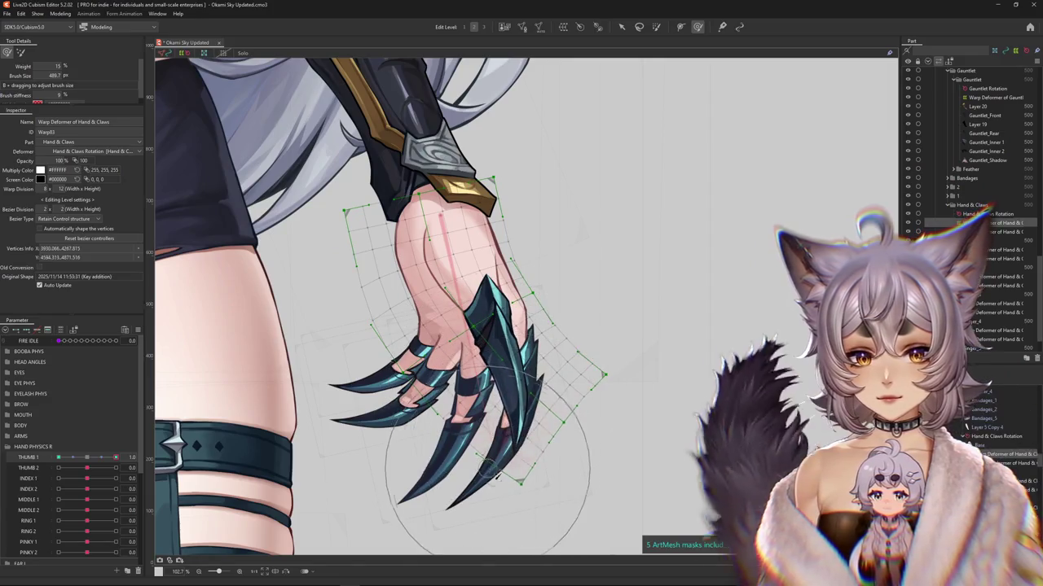
pyautogui.moveTo(523, 417); pyautogui.dragTo(666, 438)
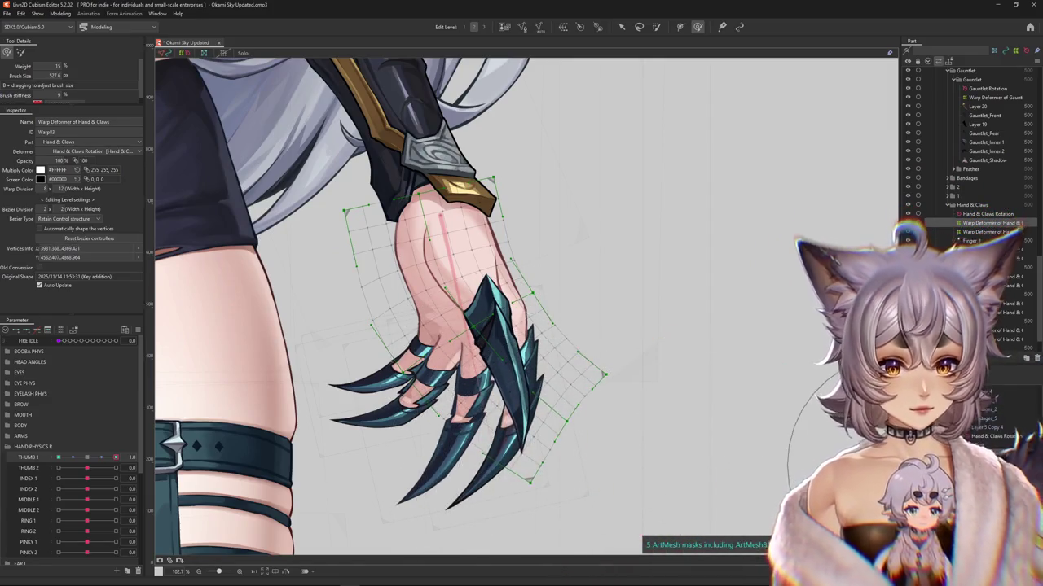
pyautogui.click(514, 407)
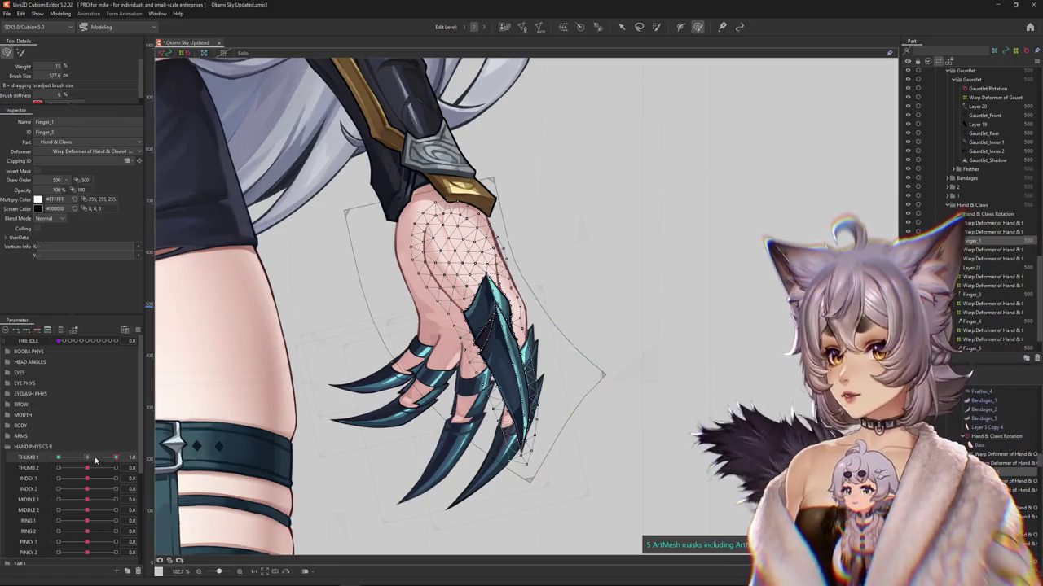
# Step: Reshape the upper Finger_1 claw vertices with the deform brush at THUMB 1 = 1.0
pyautogui.scroll(2, 511, 310)
pyautogui.scroll(2, 511, 310)
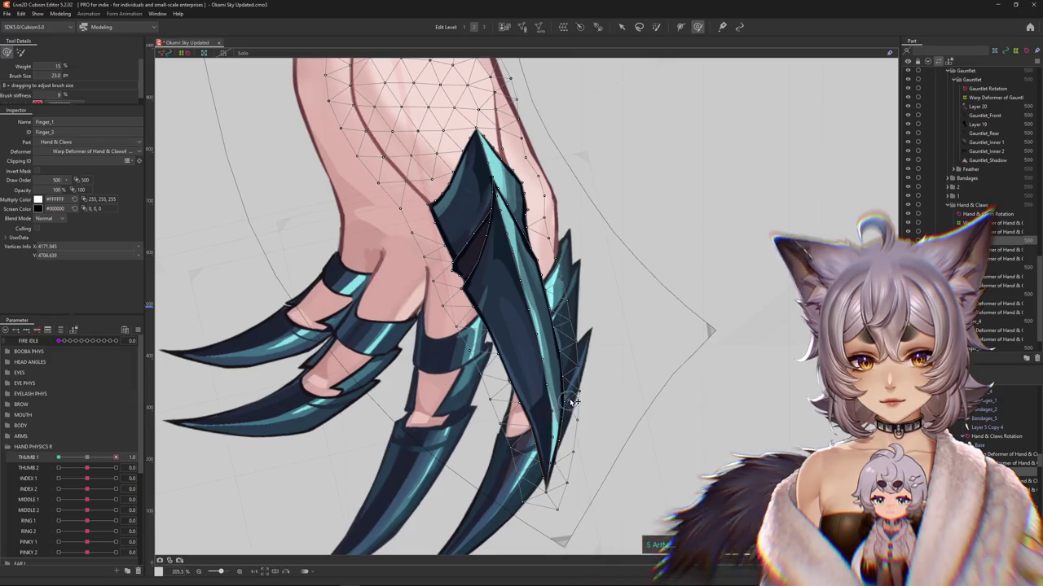
pyautogui.moveTo(562, 415); pyautogui.dragTo(537, 386)
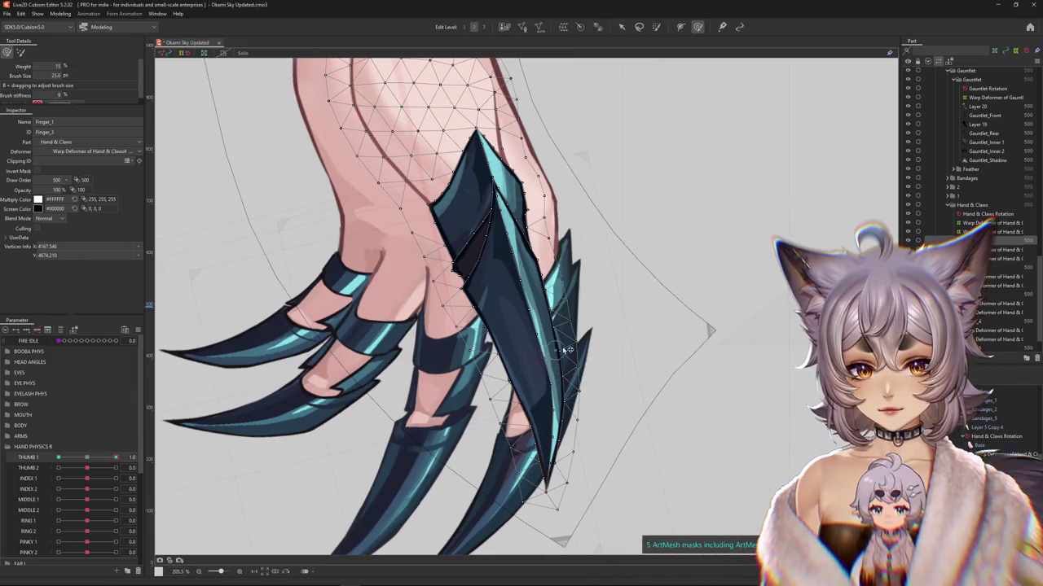
pyautogui.moveTo(541, 334); pyautogui.dragTo(528, 309)
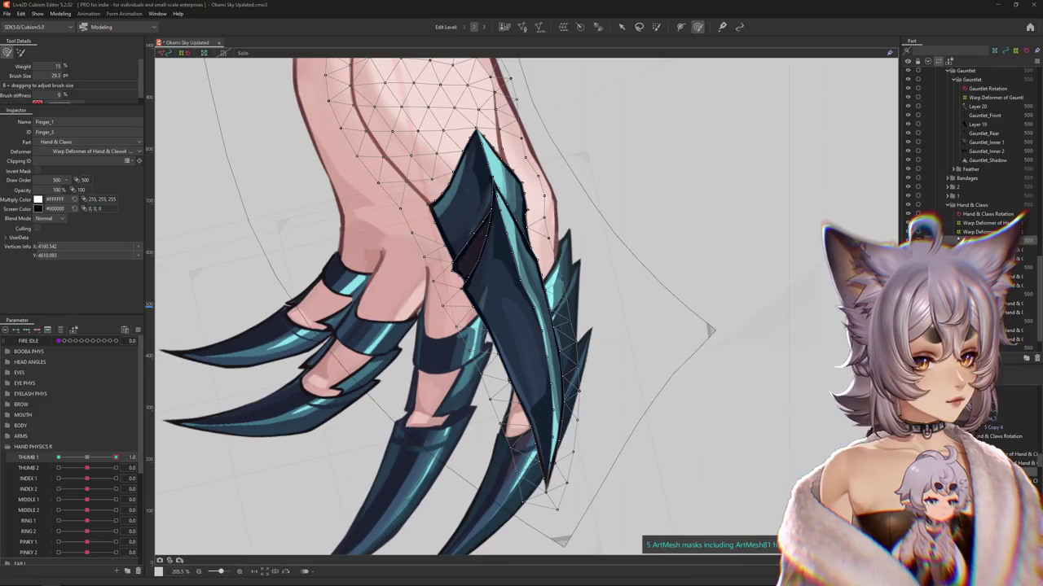
pyautogui.moveTo(529, 282); pyautogui.dragTo(531, 284)
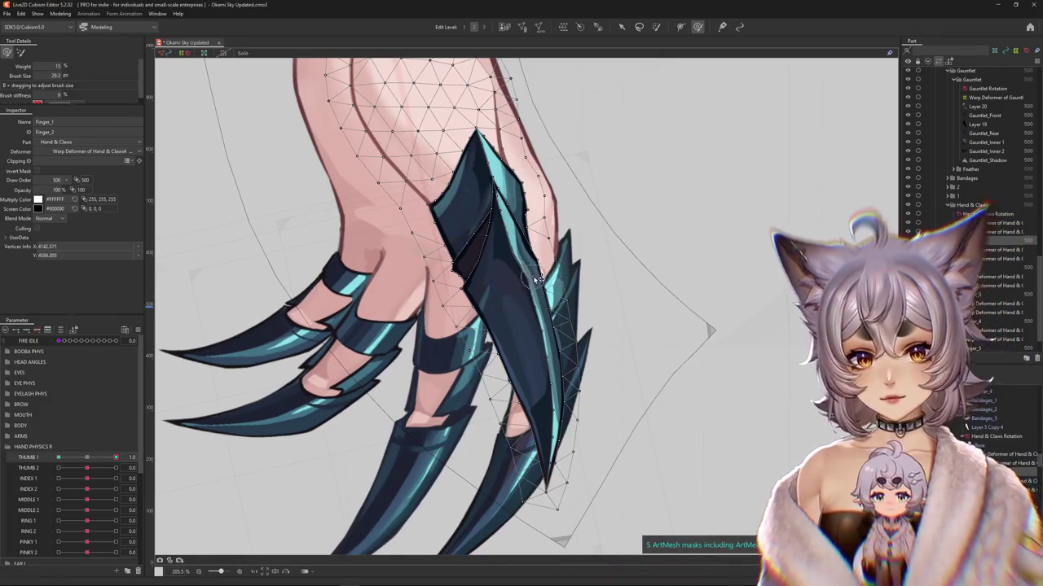
pyautogui.moveTo(518, 234); pyautogui.dragTo(504, 206)
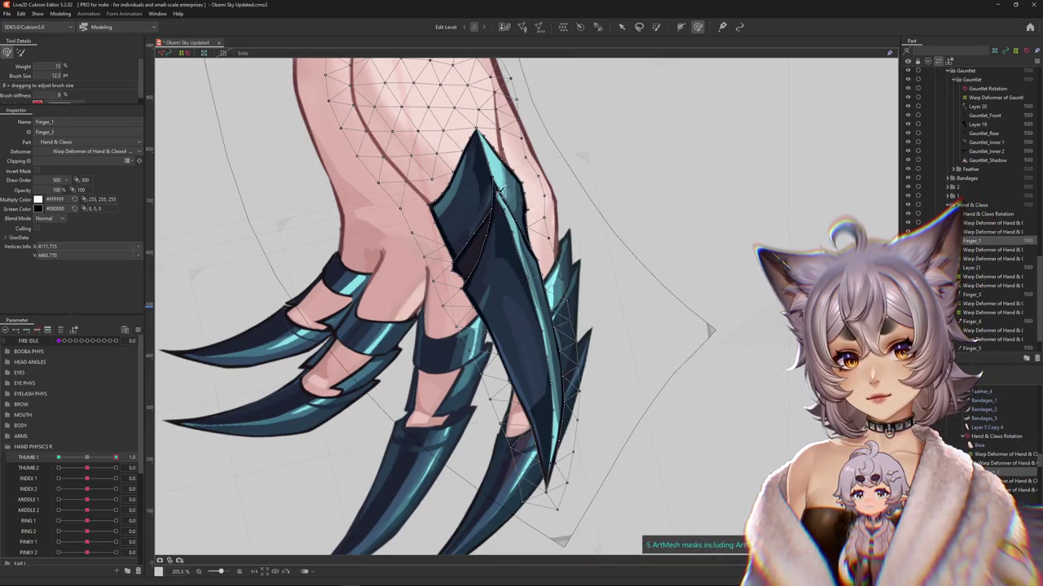
# Step: Pan along the Finger_1 claw to inspect its lower part and tip
pyautogui.scroll(5, 502, 190)
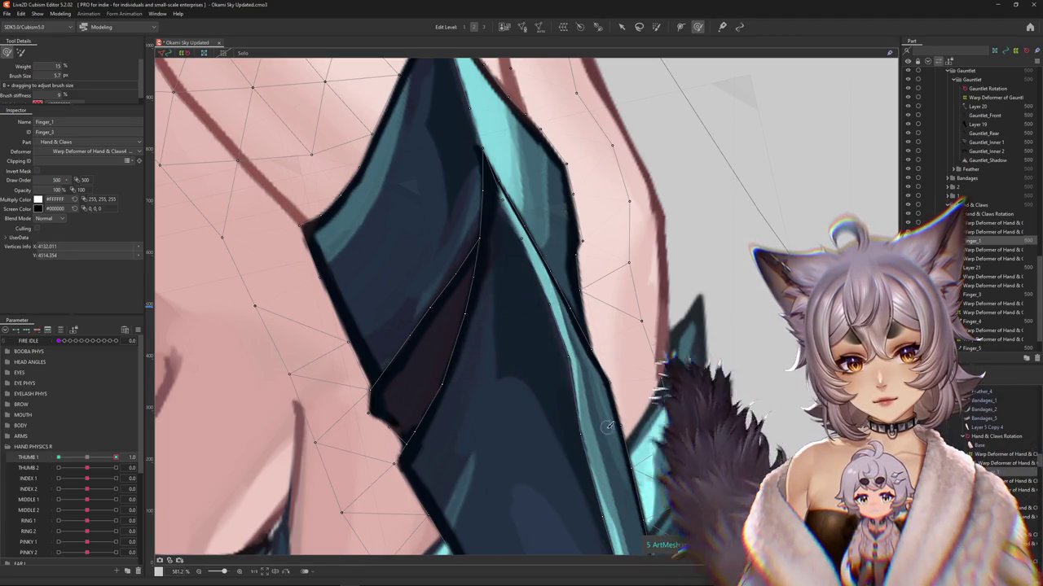
pyautogui.moveTo(670, 435); pyautogui.dragTo(544, 303)
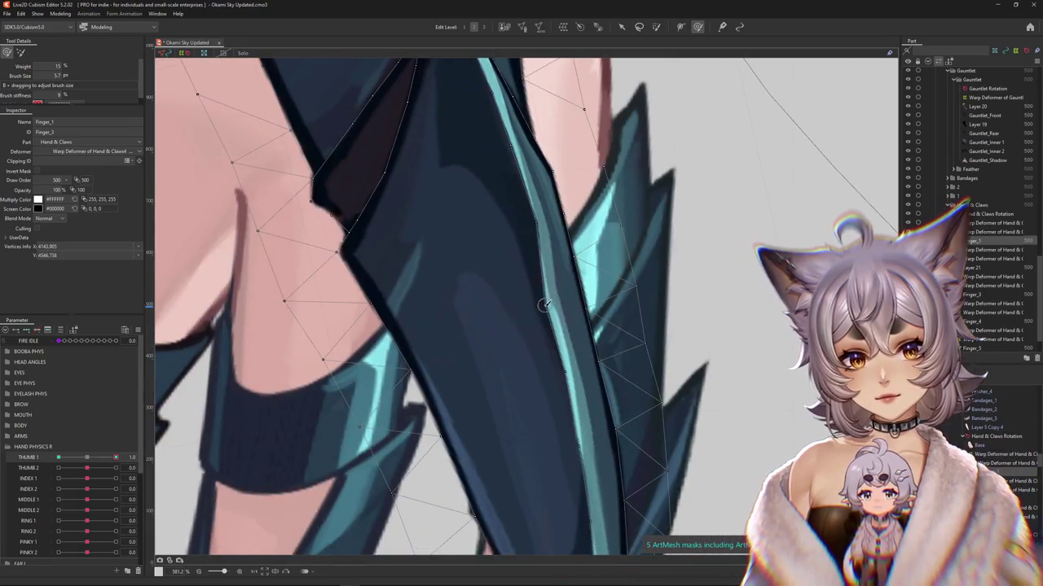
pyautogui.scroll(-3, 575, 369)
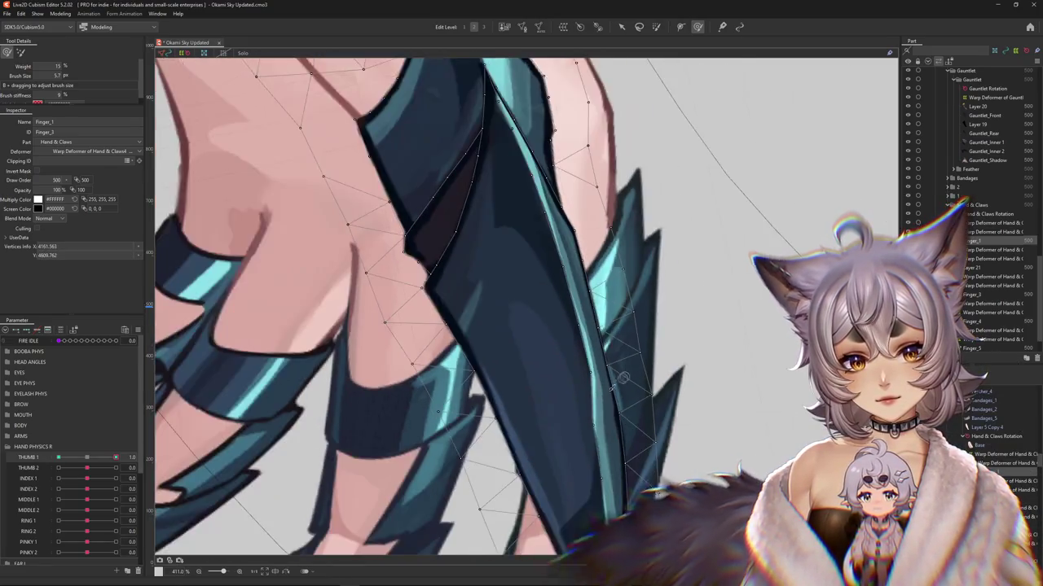
pyautogui.scroll(2, 562, 326)
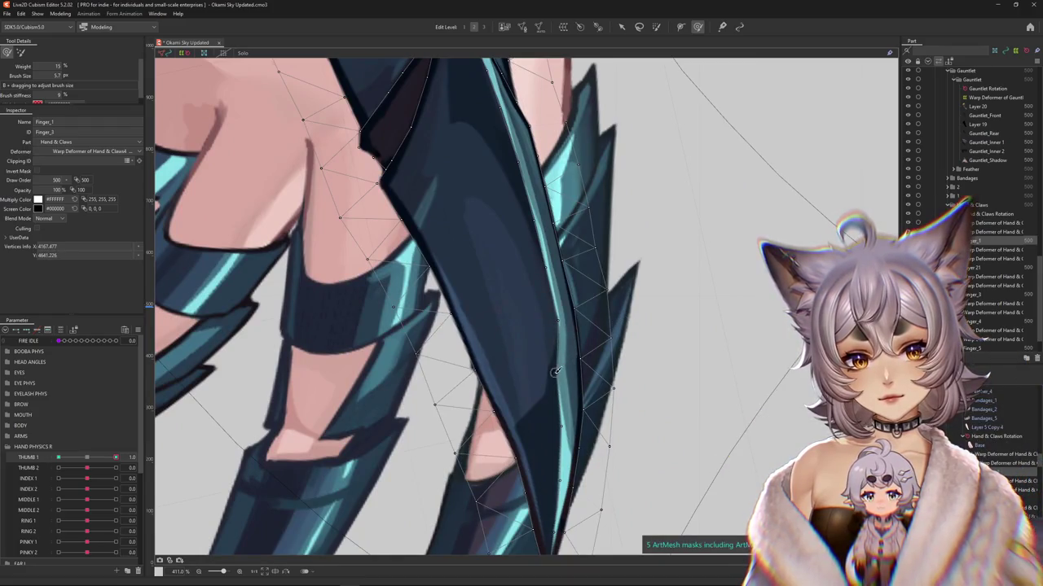
pyautogui.moveTo(623, 373); pyautogui.dragTo(590, 283)
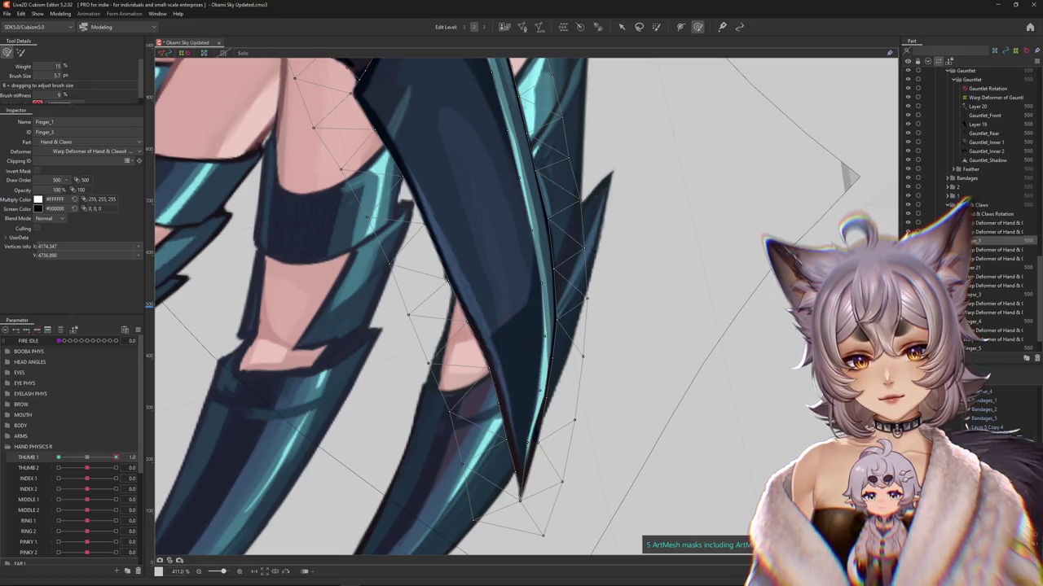
pyautogui.scroll(-2, 543, 418)
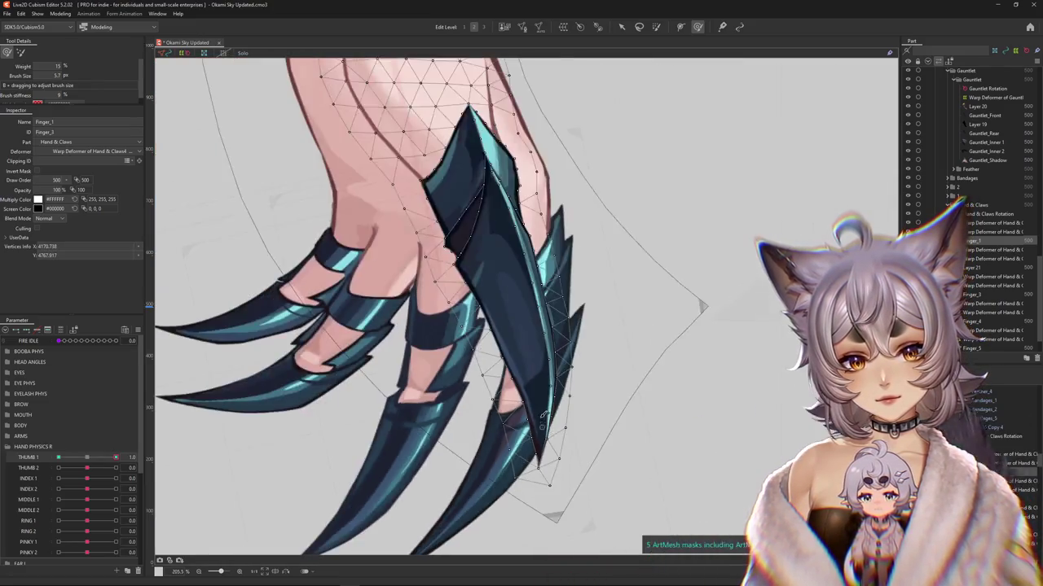
pyautogui.scroll(-3, 544, 418)
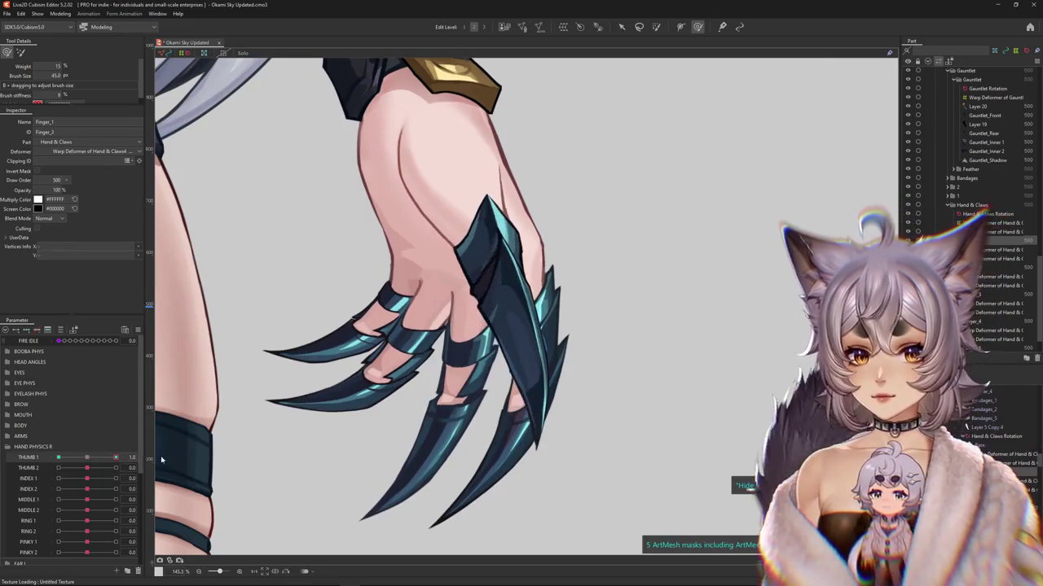
# Step: Pull the lower hand down and reshape Finger_1 around the knuckle and claw base
pyautogui.moveTo(467, 356)
pyautogui.mouseDown()
pyautogui.moveTo(468, 366)
pyautogui.moveTo(525, 348)
pyautogui.mouseUp()
pyautogui.scroll(2, 516, 387)
pyautogui.scroll(1, 516, 388)
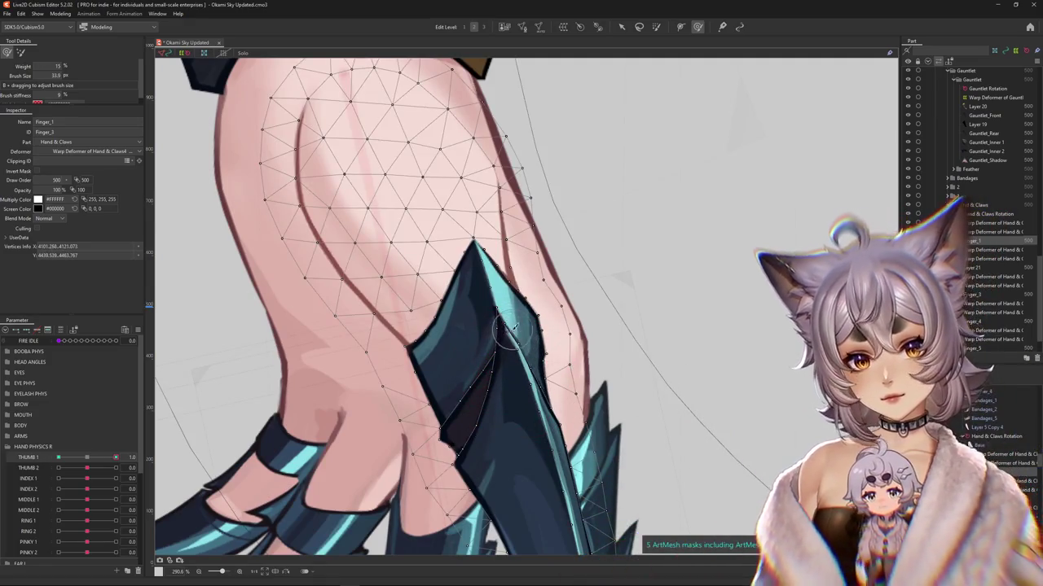
pyautogui.moveTo(505, 305); pyautogui.dragTo(505, 282)
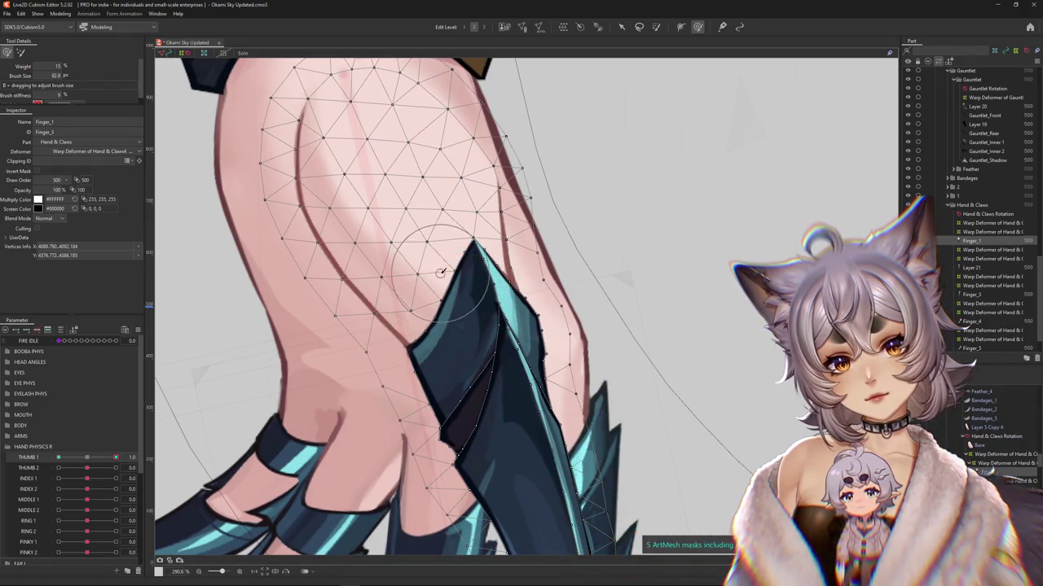
pyautogui.moveTo(461, 275); pyautogui.dragTo(489, 323)
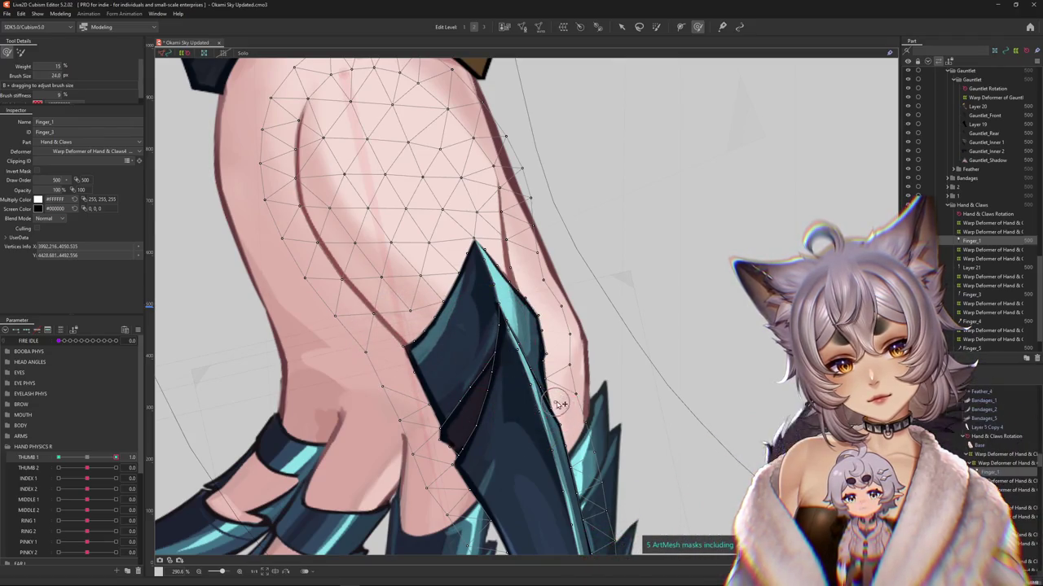
pyautogui.moveTo(559, 405); pyautogui.dragTo(562, 323)
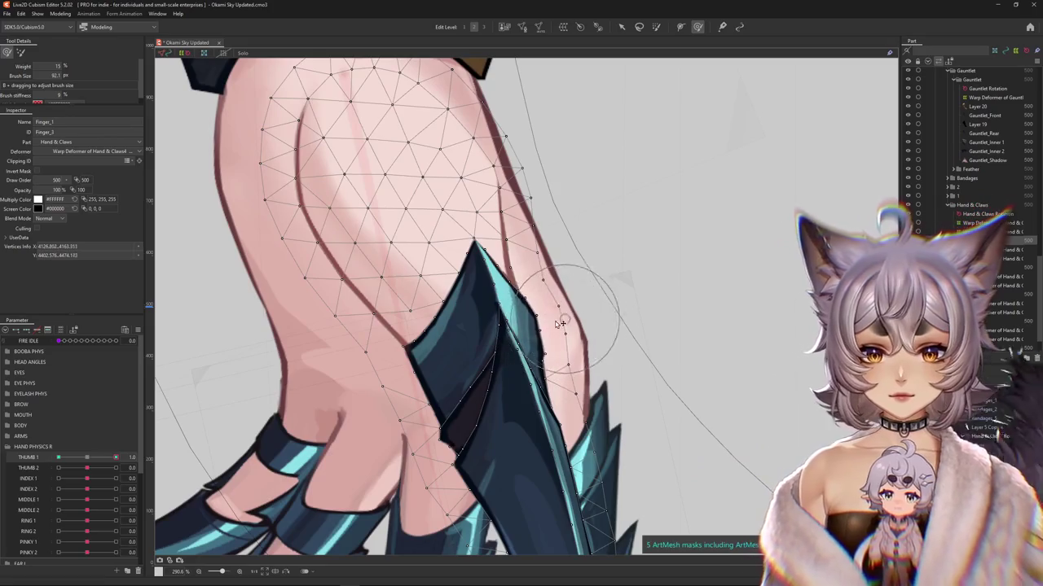
pyautogui.moveTo(488, 298); pyautogui.dragTo(493, 302)
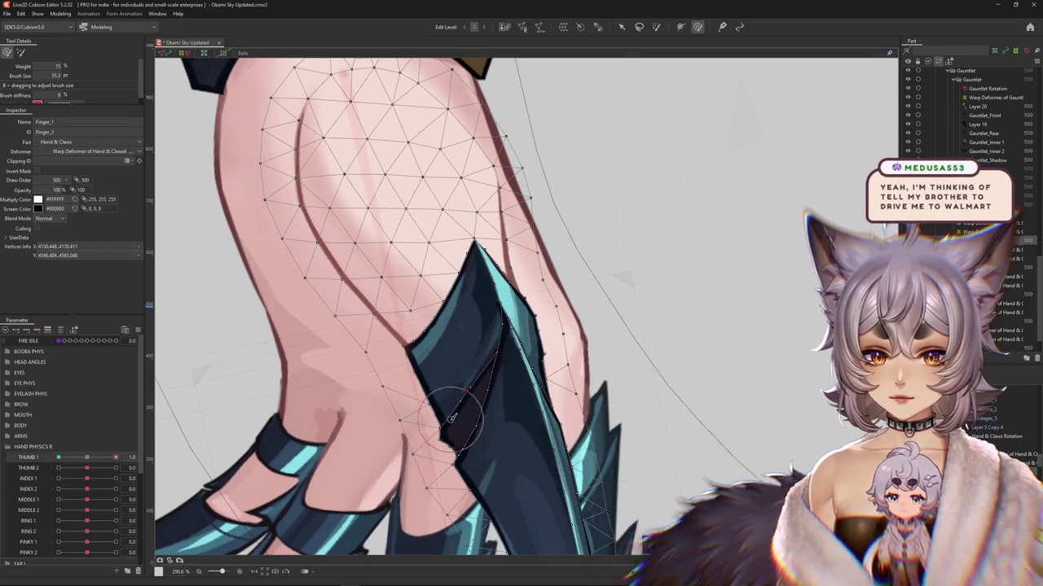
# Step: Preview another THUMB 1 value, refine the mesh, and check the claw tip
pyautogui.moveTo(115, 457)
pyautogui.mouseDown()
pyautogui.moveTo(96, 461)
pyautogui.moveTo(116, 458)
pyautogui.mouseUp()
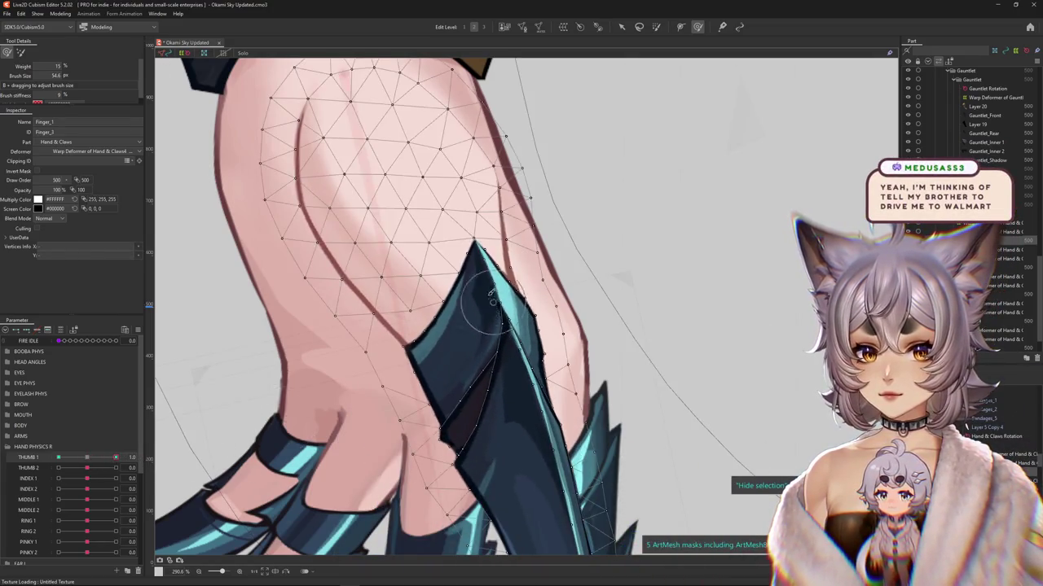
pyautogui.moveTo(485, 283)
pyautogui.mouseDown()
pyautogui.moveTo(524, 279)
pyautogui.moveTo(476, 255)
pyautogui.mouseUp()
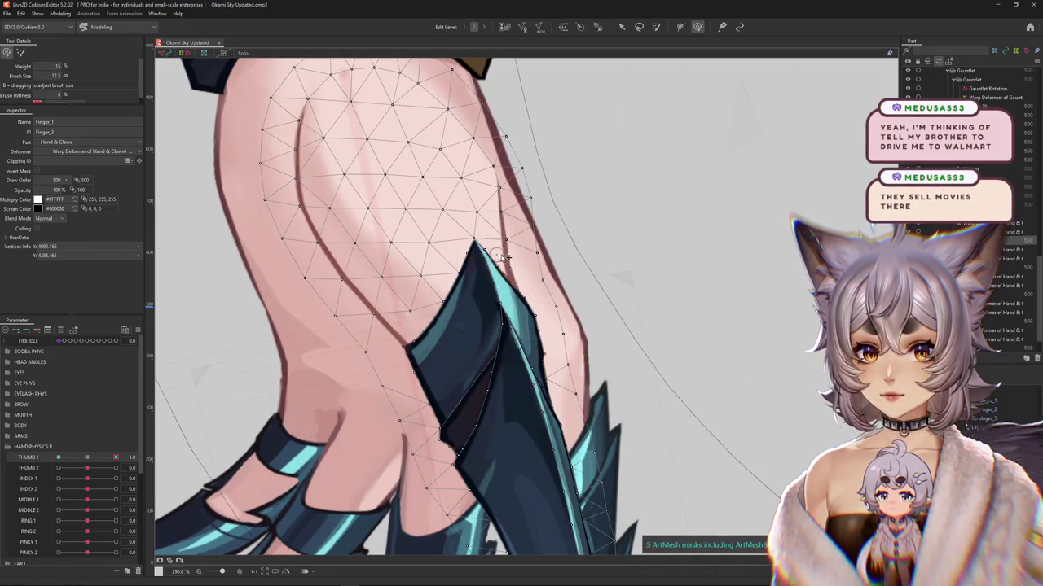
pyautogui.moveTo(495, 289); pyautogui.dragTo(516, 306)
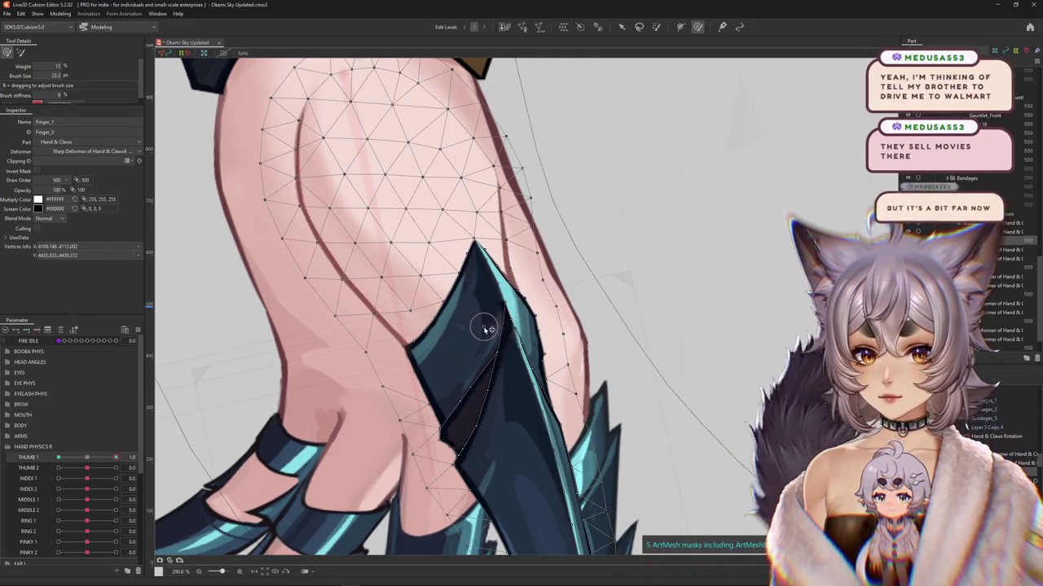
pyautogui.moveTo(503, 325); pyautogui.dragTo(525, 370)
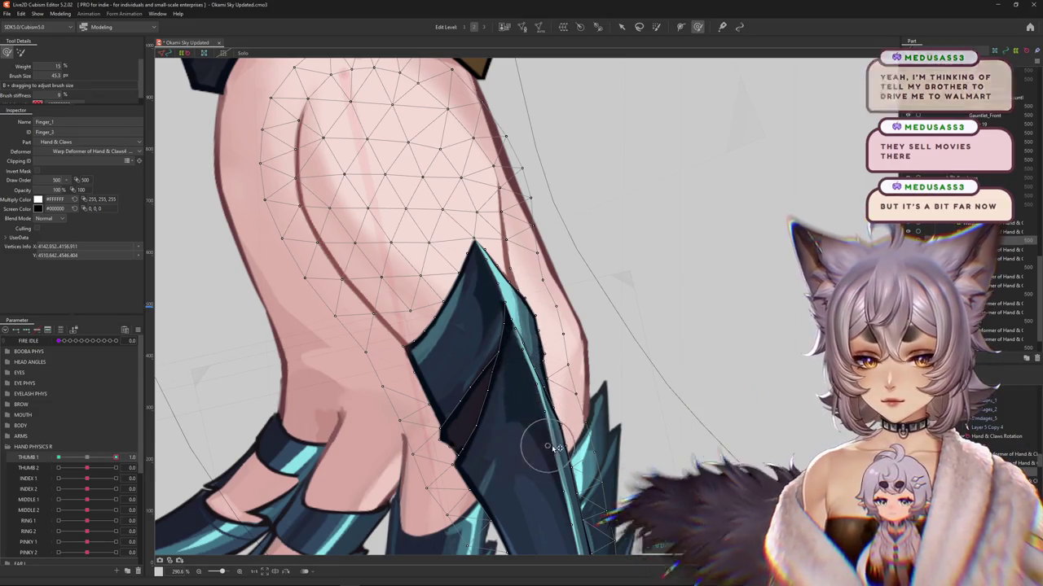
pyautogui.moveTo(548, 453)
pyautogui.mouseDown()
pyautogui.moveTo(539, 388)
pyautogui.moveTo(549, 342)
pyautogui.mouseUp()
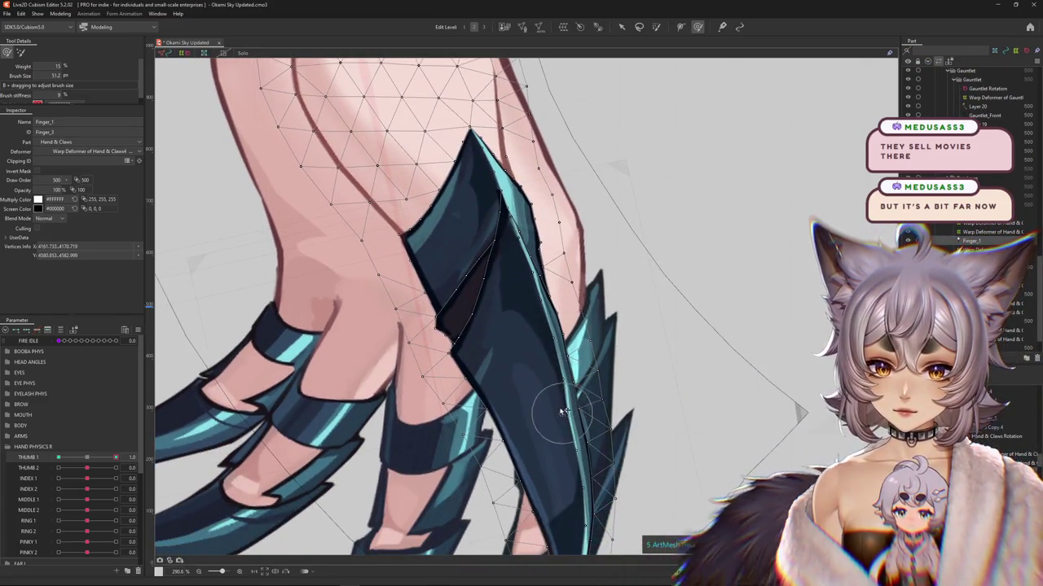
pyautogui.moveTo(559, 421); pyautogui.dragTo(539, 356)
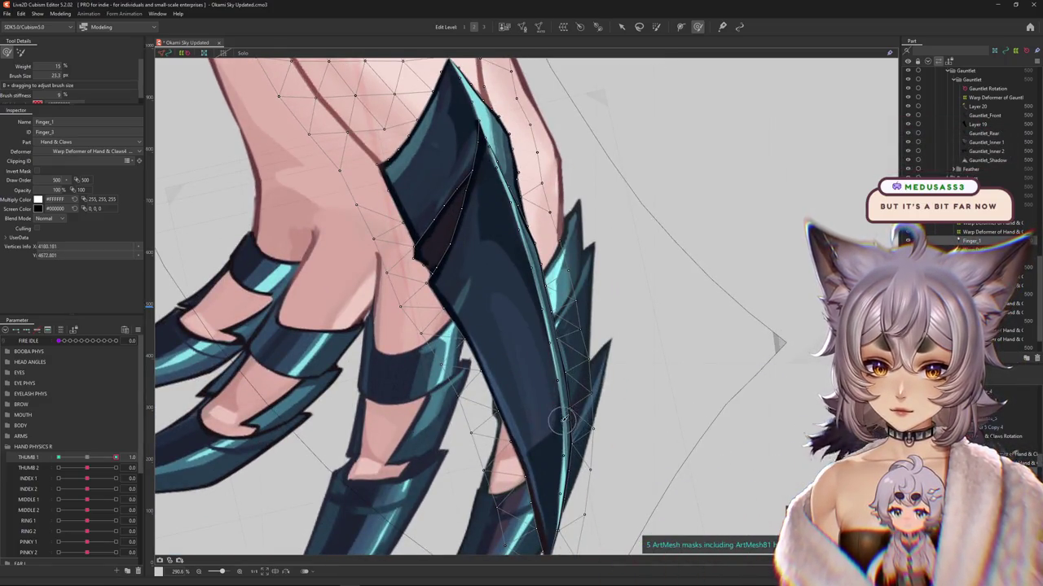
pyautogui.scroll(-4, 563, 420)
pyautogui.scroll(2, 583, 405)
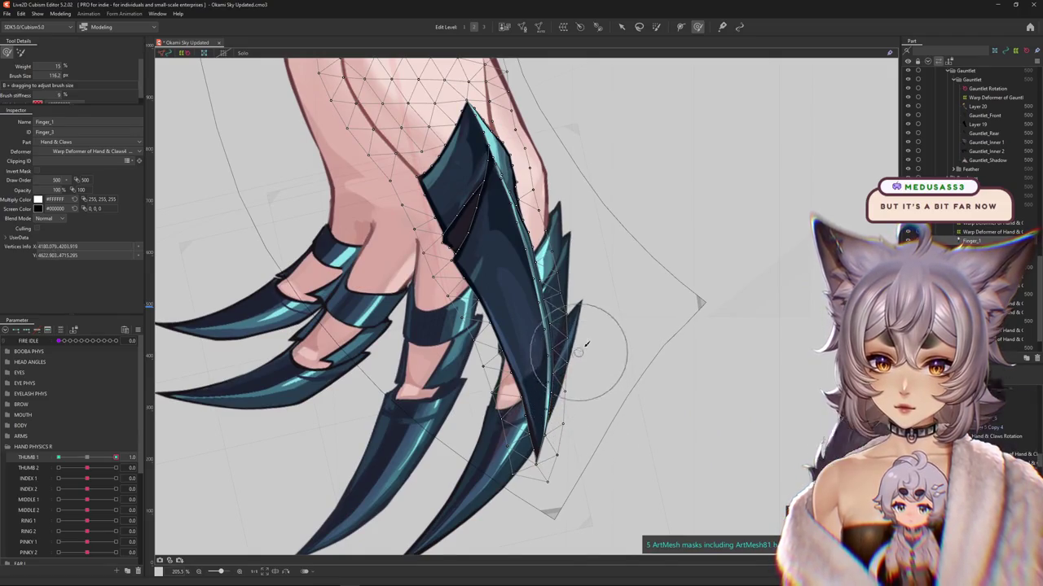
# Step: Resize the deform brush and zoom in and out around the Finger_1 claw
pyautogui.moveTo(586, 345); pyautogui.dragTo(534, 437)
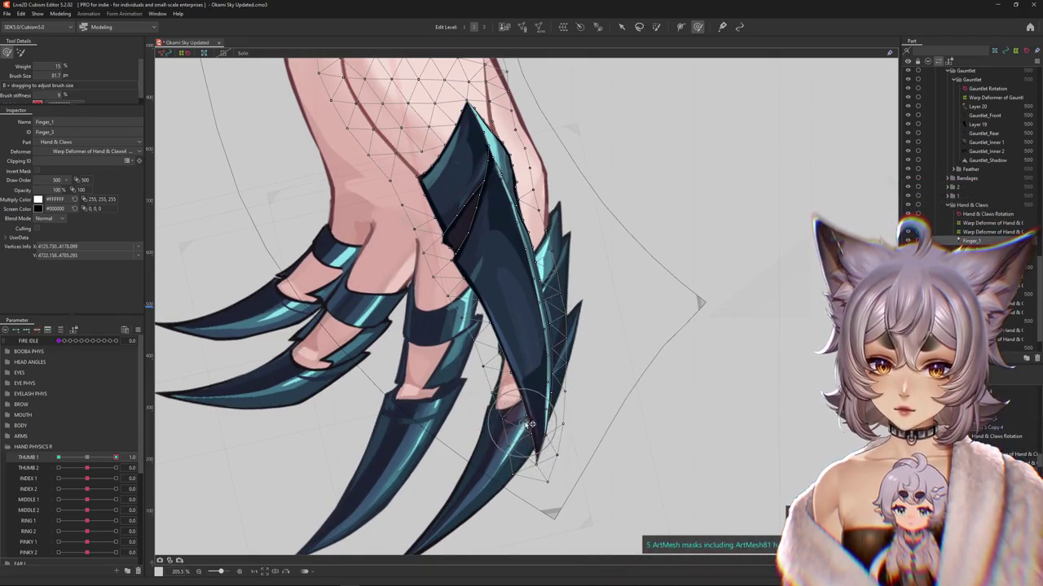
pyautogui.scroll(3, 548, 410)
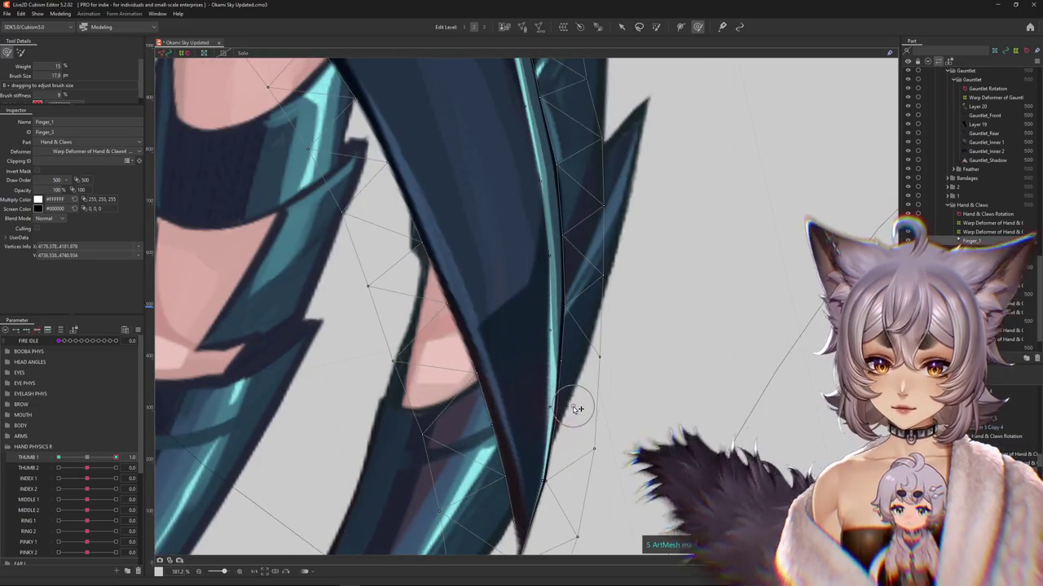
pyautogui.scroll(-2, 584, 410)
pyautogui.scroll(1, 580, 391)
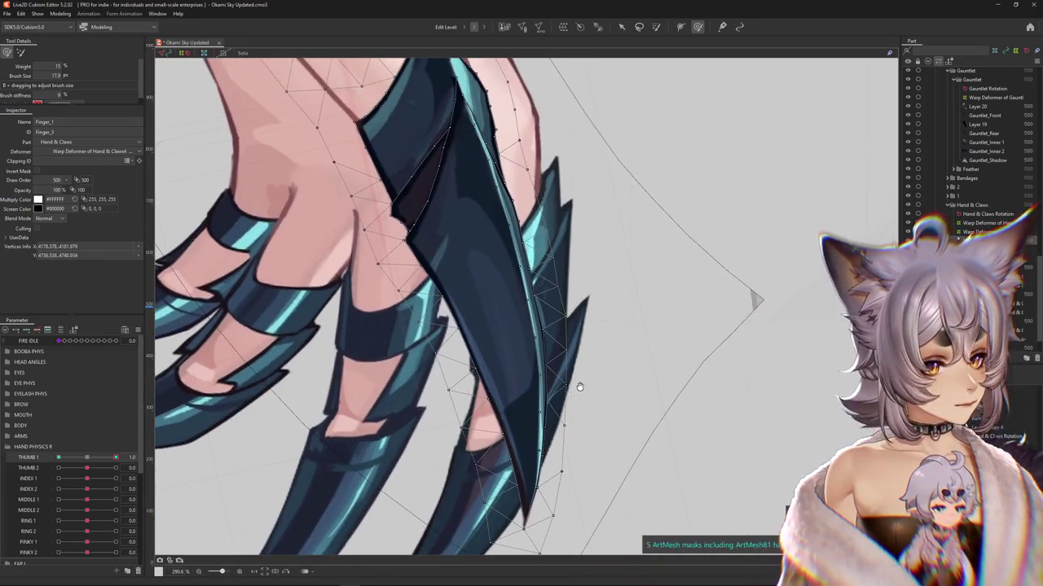
pyautogui.scroll(-1, 580, 386)
pyautogui.scroll(1, 582, 385)
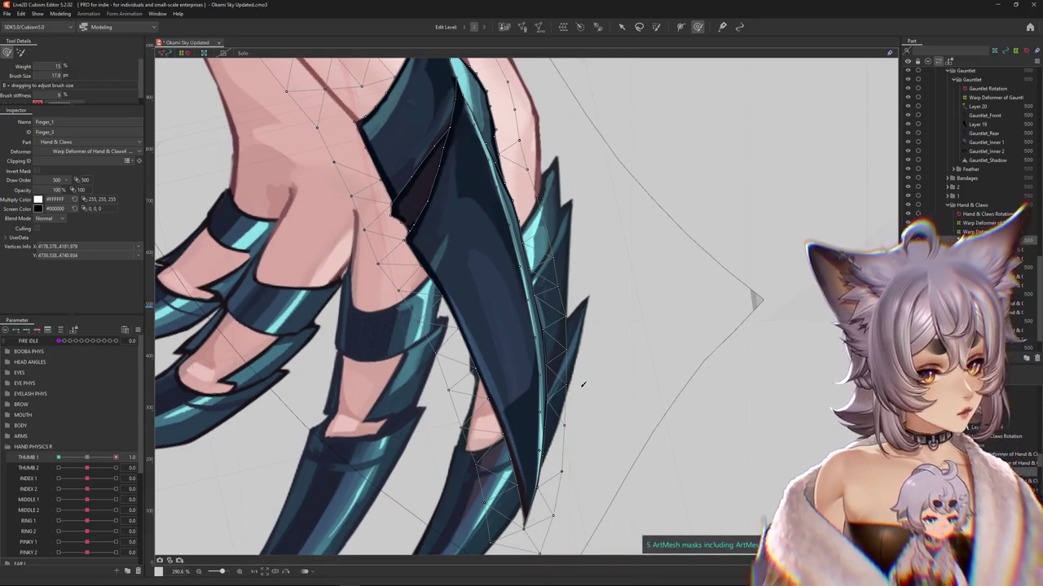
pyautogui.scroll(-1, 583, 384)
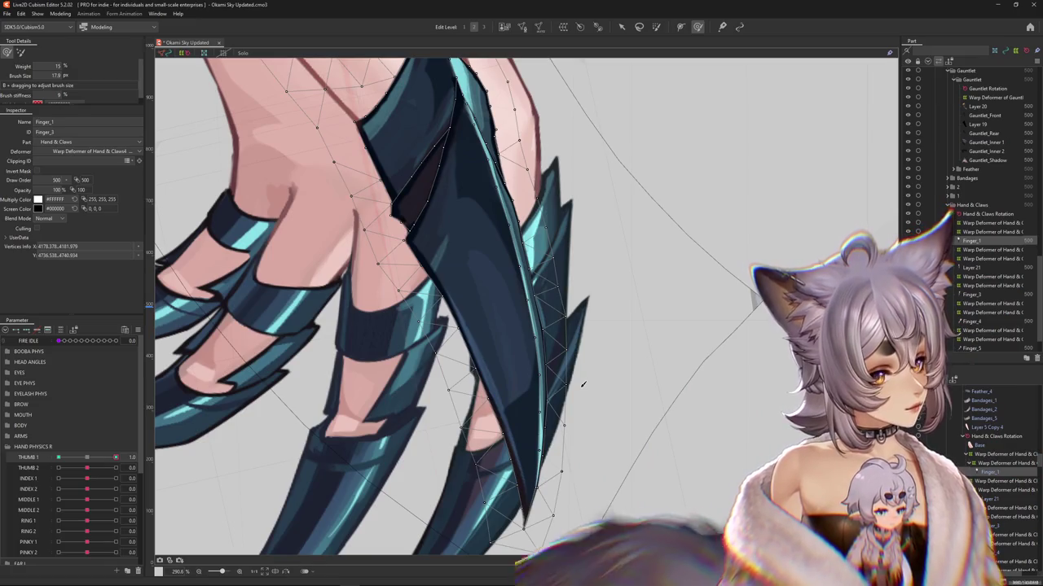
pyautogui.scroll(1, 582, 384)
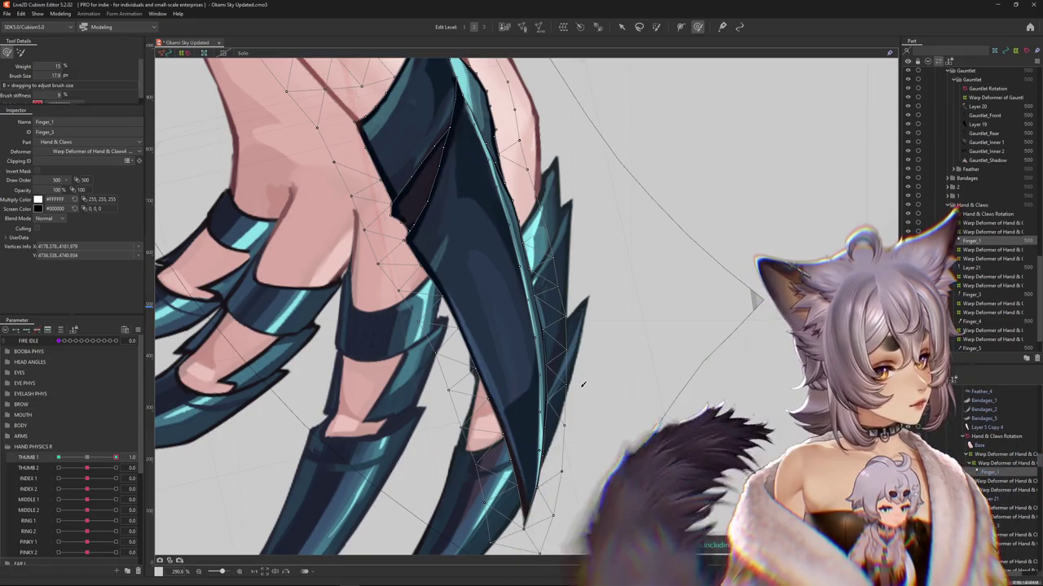
pyautogui.scroll(-1, 582, 384)
pyautogui.scroll(1, 522, 281)
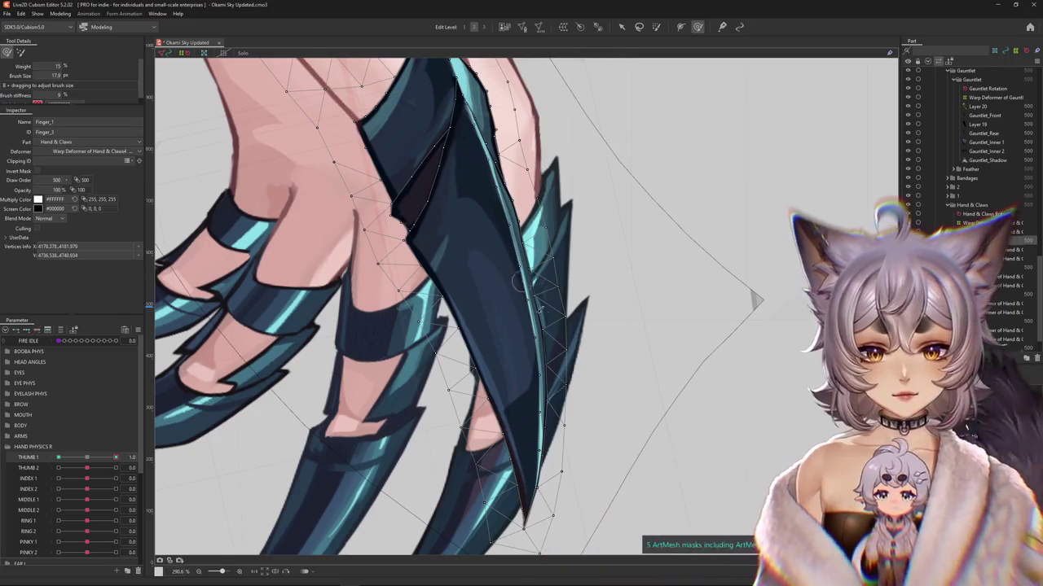
pyautogui.scroll(-1, 549, 326)
pyautogui.scroll(2, 537, 327)
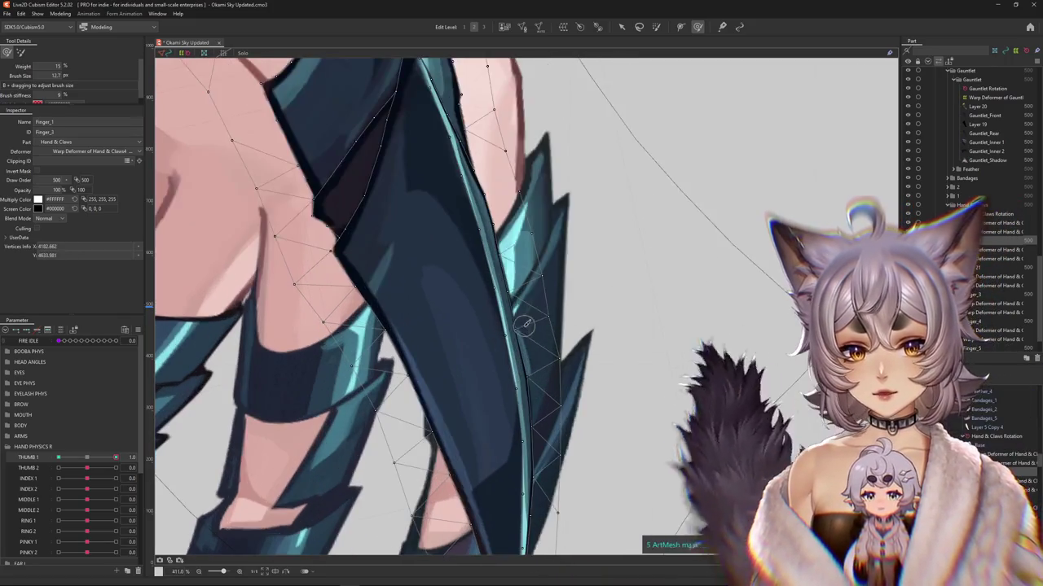
# Step: Refine the Finger_1 claw vertices where the tip meets the palm
pyautogui.moveTo(516, 263)
pyautogui.mouseDown()
pyautogui.moveTo(535, 356)
pyautogui.moveTo(505, 384)
pyautogui.mouseUp()
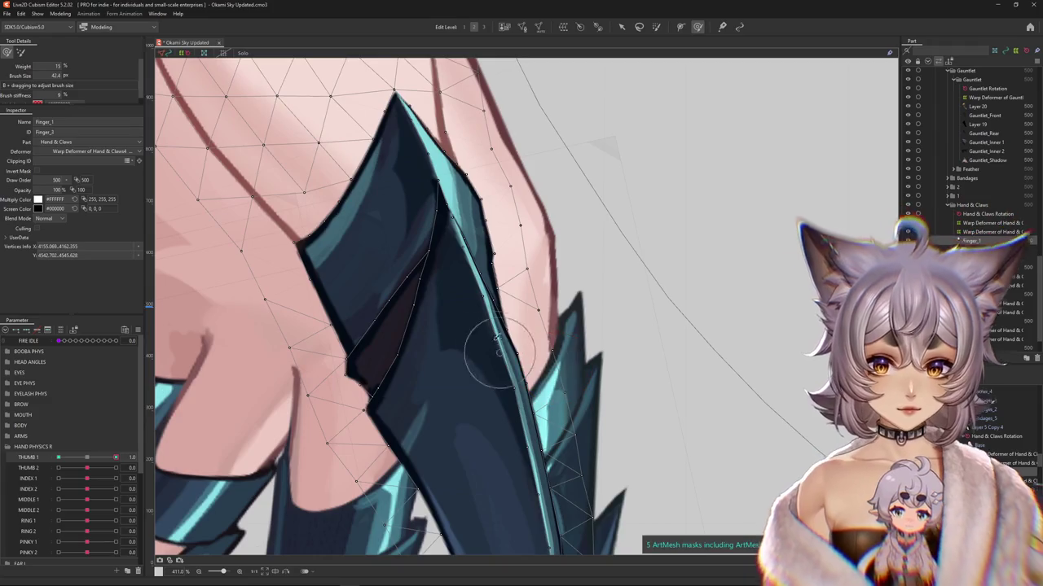
pyautogui.moveTo(496, 346); pyautogui.dragTo(496, 364)
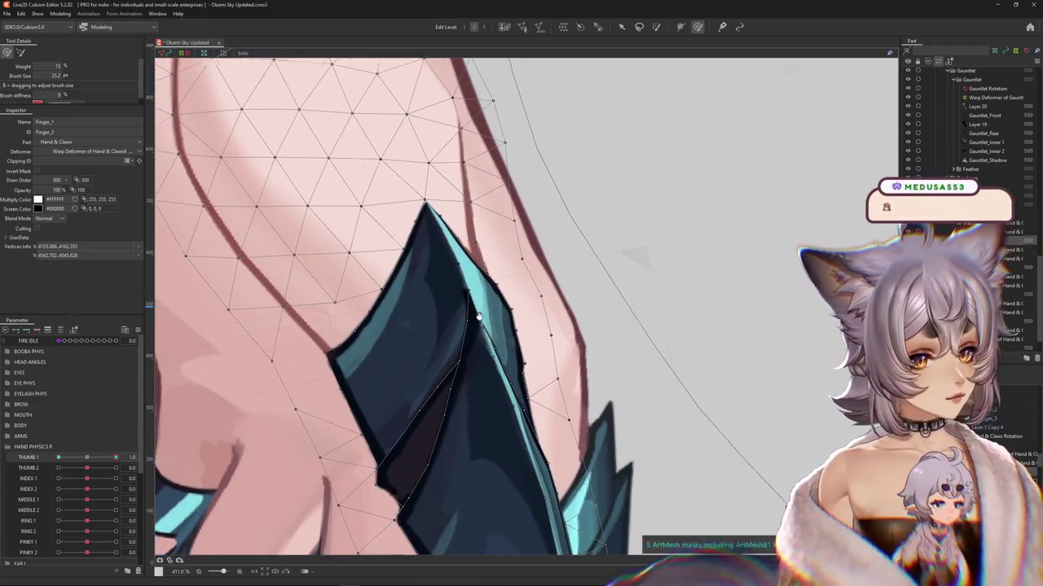
pyautogui.moveTo(478, 308); pyautogui.dragTo(488, 280)
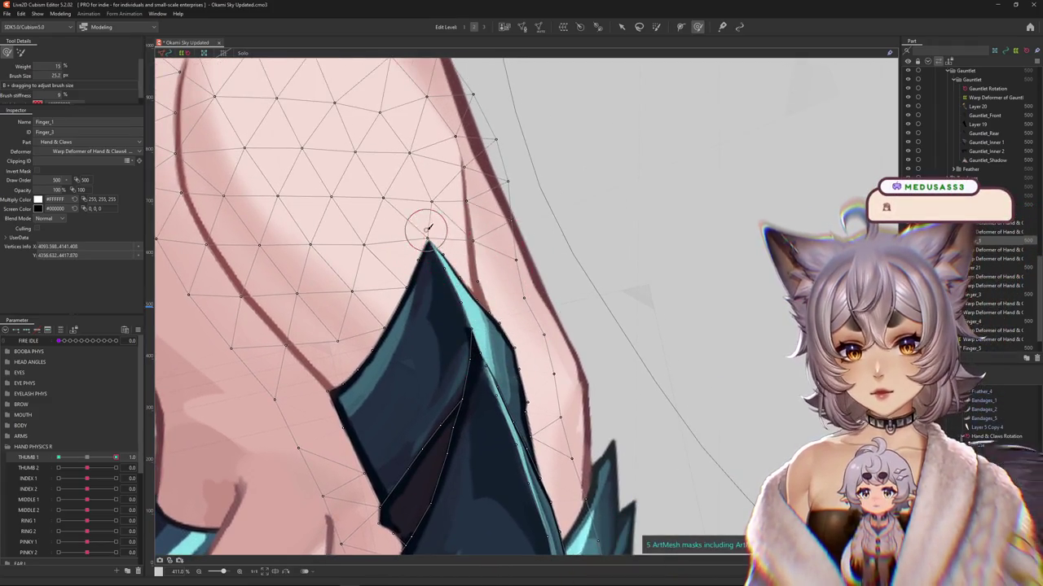
pyautogui.moveTo(427, 229); pyautogui.dragTo(461, 310)
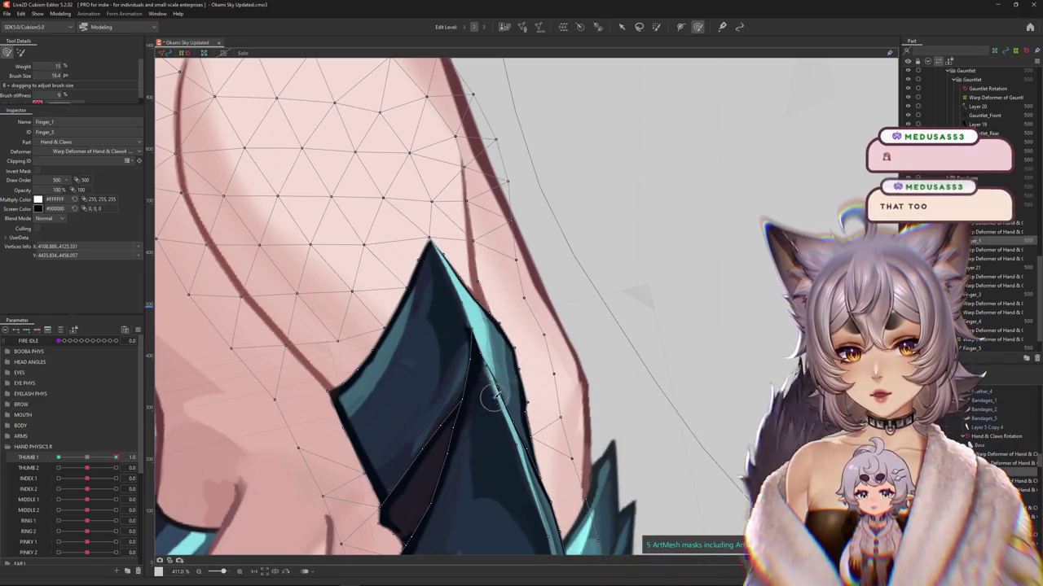
pyautogui.moveTo(491, 407); pyautogui.dragTo(505, 416)
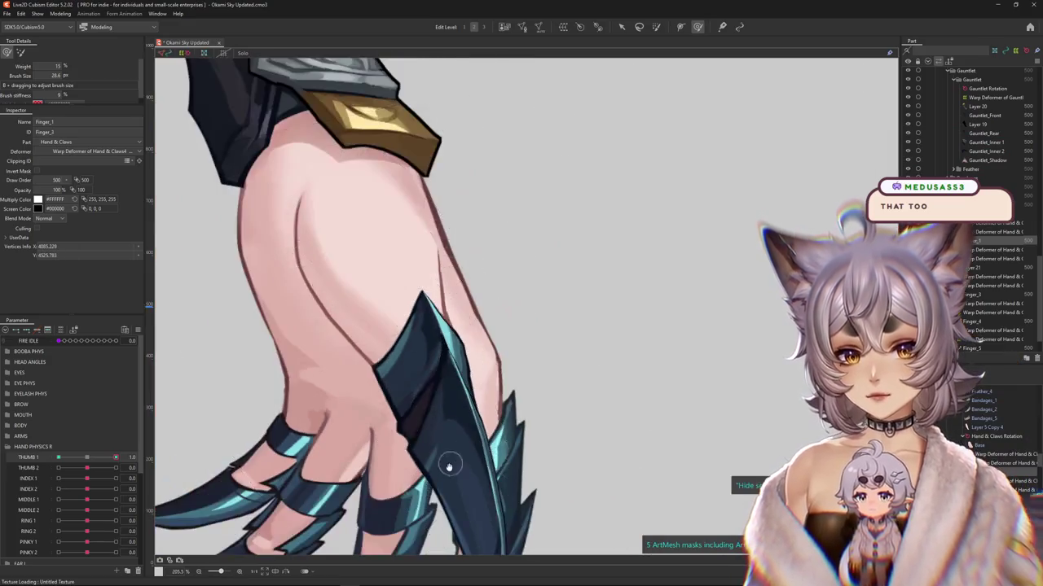
# Step: Check the claw on the whole hand and select a vertex at the claw tip
pyautogui.moveTo(115, 458); pyautogui.dragTo(116, 457)
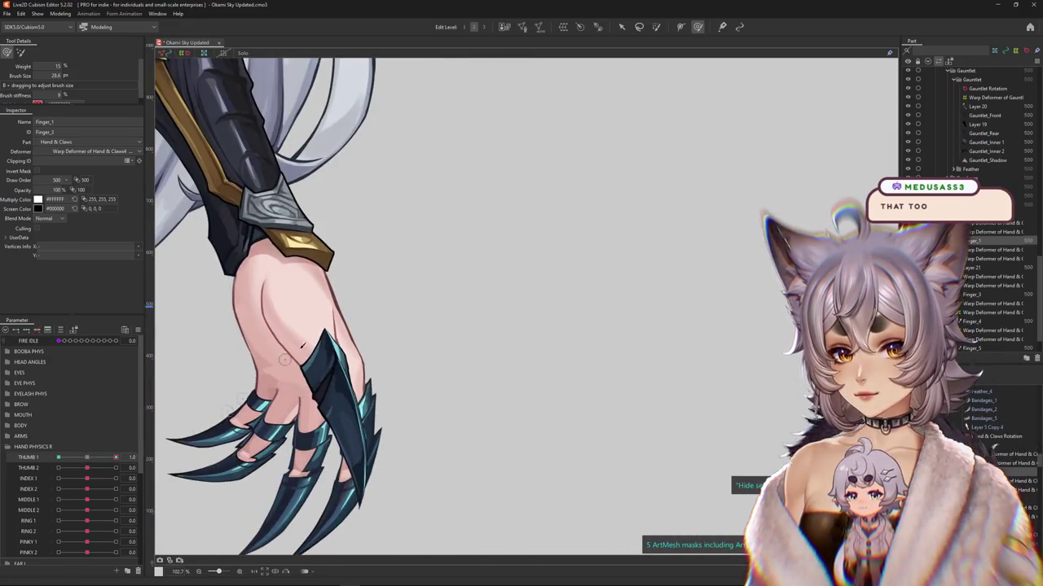
pyautogui.click(314, 318)
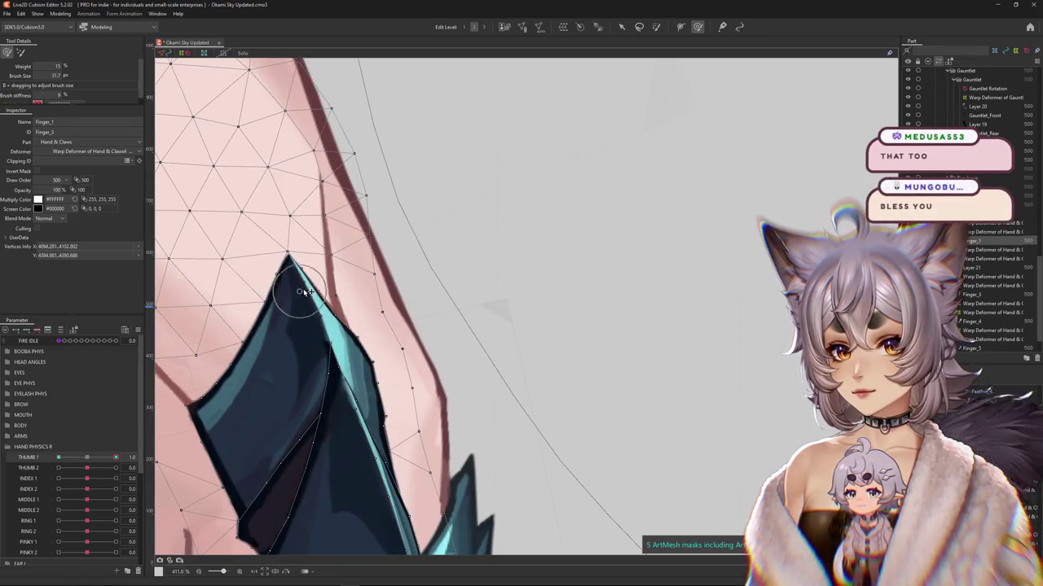
pyautogui.moveTo(306, 291); pyautogui.dragTo(431, 320)
pyautogui.moveTo(372, 298); pyautogui.dragTo(397, 324)
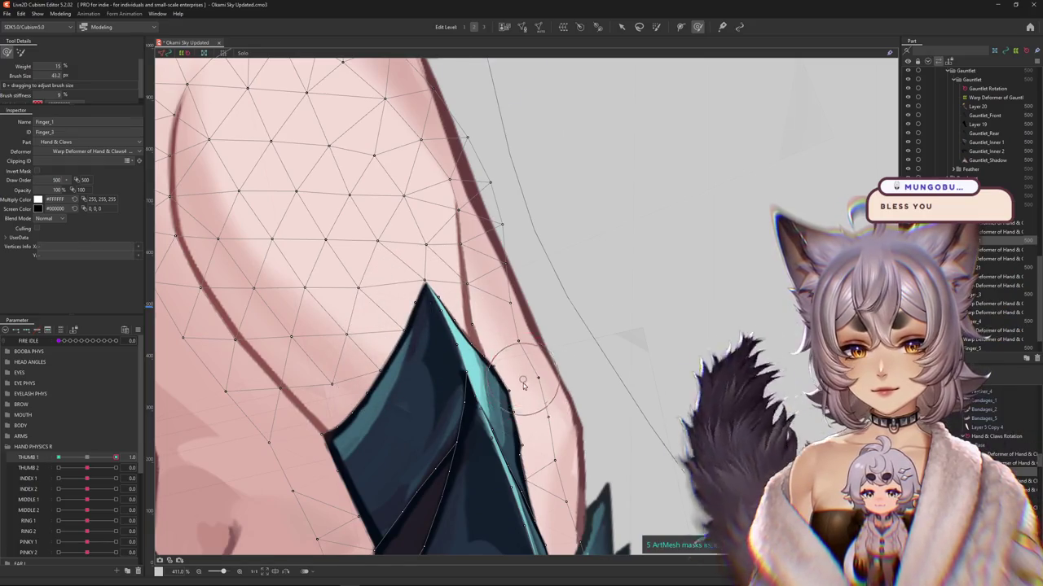
# Step: Zoom back out and reset THUMB 1 to its neutral value
pyautogui.scroll(-10, 424, 309)
pyautogui.scroll(3, 439, 453)
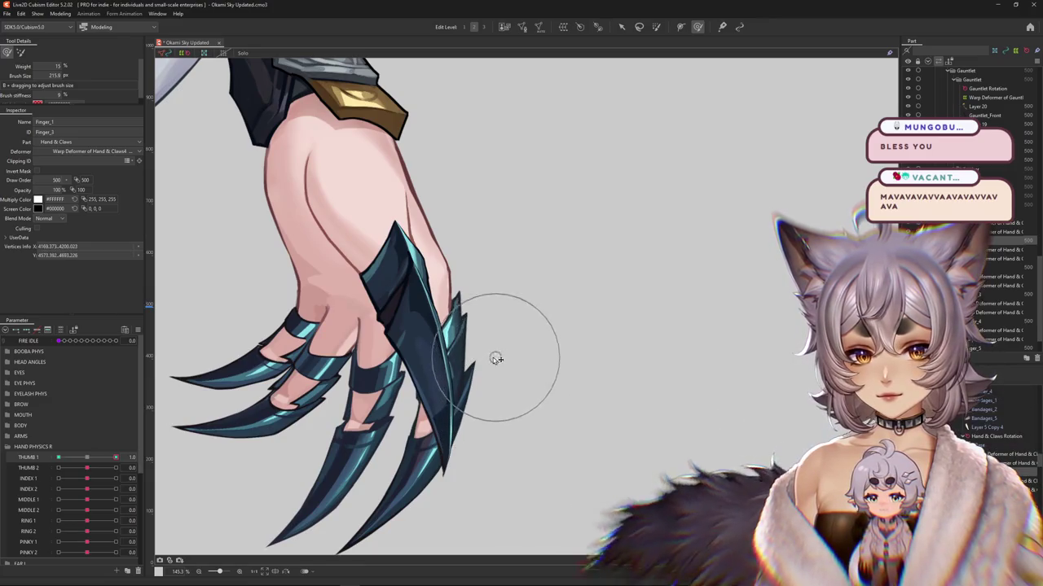
pyautogui.scroll(-4, 493, 350)
pyautogui.scroll(-1, 485, 346)
pyautogui.scroll(6, 479, 350)
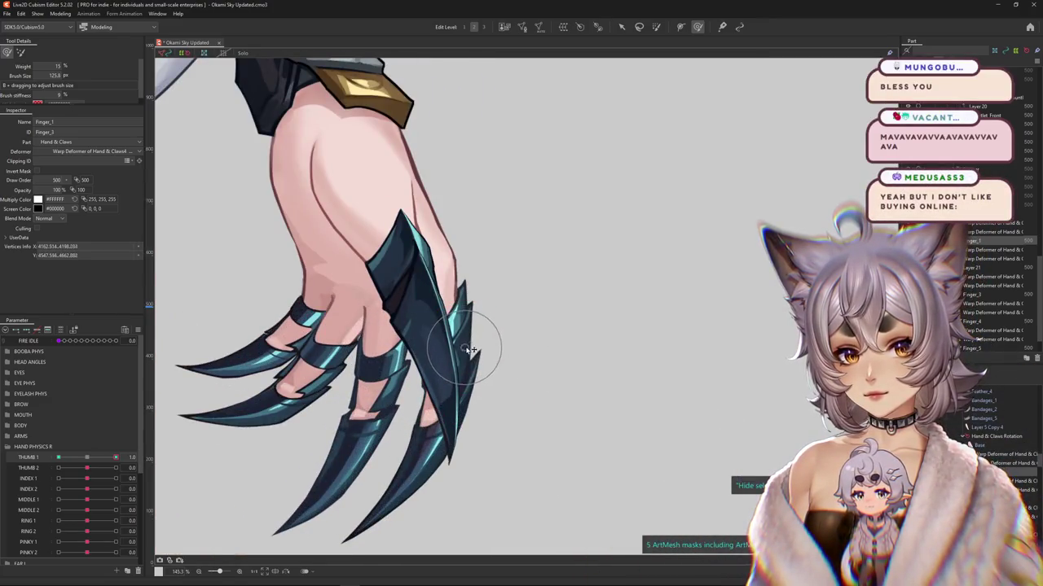
pyautogui.scroll(-6, 473, 354)
pyautogui.scroll(6, 481, 362)
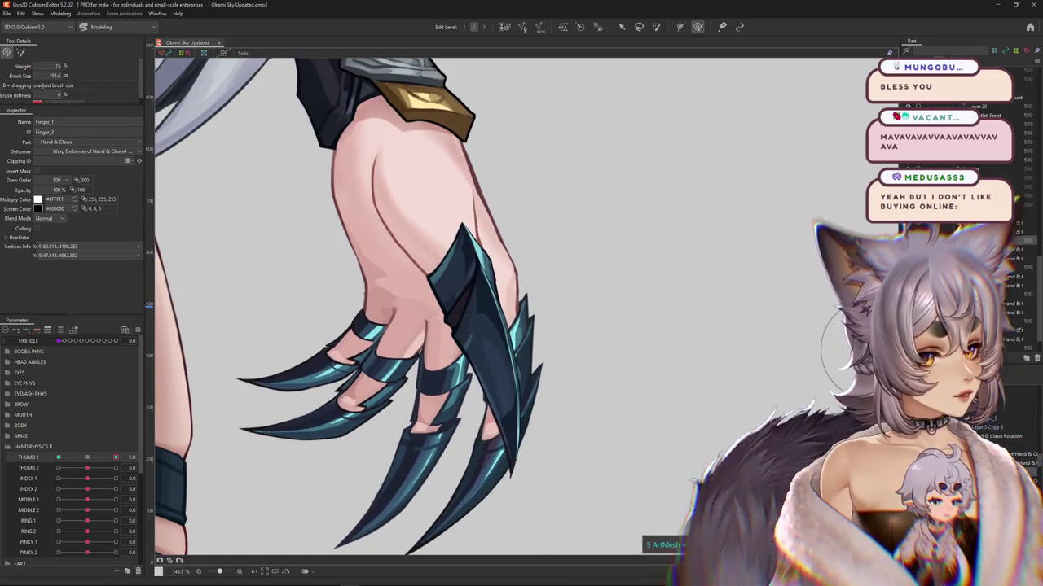
pyautogui.scroll(-6, 298, 413)
pyautogui.click(88, 458)
# Step: Move THUMB 1 to -1.0 and reshape the claw where it meets the palm
pyautogui.moveTo(91, 462); pyautogui.dragTo(58, 458)
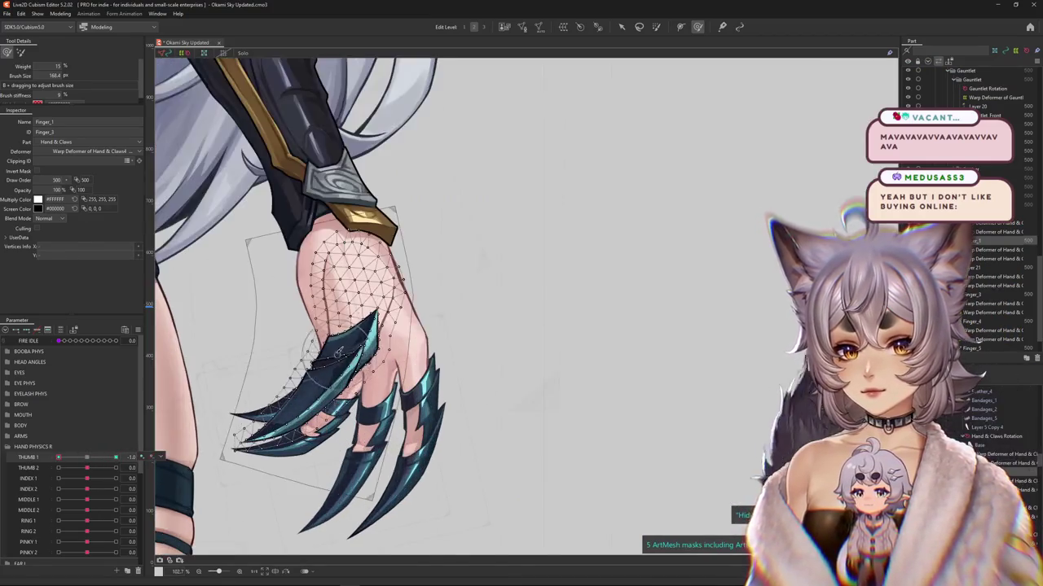
pyautogui.scroll(5, 381, 330)
pyautogui.scroll(2, 383, 326)
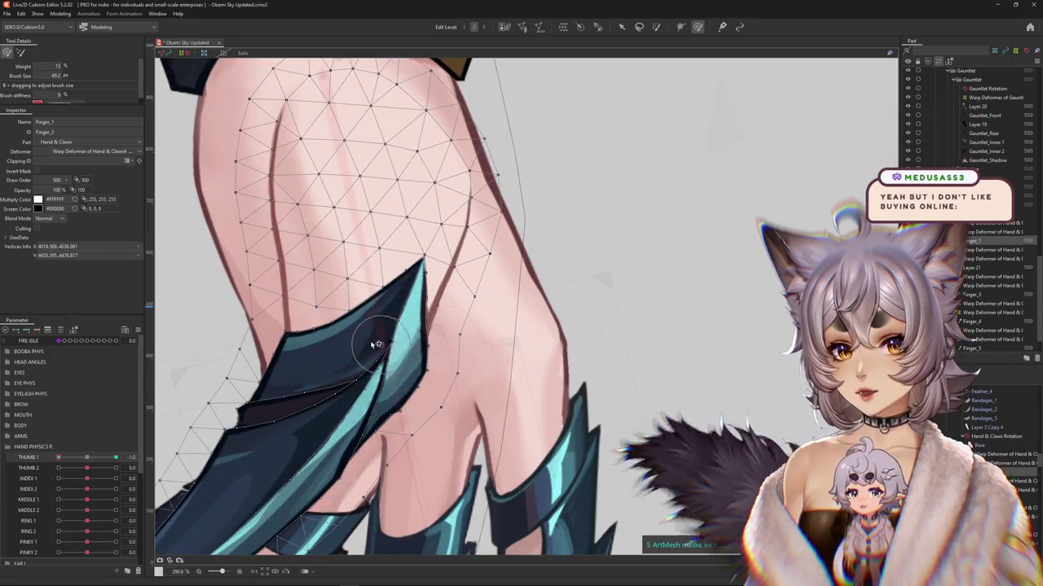
pyautogui.moveTo(370, 320)
pyautogui.mouseDown()
pyautogui.moveTo(326, 394)
pyautogui.moveTo(294, 406)
pyautogui.moveTo(334, 373)
pyautogui.mouseUp()
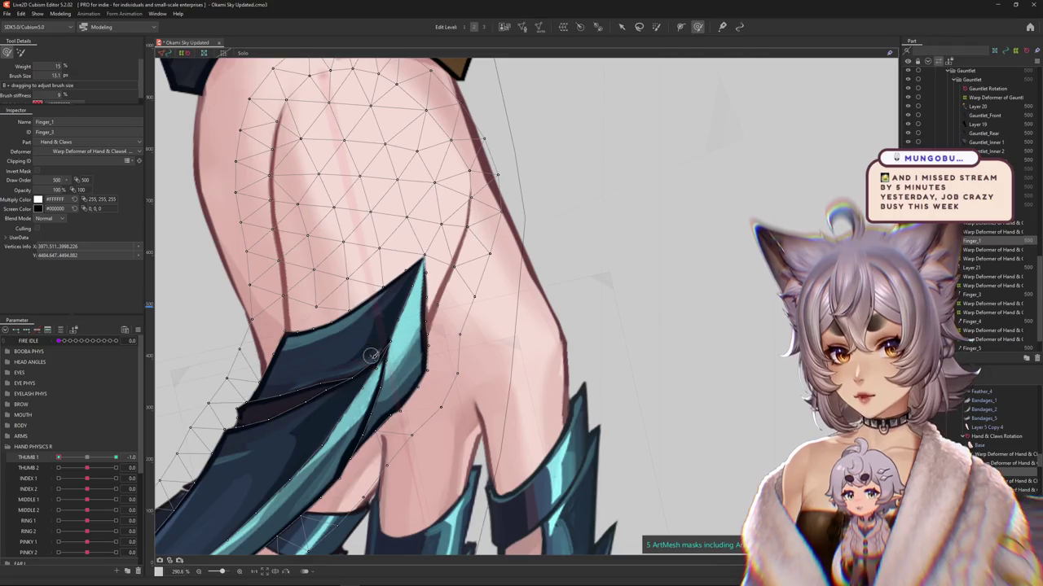
pyautogui.moveTo(358, 364); pyautogui.dragTo(255, 411)
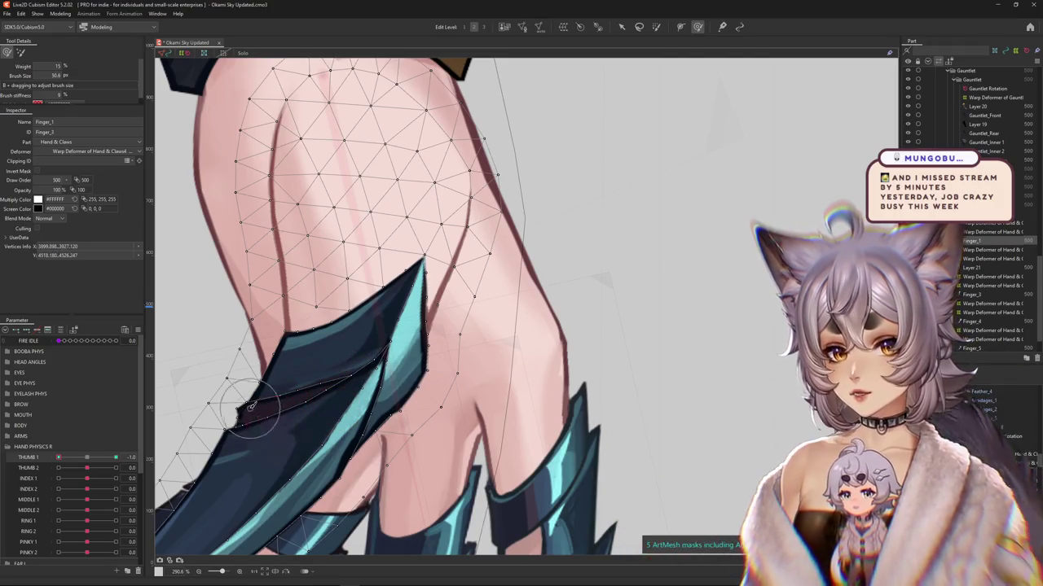
# Step: Push the claw's lower edge down-left and tidy one vertex on its outline
pyautogui.hscroll(-2, 349, 407)
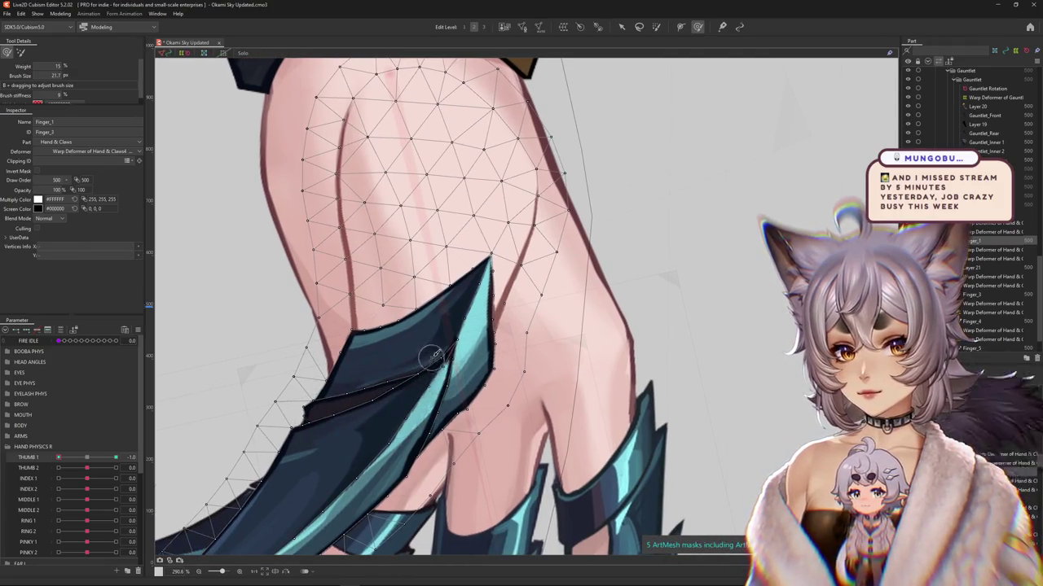
pyautogui.moveTo(434, 356); pyautogui.dragTo(447, 358)
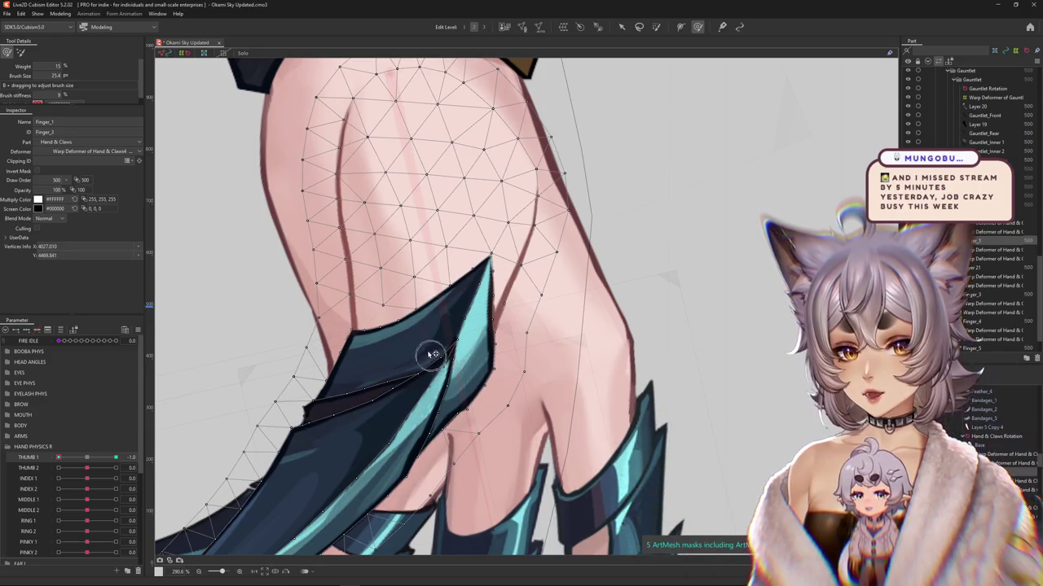
pyautogui.moveTo(381, 388); pyautogui.dragTo(313, 422)
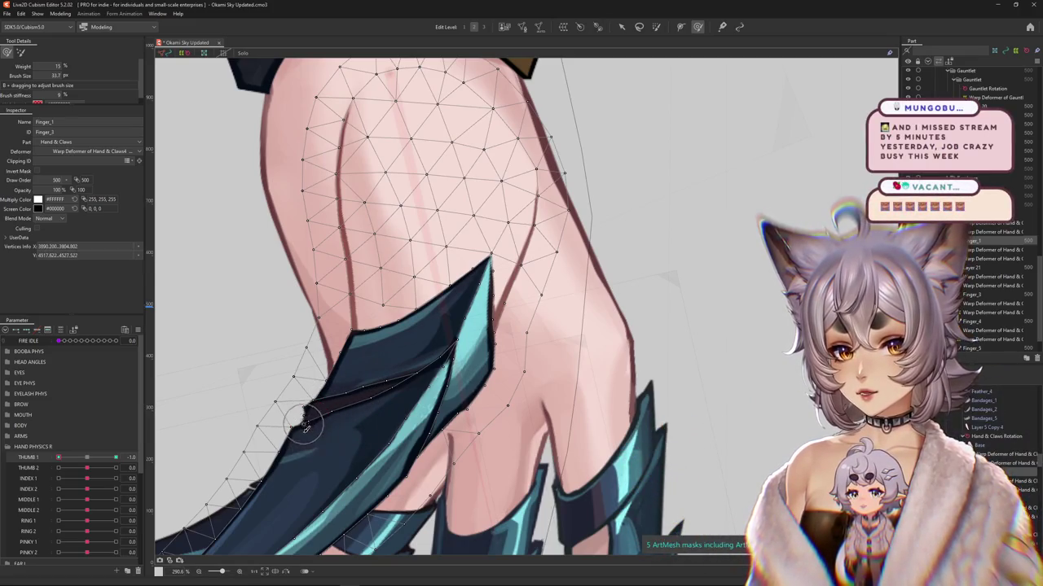
pyautogui.click(348, 394)
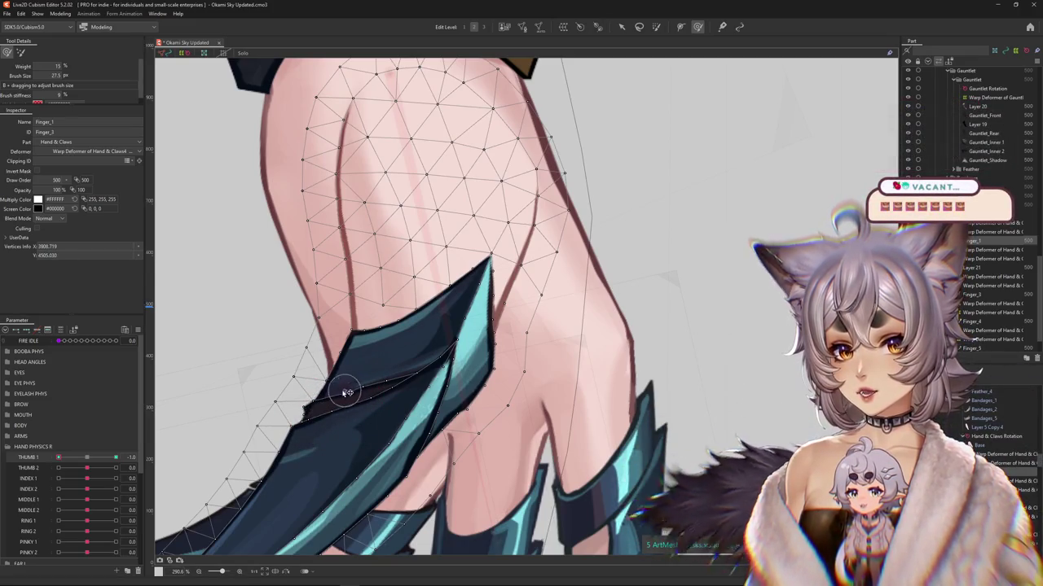
pyautogui.moveTo(348, 394); pyautogui.dragTo(359, 381)
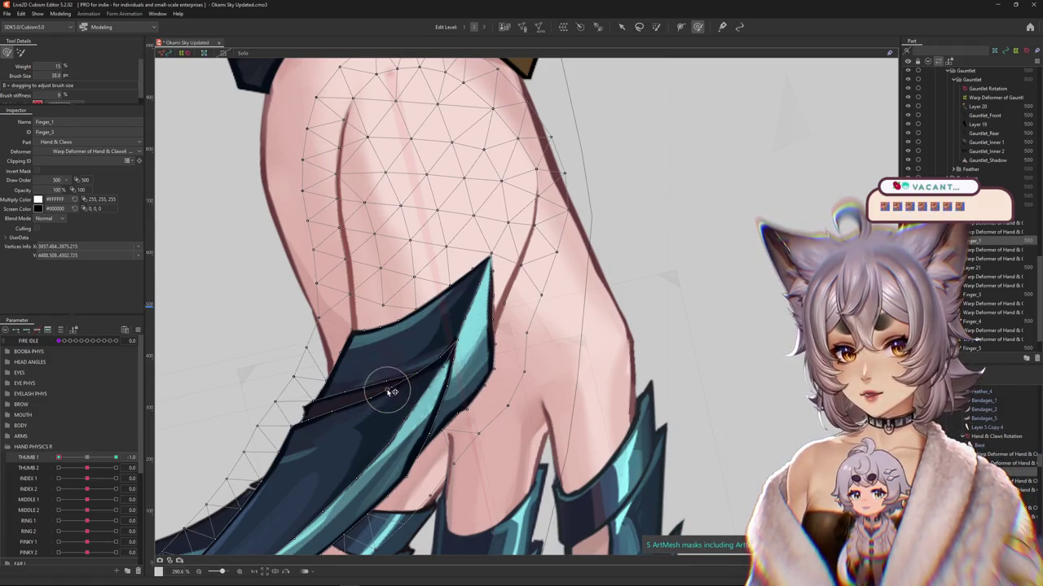
# Step: Push the claw tip vertices down-left to bend it alongside the other claws
pyautogui.moveTo(367, 411); pyautogui.dragTo(489, 326)
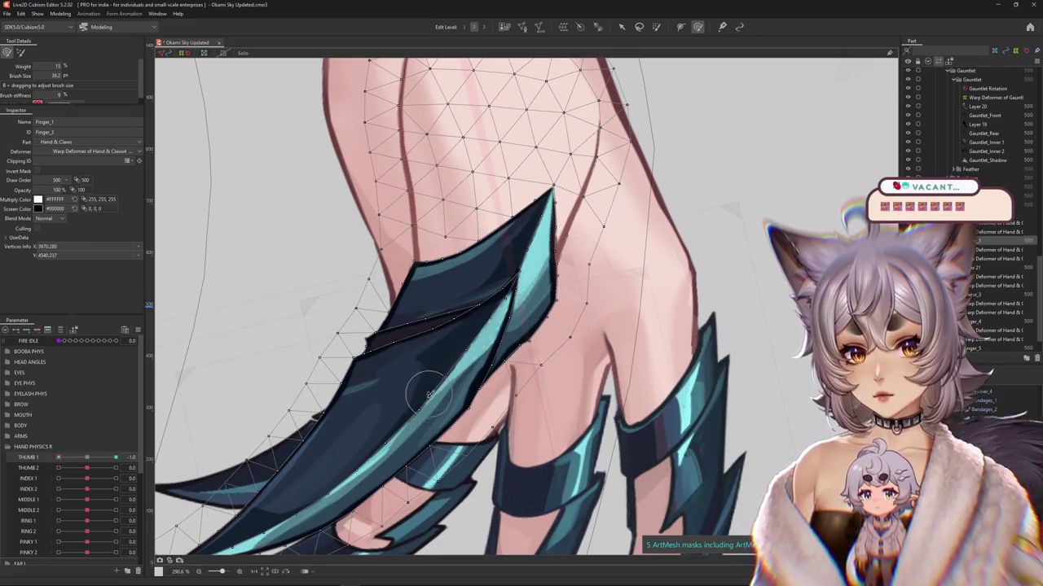
pyautogui.moveTo(430, 395)
pyautogui.mouseDown()
pyautogui.moveTo(392, 377)
pyautogui.moveTo(493, 369)
pyautogui.mouseUp()
pyautogui.moveTo(448, 397); pyautogui.dragTo(426, 426)
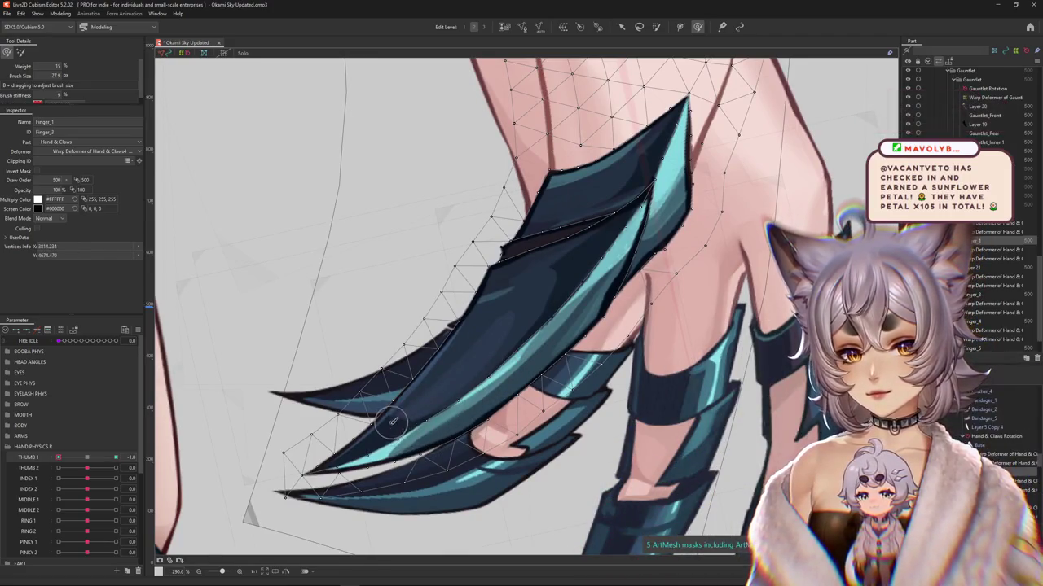
pyautogui.moveTo(353, 442); pyautogui.dragTo(391, 460)
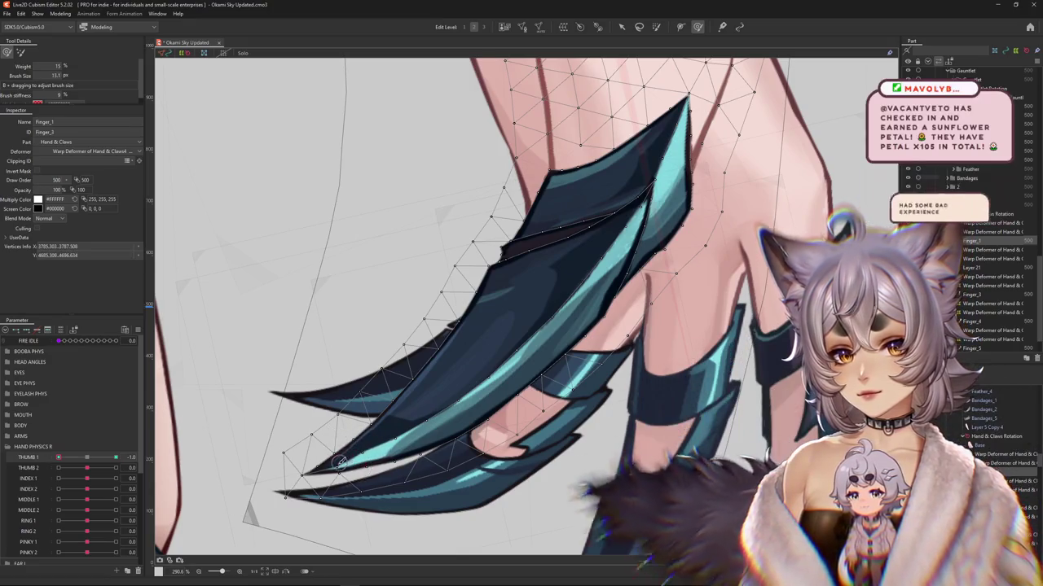
pyautogui.scroll(-3, 446, 424)
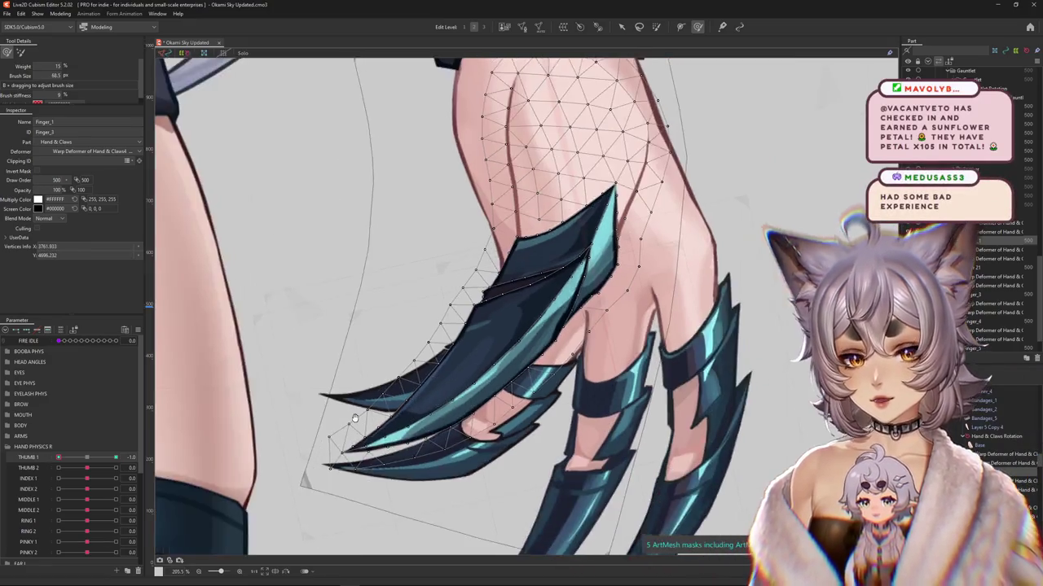
pyautogui.moveTo(377, 269); pyautogui.dragTo(397, 280)
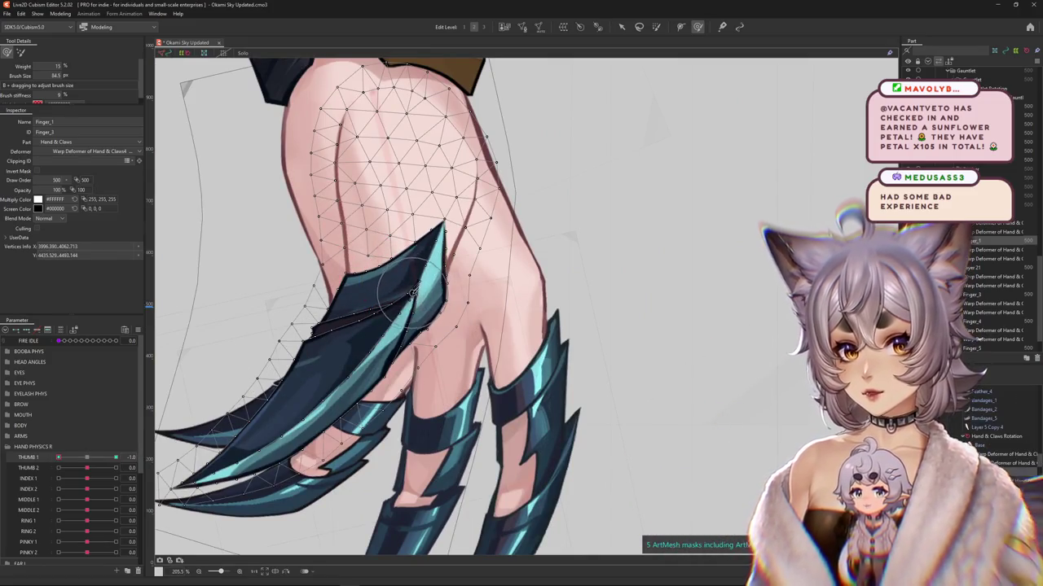
pyautogui.moveTo(403, 303); pyautogui.dragTo(340, 378)
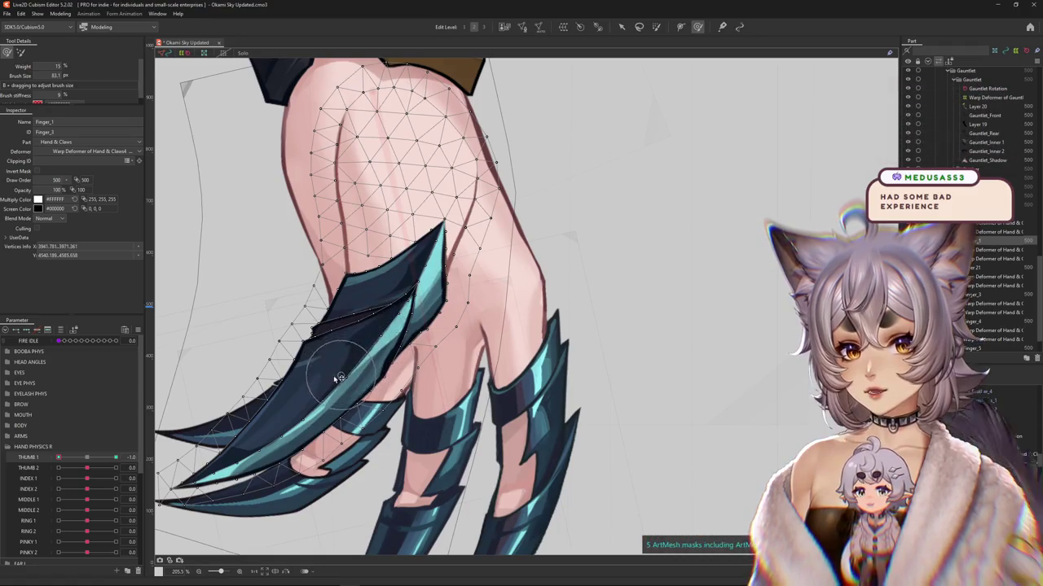
pyautogui.moveTo(286, 432); pyautogui.dragTo(440, 403)
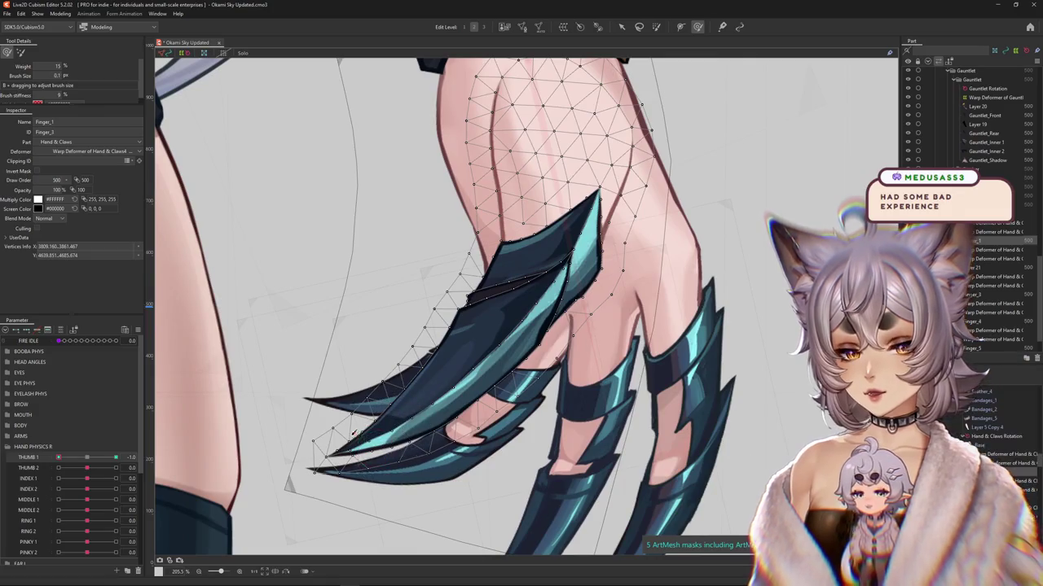
pyautogui.scroll(5, 353, 429)
pyautogui.scroll(-5, 352, 436)
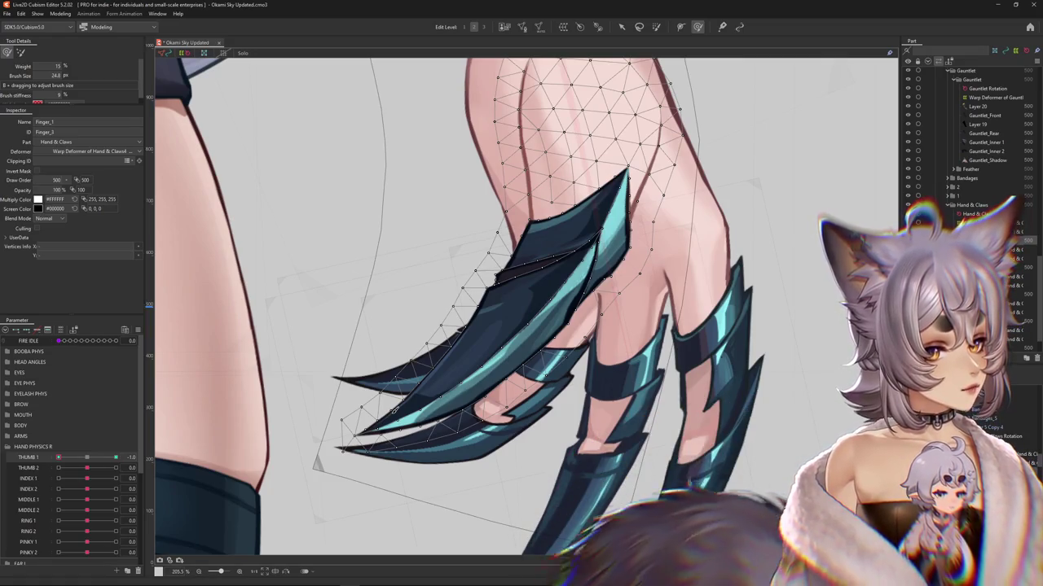
pyautogui.scroll(2, 506, 393)
pyautogui.moveTo(506, 393); pyautogui.dragTo(404, 438)
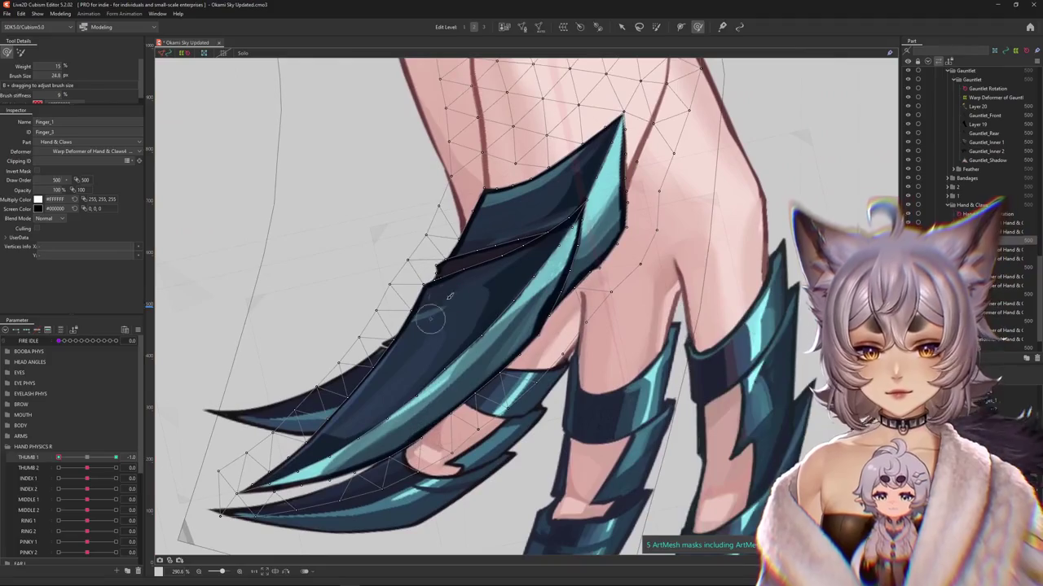
pyautogui.moveTo(590, 319); pyautogui.dragTo(488, 364)
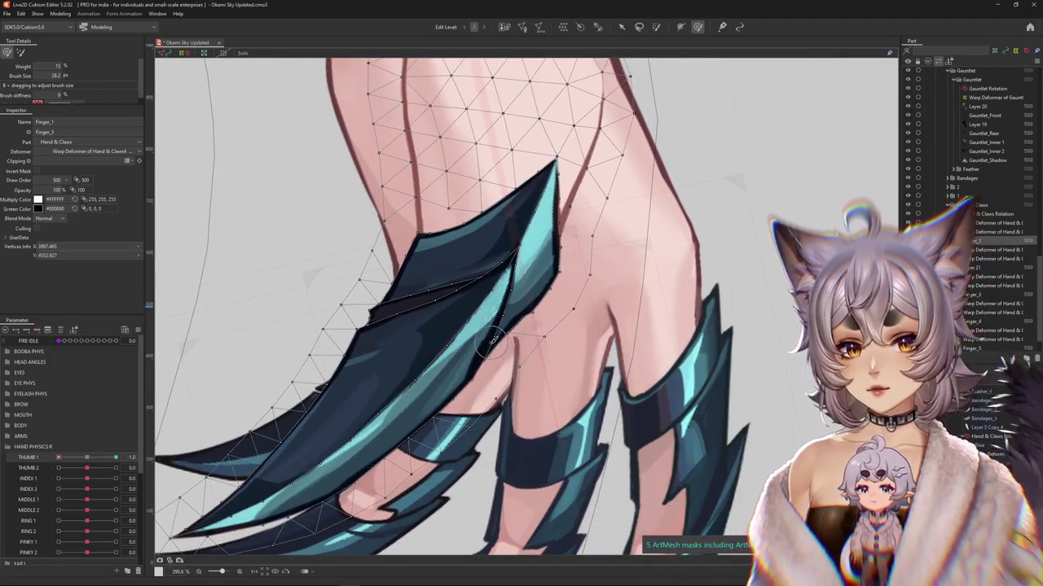
pyautogui.scroll(-2, 480, 380)
pyautogui.moveTo(474, 290); pyautogui.dragTo(454, 315)
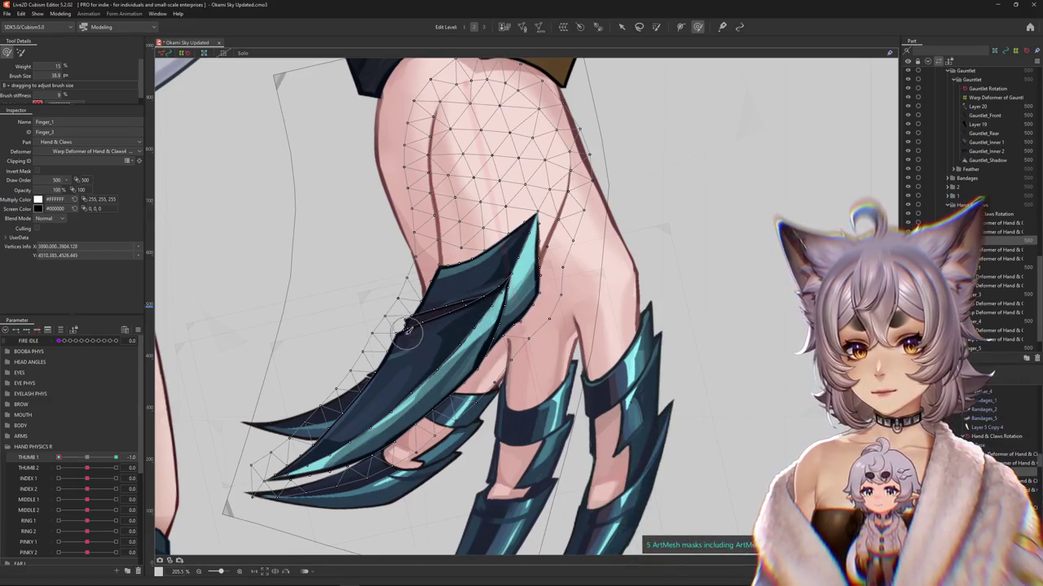
pyautogui.scroll(-3, 316, 396)
pyautogui.scroll(-2, 316, 396)
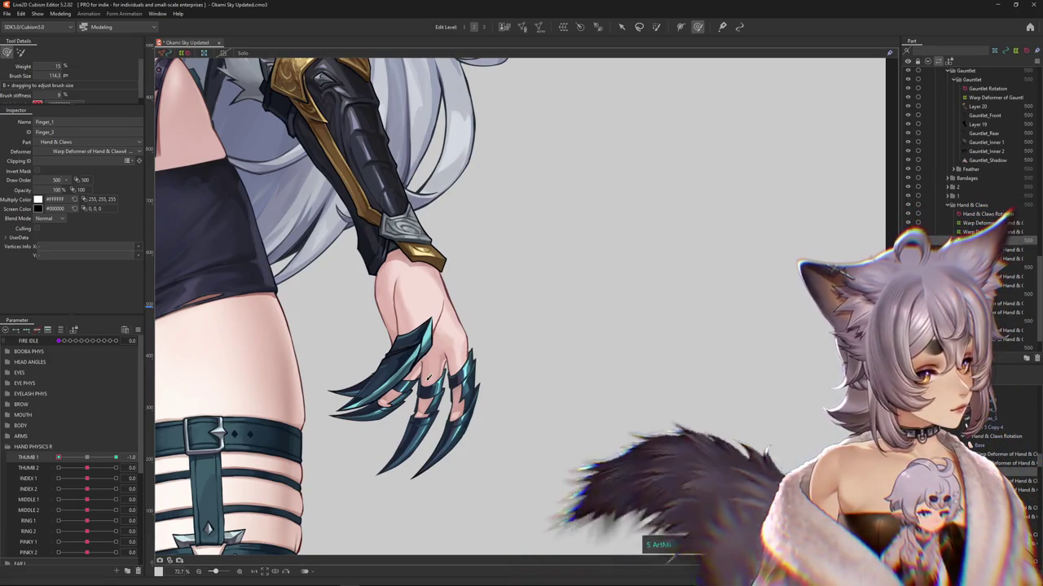
# Step: Brush the Finger_1 claw-edge vertices down-left to follow the THUMB 1 -1.0 bend
pyautogui.scroll(5, 476, 387)
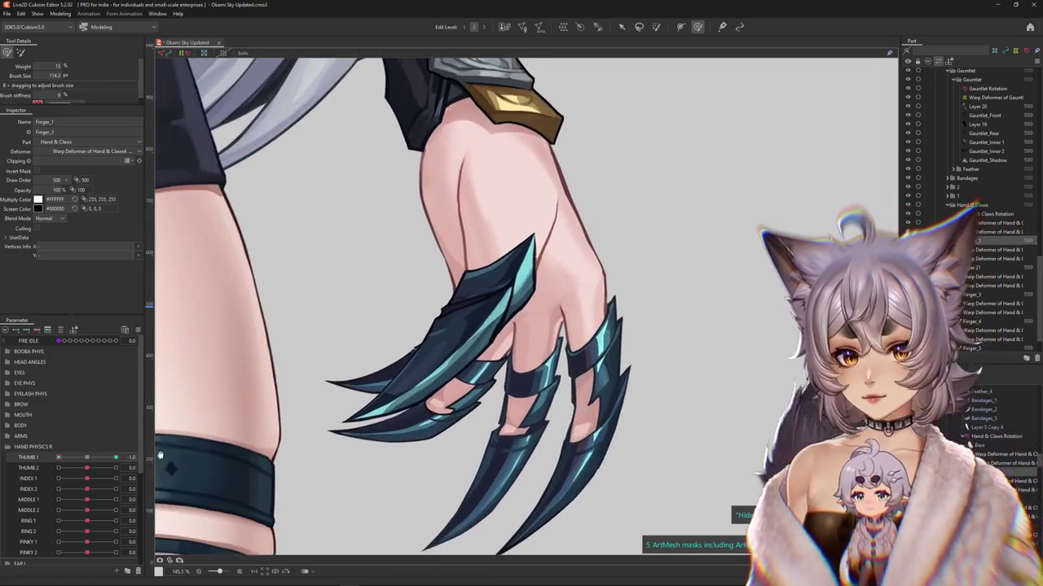
pyautogui.scroll(5, 392, 368)
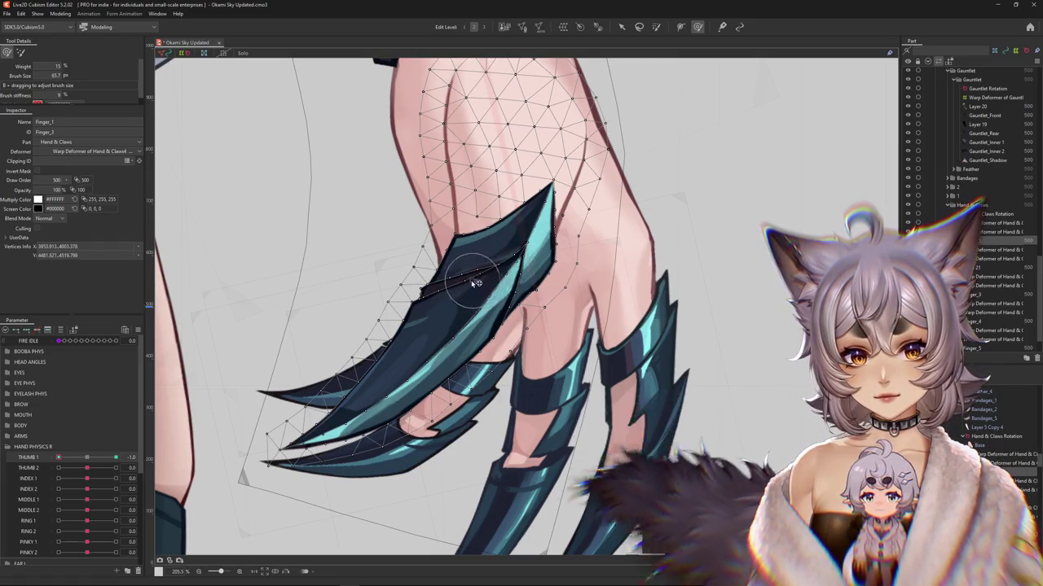
pyautogui.moveTo(492, 269); pyautogui.dragTo(436, 304)
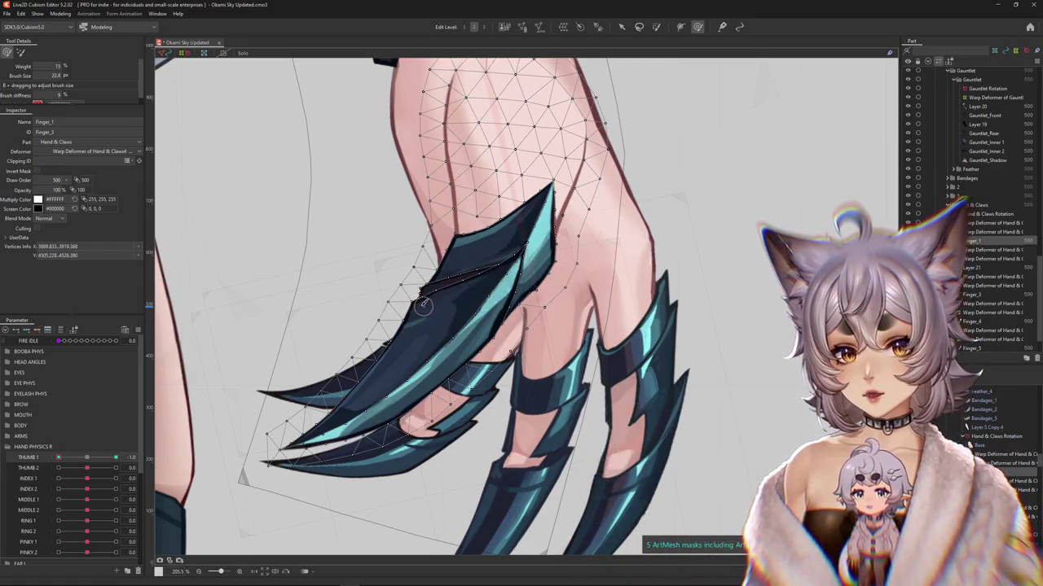
pyautogui.moveTo(403, 300); pyautogui.dragTo(326, 379)
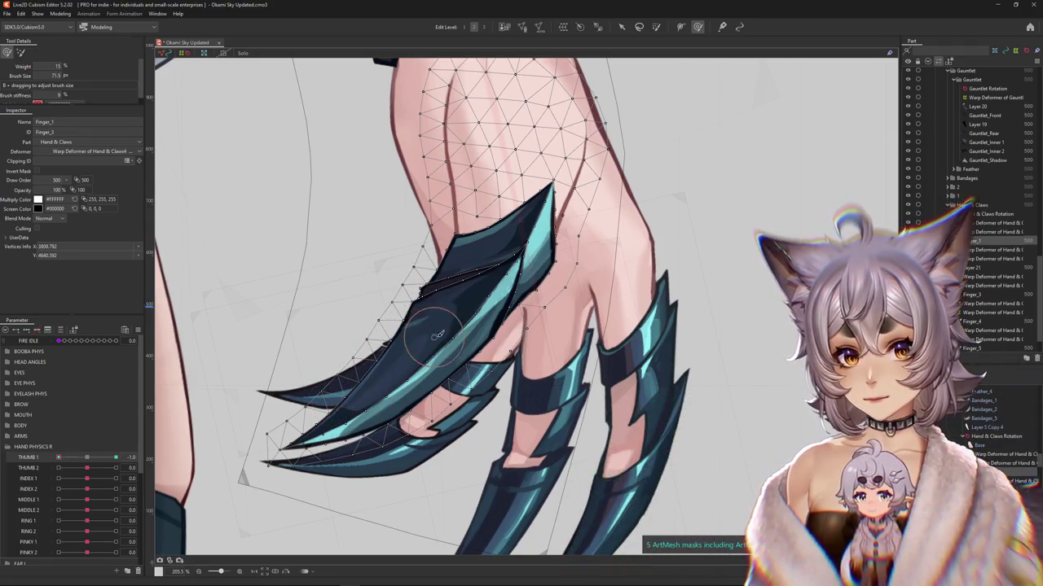
pyautogui.moveTo(462, 317); pyautogui.dragTo(531, 322)
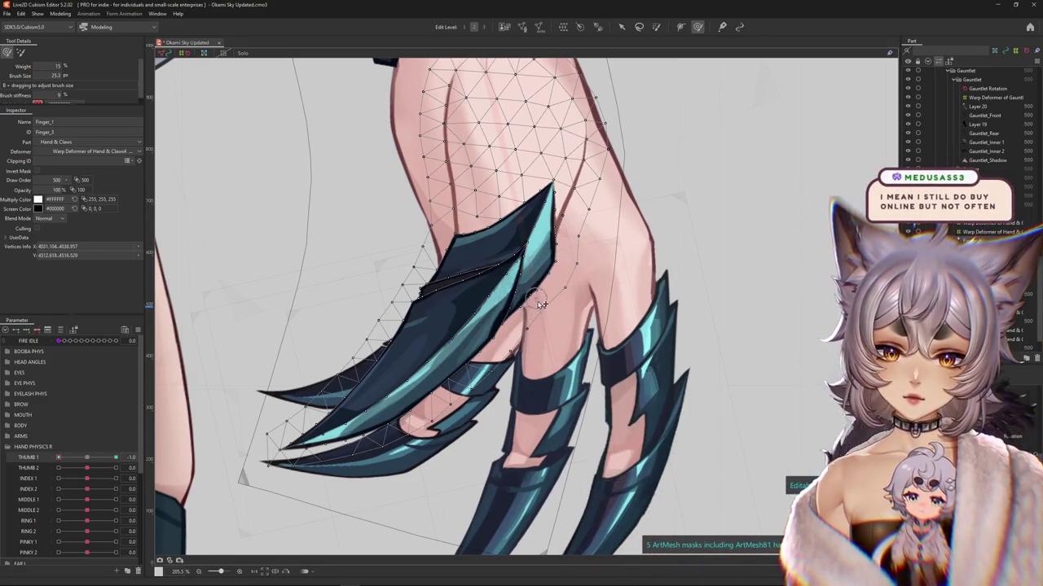
pyautogui.moveTo(541, 304); pyautogui.dragTo(505, 252)
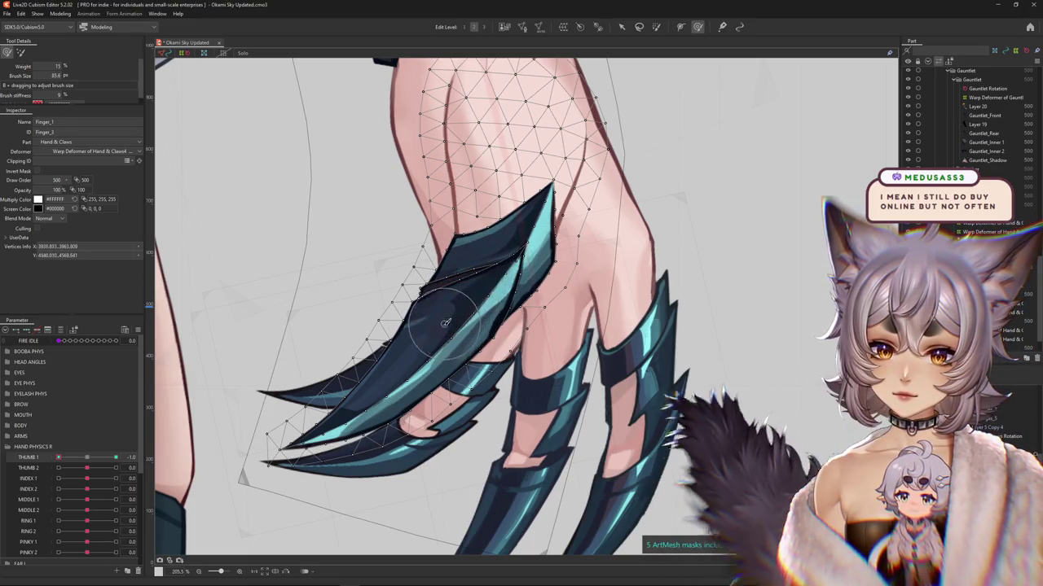
pyautogui.moveTo(466, 312); pyautogui.dragTo(402, 371)
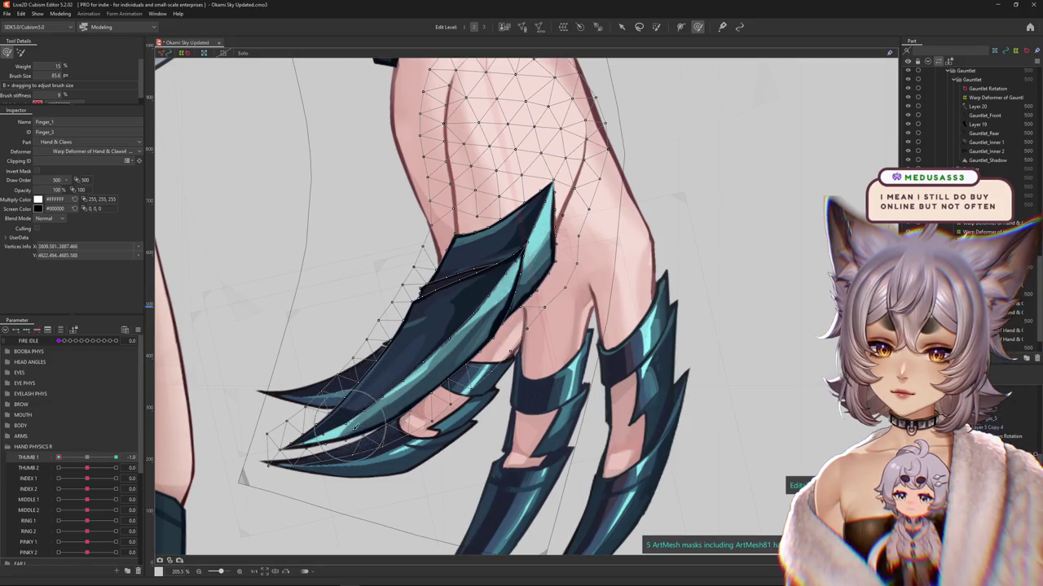
pyautogui.moveTo(348, 419); pyautogui.dragTo(393, 411)
pyautogui.scroll(-3, 400, 397)
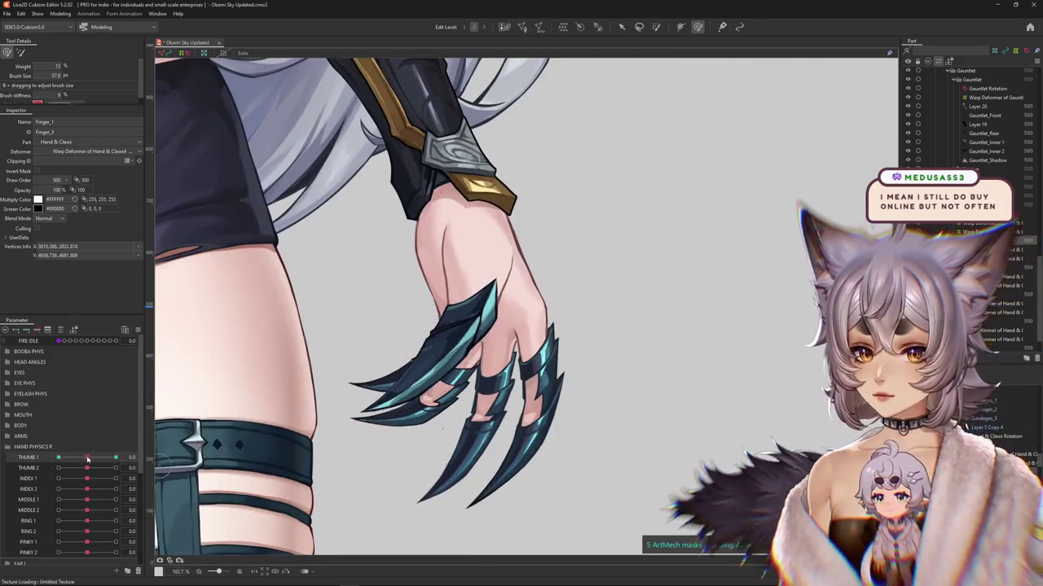
pyautogui.click(312, 387)
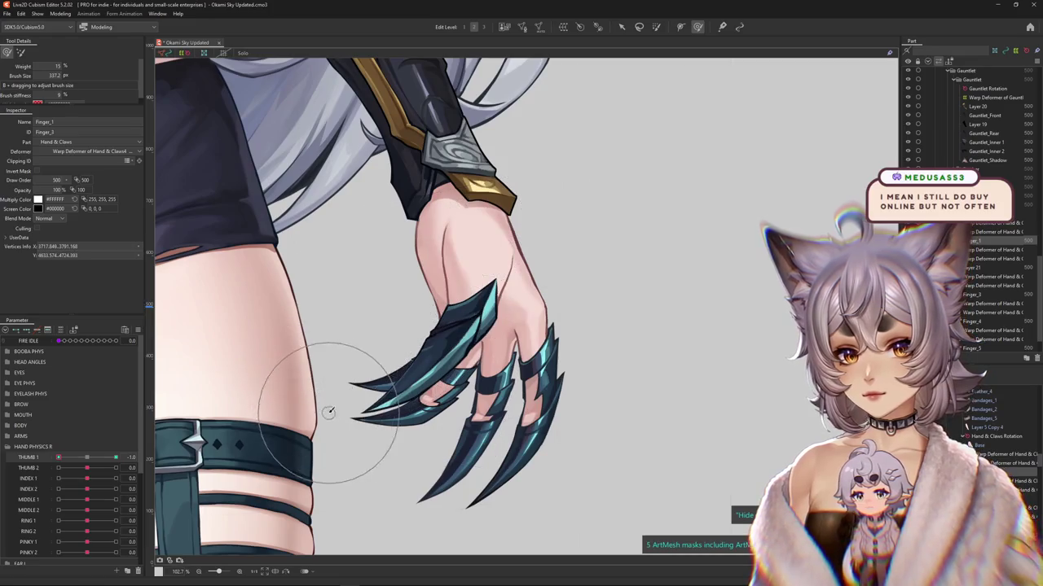
pyautogui.moveTo(338, 397); pyautogui.dragTo(372, 361)
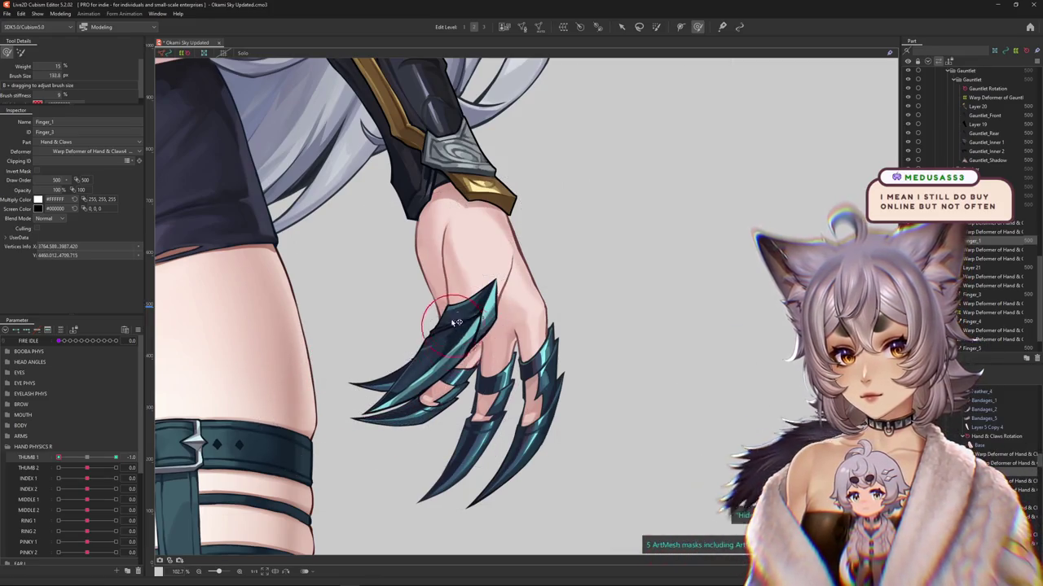
pyautogui.moveTo(460, 342)
pyautogui.mouseDown()
pyautogui.moveTo(513, 279)
pyautogui.moveTo(468, 306)
pyautogui.mouseUp()
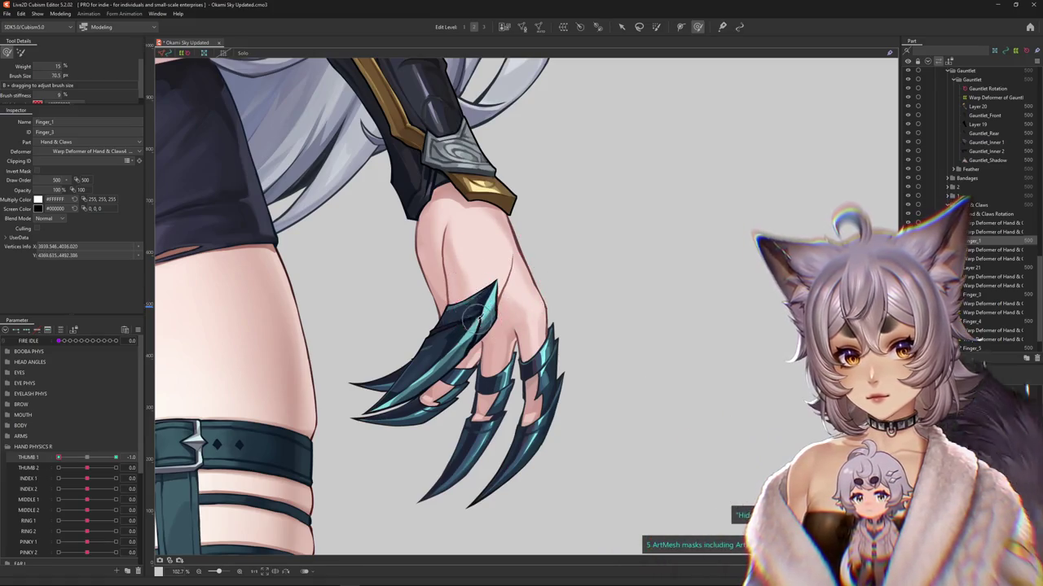
pyautogui.scroll(5, 480, 317)
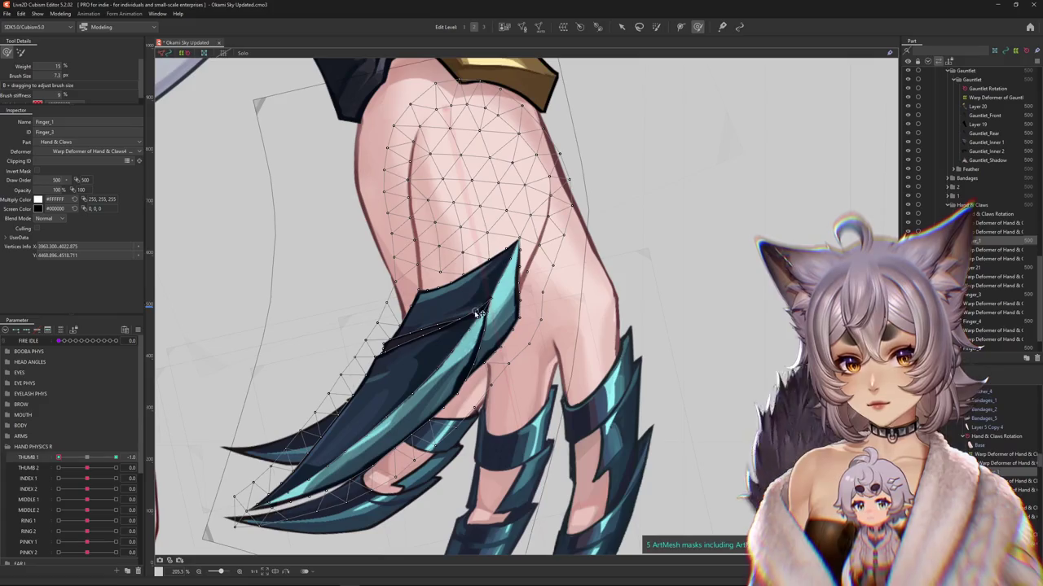
pyautogui.moveTo(478, 310); pyautogui.dragTo(487, 326)
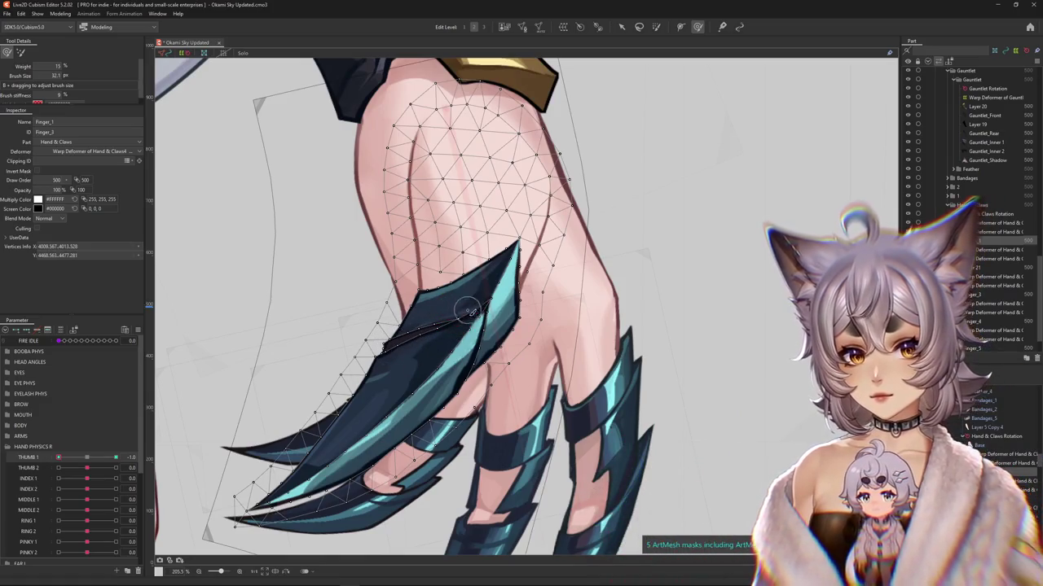
pyautogui.scroll(-5, 419, 298)
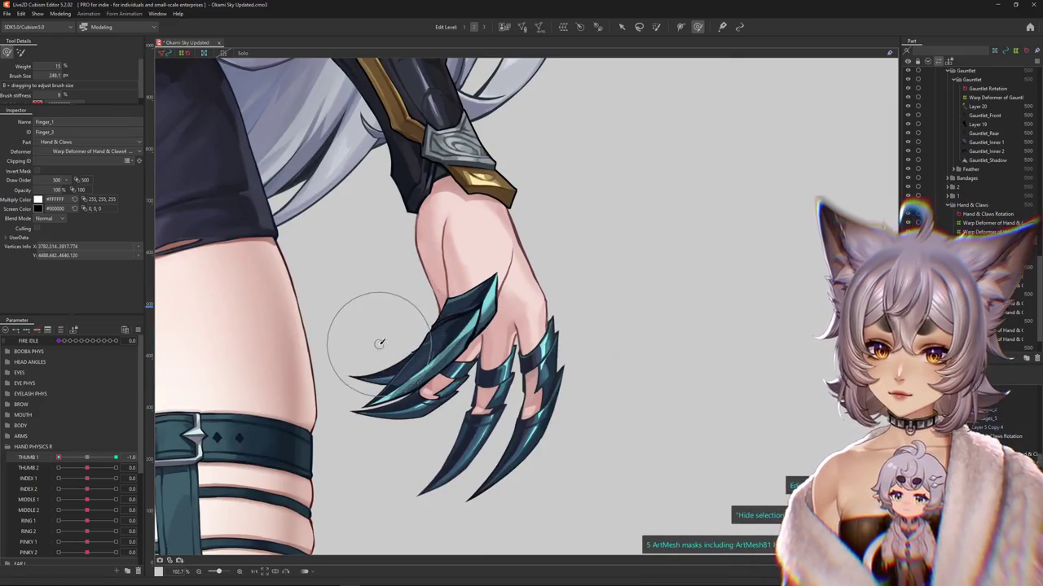
pyautogui.scroll(-3, 381, 343)
pyautogui.scroll(-2, 419, 359)
# Step: Reset THUMB 1 to neutral and scrub it to preview the thumb claw motion
pyautogui.click(90, 458)
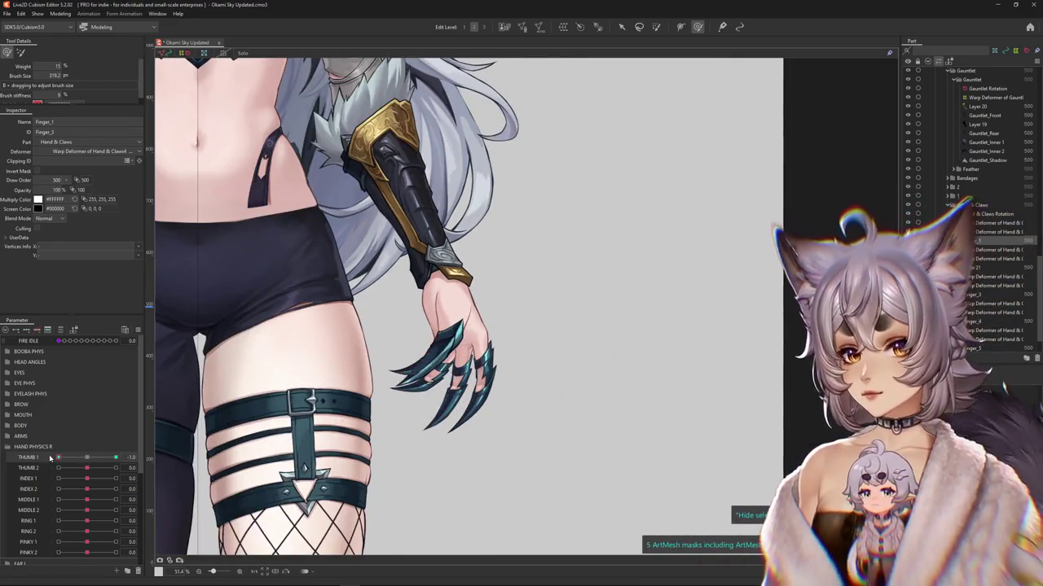
pyautogui.scroll(4, 435, 349)
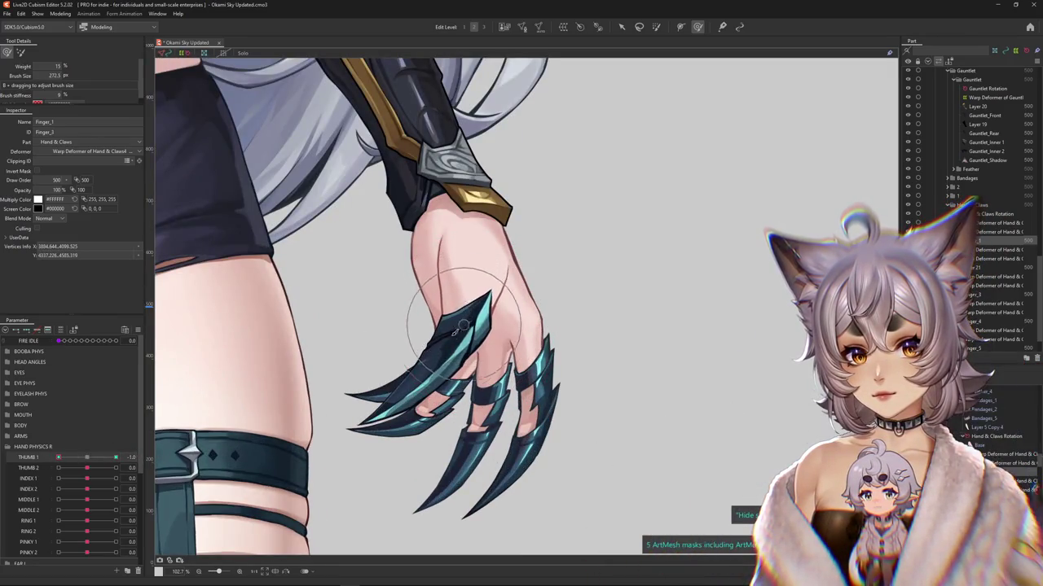
pyautogui.scroll(-2, 418, 372)
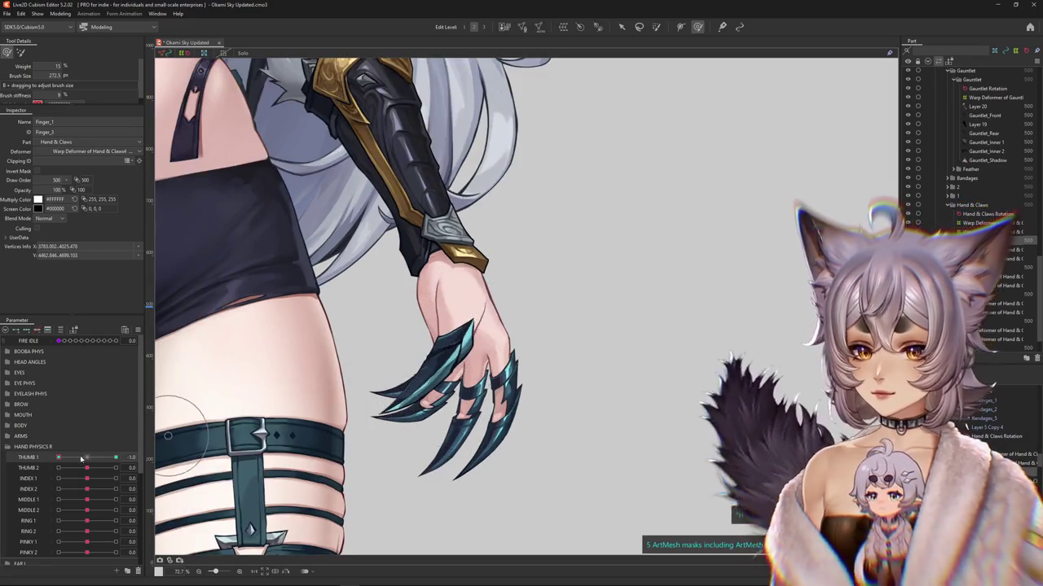
pyautogui.click(87, 458)
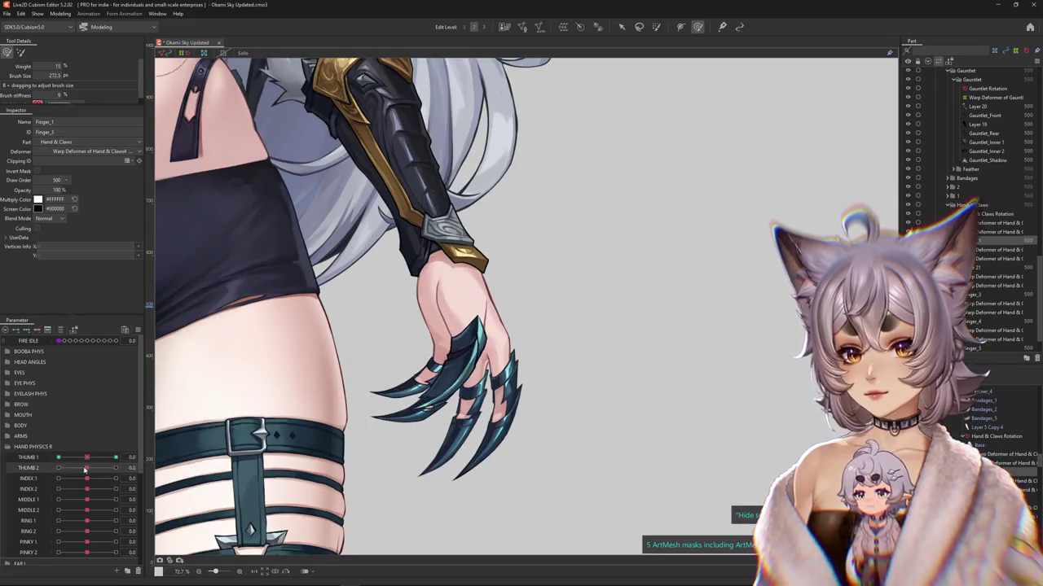
pyautogui.moveTo(113, 459); pyautogui.dragTo(87, 458)
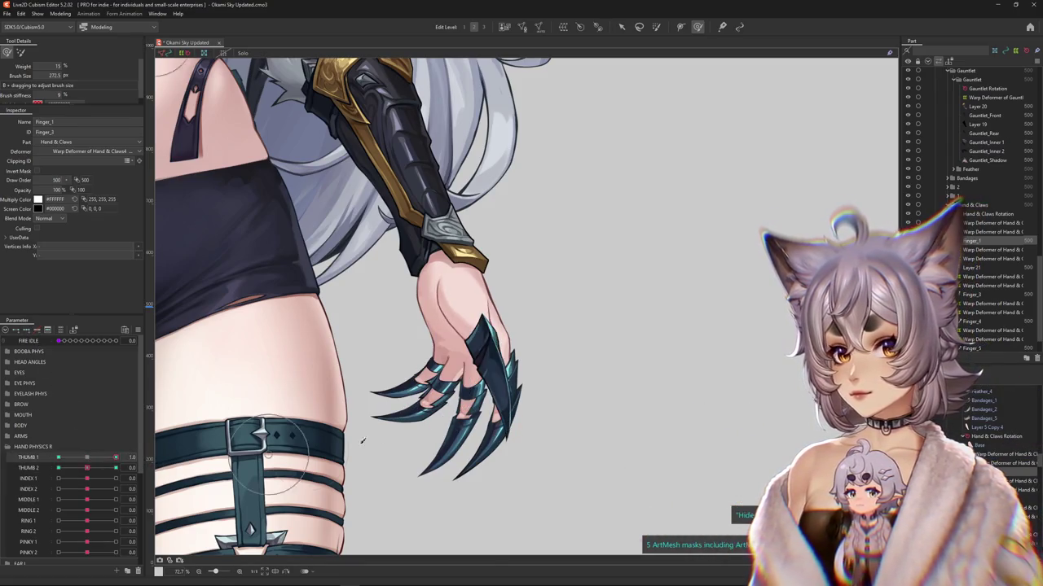
pyautogui.scroll(3, 521, 440)
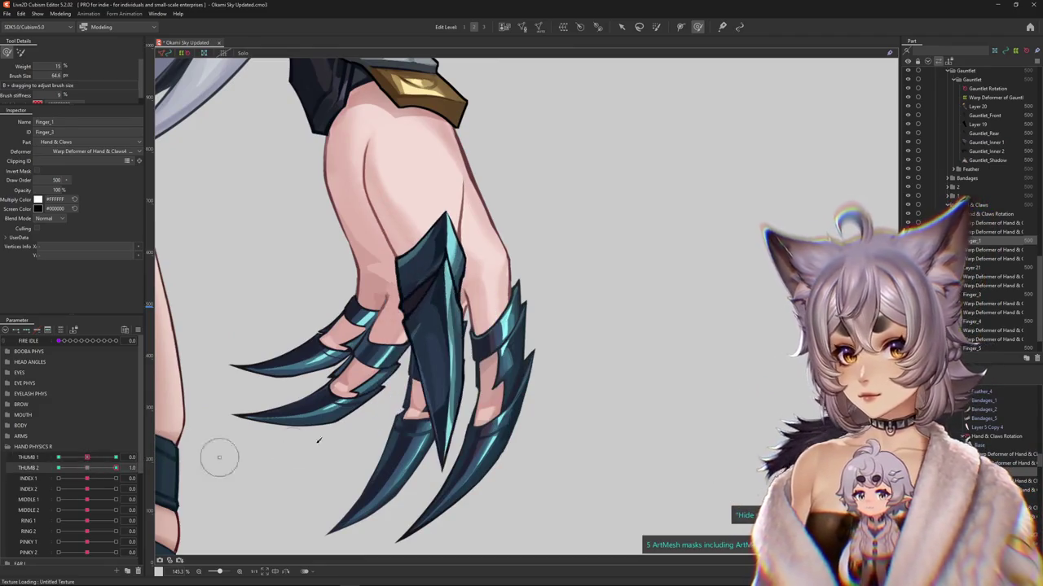
pyautogui.scroll(2, 427, 459)
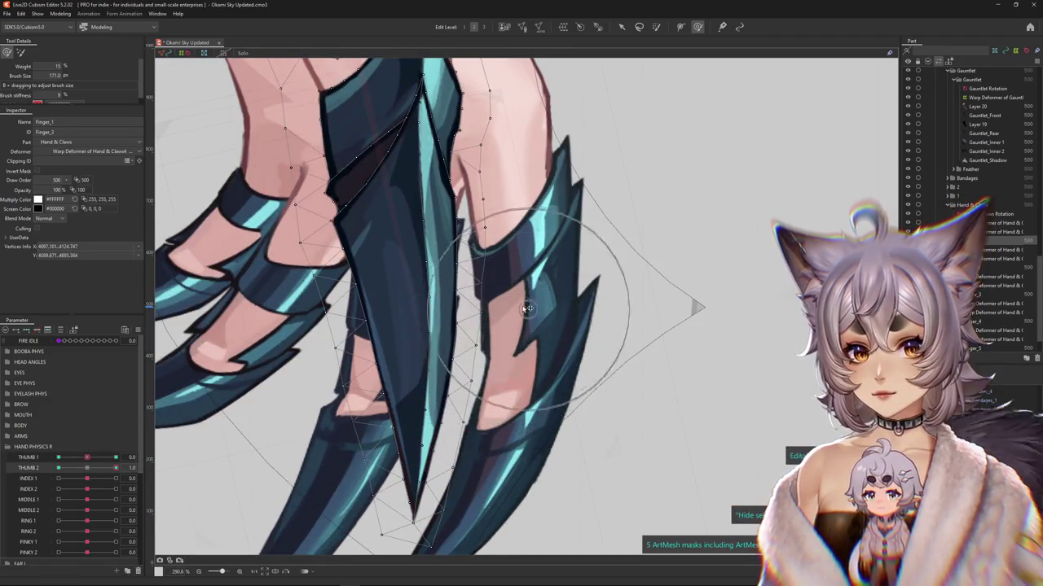
# Step: Brush the long claw's vertices downward to fit the THUMB 2 = 1.0 pose
pyautogui.moveTo(551, 319); pyautogui.dragTo(554, 321)
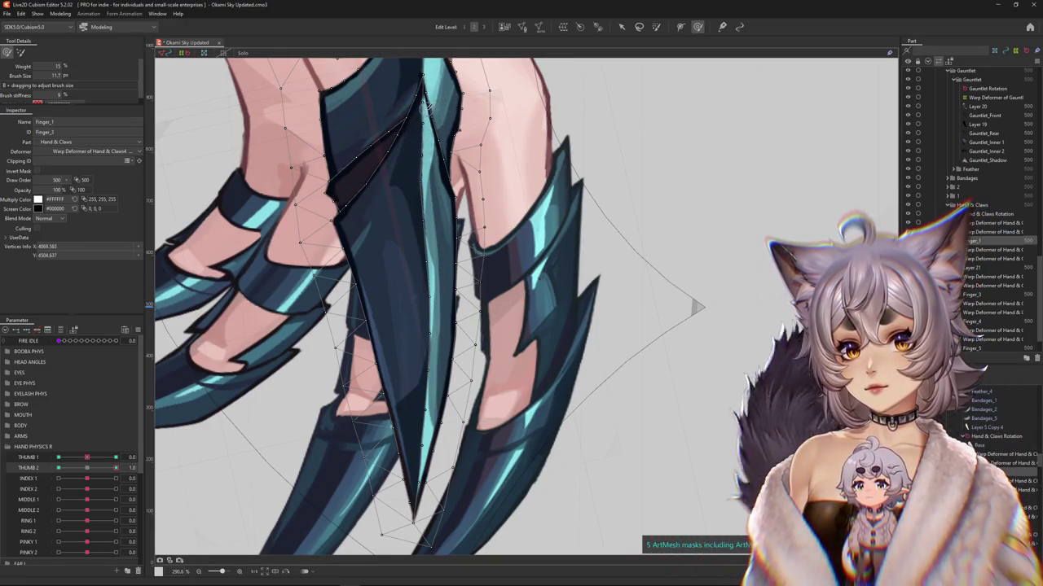
pyautogui.moveTo(416, 152); pyautogui.dragTo(420, 167)
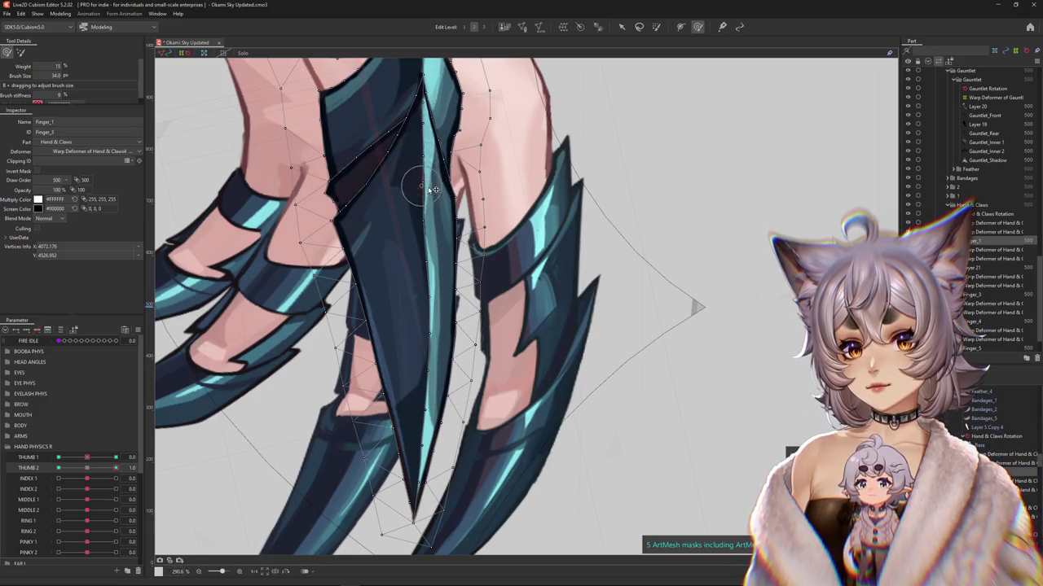
pyautogui.moveTo(453, 266); pyautogui.dragTo(445, 310)
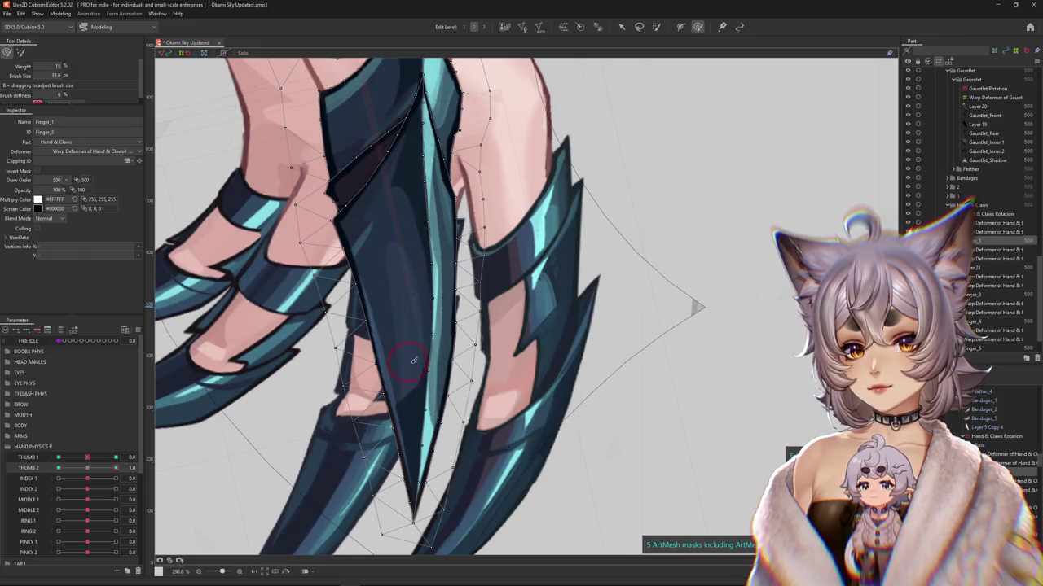
pyautogui.moveTo(424, 391); pyautogui.dragTo(414, 410)
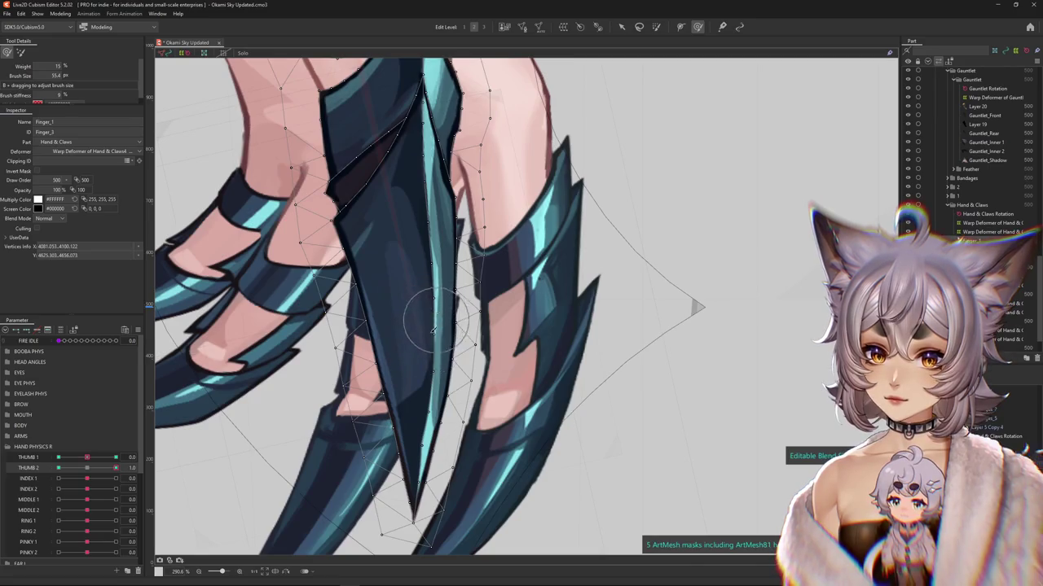
pyautogui.moveTo(424, 424); pyautogui.dragTo(440, 455)
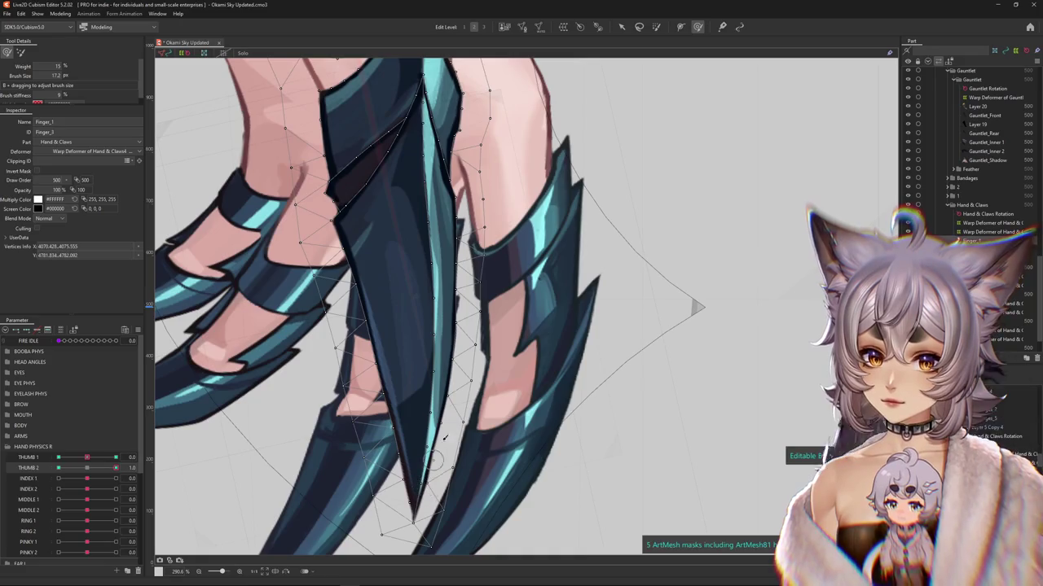
pyautogui.moveTo(439, 449); pyautogui.dragTo(559, 349)
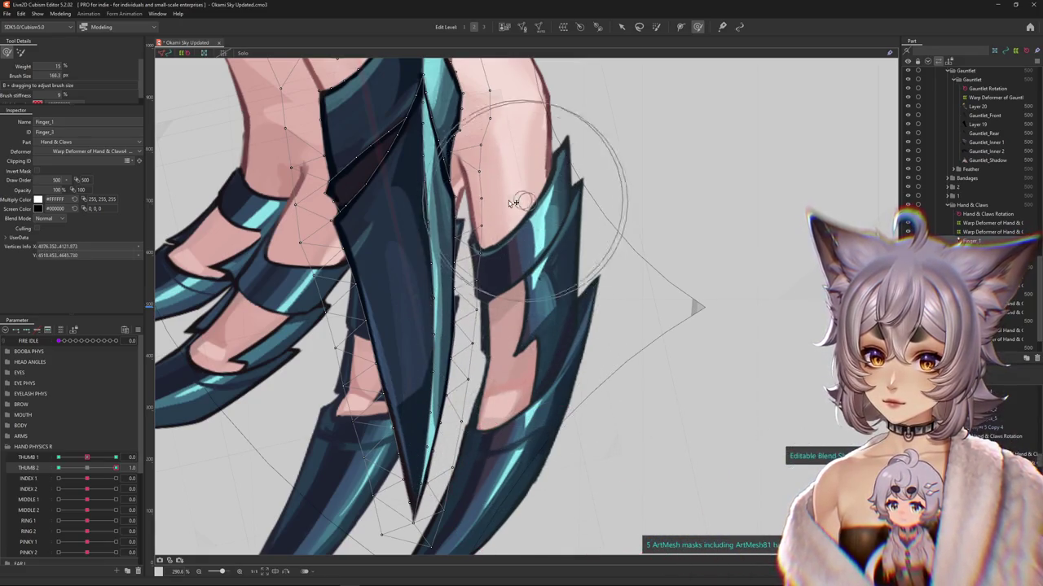
pyautogui.scroll(-3, 518, 203)
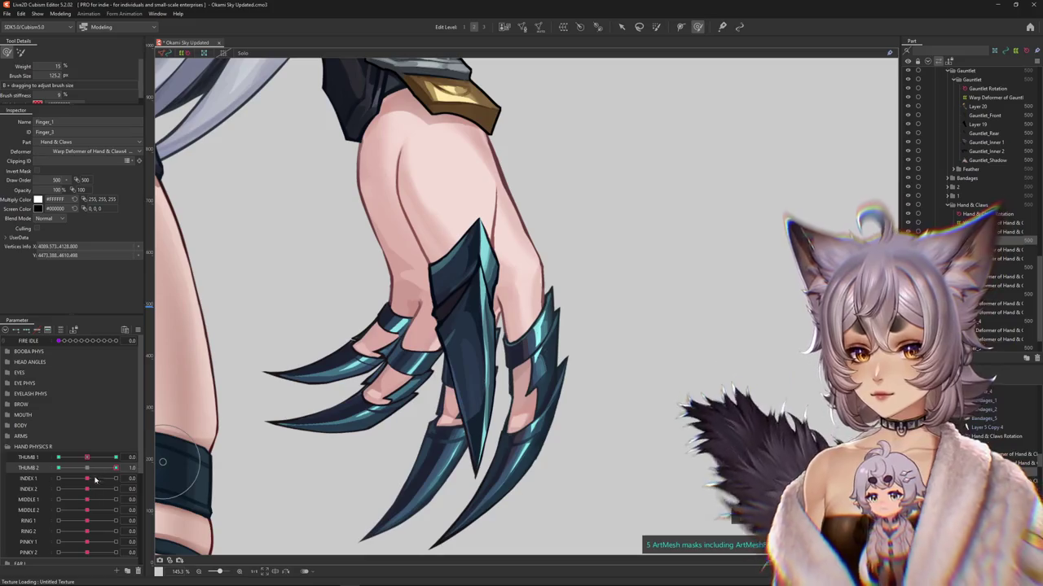
pyautogui.click(130, 470)
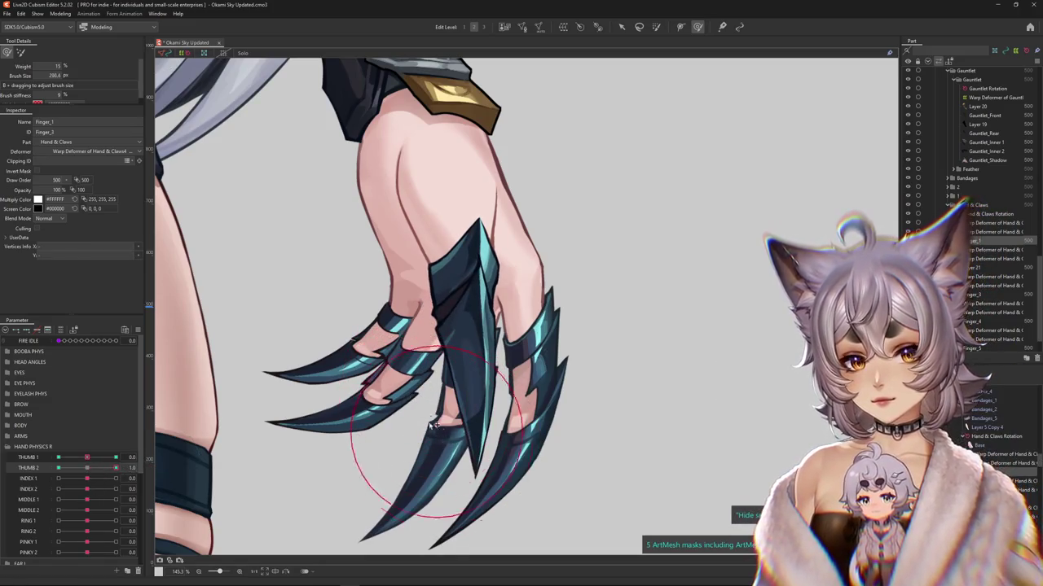
# Step: Set THUMB 2 to -1.0 and zoom in on the Finger_1 claw
pyautogui.moveTo(438, 414); pyautogui.dragTo(486, 421)
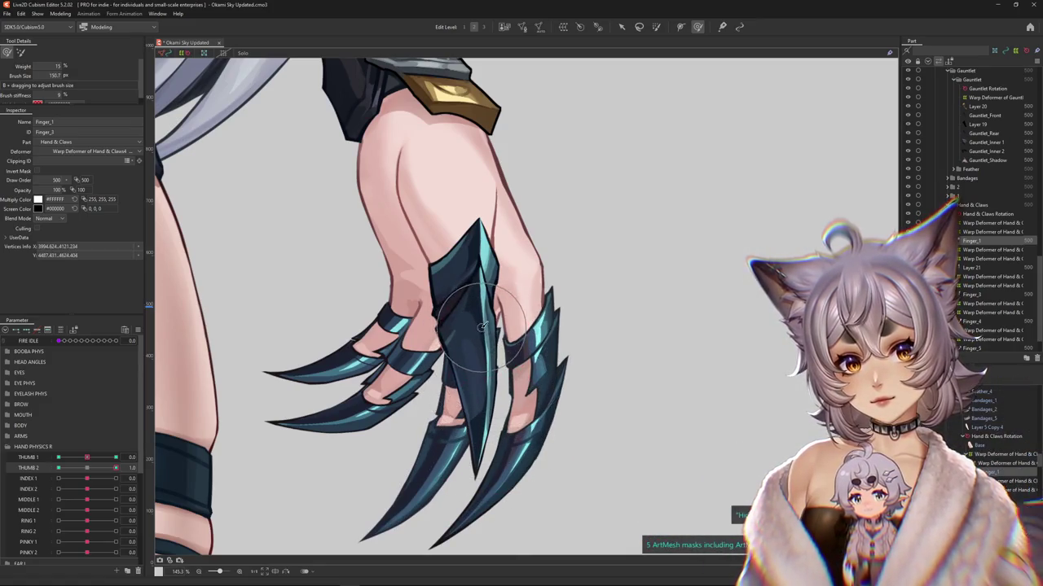
pyautogui.moveTo(115, 467); pyautogui.dragTo(58, 468)
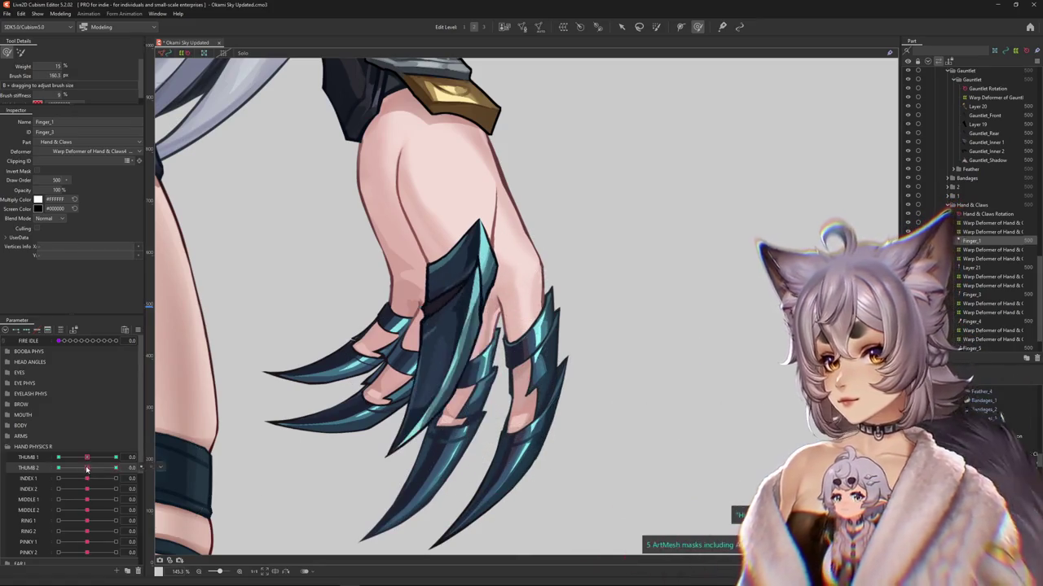
pyautogui.scroll(3, 414, 342)
pyautogui.scroll(3, 473, 269)
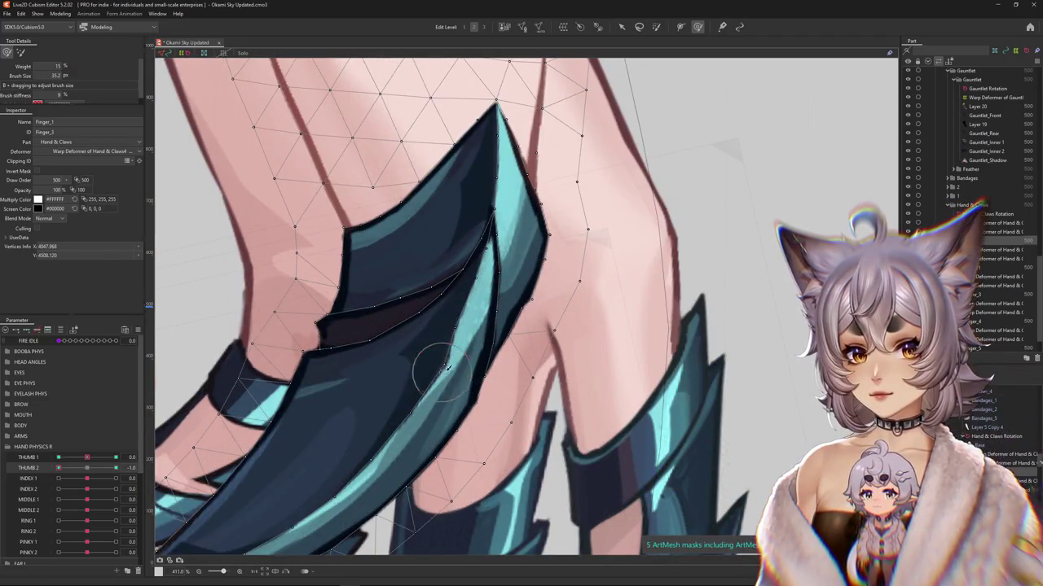
pyautogui.scroll(1, 358, 399)
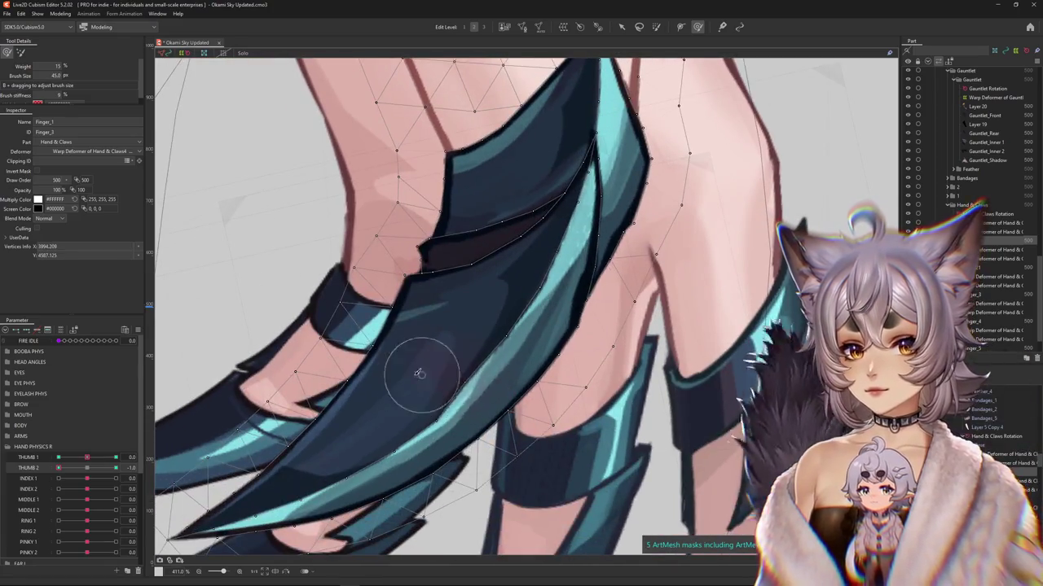
pyautogui.scroll(-2, 370, 447)
pyautogui.scroll(2, 499, 380)
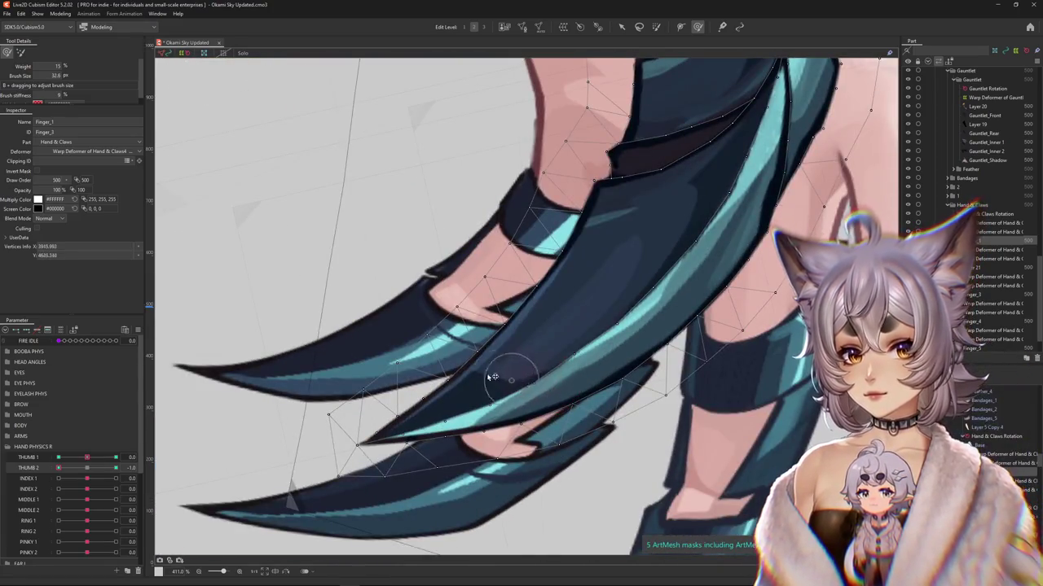
# Step: Brush-move the claw-edge vertices to close the dark gap beneath the claw
pyautogui.moveTo(441, 376); pyautogui.dragTo(403, 427)
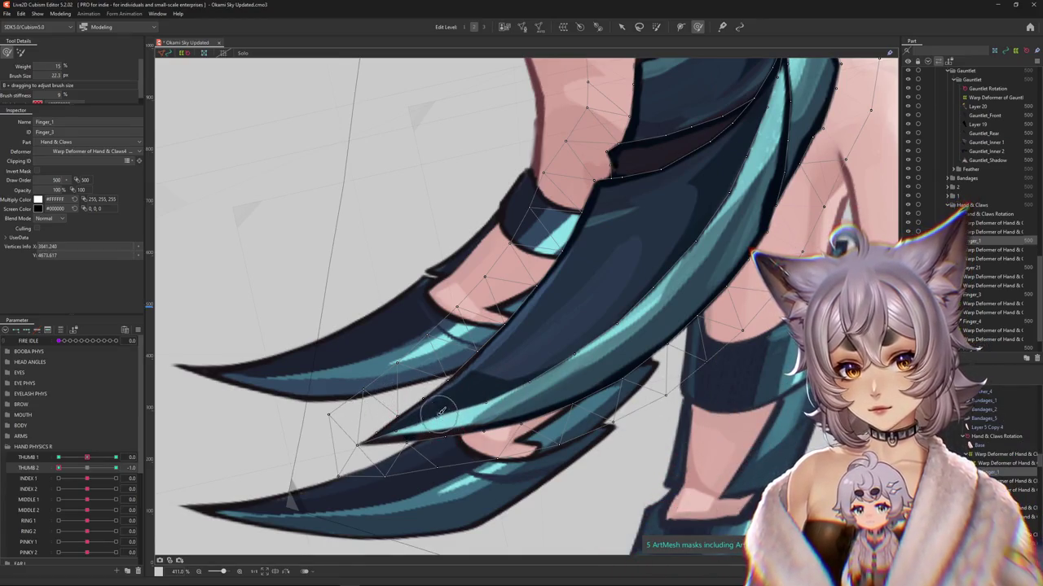
pyautogui.moveTo(528, 383); pyautogui.dragTo(653, 299)
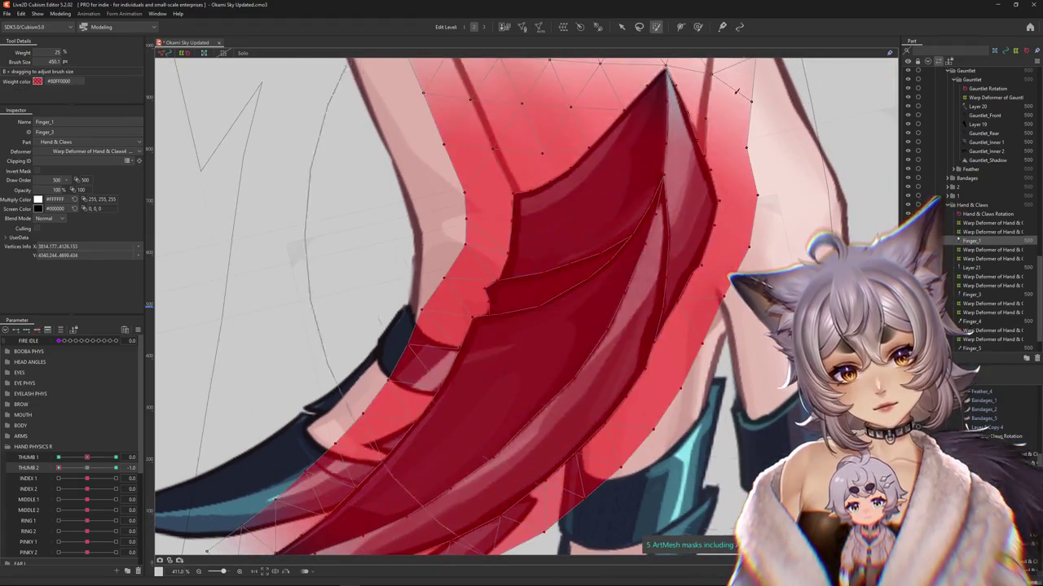
pyautogui.moveTo(568, 289); pyautogui.dragTo(638, 242)
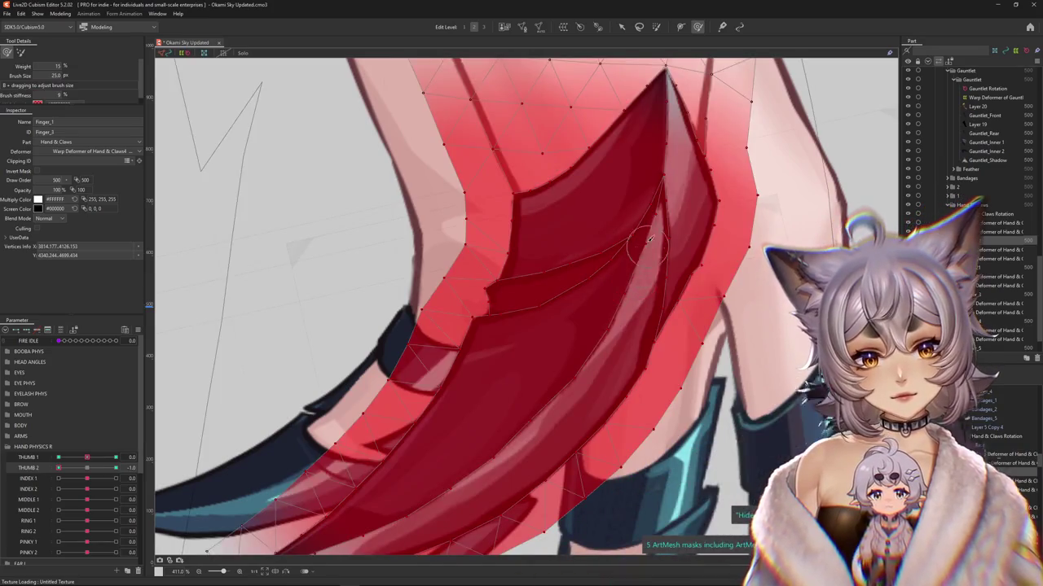
pyautogui.moveTo(562, 377); pyautogui.dragTo(589, 275)
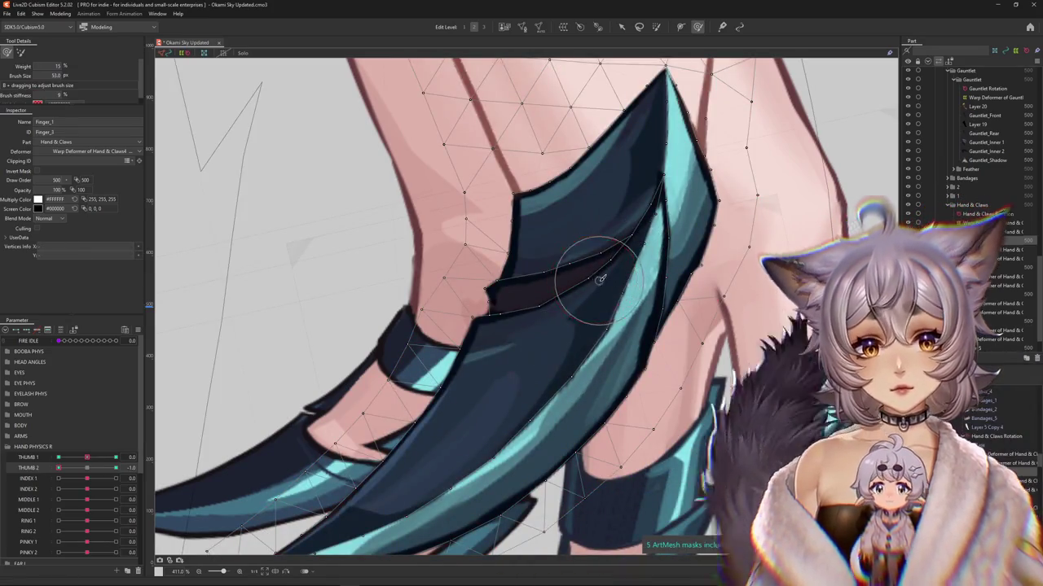
pyautogui.moveTo(531, 329); pyautogui.dragTo(569, 282)
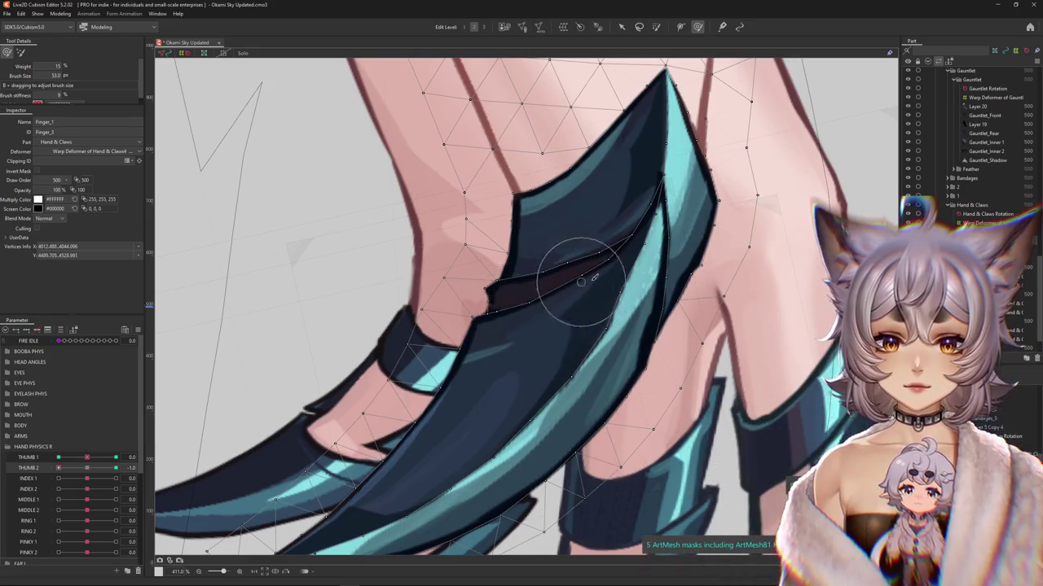
pyautogui.moveTo(634, 291); pyautogui.dragTo(643, 323)
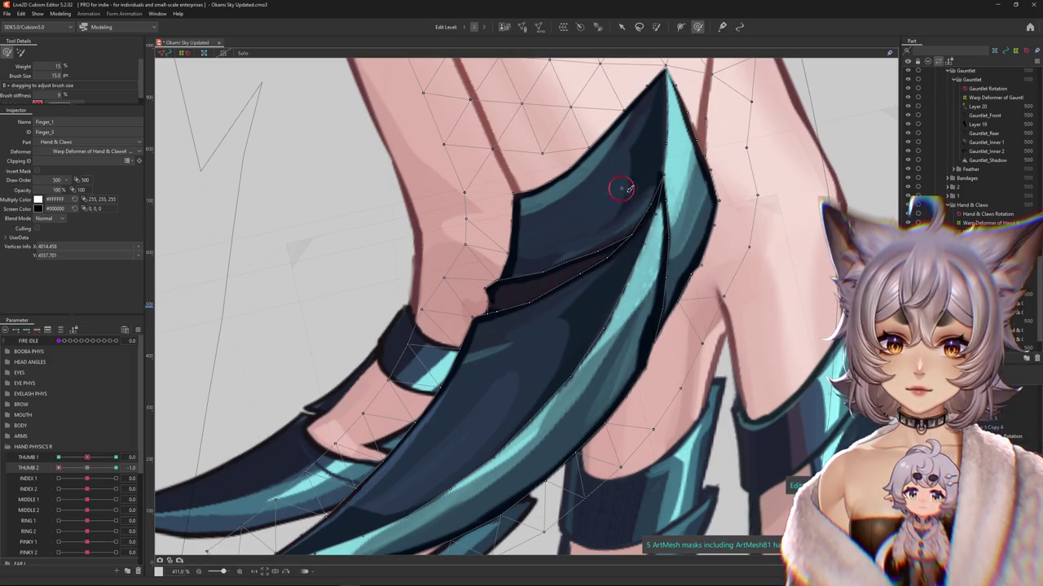
pyautogui.moveTo(618, 227); pyautogui.dragTo(518, 306)
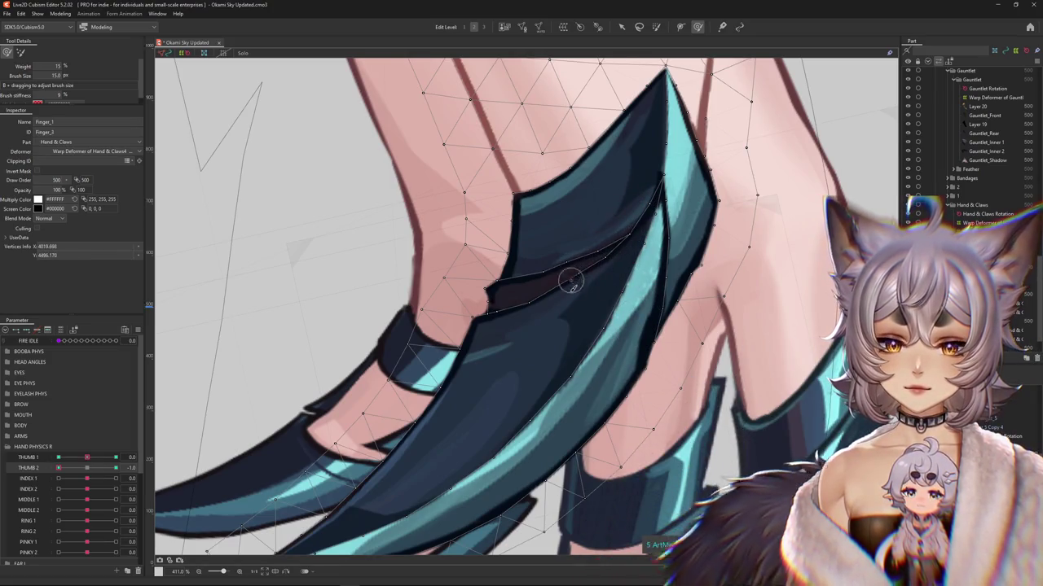
pyautogui.scroll(-3, 521, 302)
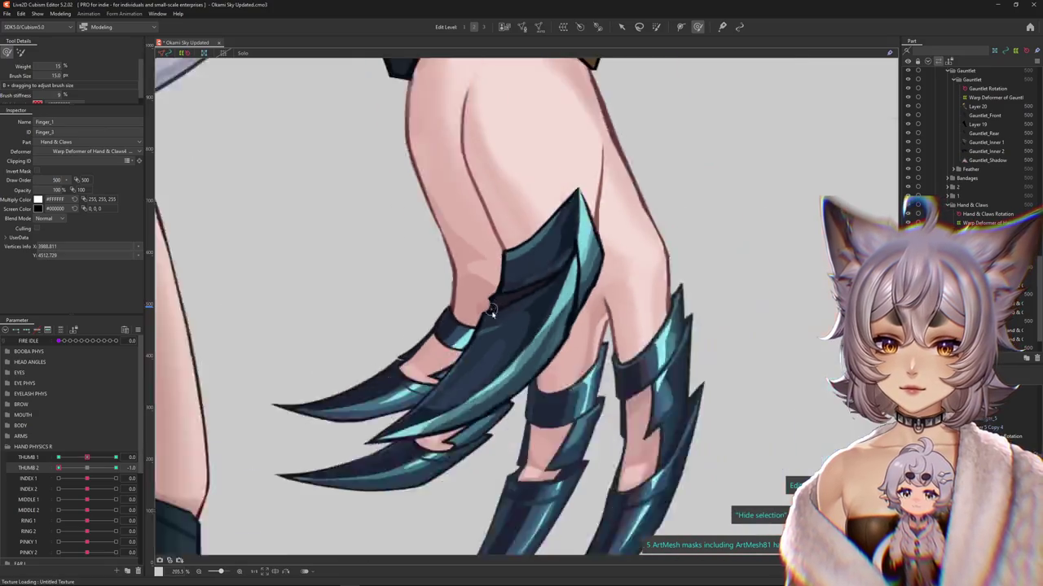
# Step: Select the hand mesh and resize the brush over the claw tips
pyautogui.scroll(-3, 440, 391)
pyautogui.click(439, 408)
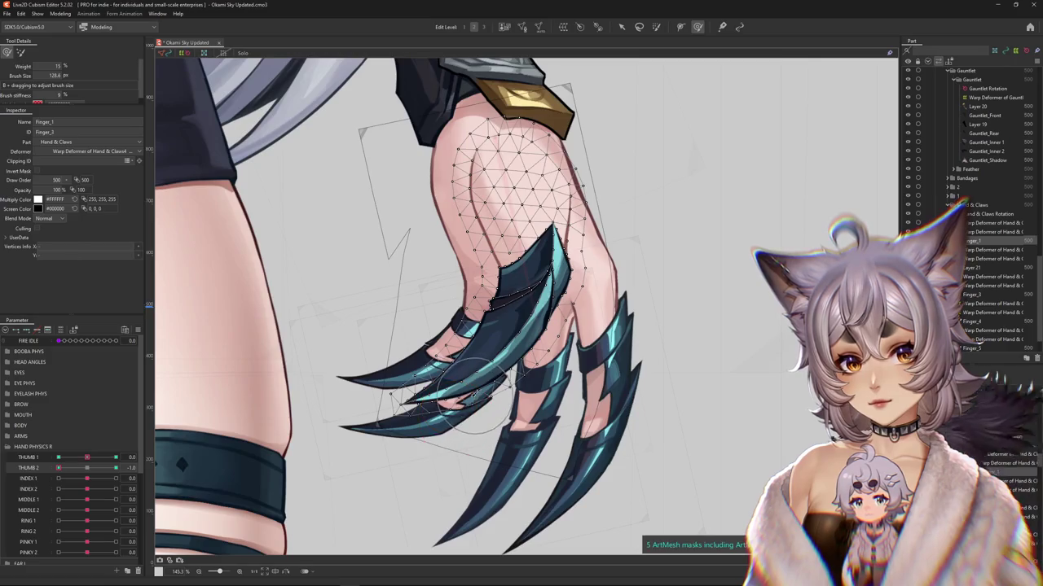
pyautogui.moveTo(477, 397); pyautogui.dragTo(509, 366)
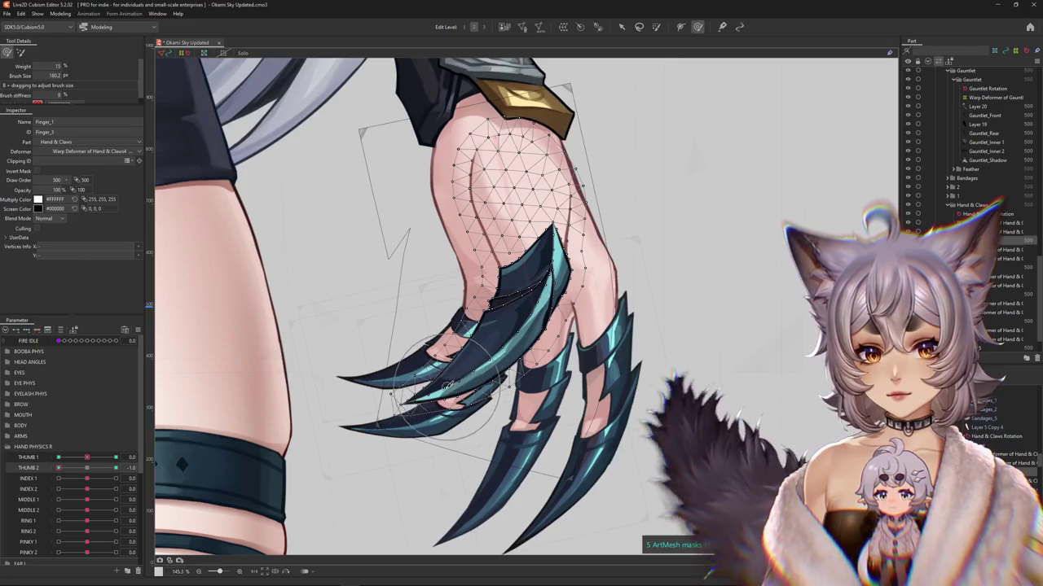
pyautogui.moveTo(466, 370); pyautogui.dragTo(415, 401)
pyautogui.scroll(-5, 415, 417)
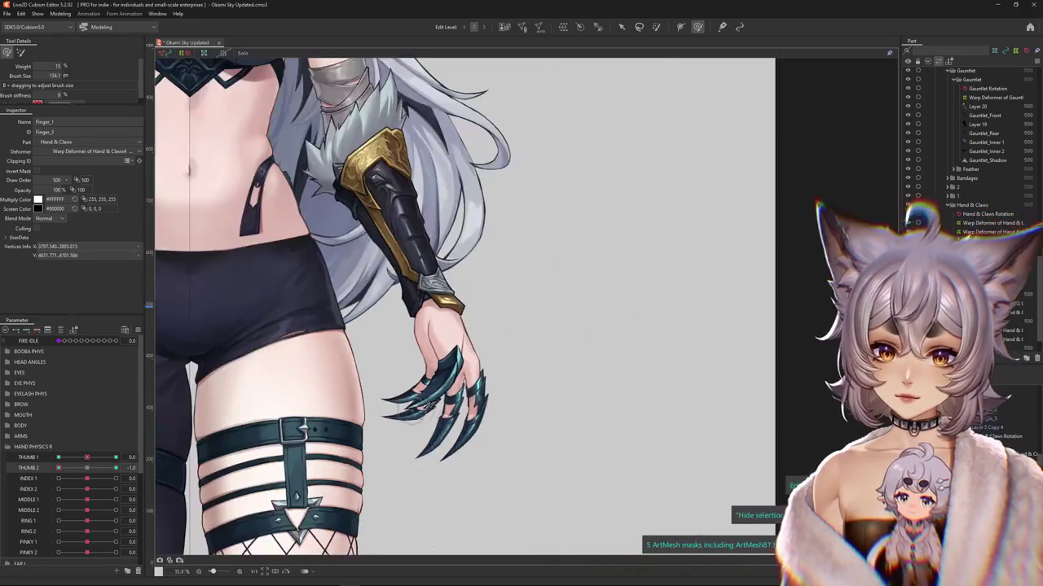
# Step: Return THUMB 2 to 1.0 and open Modeling > Physics Settings
pyautogui.moveTo(97, 470); pyautogui.dragTo(116, 470)
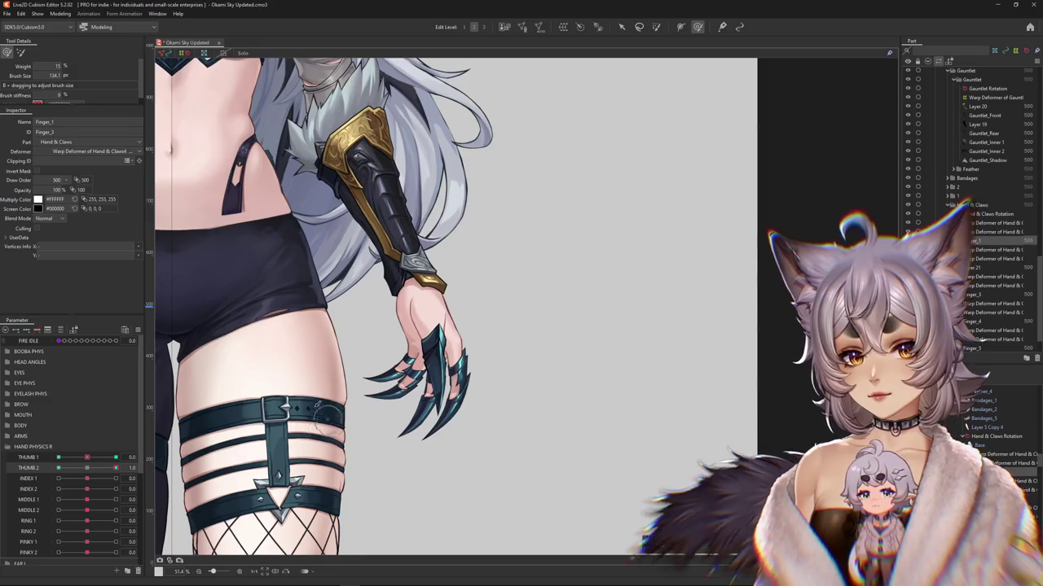
pyautogui.click(61, 14)
pyautogui.click(76, 195)
pyautogui.scroll(3, 500, 338)
pyautogui.scroll(2, 500, 338)
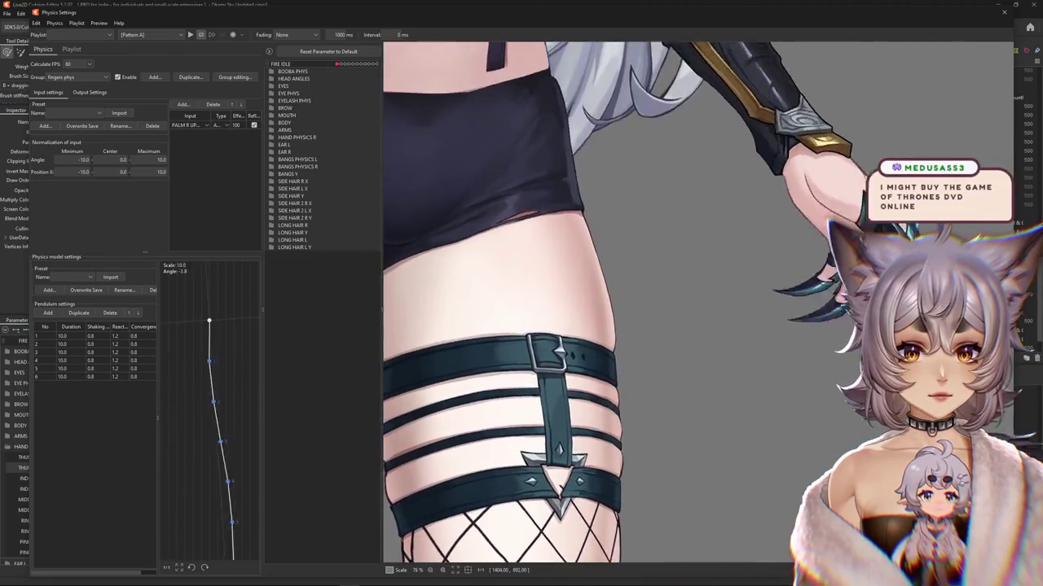
# Step: Close Physics Settings, collapse HAND PHYSICS R and expand the ARMS group
pyautogui.click(1014, 8)
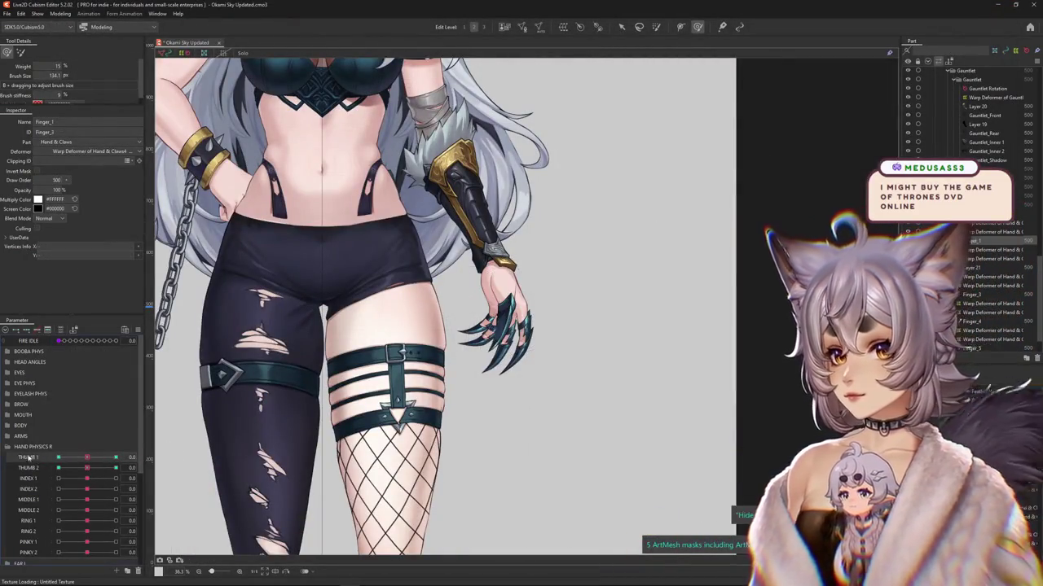
pyautogui.click(7, 446)
pyautogui.click(9, 439)
pyautogui.moveTo(86, 425); pyautogui.dragTo(118, 402)
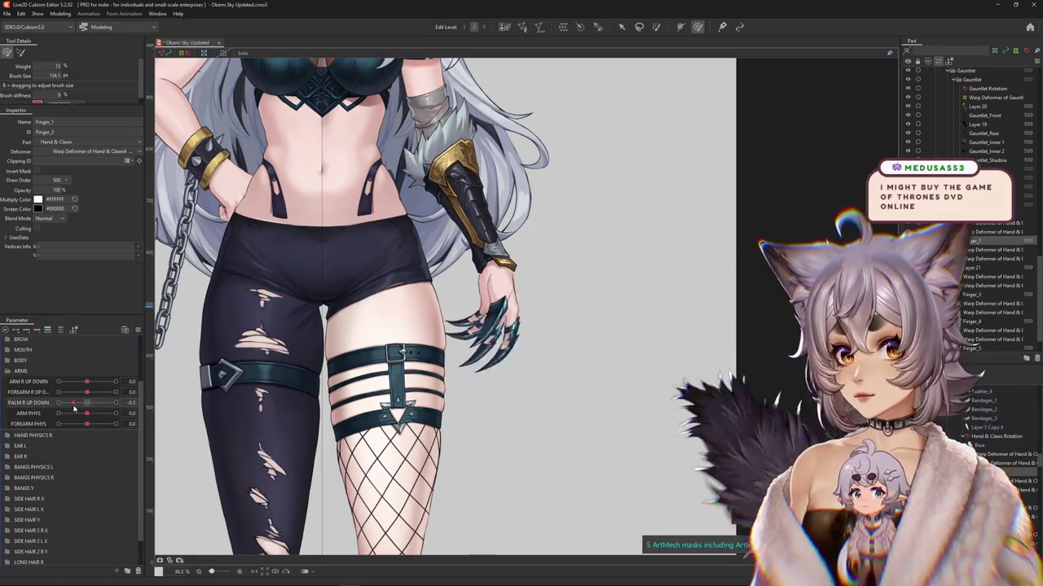
pyautogui.scroll(5, 551, 277)
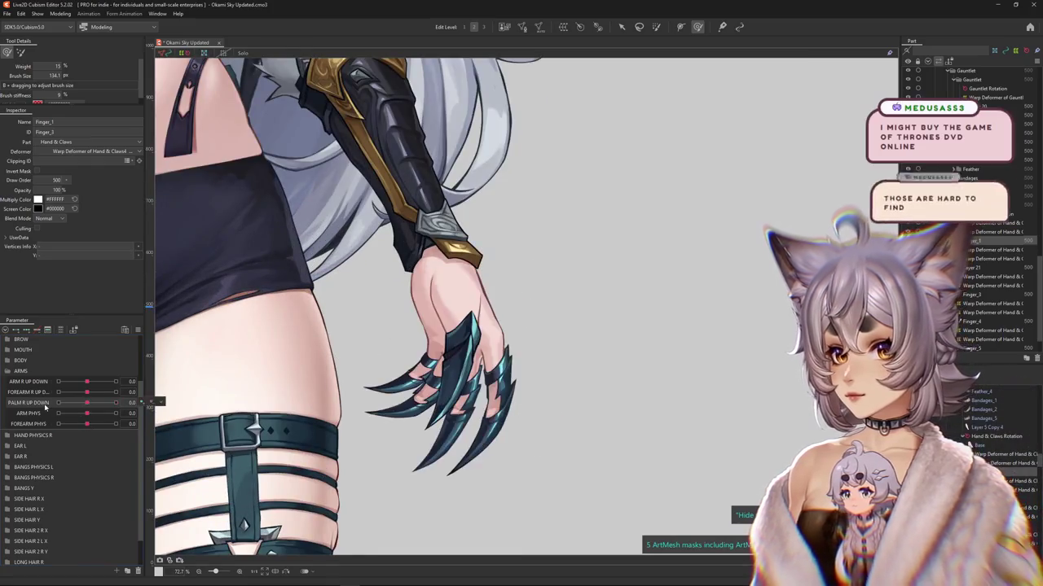
# Step: Duplicate PALM R UP DOWN as a new PALM R UP DOWN 2 parameter
pyautogui.moveTo(28, 402); pyautogui.dragTo(43, 417)
pyautogui.click(73, 436)
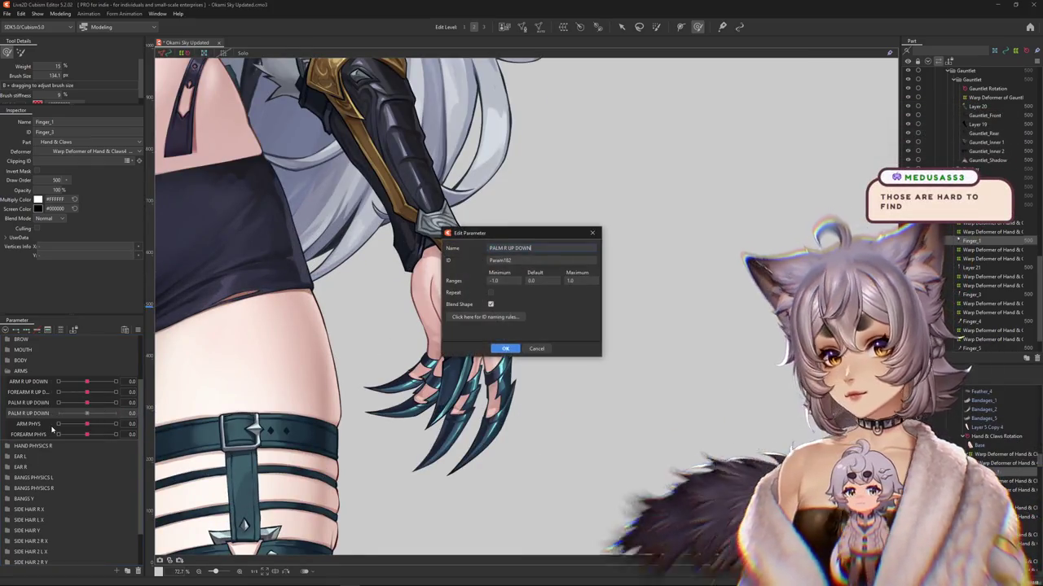
pyautogui.press('Return')
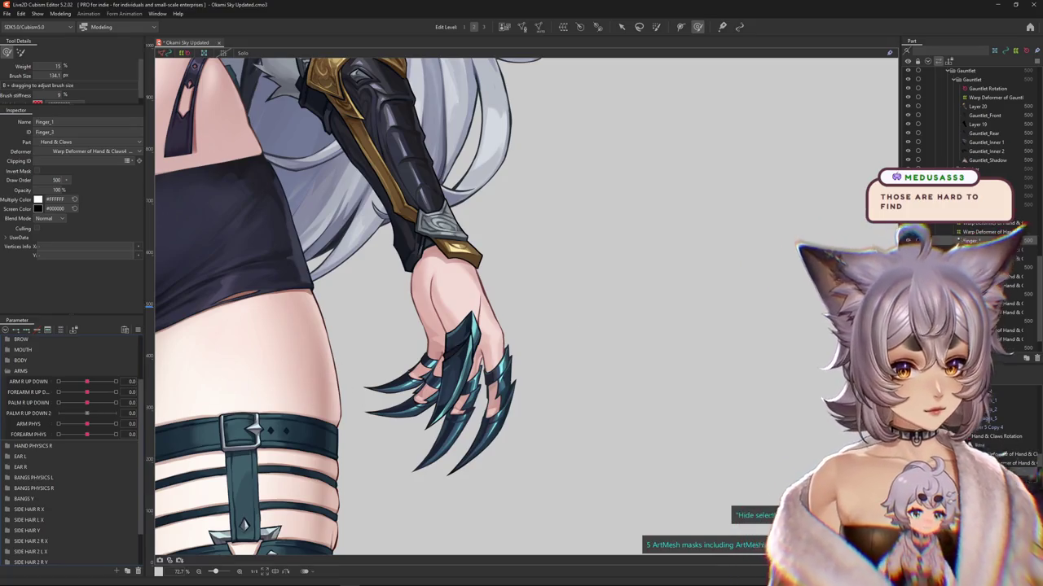
pyautogui.click(456, 293)
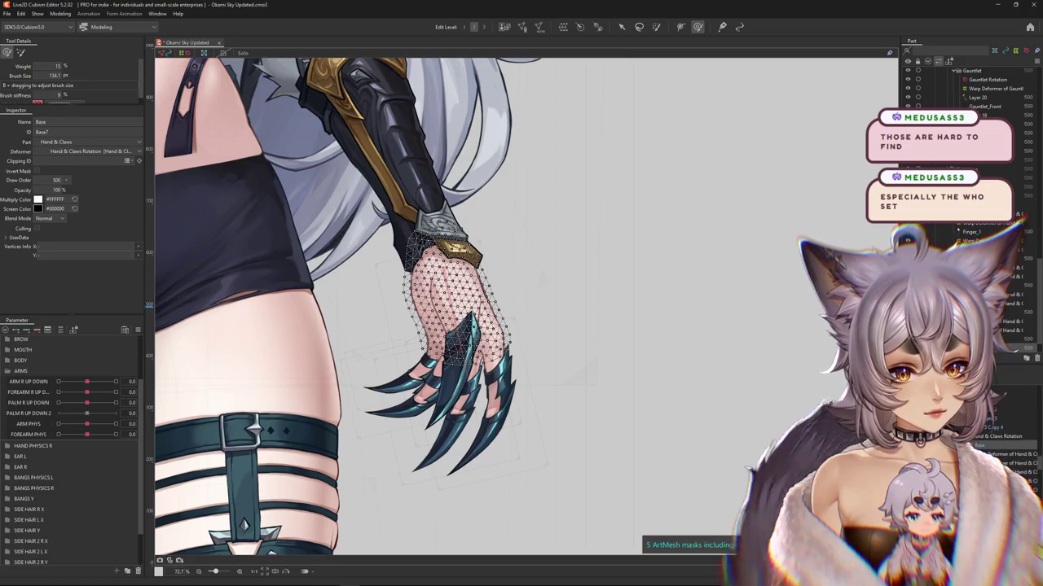
# Step: Reselect the hand part and shift the view so the hand sits higher
pyautogui.click(1002, 325)
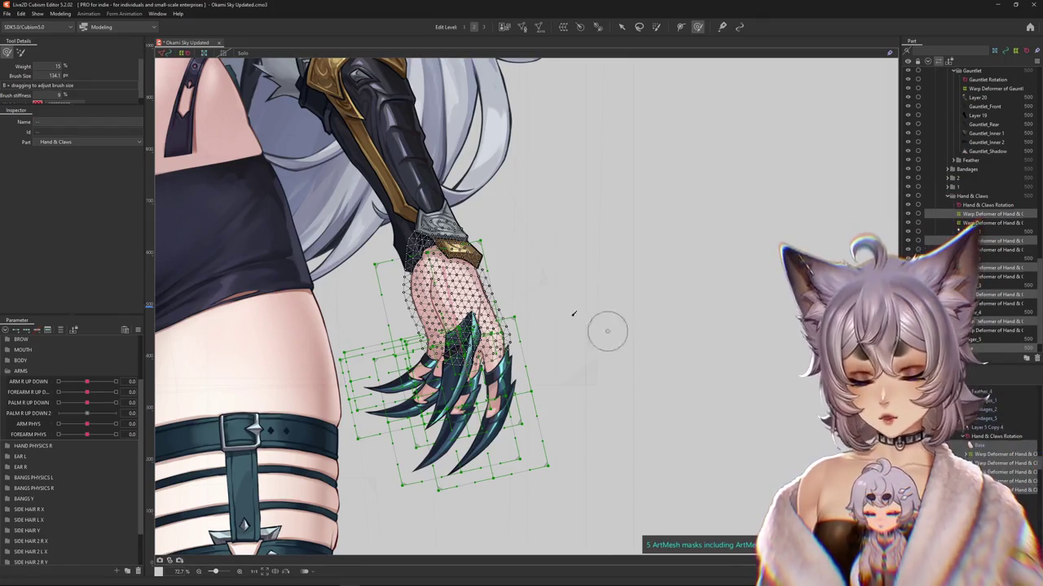
pyautogui.click(527, 334)
pyautogui.scroll(-2, 528, 334)
pyautogui.click(538, 334)
pyautogui.moveTo(586, 358); pyautogui.dragTo(621, 319)
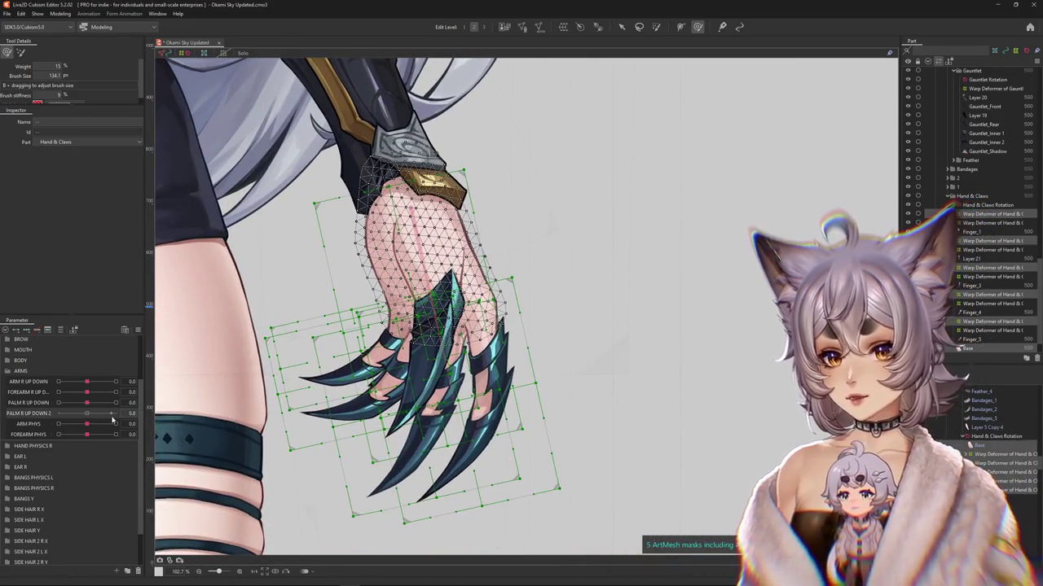
pyautogui.scroll(-5, 226, 332)
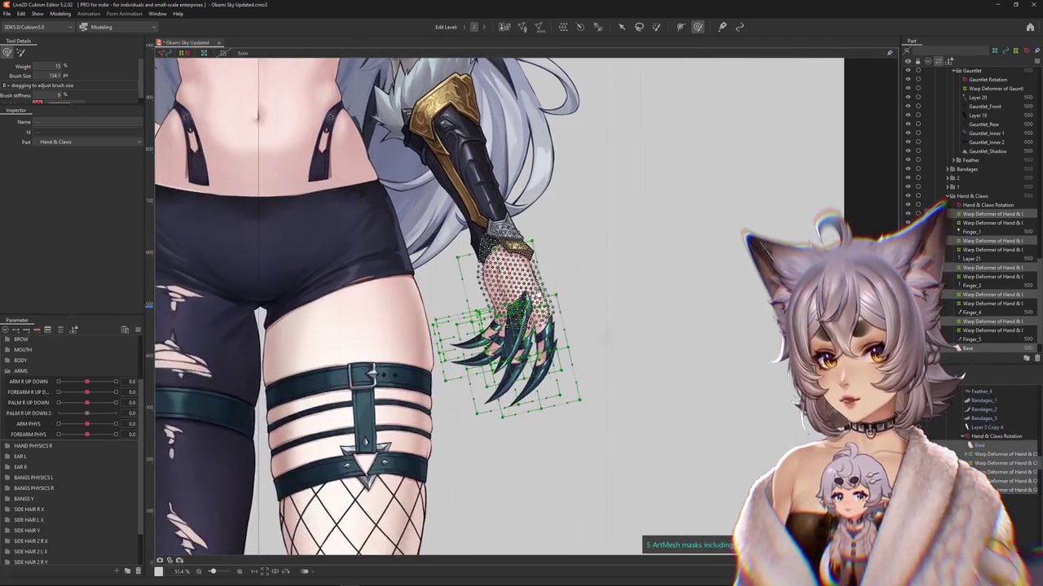
# Step: Wrap the hand and claw meshes in a new warp deformer, Hand & Claws11
pyautogui.click(1013, 448)
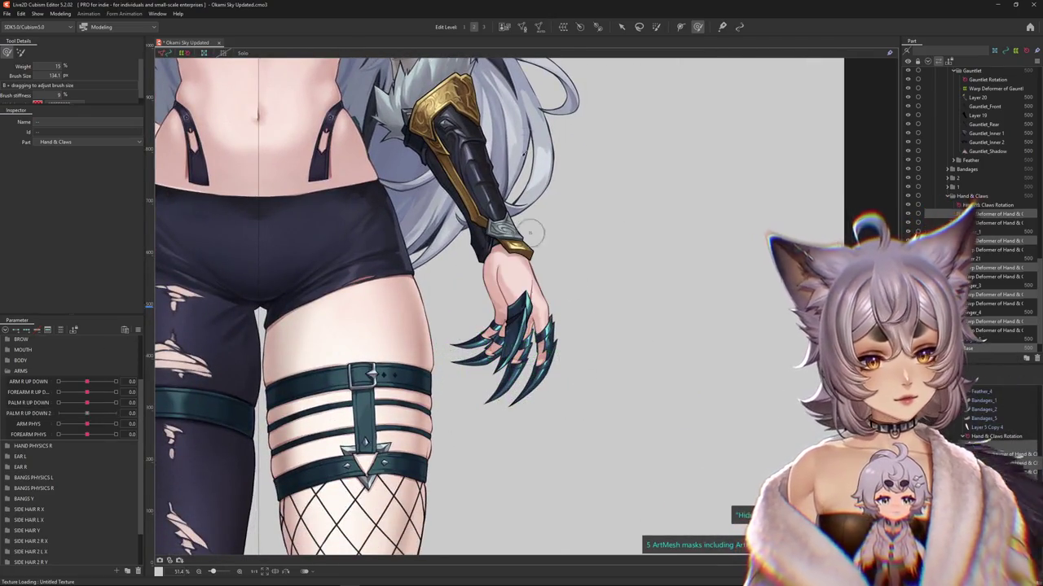
pyautogui.click(562, 26)
pyautogui.press('Return')
pyautogui.scroll(3, 570, 310)
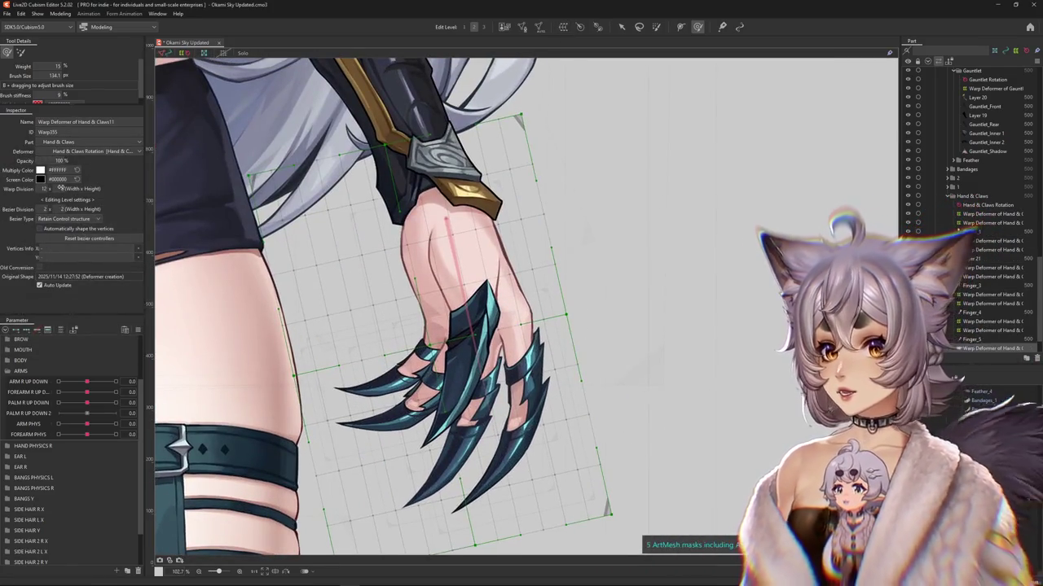
pyautogui.scroll(-3, 571, 217)
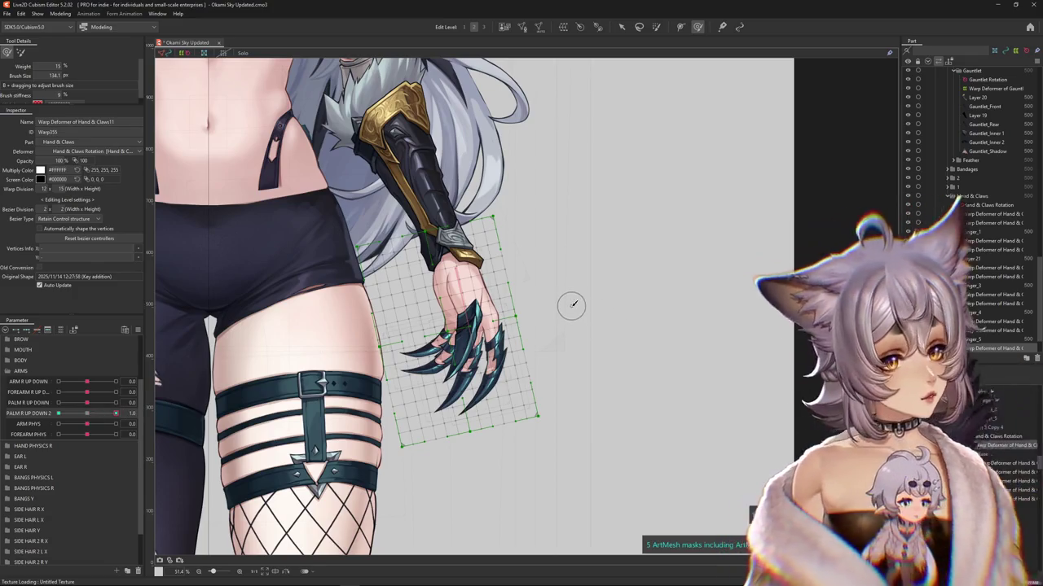
pyautogui.hotkey('ctrl', 't')
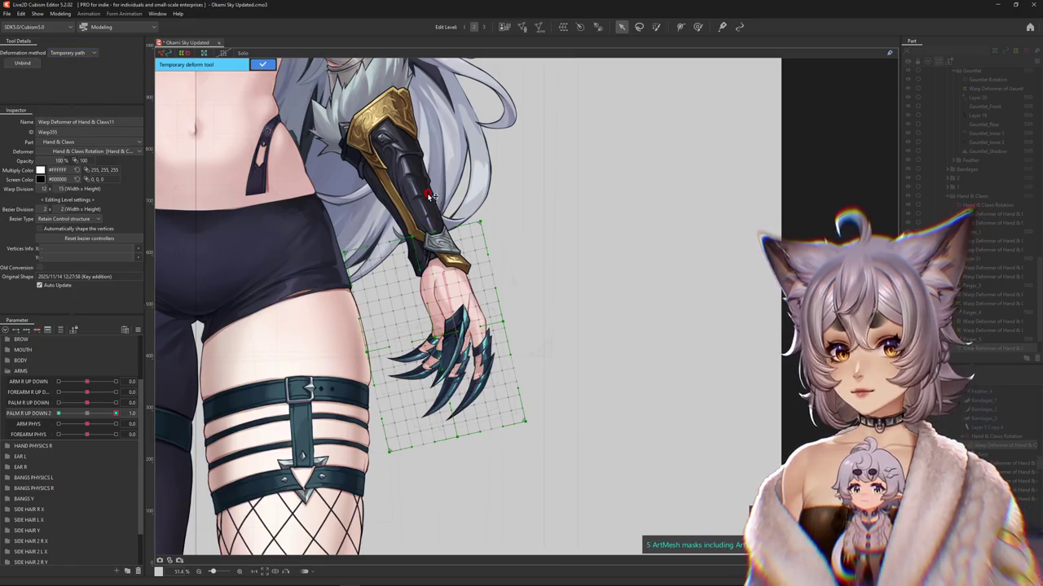
# Step: At PALM R UP DOWN 2 = 1.0, bend the hand warp outward along a temporary path
pyautogui.click(437, 262)
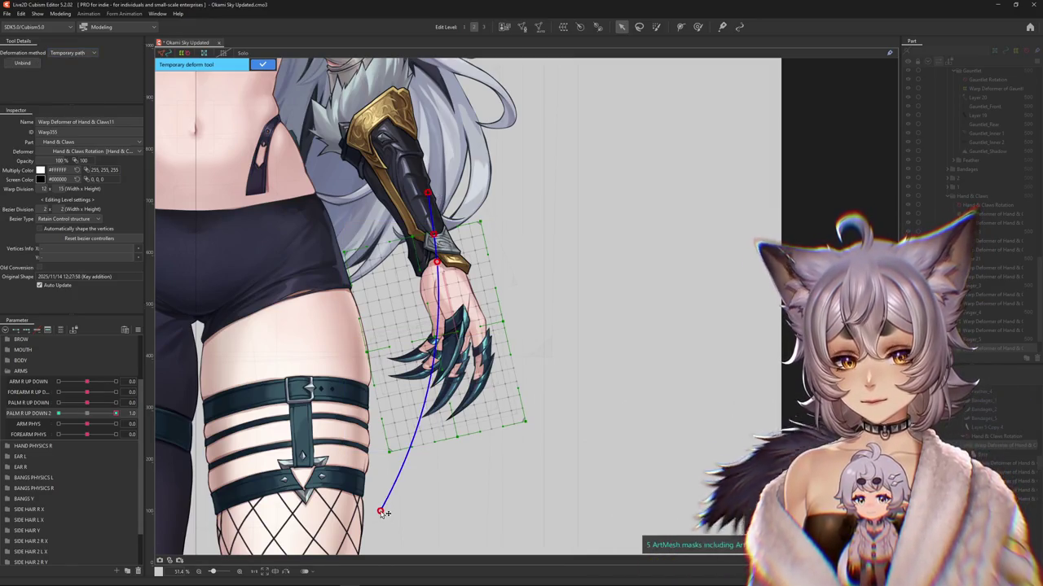
pyautogui.scroll(-3, 193, 419)
pyautogui.moveTo(382, 457)
pyautogui.mouseDown()
pyautogui.moveTo(581, 461)
pyautogui.moveTo(627, 413)
pyautogui.mouseUp()
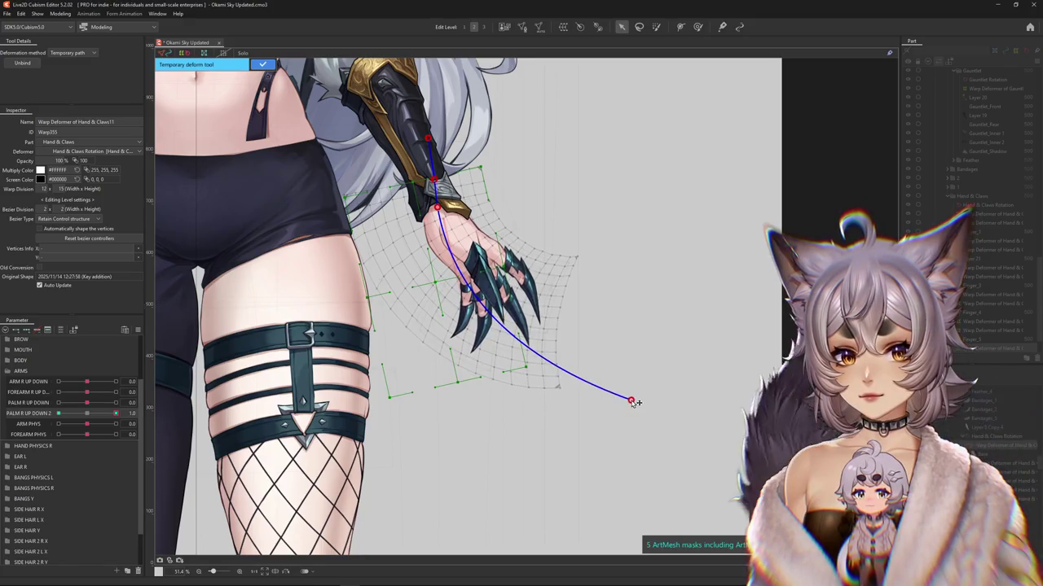
pyautogui.press('Escape')
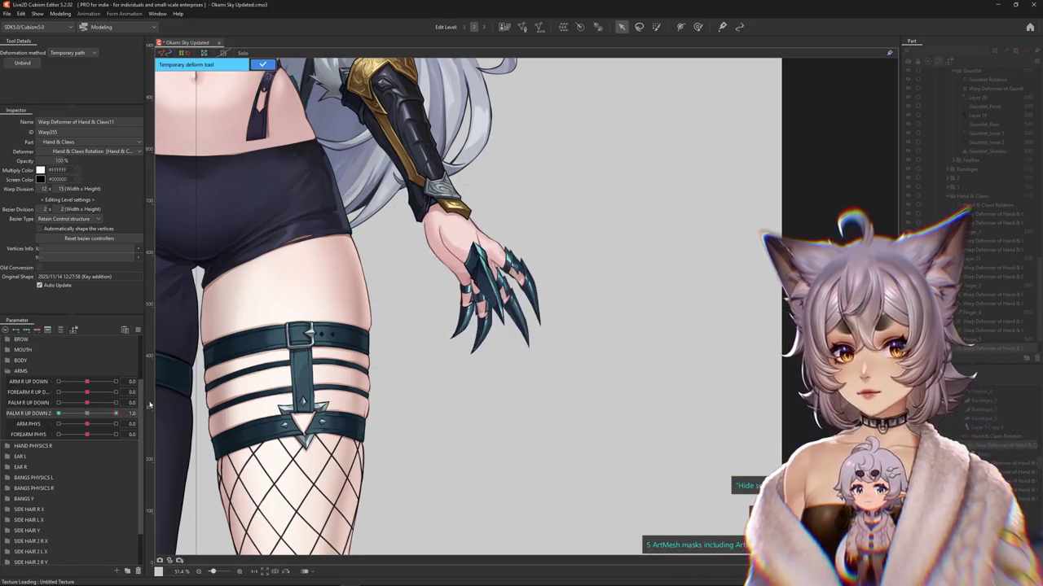
# Step: Refine the lower hand warp with an enlarged Deform Brush covering the whole hand
pyautogui.press('b')
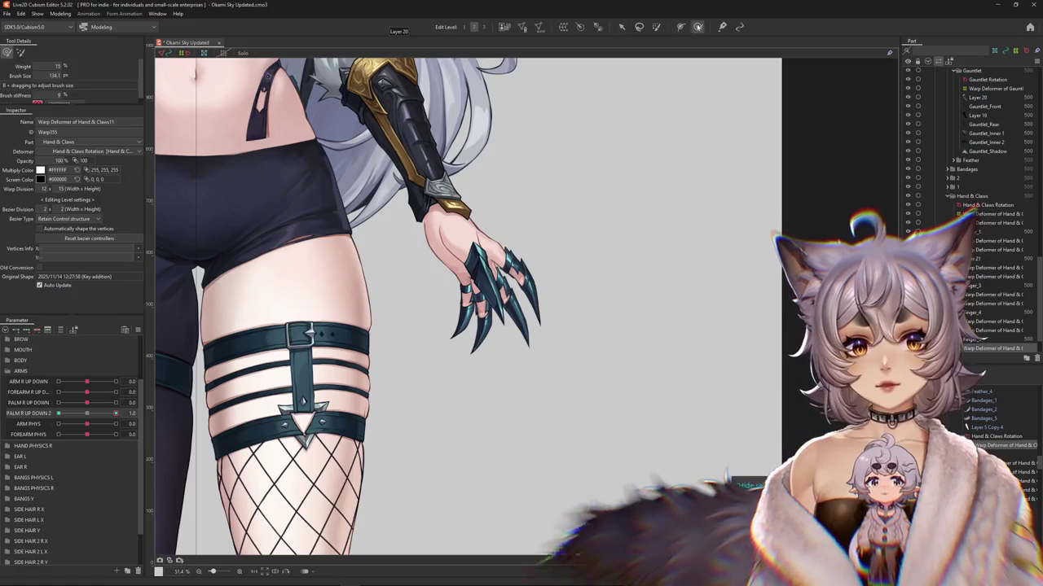
pyautogui.scroll(2, 475, 191)
pyautogui.moveTo(475, 191); pyautogui.dragTo(459, 200)
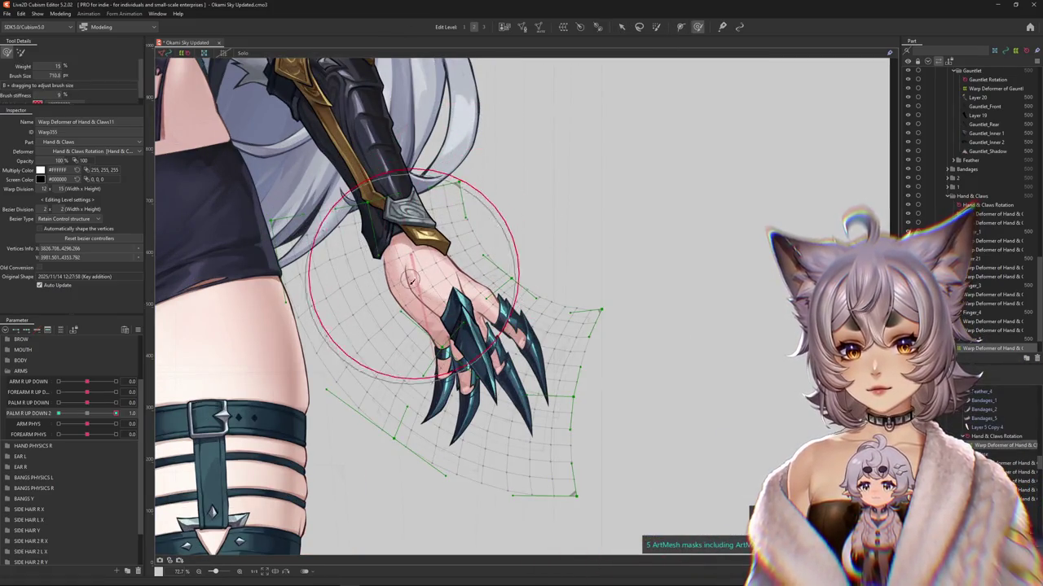
pyautogui.moveTo(483, 330)
pyautogui.mouseDown()
pyautogui.moveTo(361, 281)
pyautogui.moveTo(371, 355)
pyautogui.mouseUp()
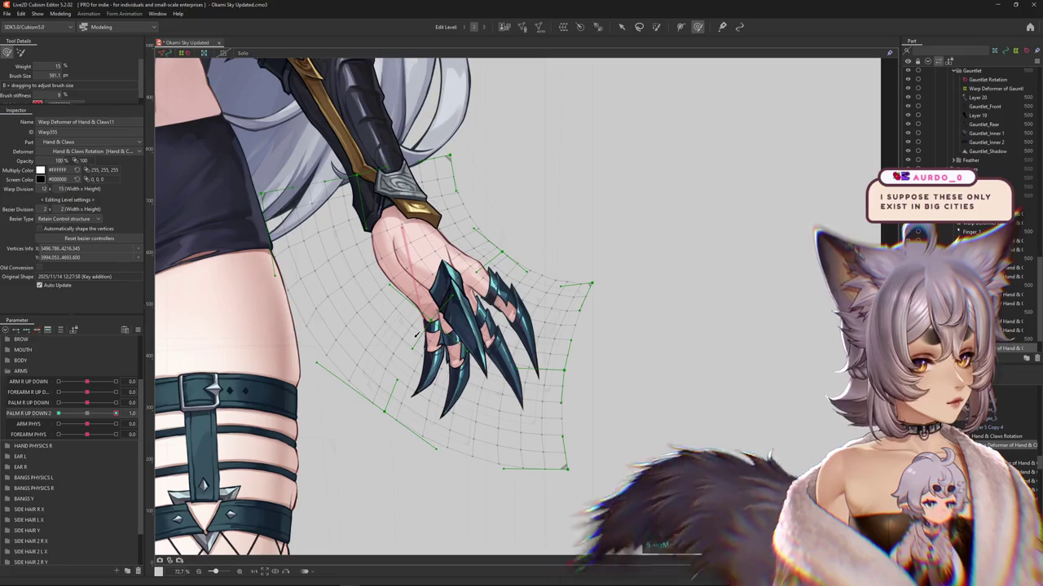
pyautogui.scroll(-2, 371, 350)
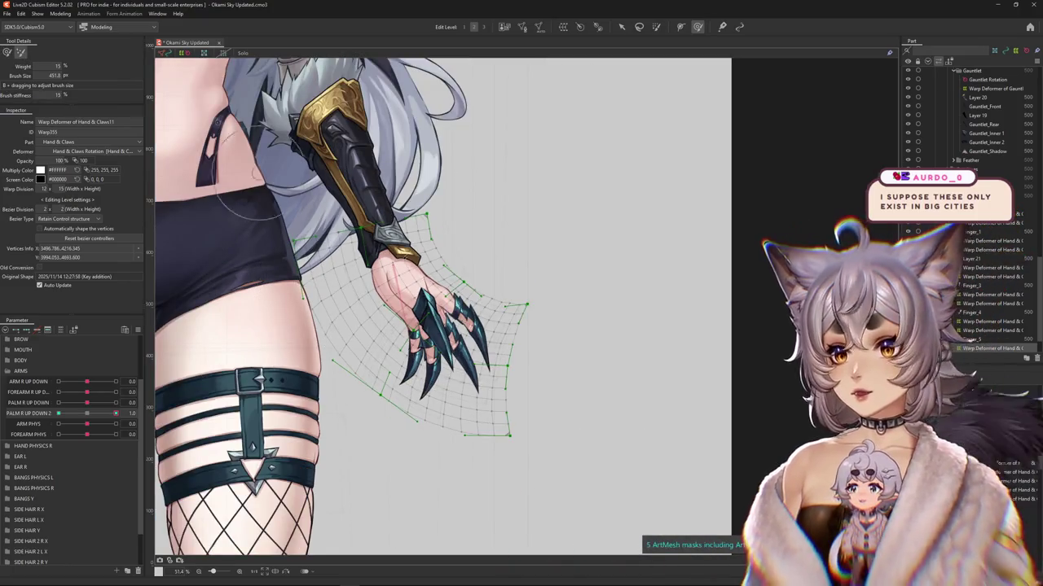
pyautogui.moveTo(468, 423); pyautogui.dragTo(411, 414)
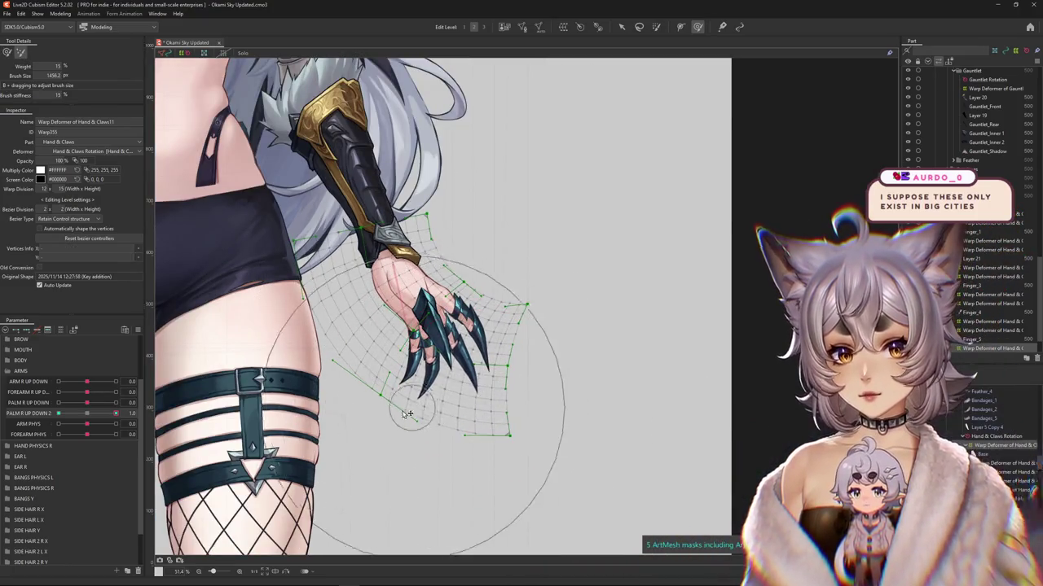
pyautogui.moveTo(352, 391); pyautogui.dragTo(541, 403)
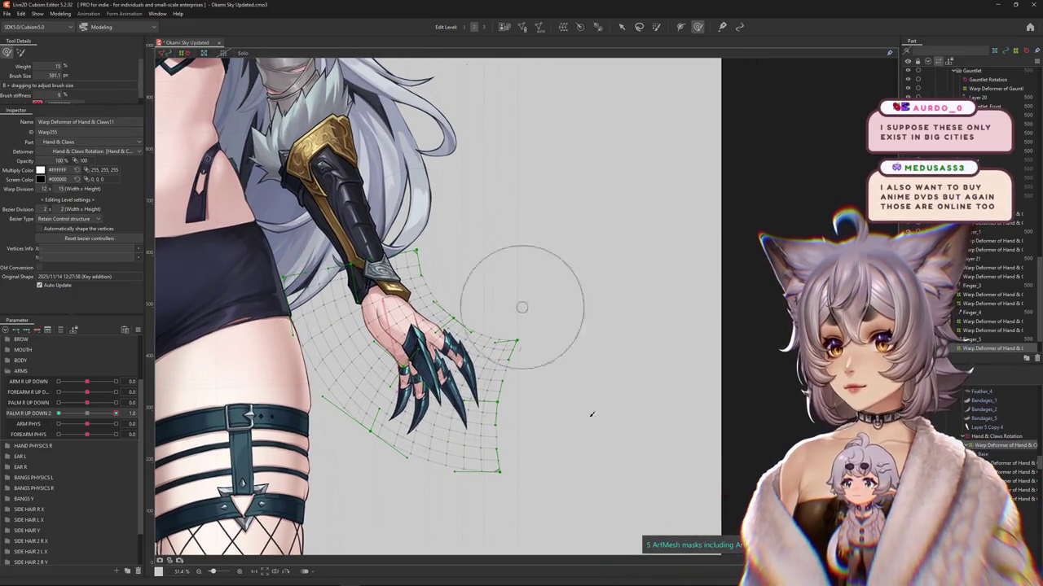
pyautogui.moveTo(504, 406); pyautogui.dragTo(519, 375)
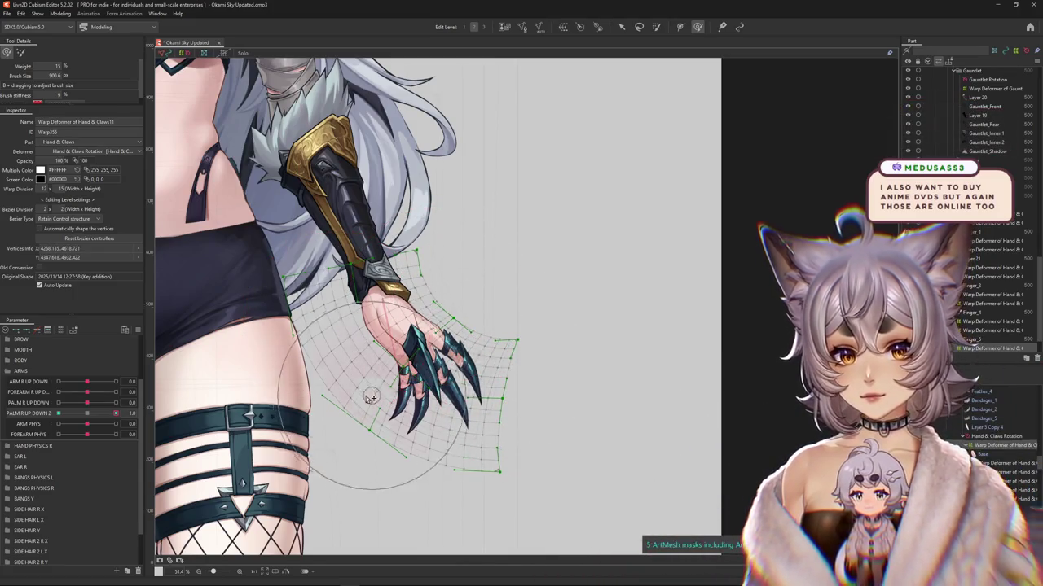
# Step: Scrub PALM R UP DOWN 2 between 0.7, its negative end and 1.0 to check the bend
pyautogui.moveTo(116, 414)
pyautogui.mouseDown()
pyautogui.moveTo(106, 414)
pyautogui.moveTo(116, 414)
pyautogui.mouseUp()
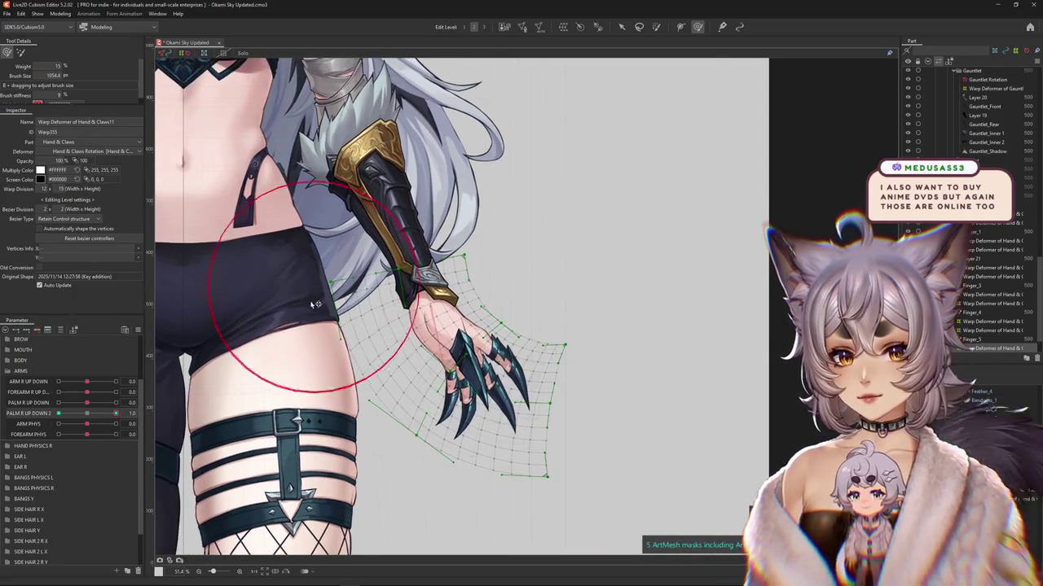
pyautogui.click(57, 415)
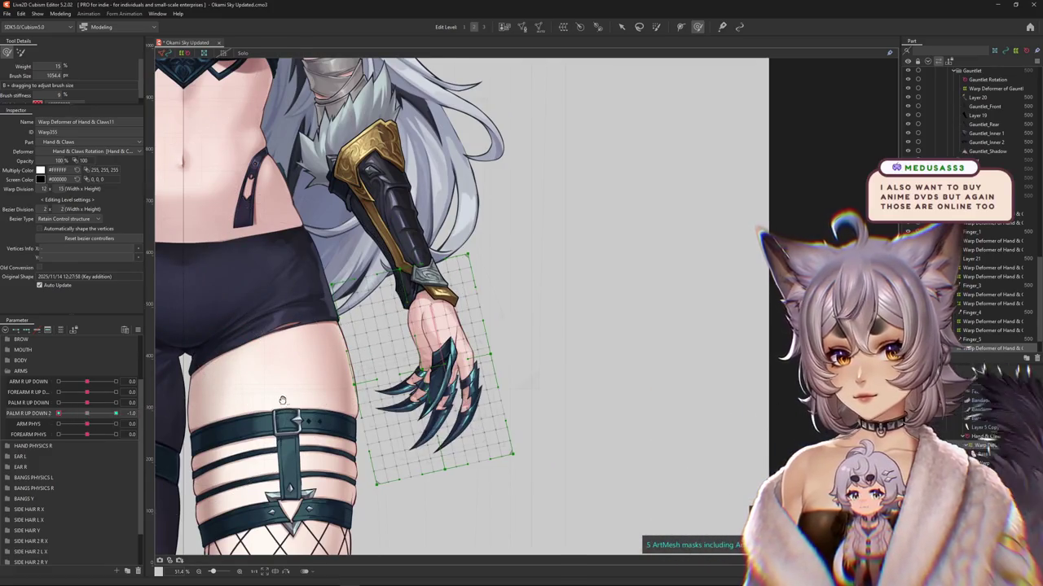
pyautogui.click(116, 414)
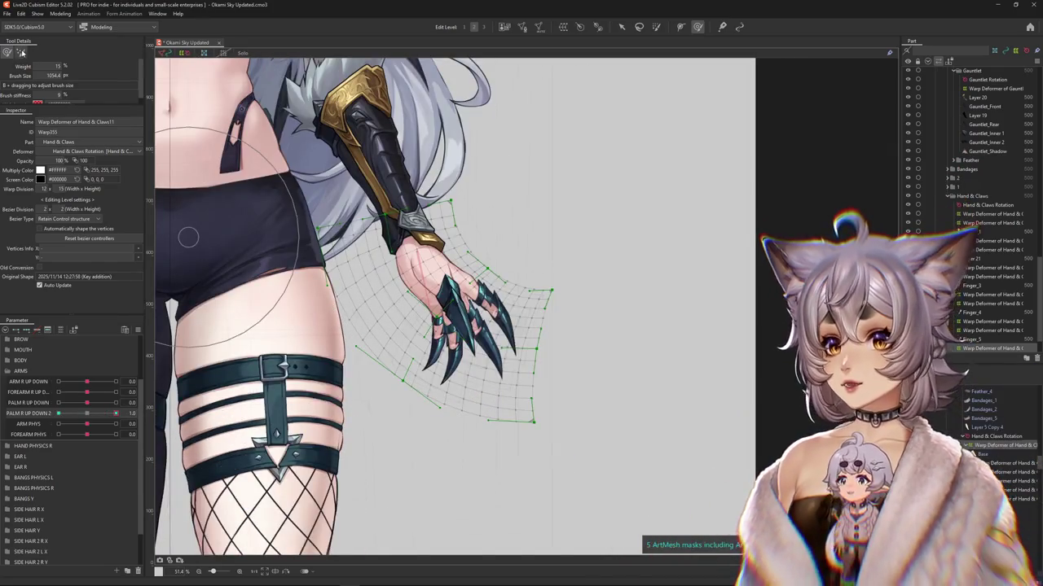
pyautogui.moveTo(404, 237); pyautogui.dragTo(422, 126)
pyautogui.click(484, 27)
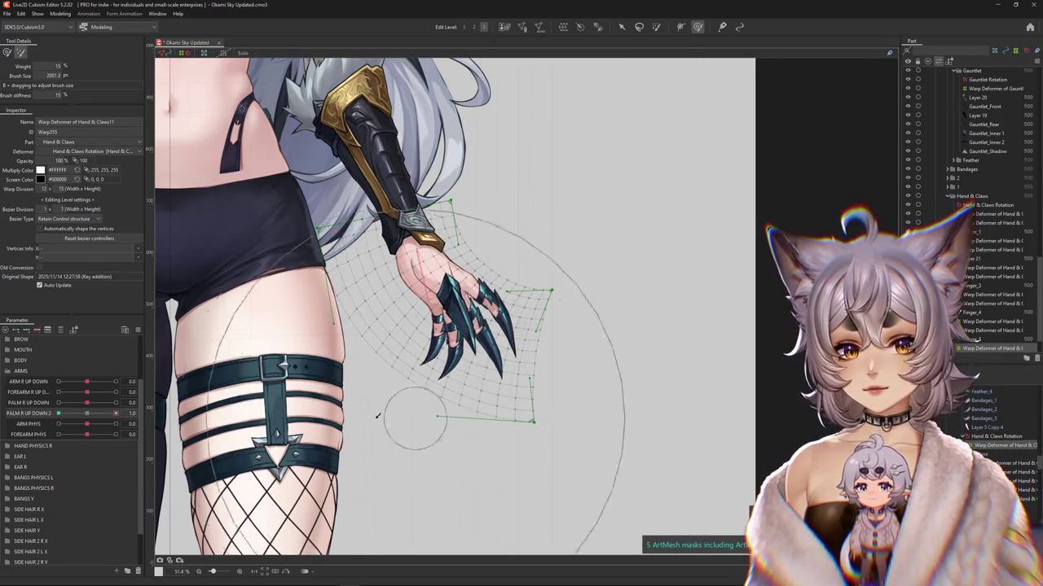
pyautogui.moveTo(98, 414)
pyautogui.mouseDown()
pyautogui.moveTo(115, 413)
pyautogui.moveTo(33, 403)
pyautogui.mouseUp()
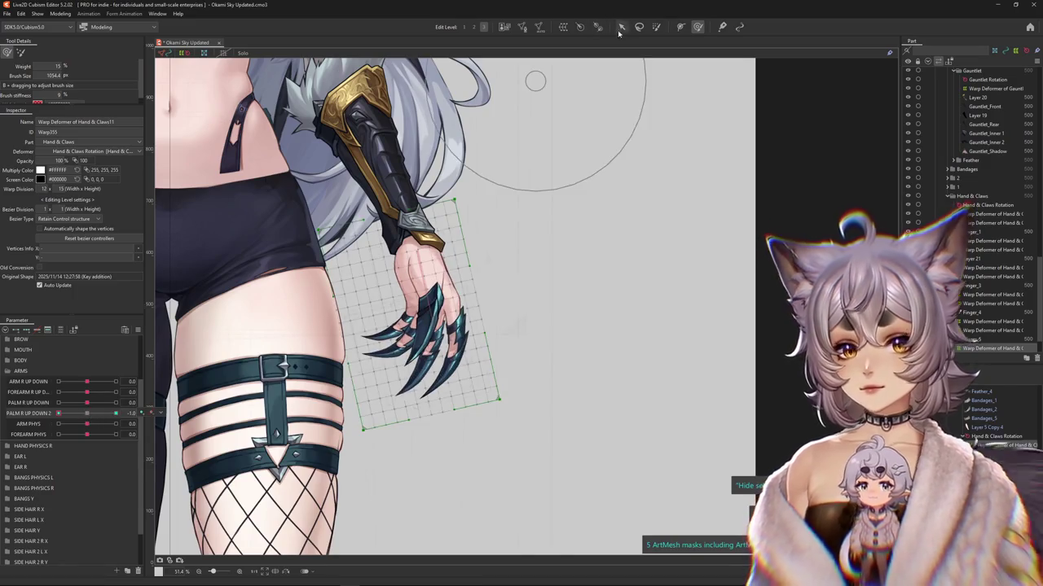
# Step: At -1.0, bend the hand warp inward toward the leg with a temporary path deform
pyautogui.click(619, 28)
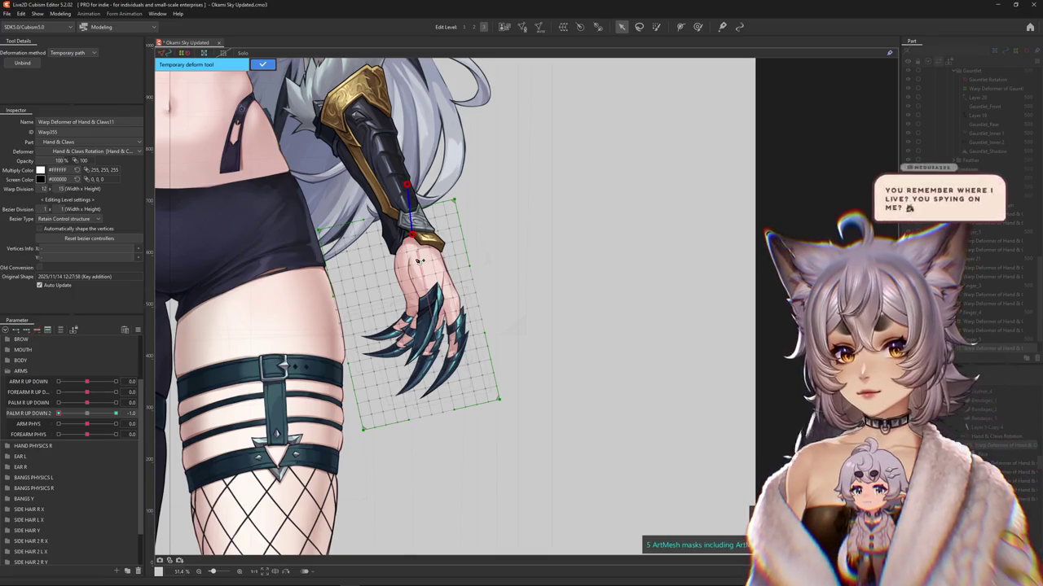
pyautogui.moveTo(413, 259)
pyautogui.mouseDown()
pyautogui.moveTo(316, 464)
pyautogui.moveTo(260, 405)
pyautogui.mouseUp()
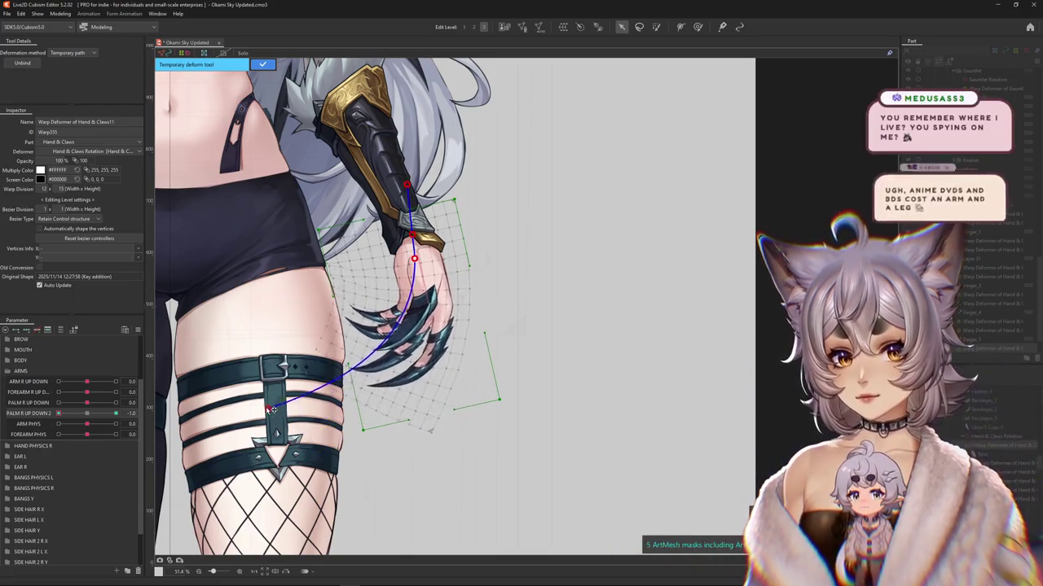
pyautogui.click(261, 65)
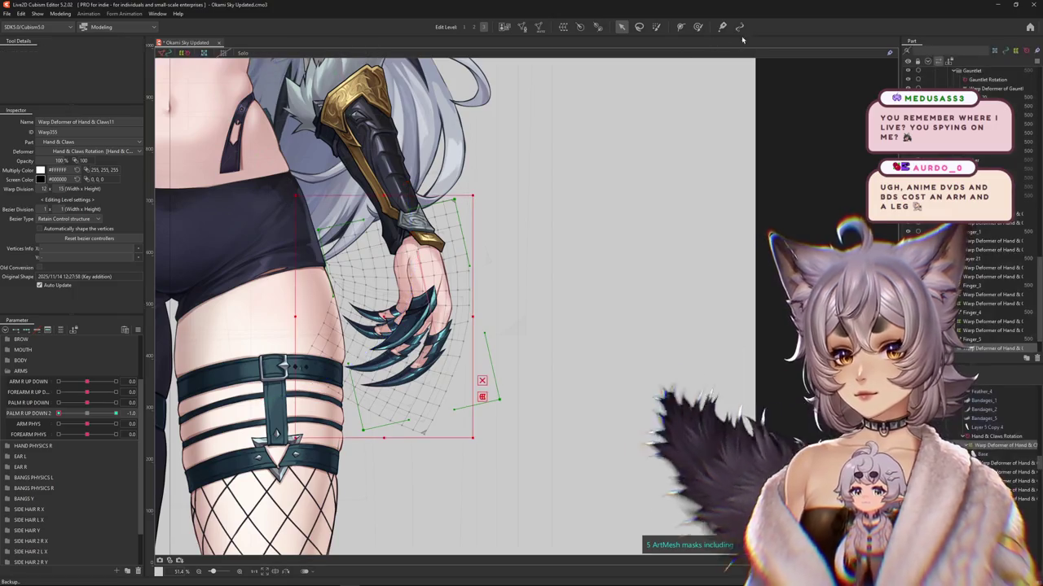
# Step: Refine the inward curl with a smaller Deform Brush, then check 1.0 and reset PALM R UP DOWN 2 to 0
pyautogui.click(698, 27)
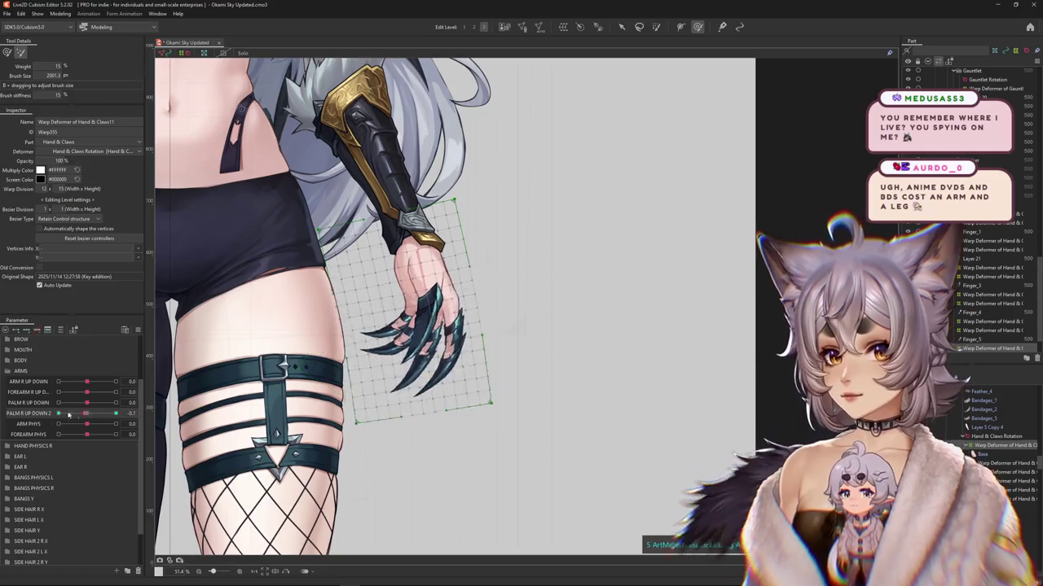
pyautogui.moveTo(272, 239); pyautogui.dragTo(297, 262)
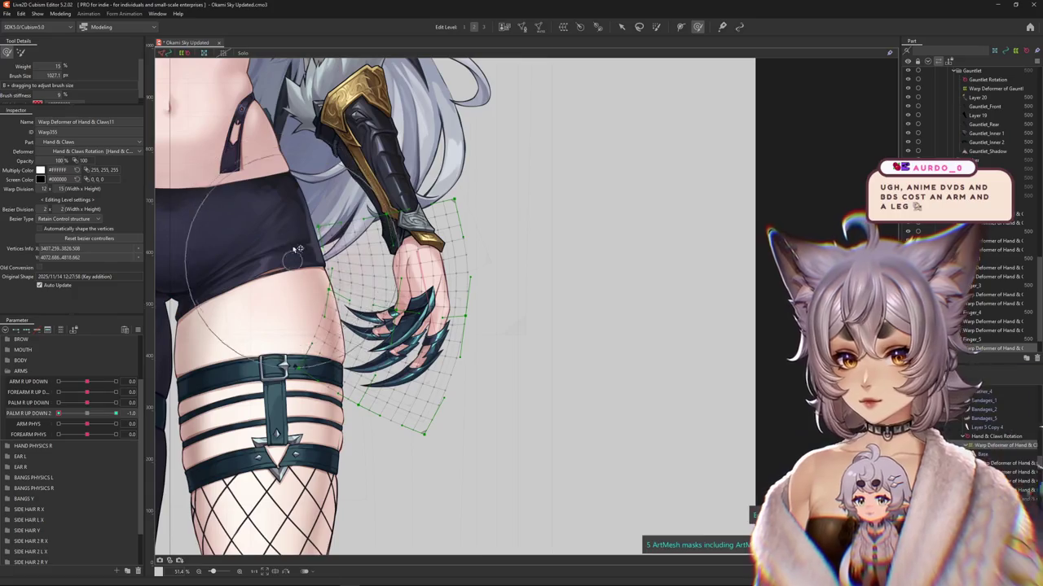
pyautogui.moveTo(302, 301); pyautogui.dragTo(366, 350)
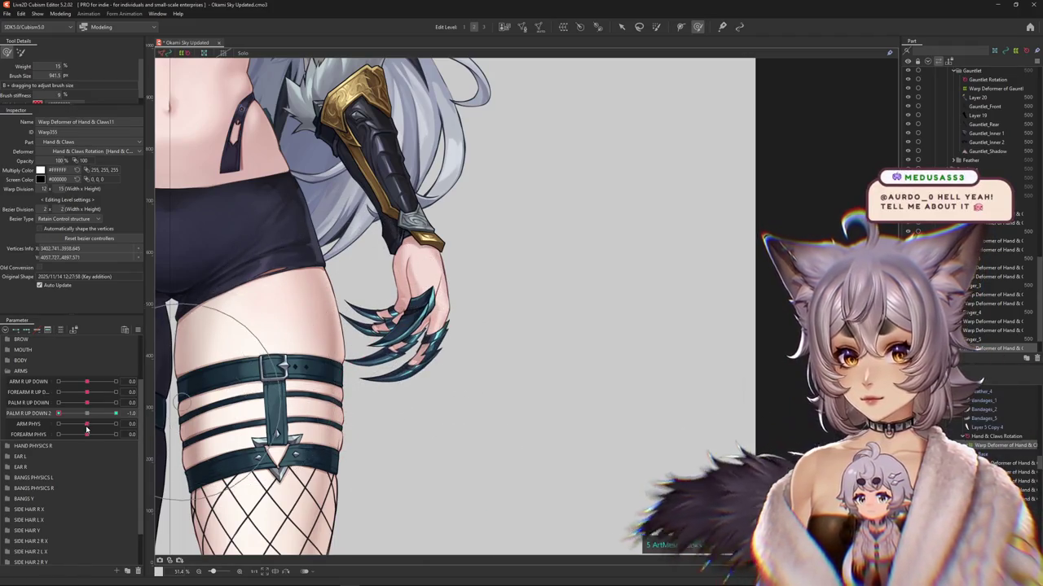
pyautogui.moveTo(87, 413); pyautogui.dragTo(147, 412)
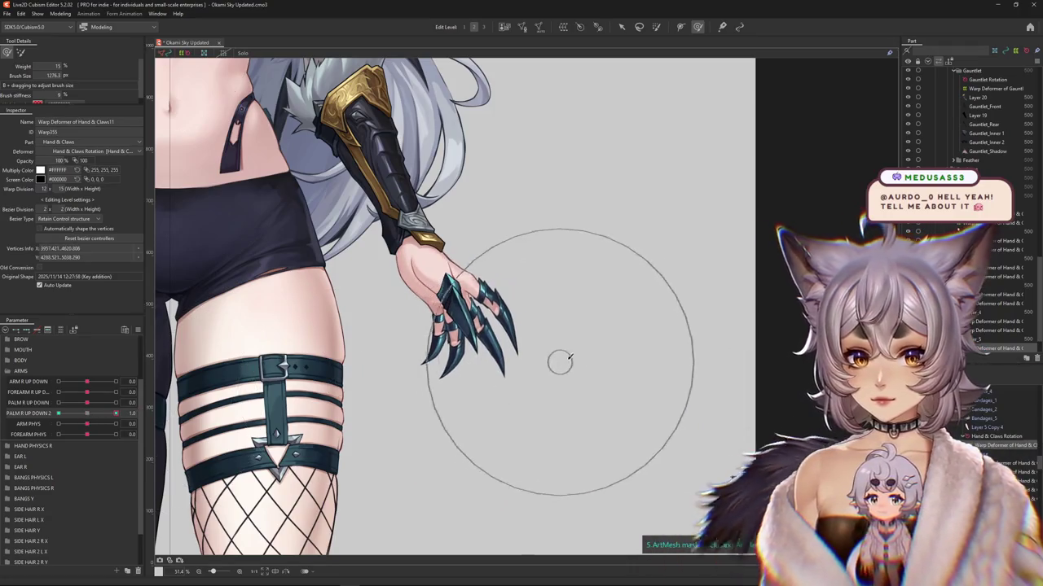
pyautogui.moveTo(378, 375); pyautogui.dragTo(423, 380)
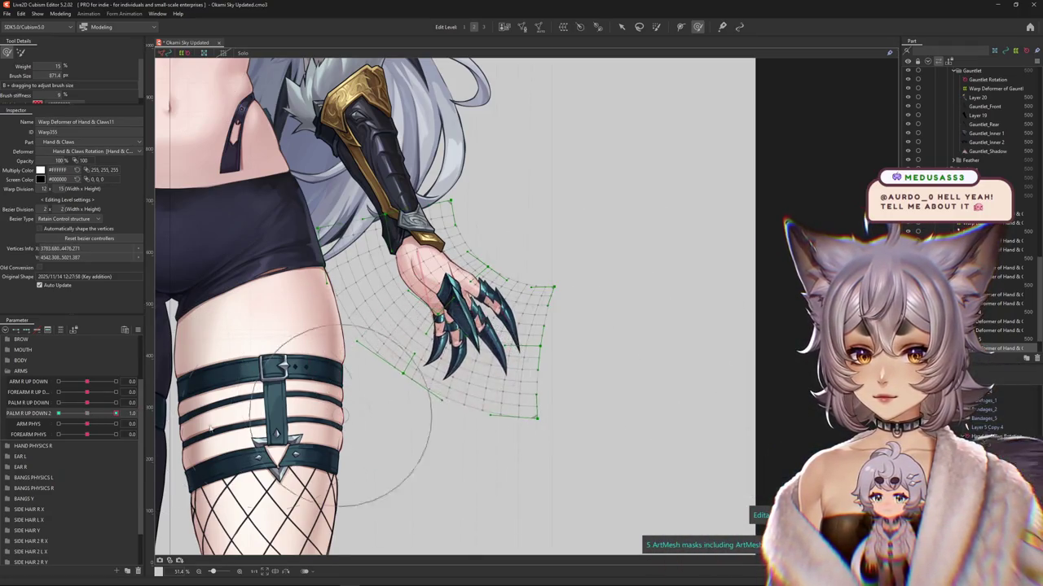
pyautogui.moveTo(116, 413); pyautogui.dragTo(88, 413)
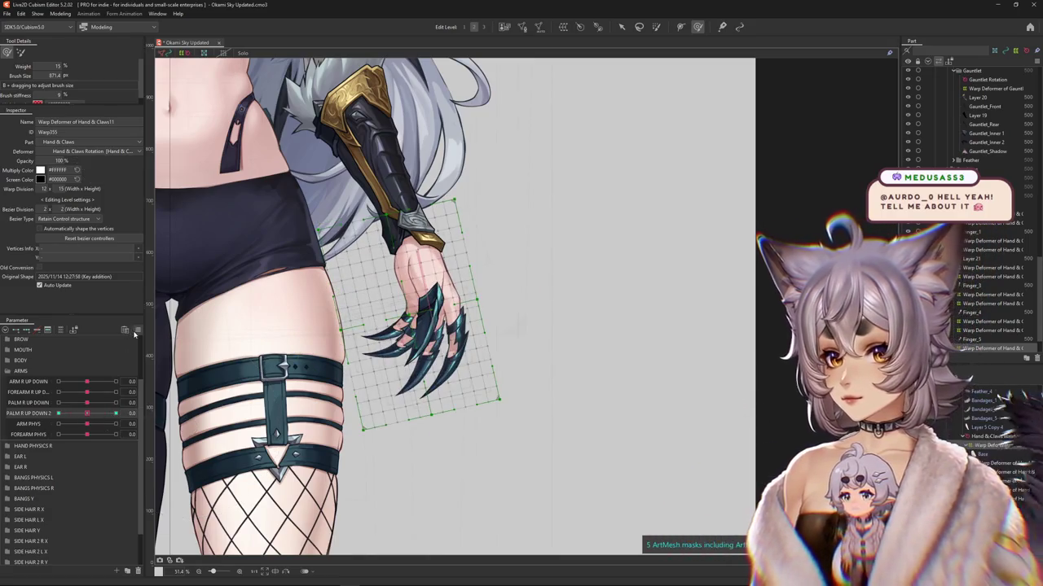
# Step: Review the extended interpolation method choices for the palm parameter's keys
pyautogui.click(136, 330)
pyautogui.click(183, 487)
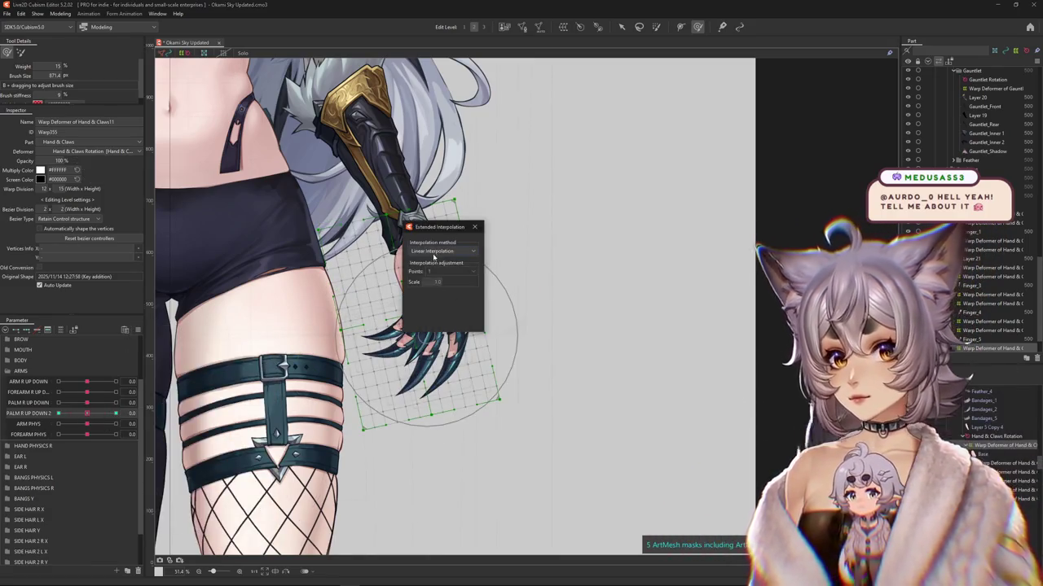
pyautogui.click(441, 271)
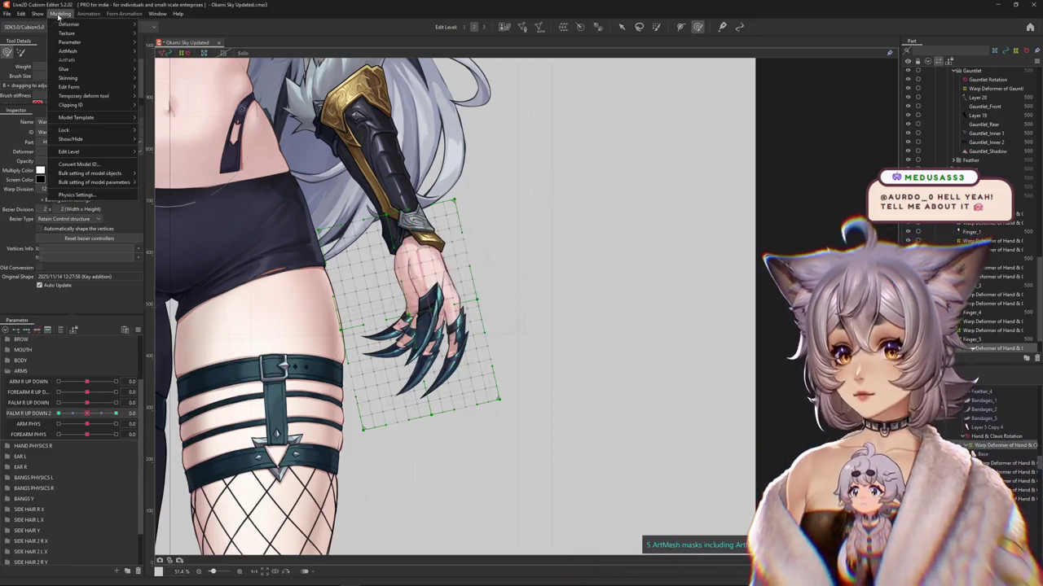
pyautogui.click(60, 13)
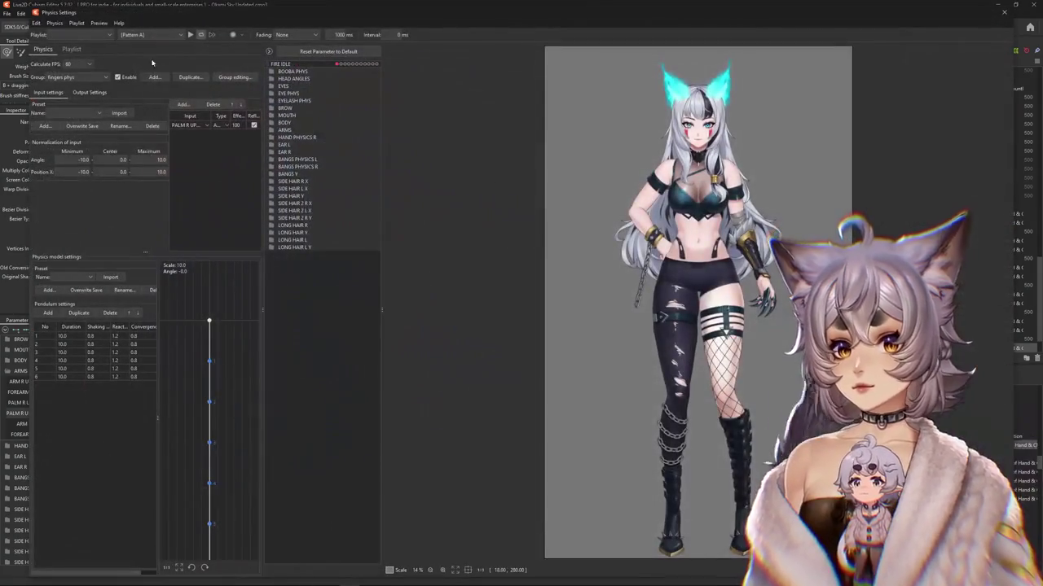
# Step: Add PALM R UP DOWN 2 as an output of the ARM R PHYS physics group
pyautogui.click(72, 77)
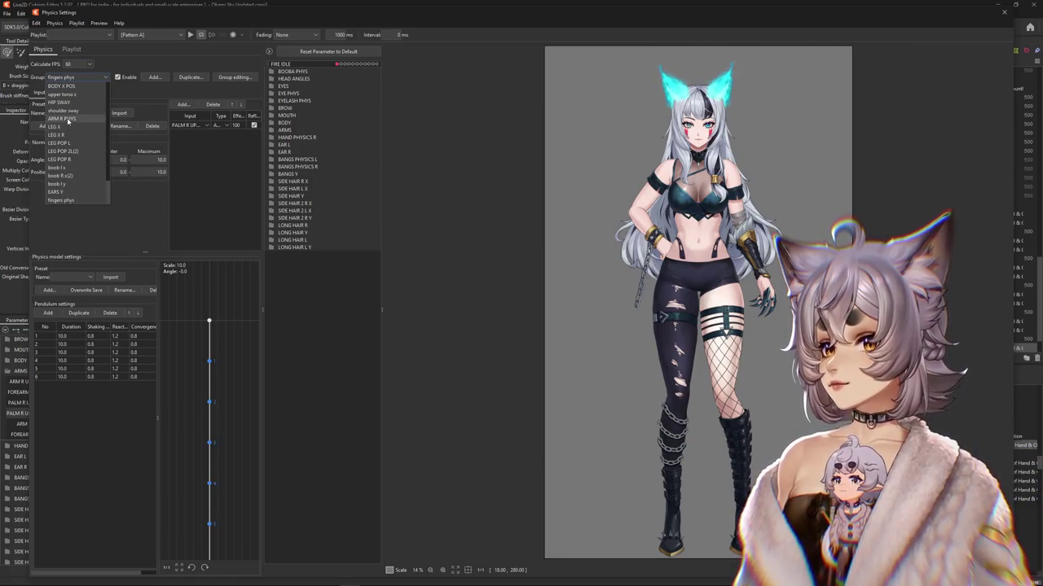
pyautogui.click(68, 120)
pyautogui.click(71, 92)
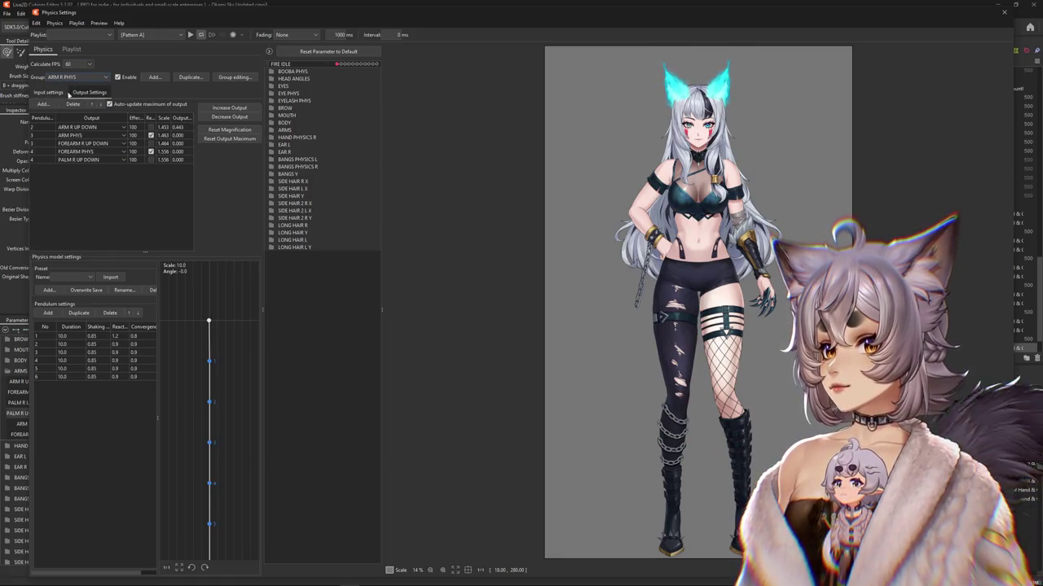
pyautogui.click(42, 104)
pyautogui.click(444, 202)
pyautogui.scroll(-1, 468, 314)
pyautogui.click(505, 397)
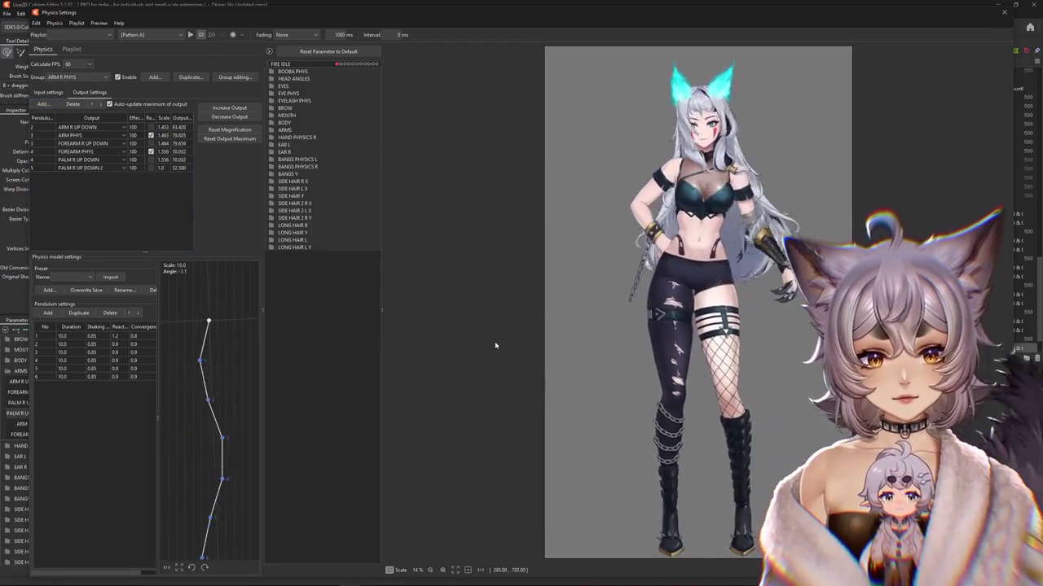
# Step: Swing the model preview to test the arm physics driving the palm
pyautogui.scroll(2, 845, 292)
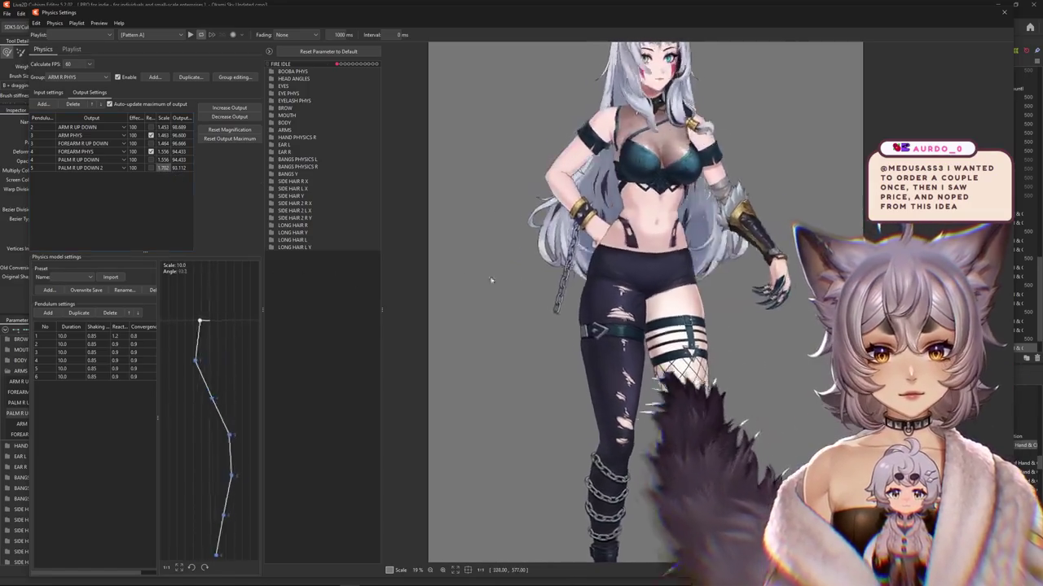
pyautogui.moveTo(694, 361); pyautogui.dragTo(746, 323)
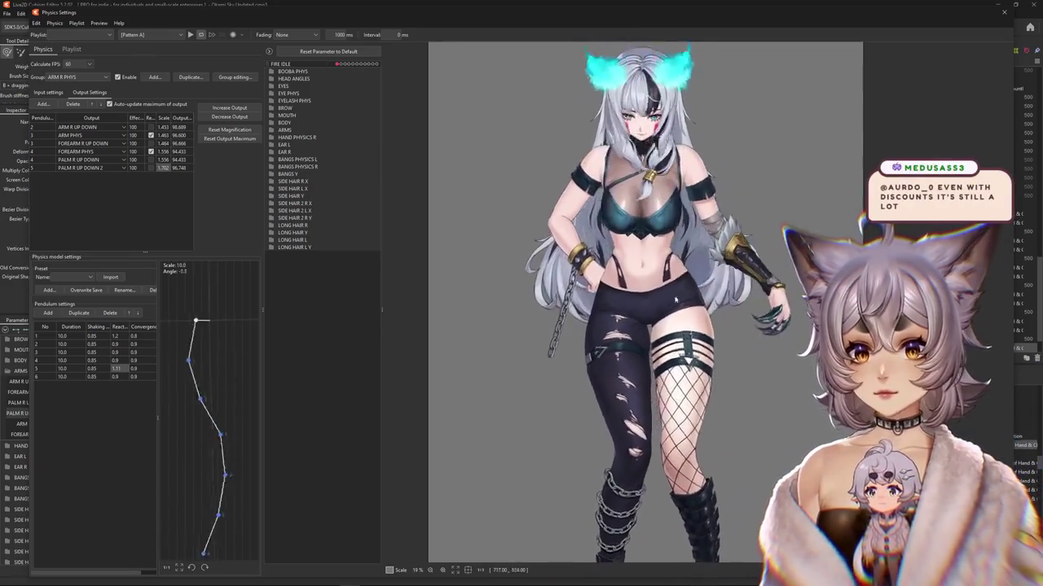
pyautogui.click(59, 77)
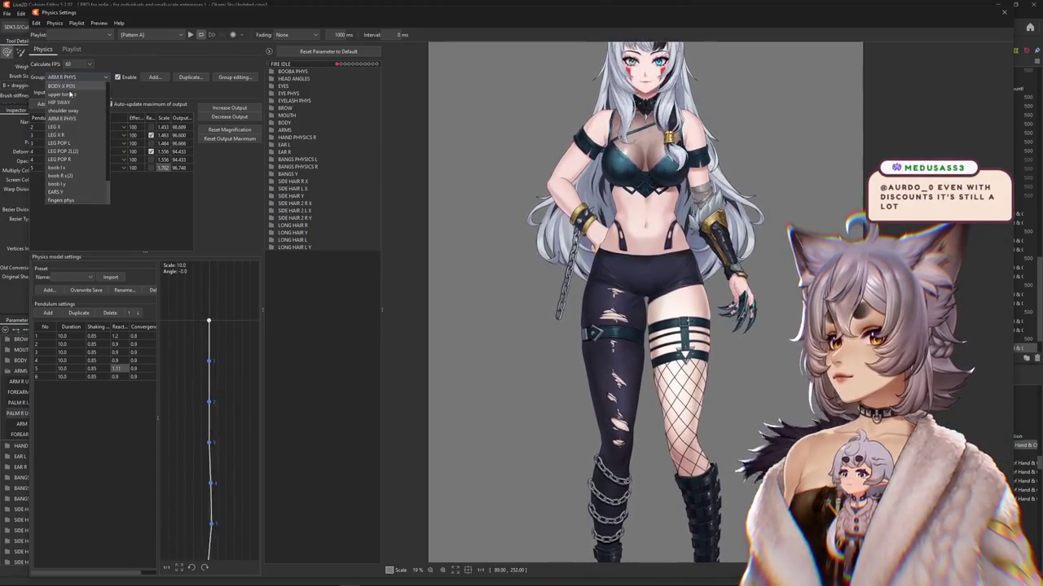
# Step: Set the fingers phys group's input to the palm parameter and swing the model to test
pyautogui.click(70, 200)
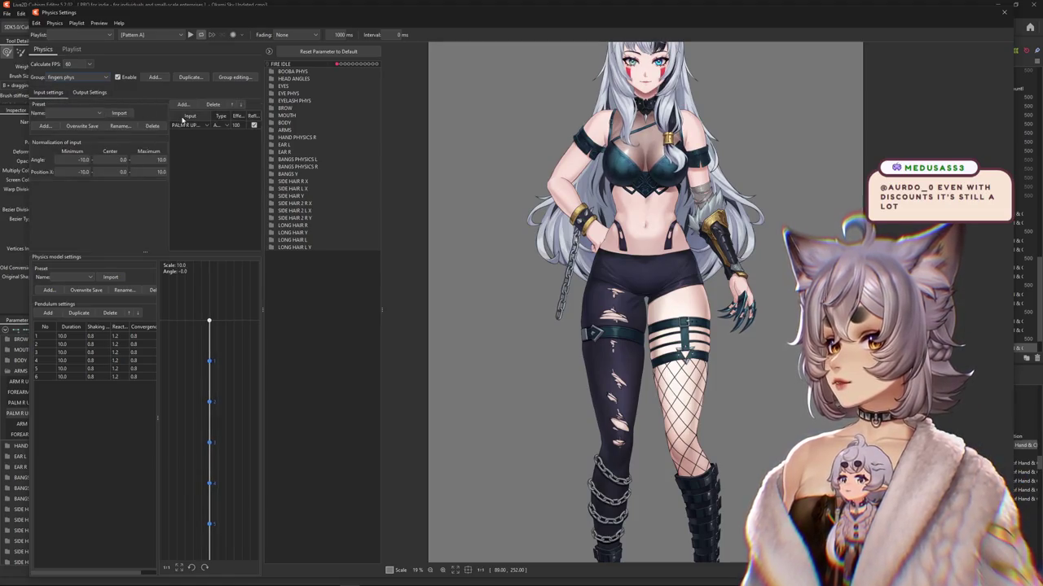
pyautogui.click(189, 125)
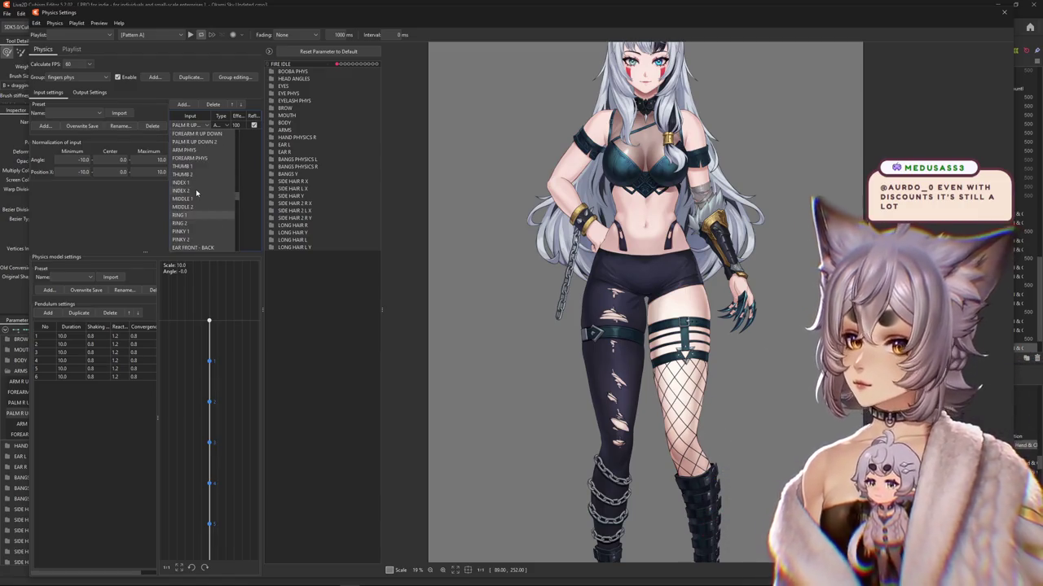
pyautogui.click(197, 144)
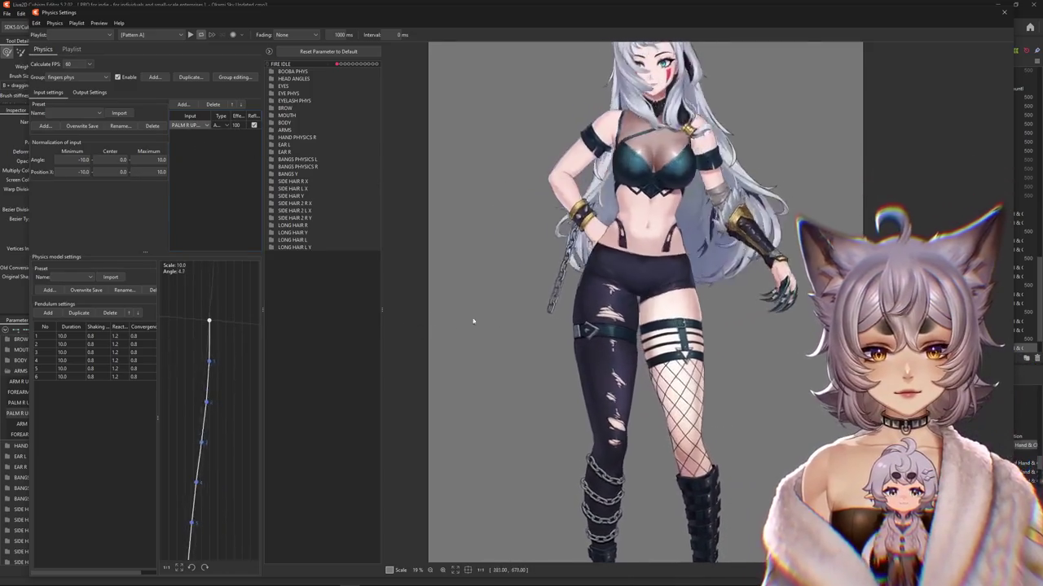
pyautogui.moveTo(765, 163); pyautogui.dragTo(699, 506)
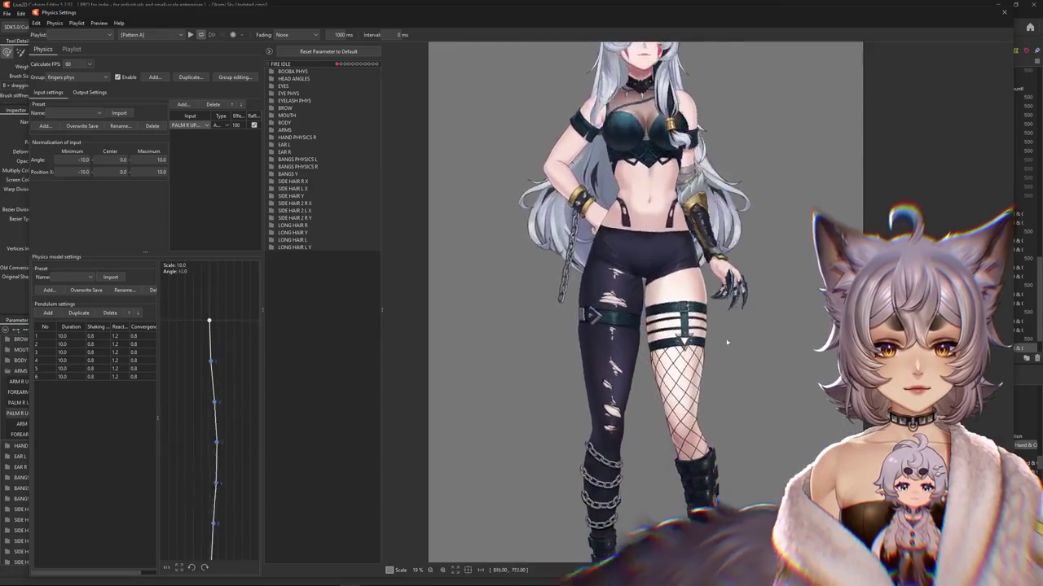
pyautogui.click(90, 92)
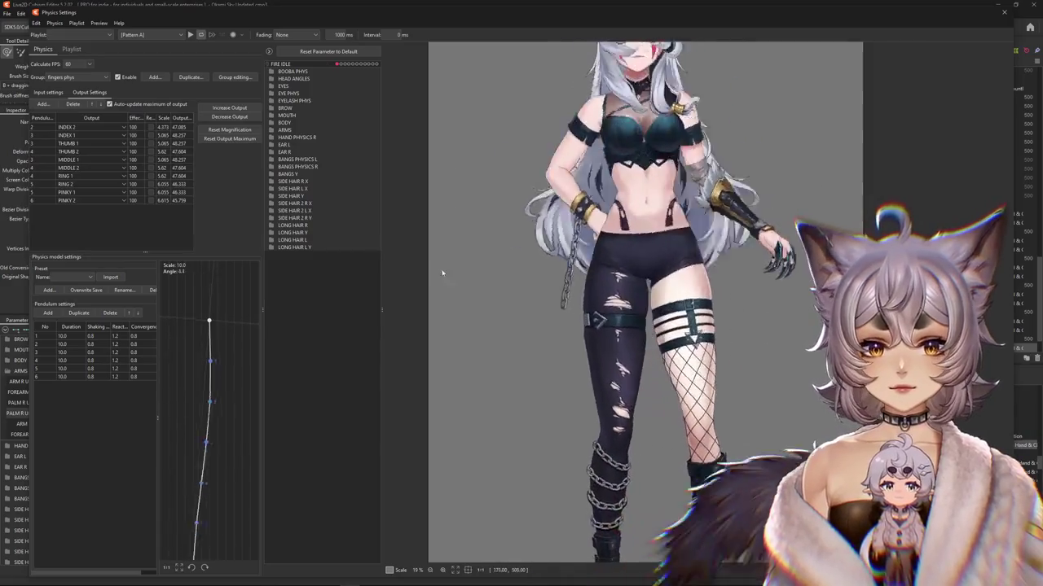
pyautogui.moveTo(653, 472); pyautogui.dragTo(849, 478)
# Step: Fit the finger output magnifications to the parameter range, roughly 9.2 to 13.1
pyautogui.click(229, 130)
pyautogui.press('Return')
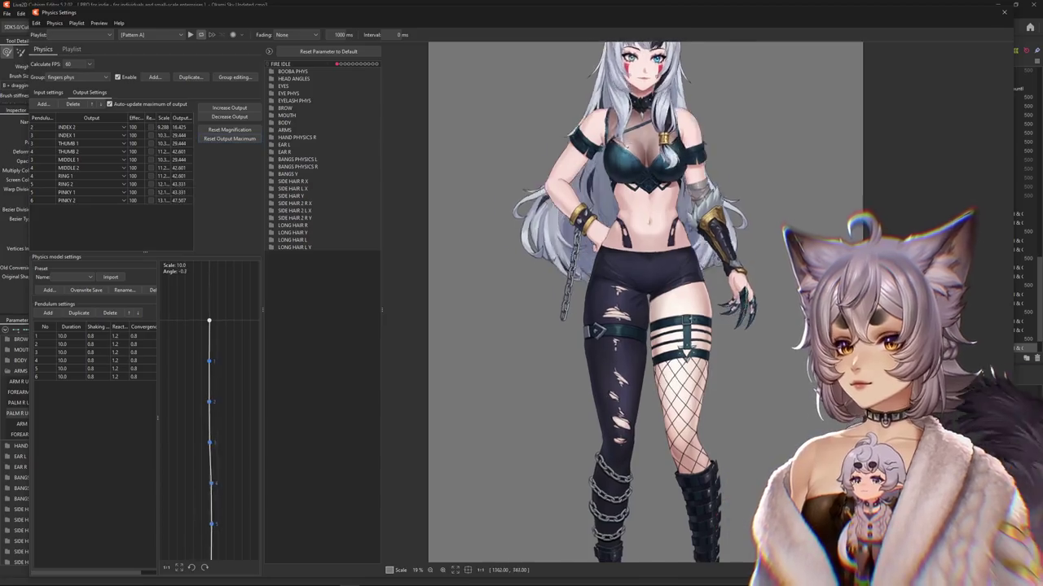
pyautogui.moveTo(640, 156); pyautogui.dragTo(676, 96)
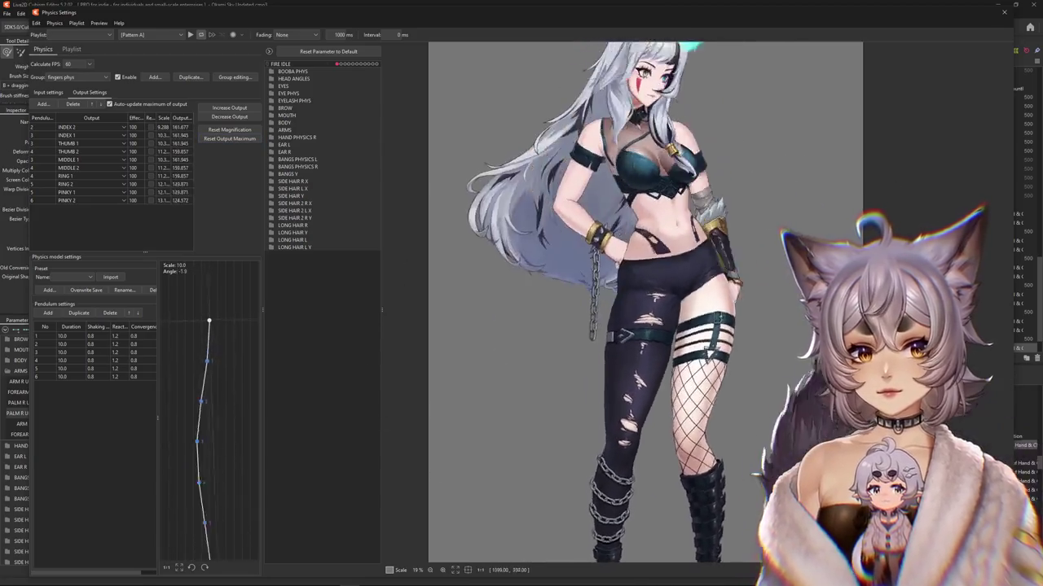
pyautogui.click(230, 116)
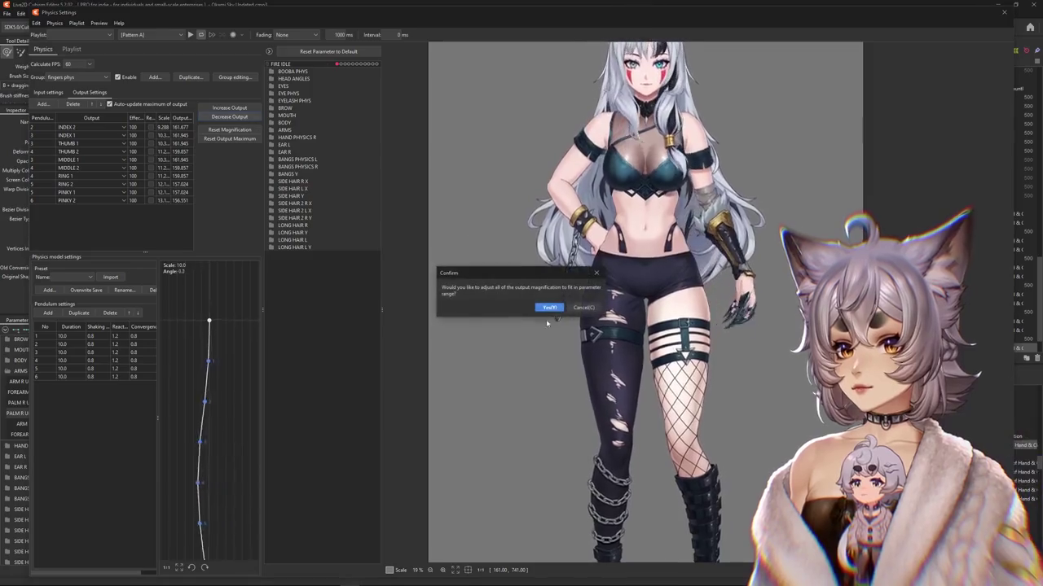
# Step: Confirm the output rescale and swing and tilt the model to stress-test finger motion
pyautogui.click(549, 308)
pyautogui.moveTo(456, 326)
pyautogui.mouseDown()
pyautogui.moveTo(743, 135)
pyautogui.moveTo(789, 264)
pyautogui.mouseUp()
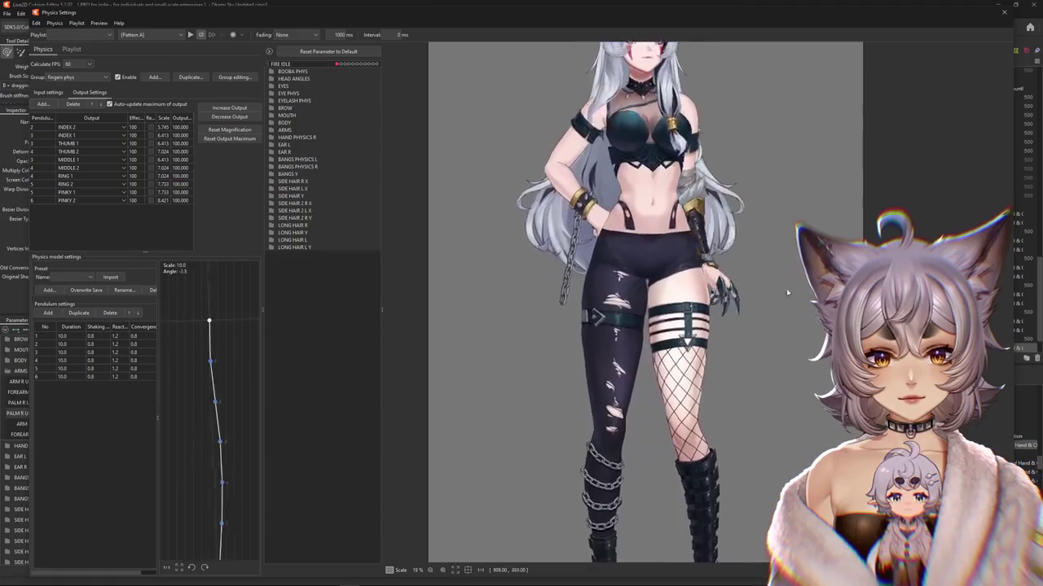
pyautogui.moveTo(725, 517)
pyautogui.mouseDown()
pyautogui.moveTo(740, 158)
pyautogui.moveTo(648, 581)
pyautogui.moveTo(712, 96)
pyautogui.mouseUp()
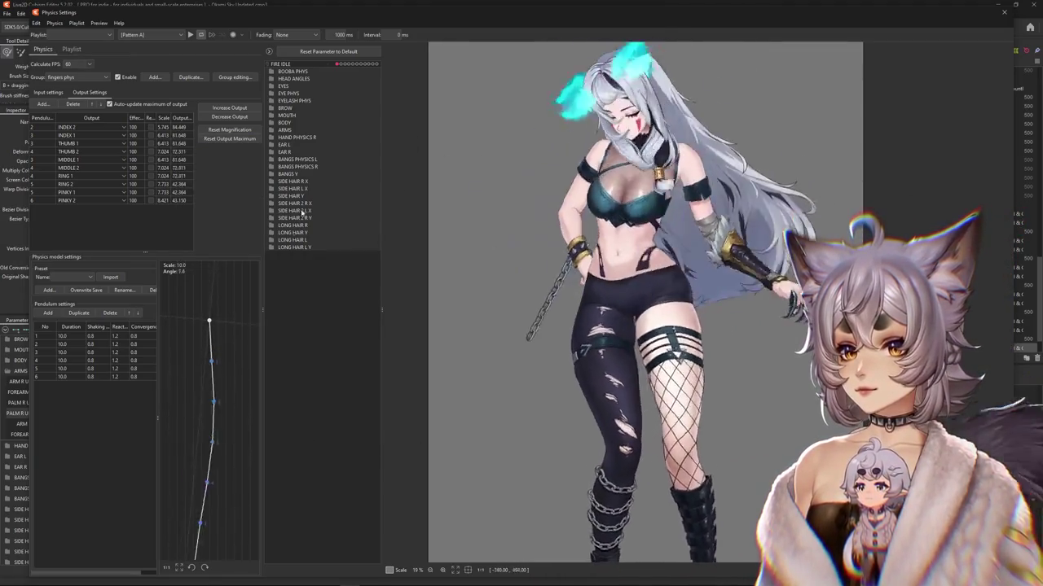
pyautogui.moveTo(571, 179); pyautogui.dragTo(455, 179)
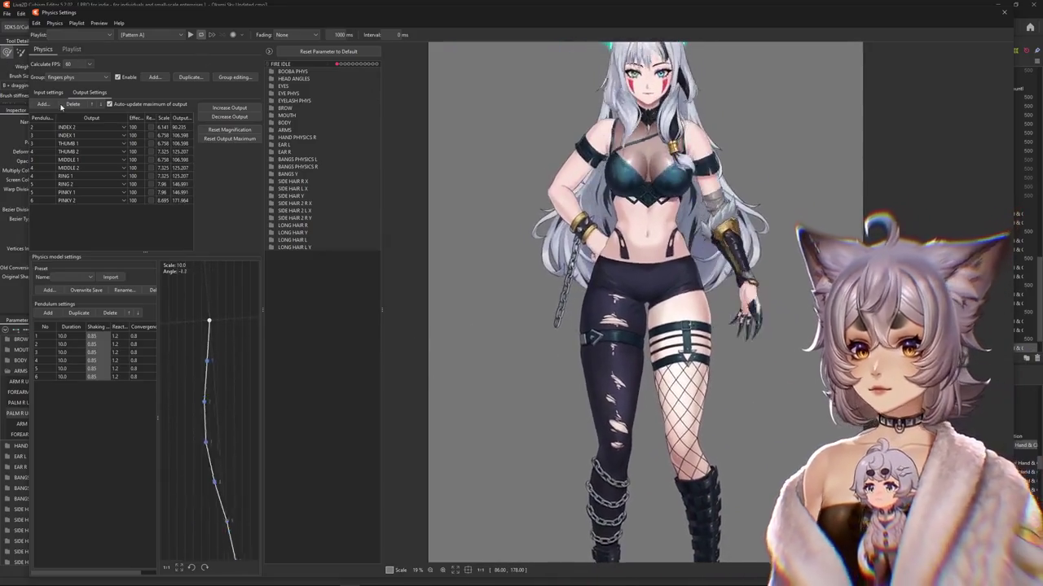
# Step: Retune fingers phys outputs to roughly 1.4–1.9 scale, each reaching maximum output 100
pyautogui.click(45, 93)
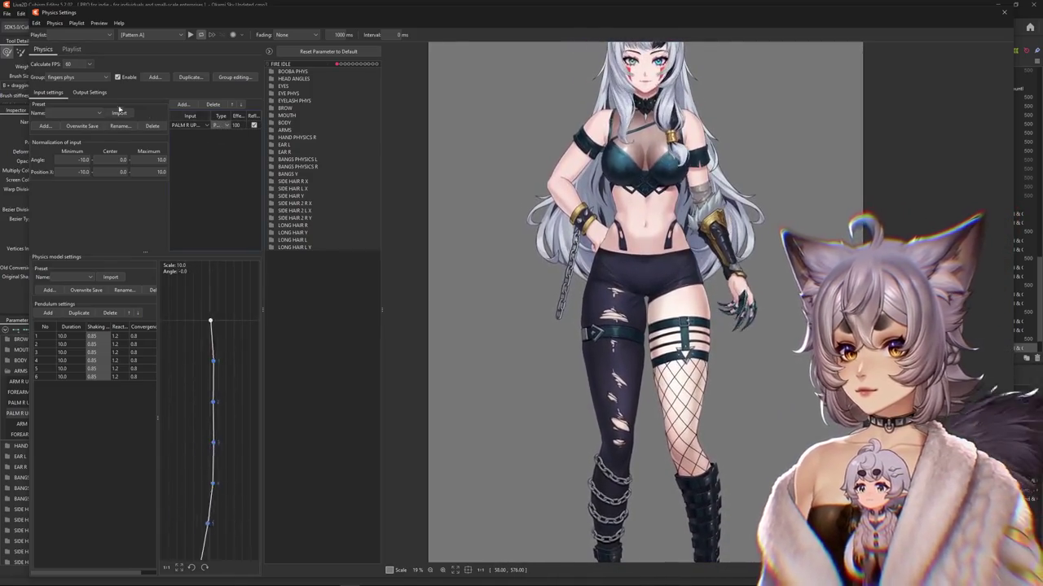
pyautogui.click(90, 92)
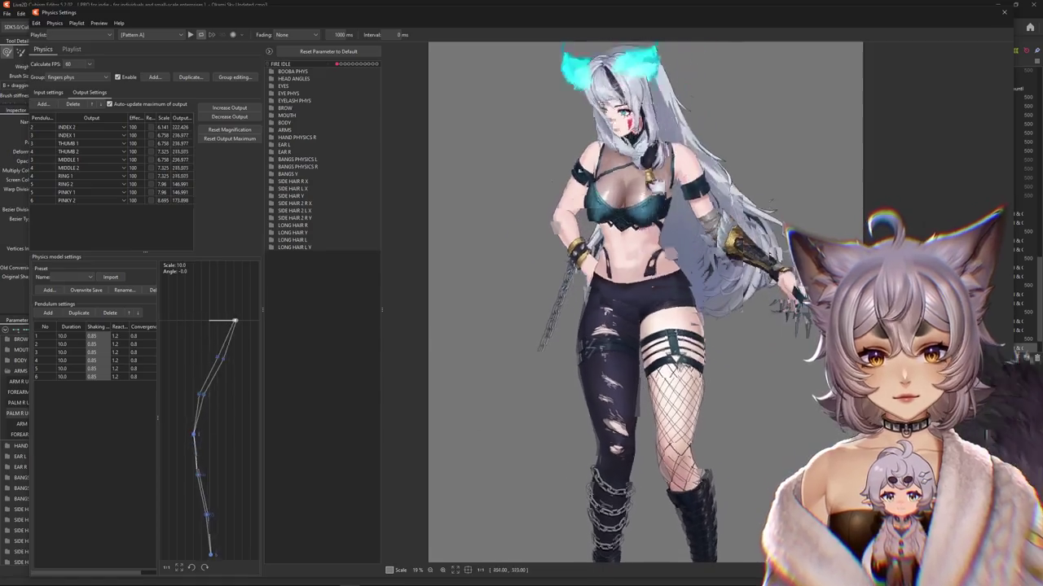
pyautogui.click(236, 118)
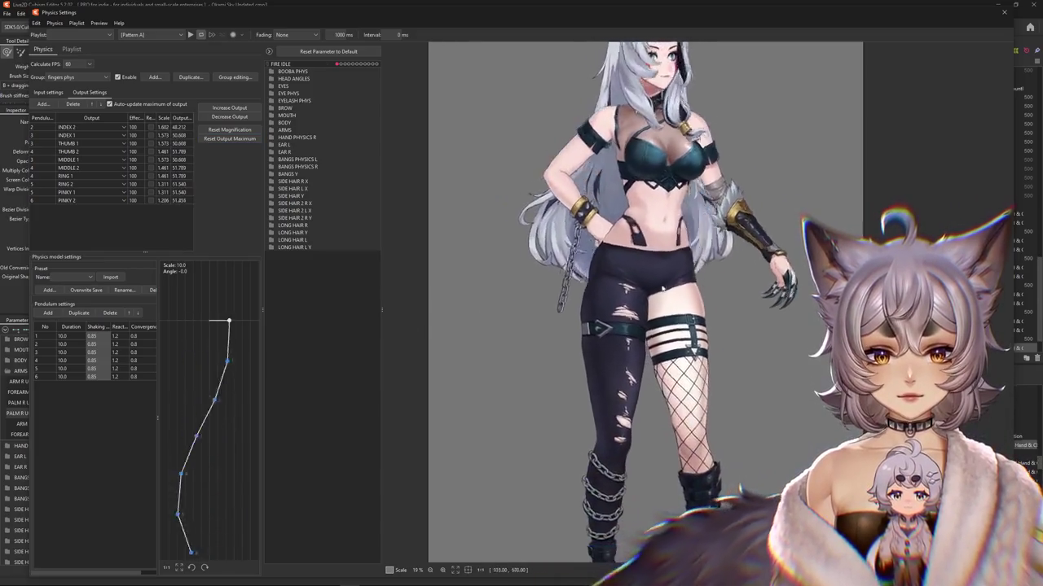
pyautogui.click(65, 92)
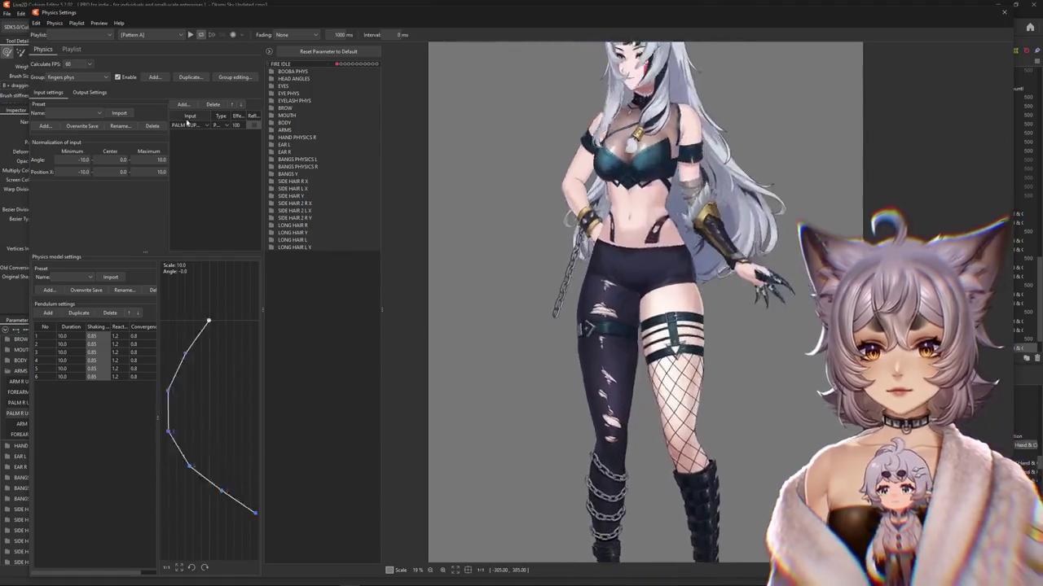
pyautogui.click(81, 91)
pyautogui.click(548, 308)
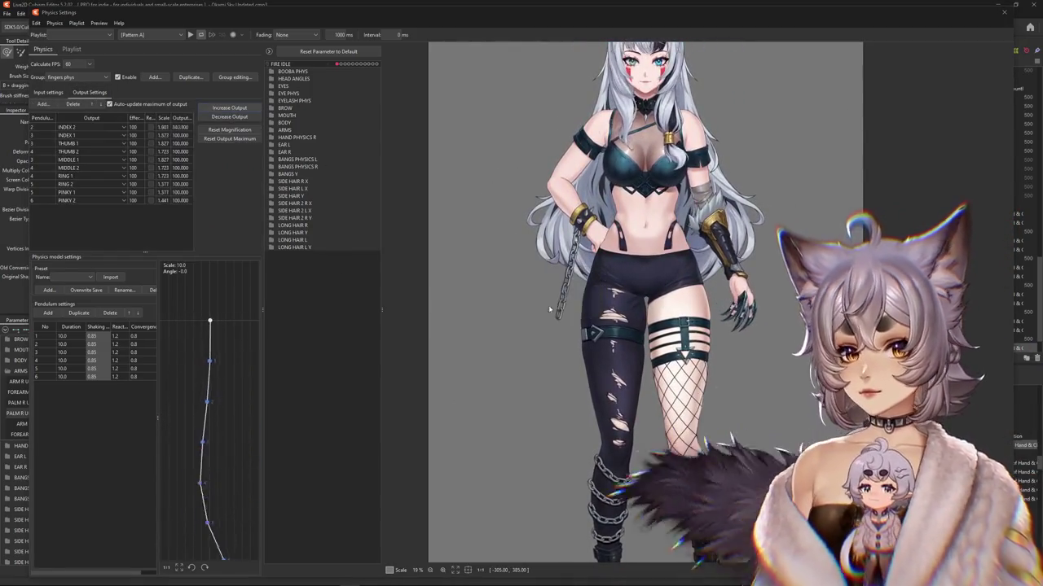
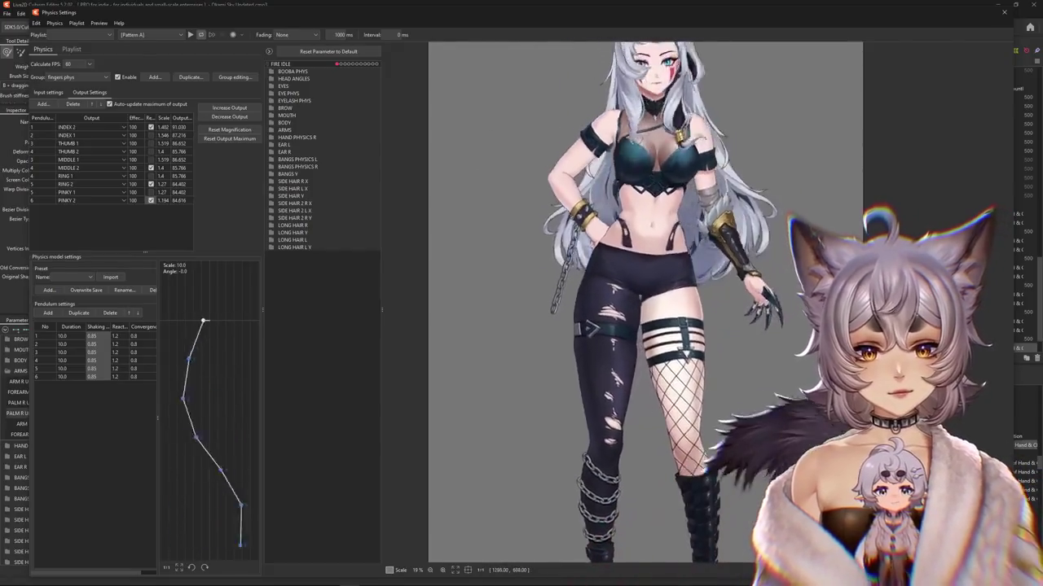
# Step: Fit all fingers phys output magnifications to their parameter ranges, confirming Yes, so outputs read near 100
pyautogui.scroll(2, 587, 269)
pyautogui.scroll(2, 587, 269)
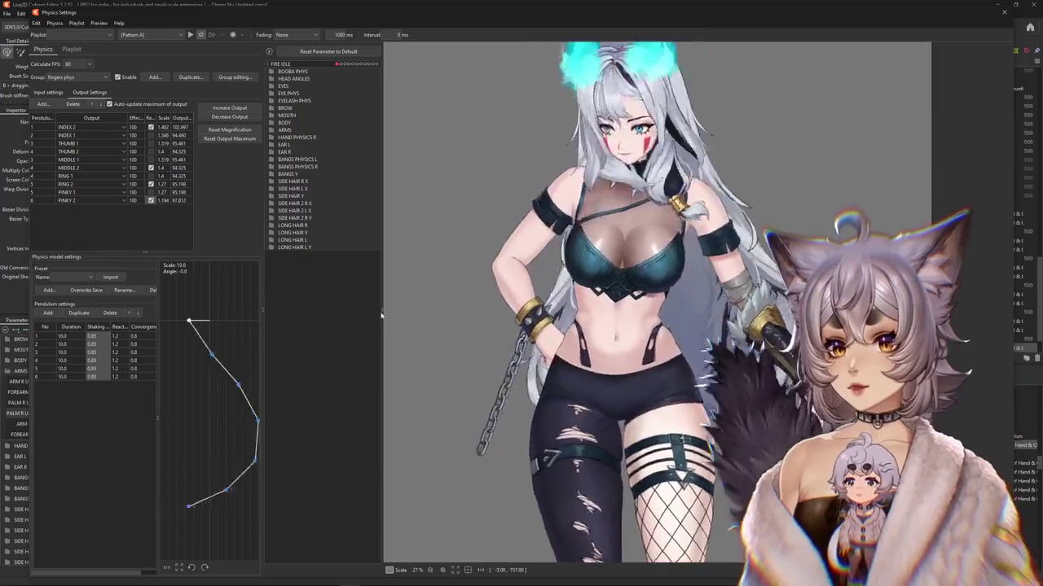
pyautogui.scroll(-3, 751, 363)
pyautogui.scroll(3, 751, 362)
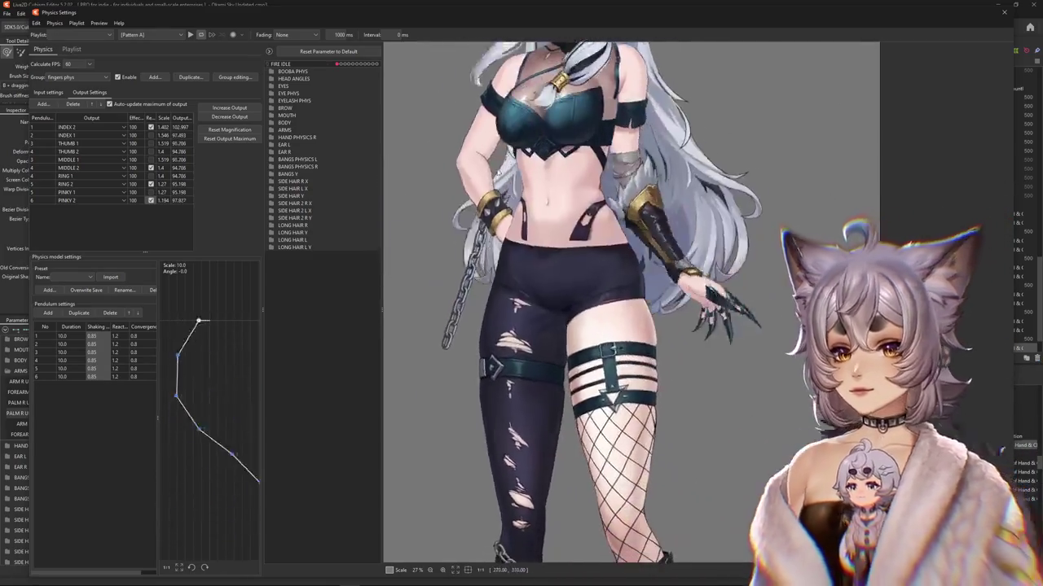
pyautogui.click(229, 130)
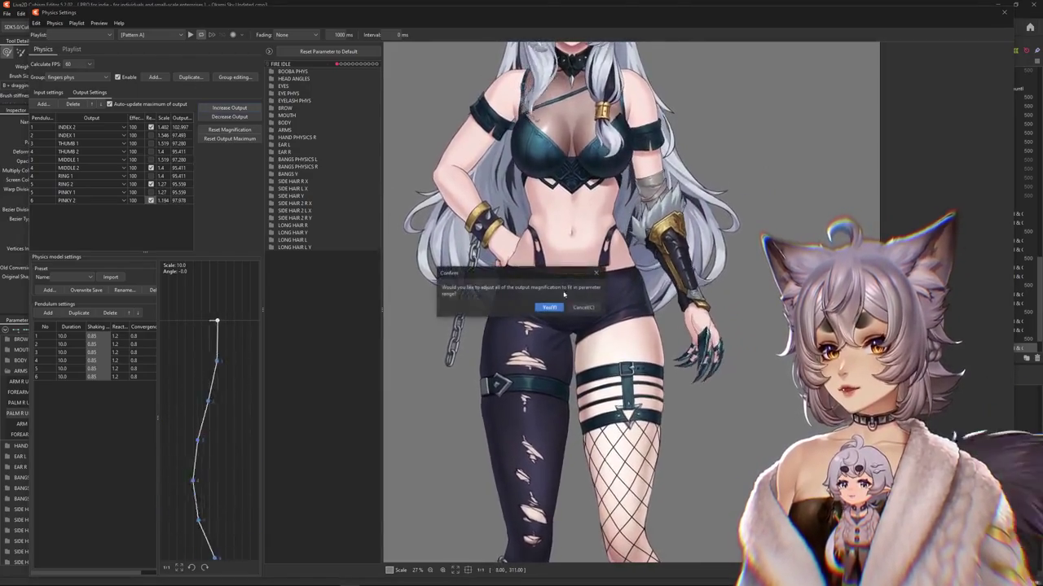
pyautogui.click(549, 307)
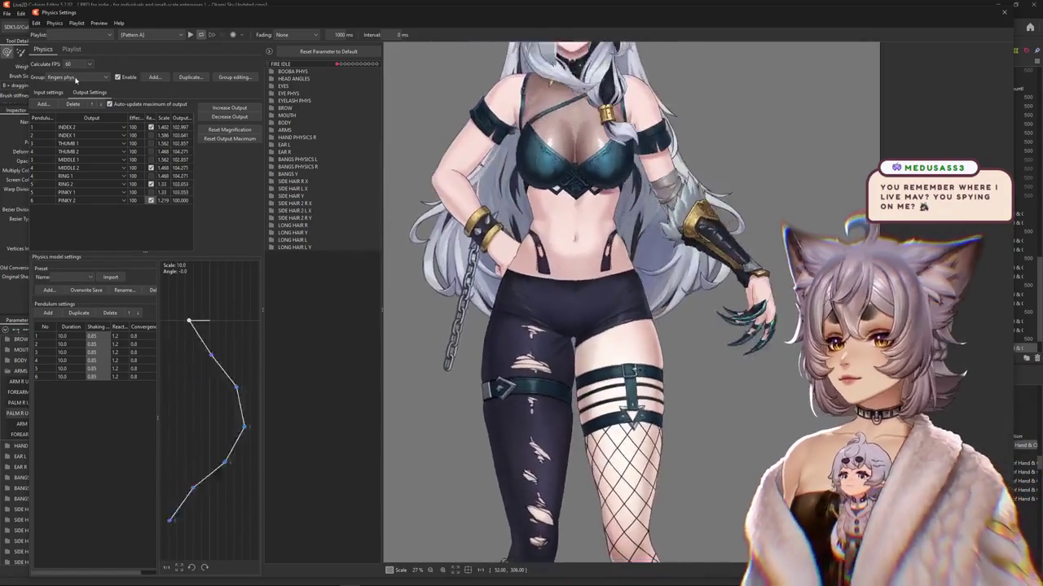
# Step: Fit the ARM R PHYS outputs to their parameter ranges (100 each), then return to fingers phys
pyautogui.click(61, 77)
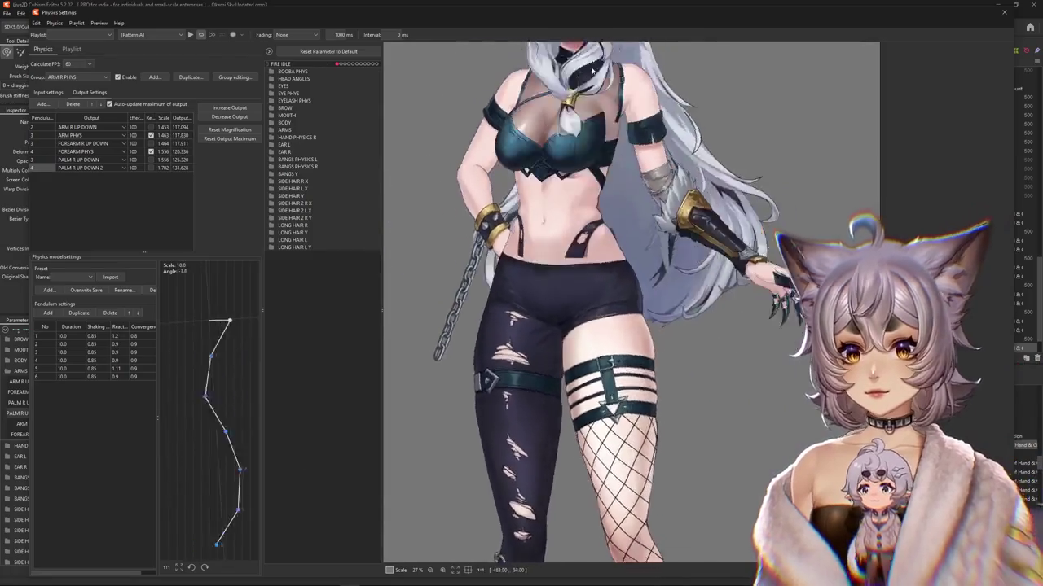
pyautogui.click(238, 117)
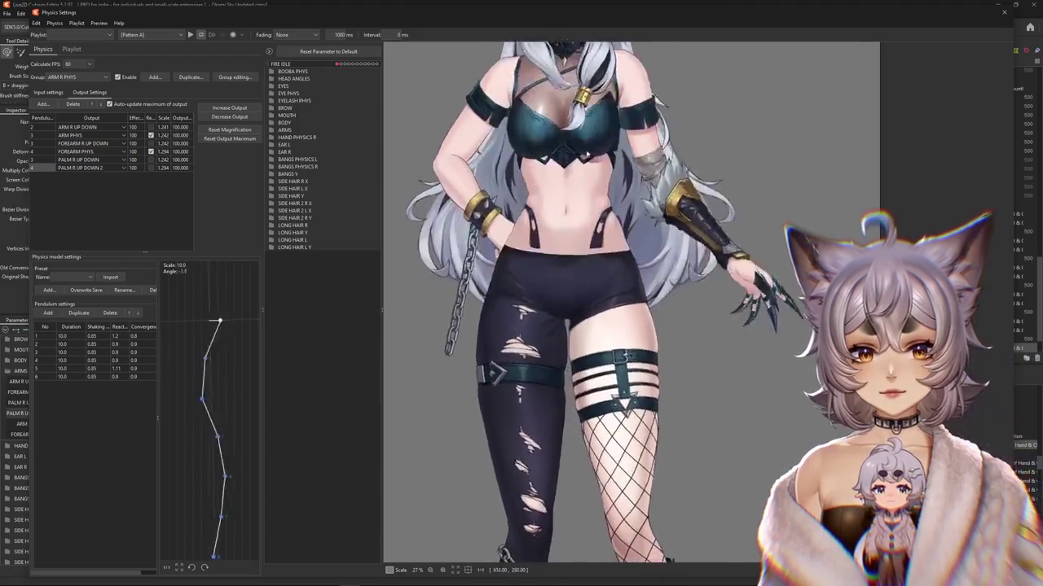
pyautogui.click(80, 77)
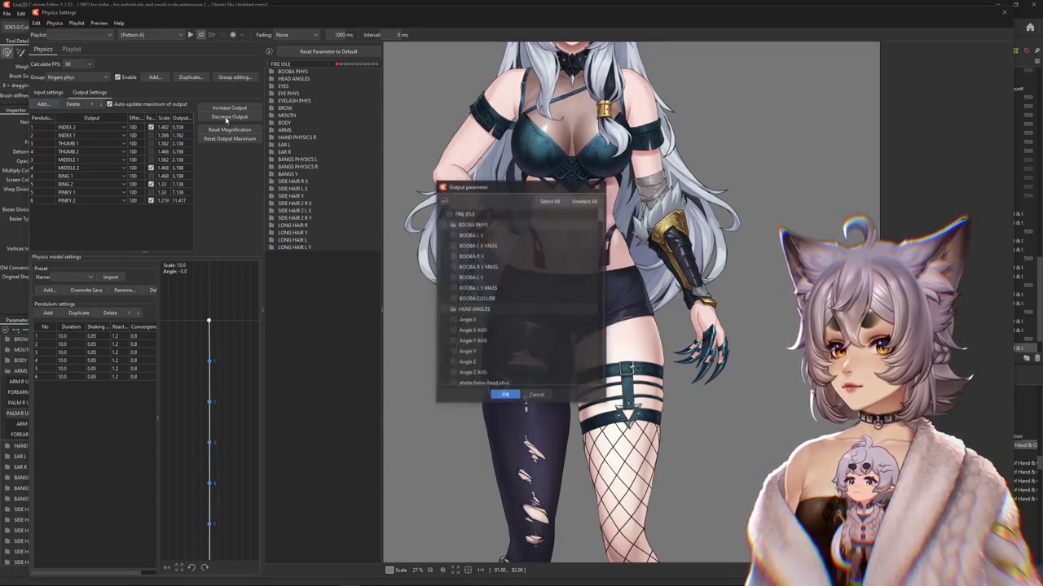
# Step: Preview the fingers physics sway by shaking the model in Input settings
pyautogui.click(55, 92)
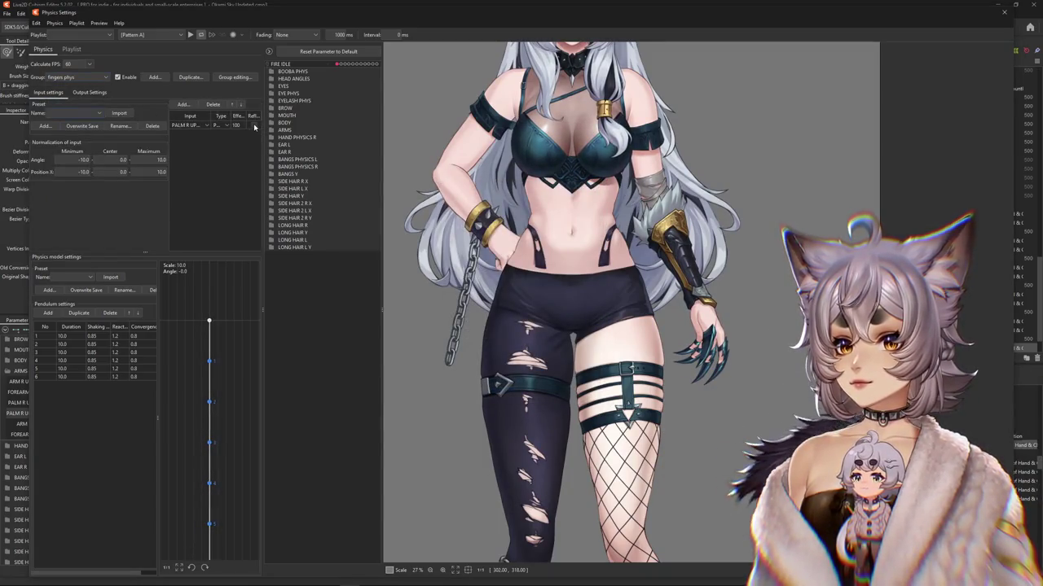
pyautogui.moveTo(693, 466)
pyautogui.mouseDown()
pyautogui.moveTo(621, 123)
pyautogui.moveTo(639, 102)
pyautogui.moveTo(637, 213)
pyautogui.moveTo(934, 176)
pyautogui.mouseUp()
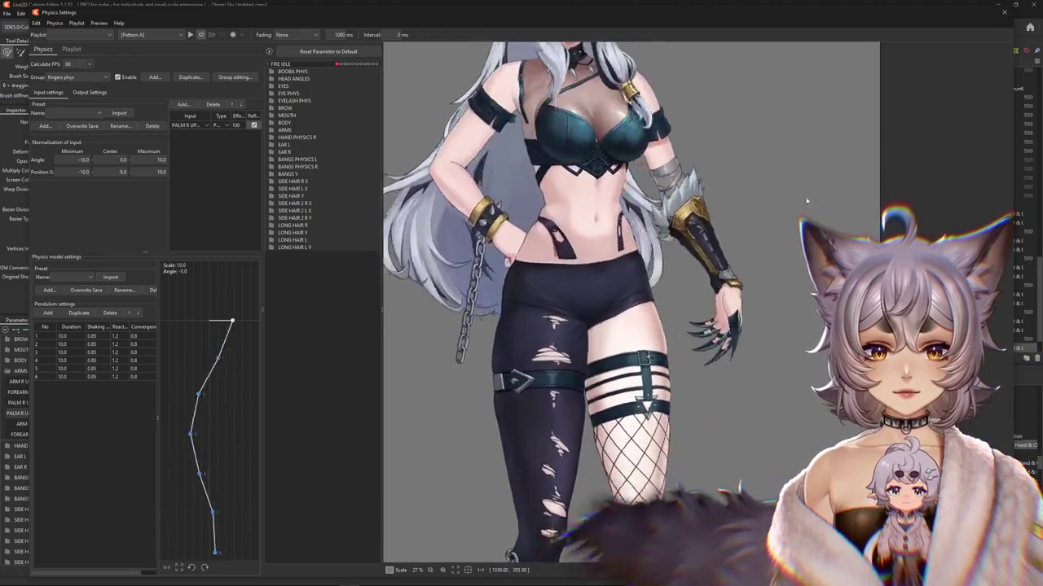
pyautogui.moveTo(934, 177); pyautogui.dragTo(640, 213)
pyautogui.scroll(-3, 799, 330)
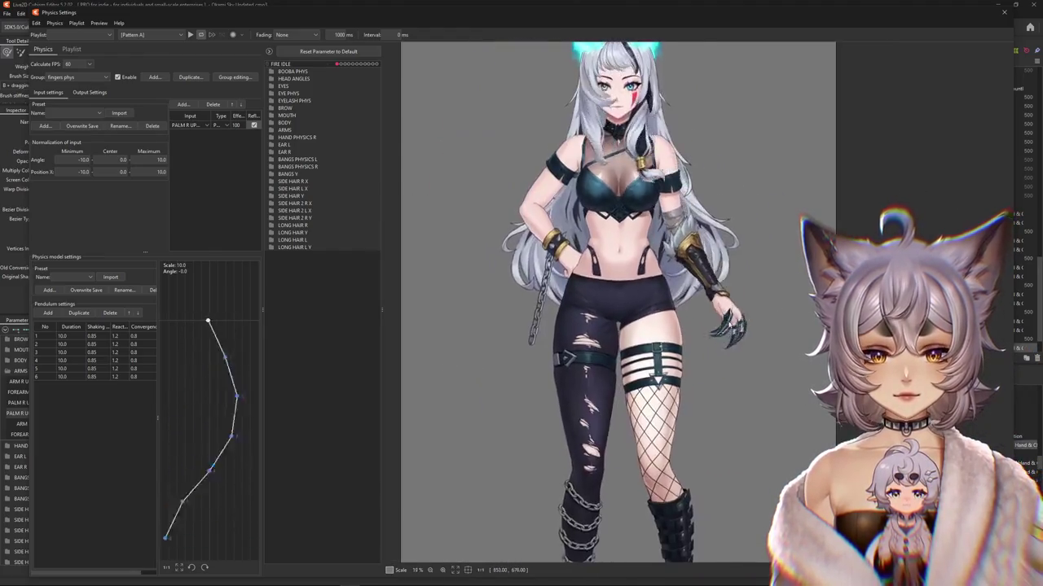
# Step: Tick Reflect on the THUMB 1 output in Output Settings to reverse its swing
pyautogui.click(90, 92)
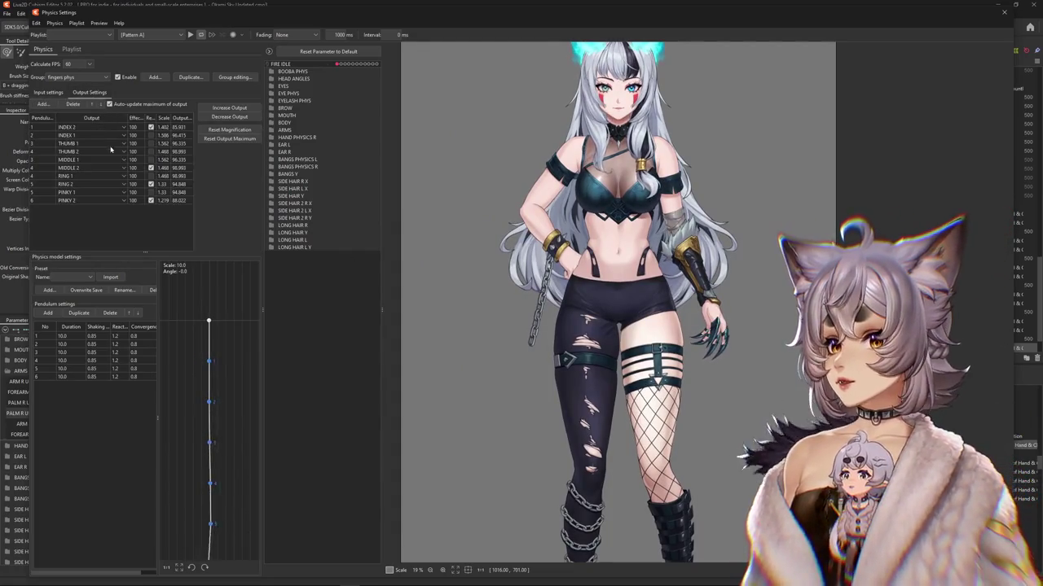
pyautogui.scroll(3, 725, 336)
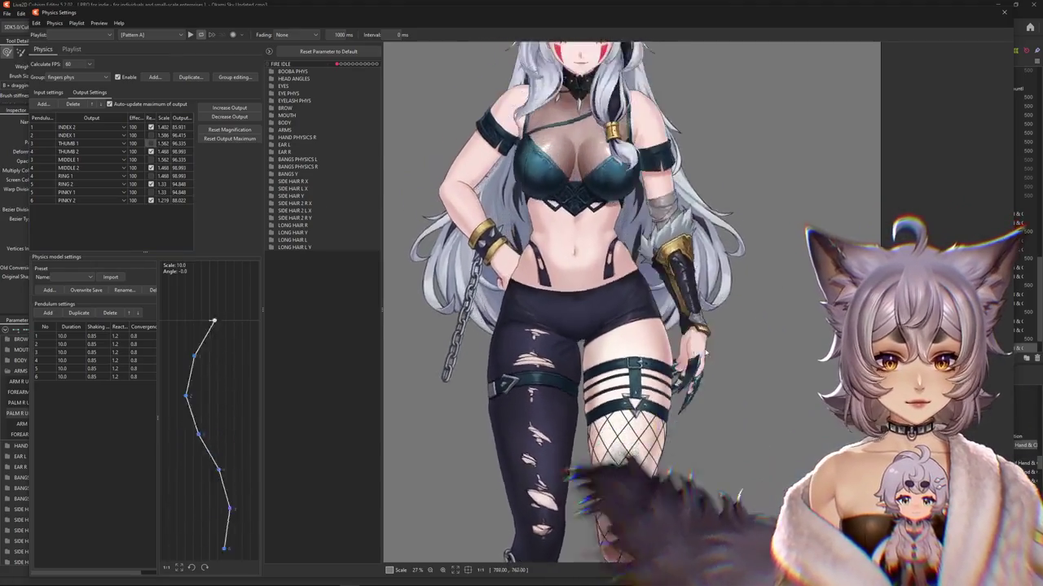
pyautogui.click(150, 144)
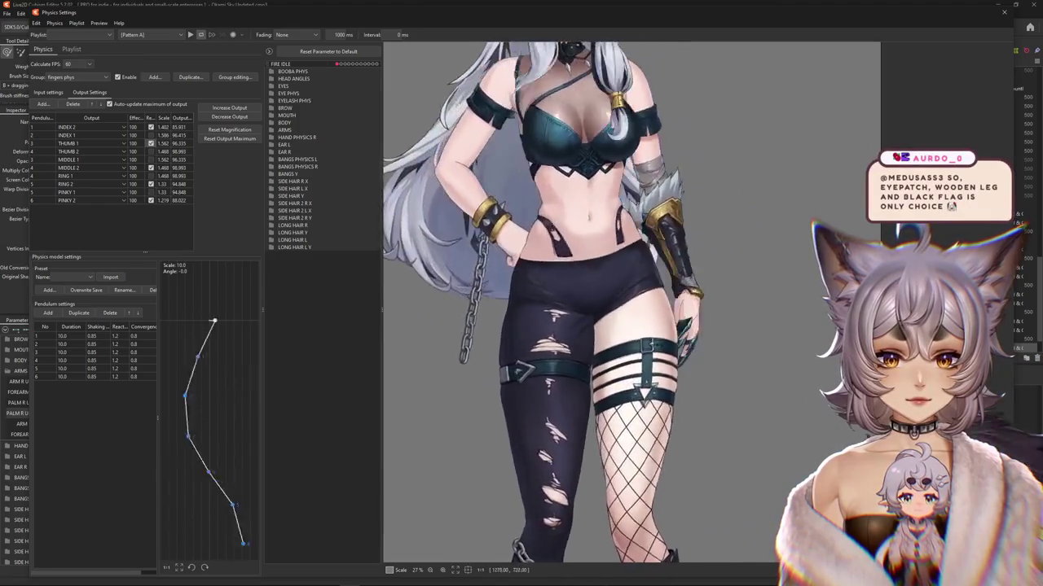
pyautogui.scroll(-2, 805, 344)
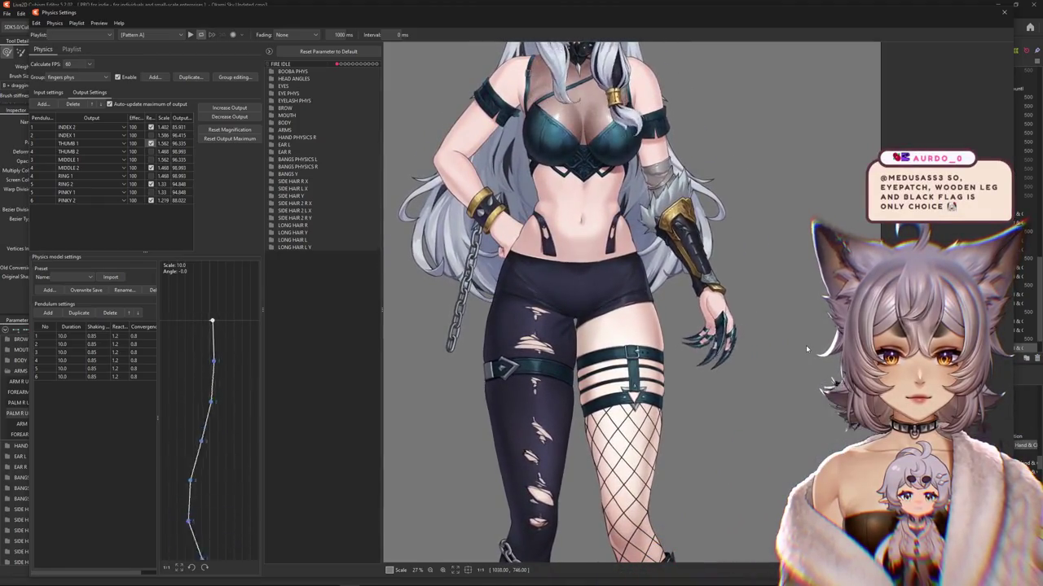
# Step: Back in the Modeling view, zoom the canvas onto the right hand and gauntlet
pyautogui.scroll(-2, 794, 347)
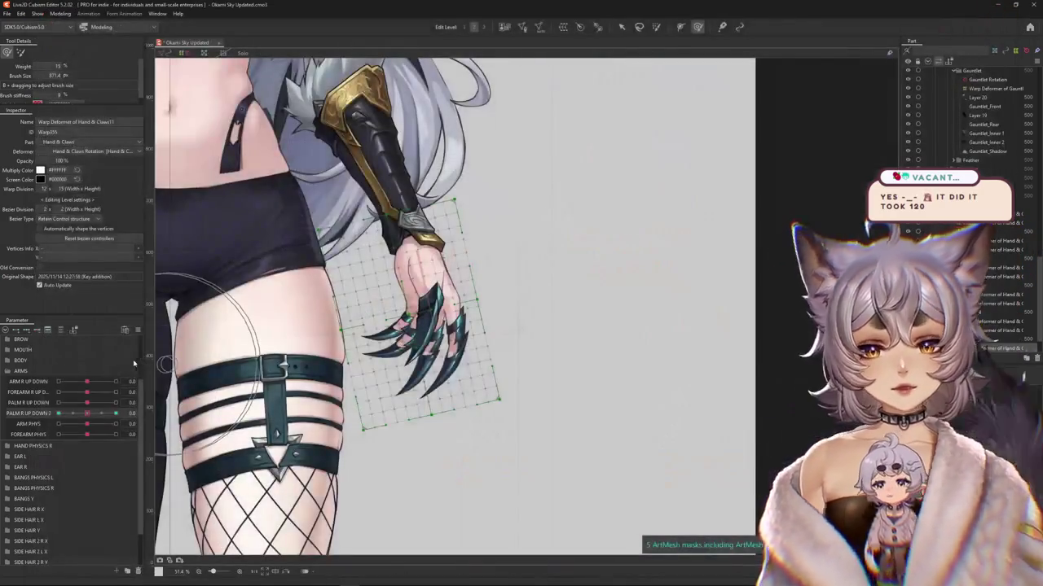
pyautogui.scroll(6, 443, 344)
# Step: Select Layer 20 and Gauntlet_Front together, toggling the mesh overlay to check the artwork
pyautogui.rightClick(443, 343)
pyautogui.click(446, 336)
pyautogui.scroll(-2, 407, 359)
pyautogui.scroll(-3, 375, 371)
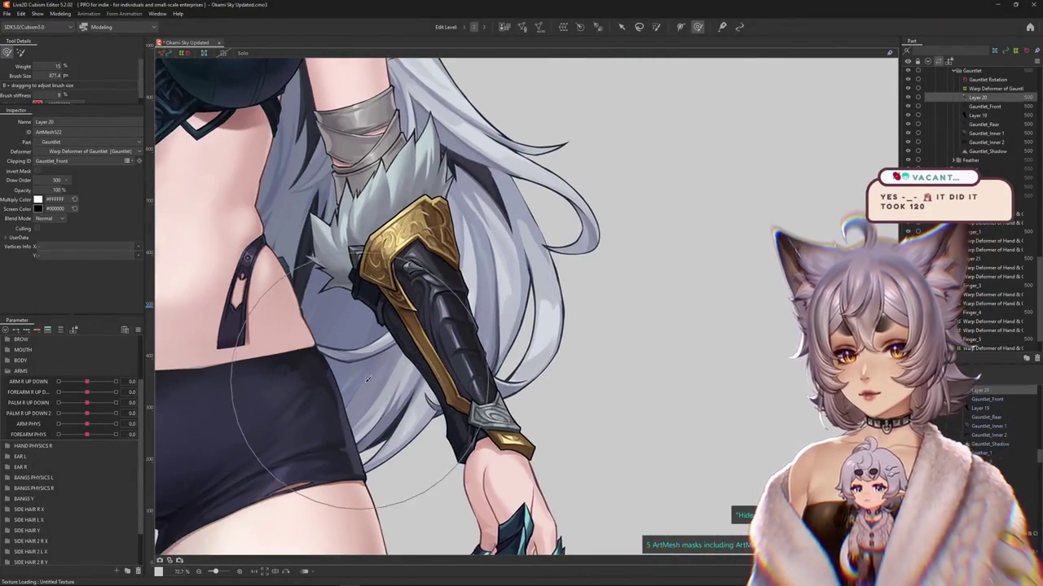
pyautogui.keyDown('ctrl'); pyautogui.click(985, 432); pyautogui.keyUp('ctrl')
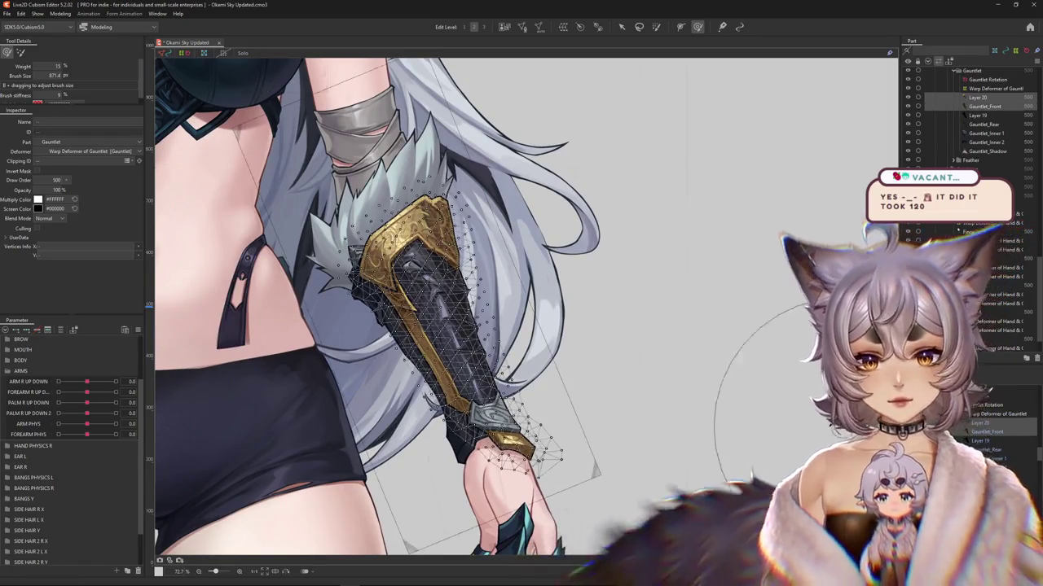
pyautogui.hotkey('ctrl', 'h')
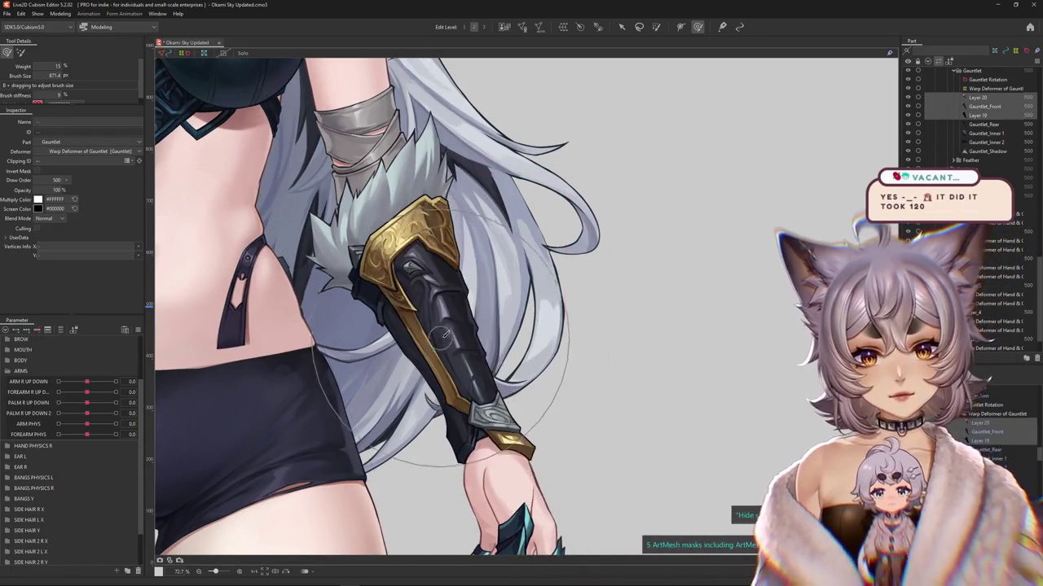
pyautogui.hotkey('ctrl', 'h')
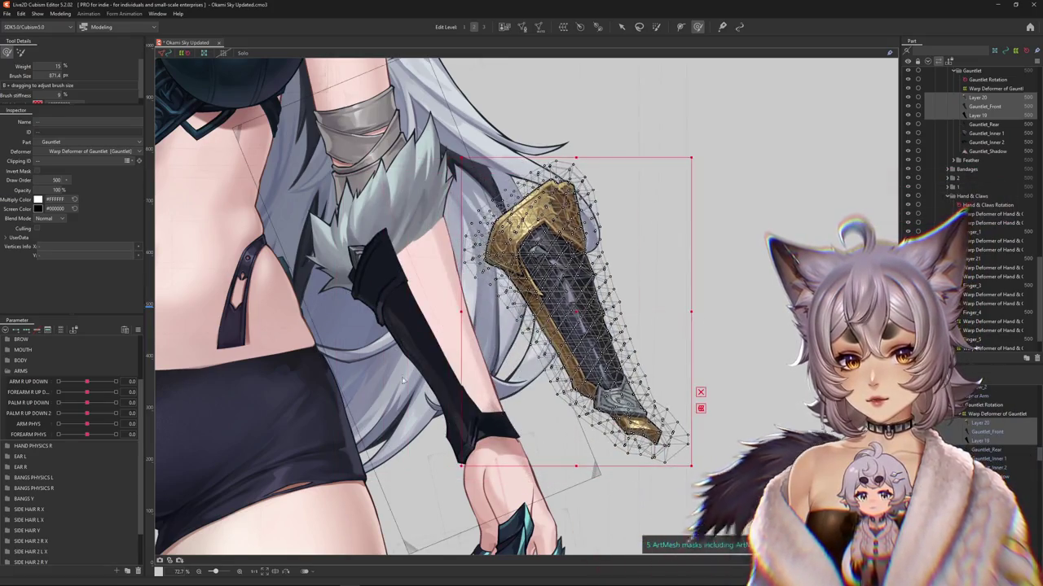
pyautogui.hotkey('ctrl', 'h')
# Step: Preview the gauntlet at Body X AUG -10, with a 7×10 Gauntlet2 warp deformer proposed
pyautogui.click(8, 370)
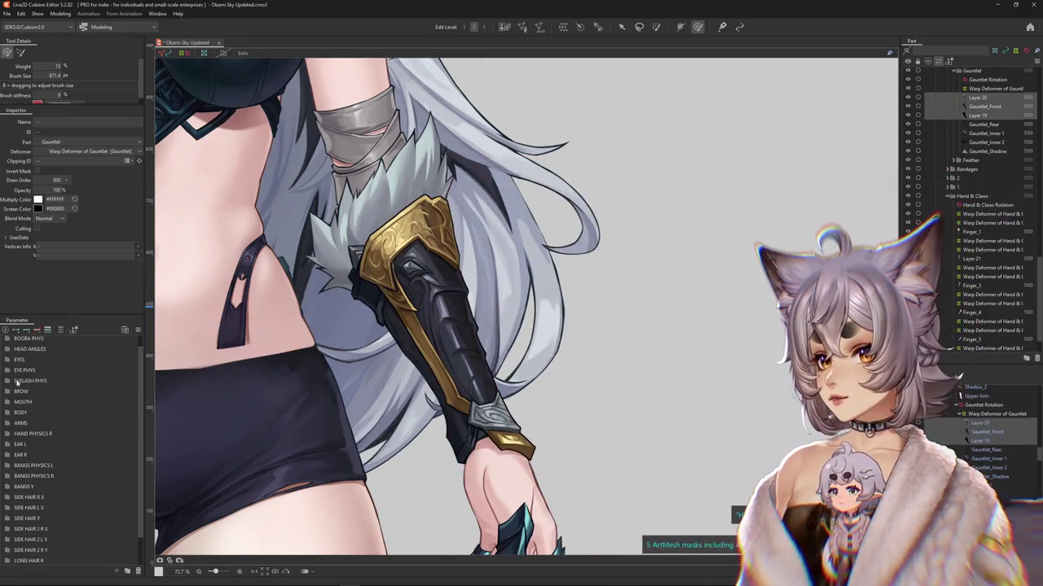
pyautogui.click(8, 413)
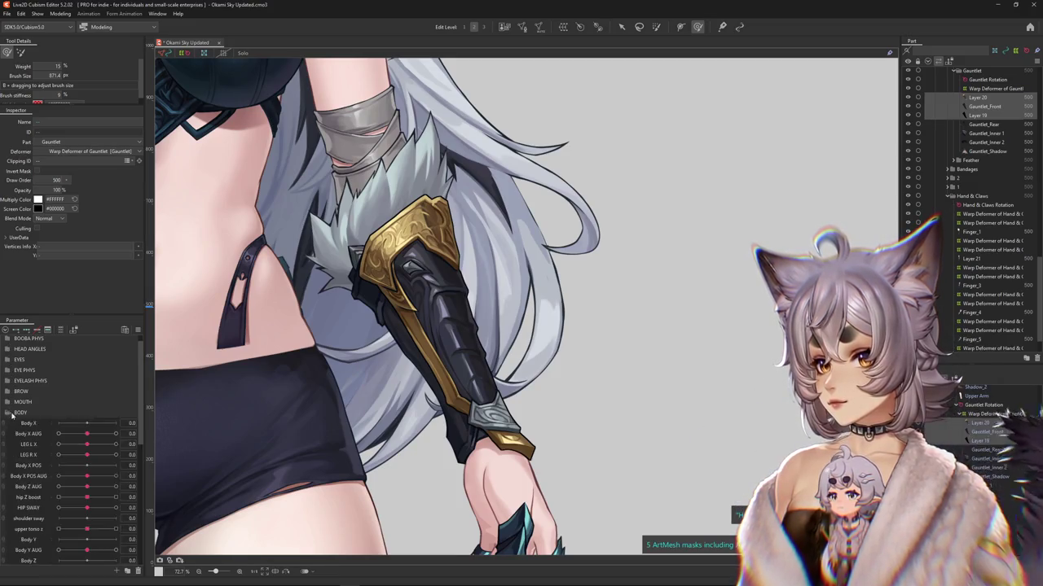
pyautogui.hotkey('ctrl', 'h')
pyautogui.moveTo(87, 434)
pyautogui.mouseDown()
pyautogui.moveTo(58, 433)
pyautogui.moveTo(87, 433)
pyautogui.mouseUp()
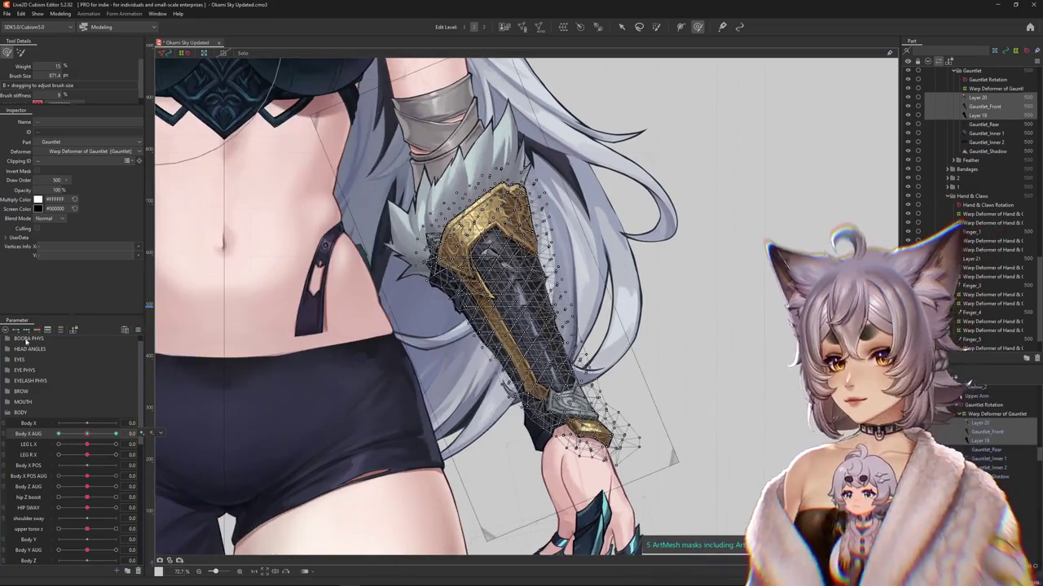
pyautogui.click(569, 28)
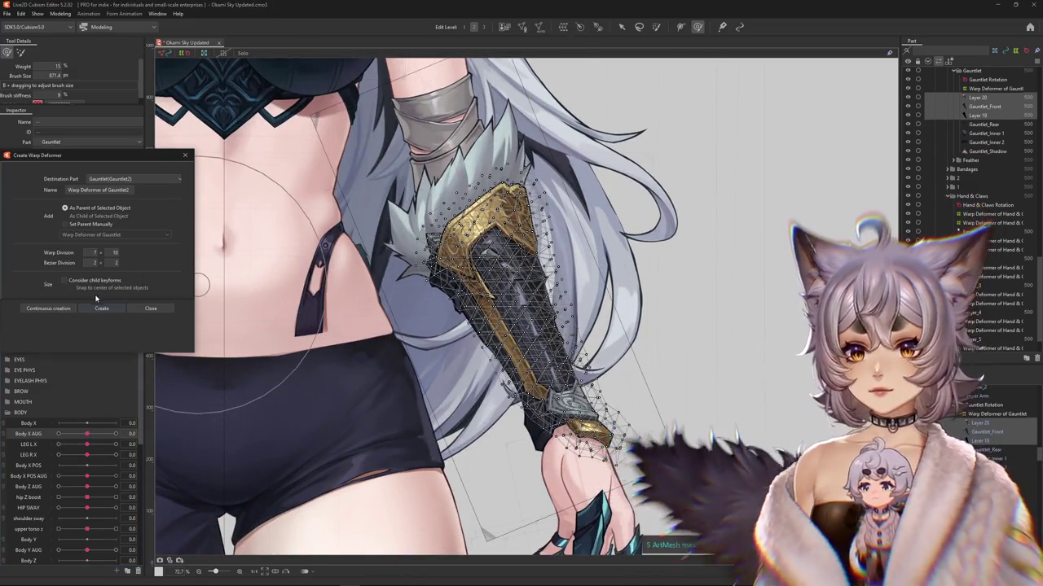
# Step: Create Warp Deformer of Gauntlet2 and brush its grid into shape at Body X AUG -10
pyautogui.click(99, 308)
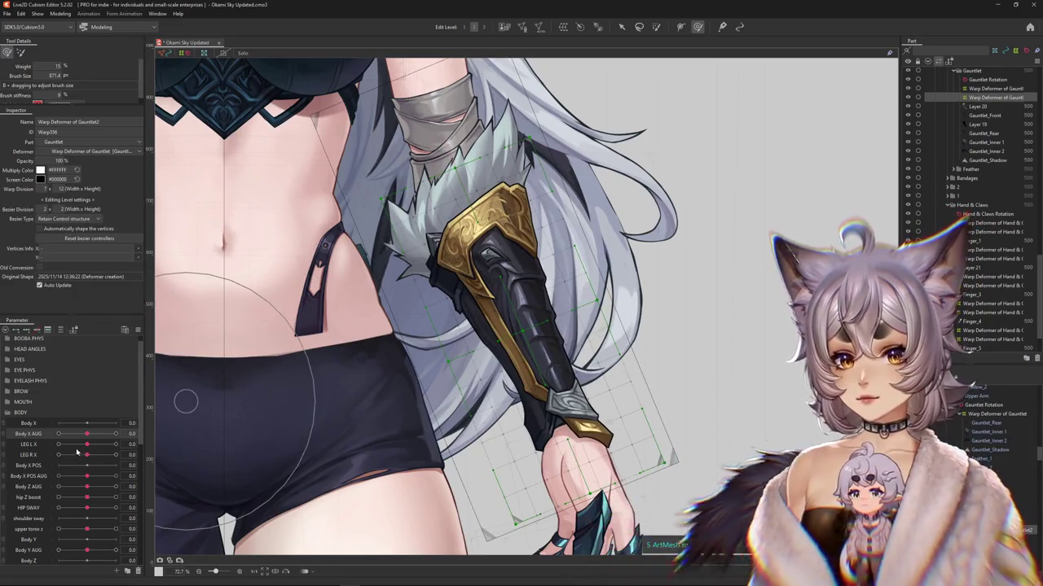
pyautogui.moveTo(85, 435); pyautogui.dragTo(58, 435)
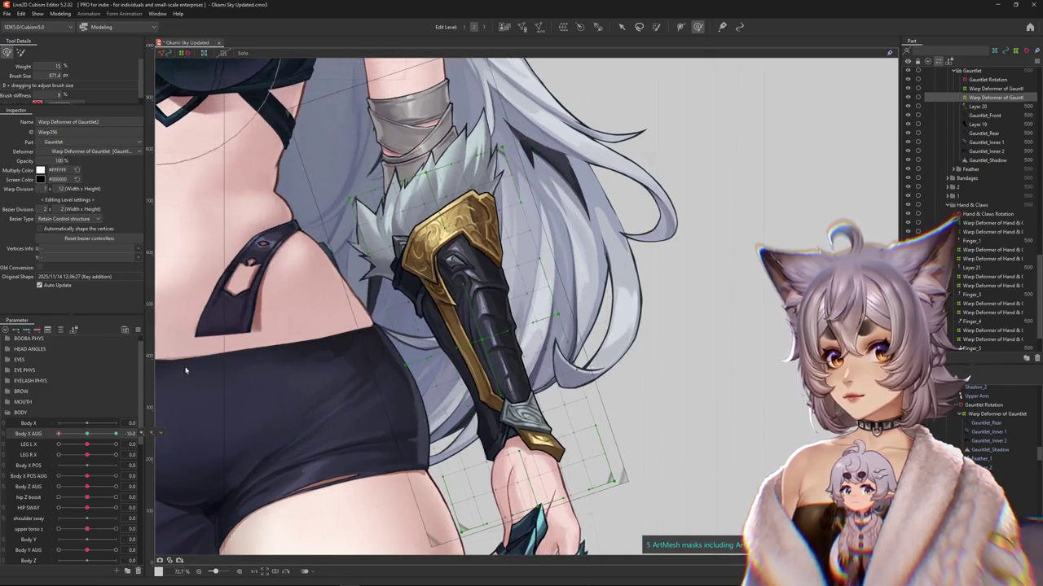
pyautogui.moveTo(393, 255); pyautogui.dragTo(307, 343)
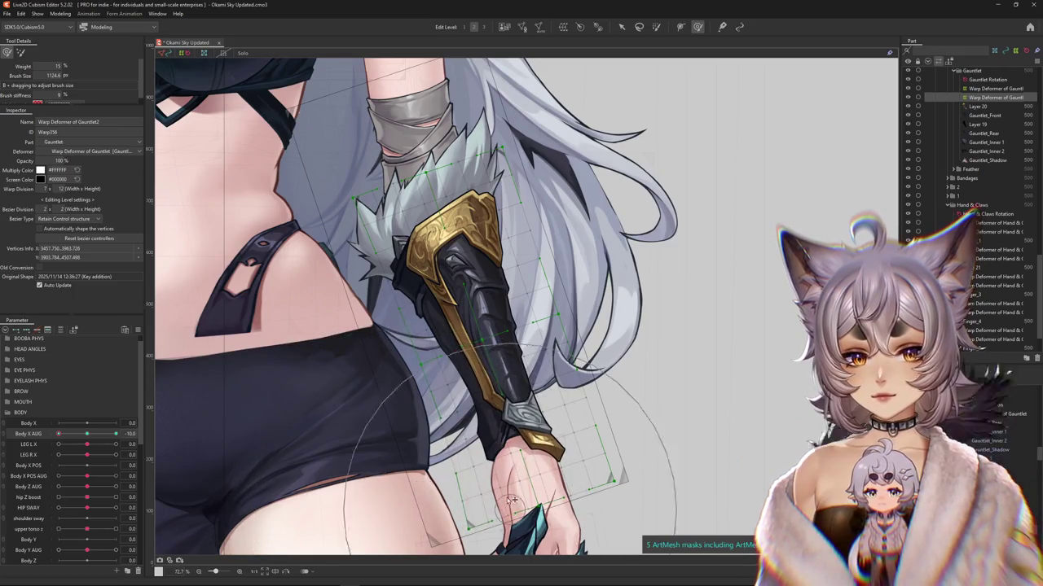
pyautogui.moveTo(516, 508); pyautogui.dragTo(447, 364)
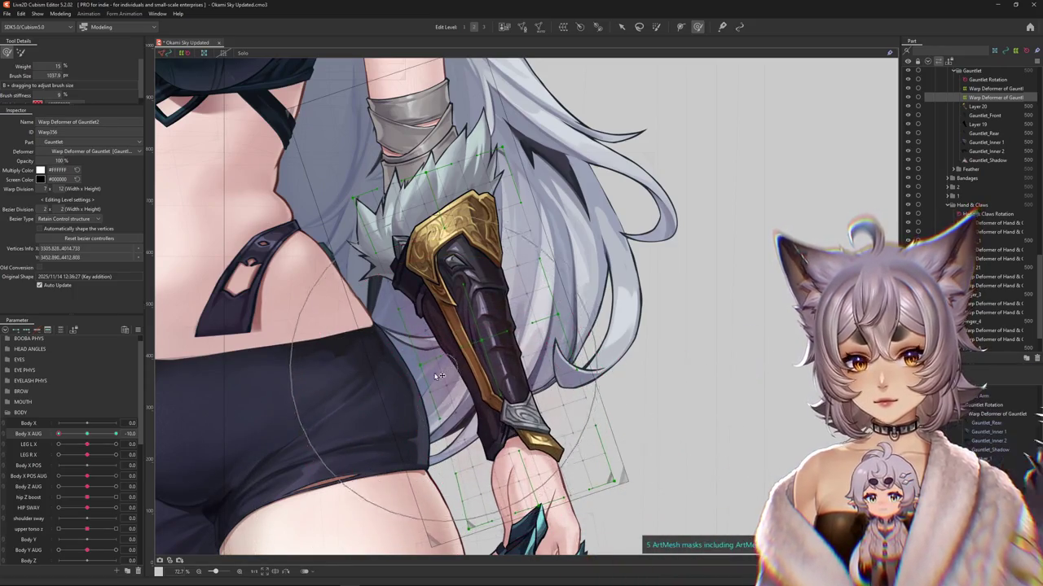
pyautogui.moveTo(438, 302)
pyautogui.mouseDown()
pyautogui.moveTo(426, 281)
pyautogui.moveTo(440, 297)
pyautogui.mouseUp()
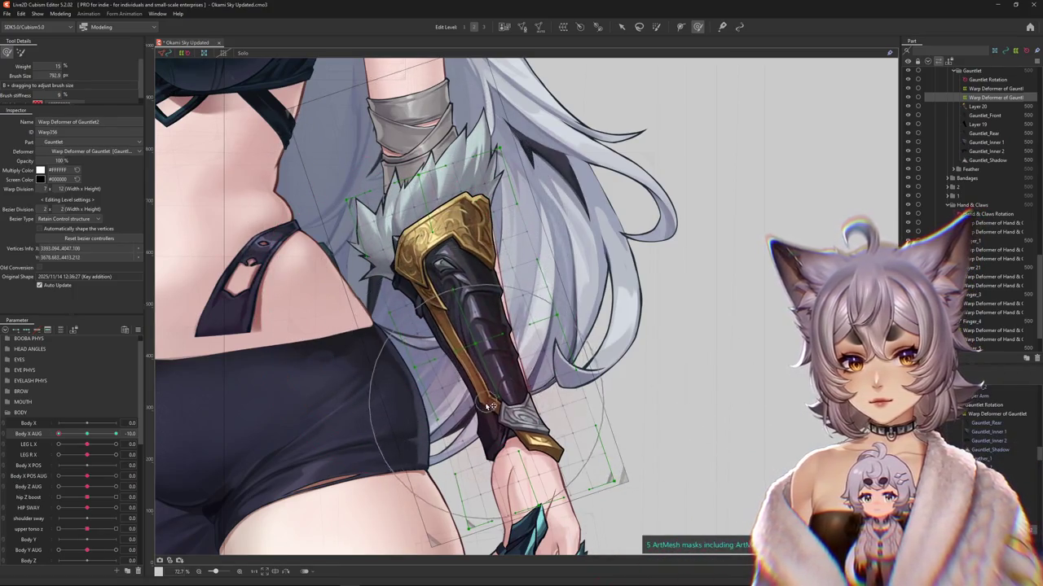
pyautogui.moveTo(628, 435); pyautogui.dragTo(587, 337)
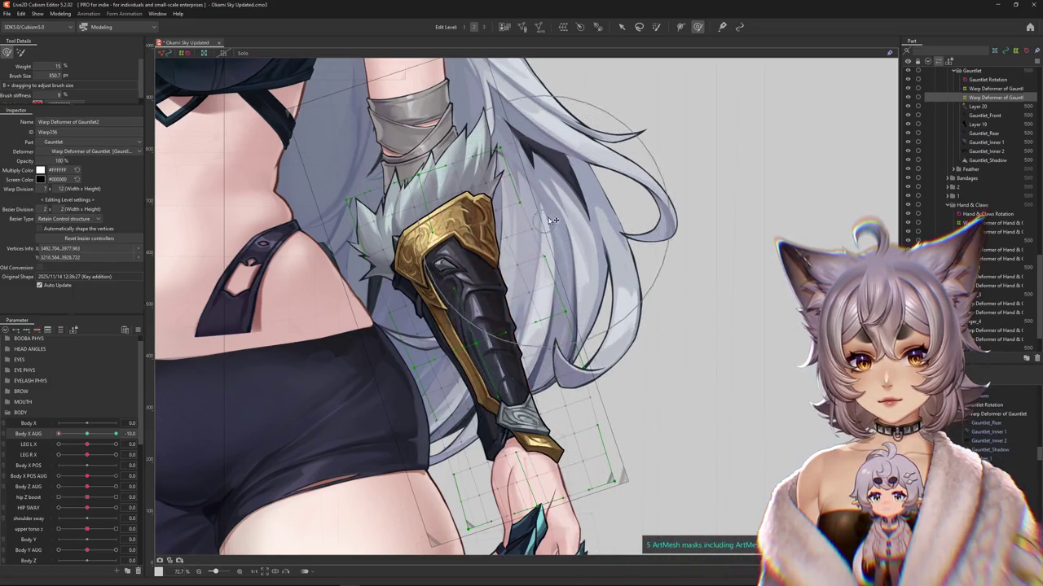
pyautogui.moveTo(540, 210); pyautogui.dragTo(411, 289)
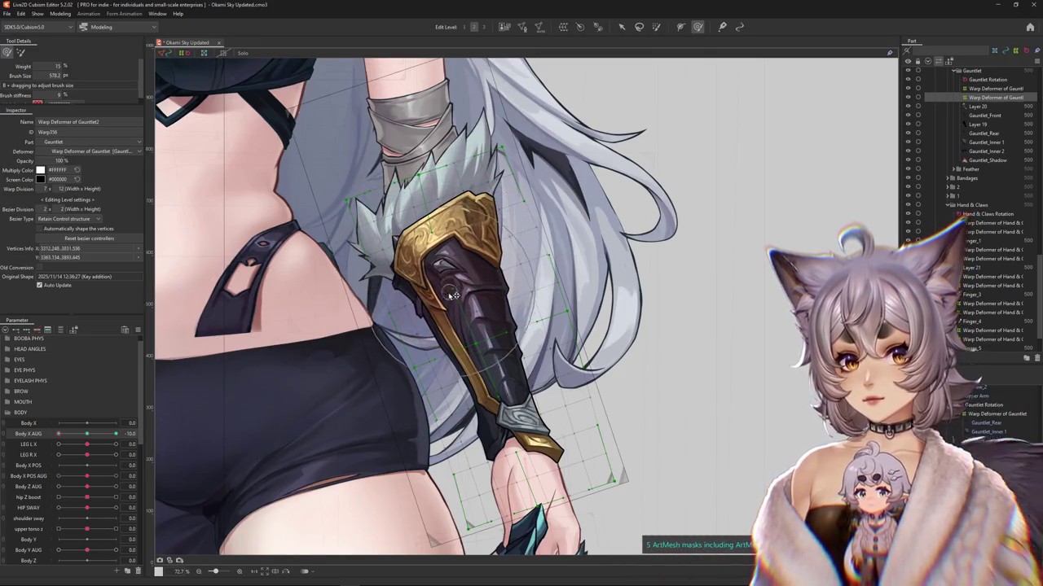
pyautogui.moveTo(462, 335); pyautogui.dragTo(489, 420)
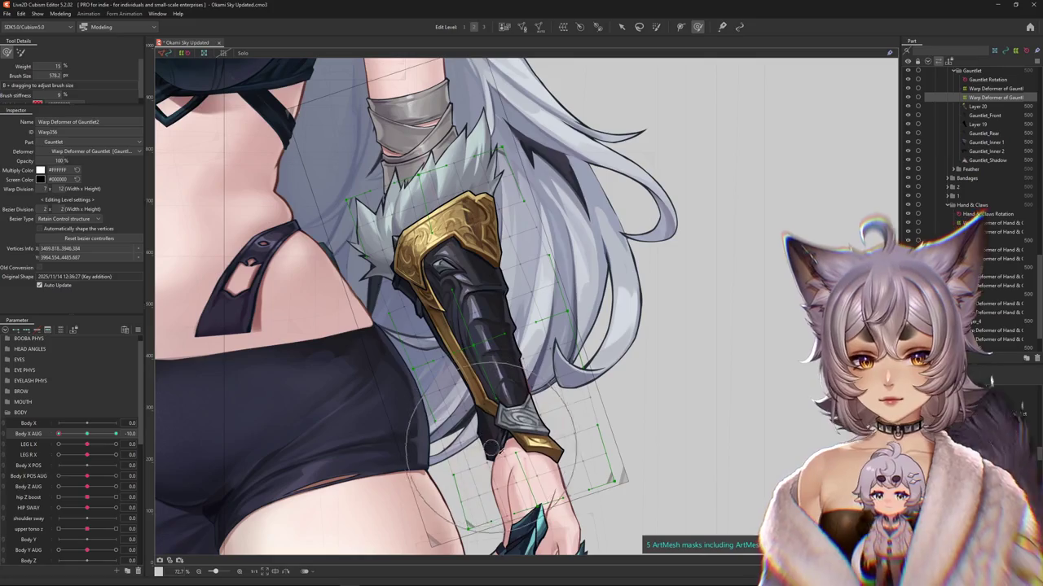
# Step: Recentre on the gauntlet and bend its warp upward to follow the body sway
pyautogui.moveTo(59, 434)
pyautogui.mouseDown()
pyautogui.moveTo(87, 434)
pyautogui.moveTo(50, 444)
pyautogui.mouseUp()
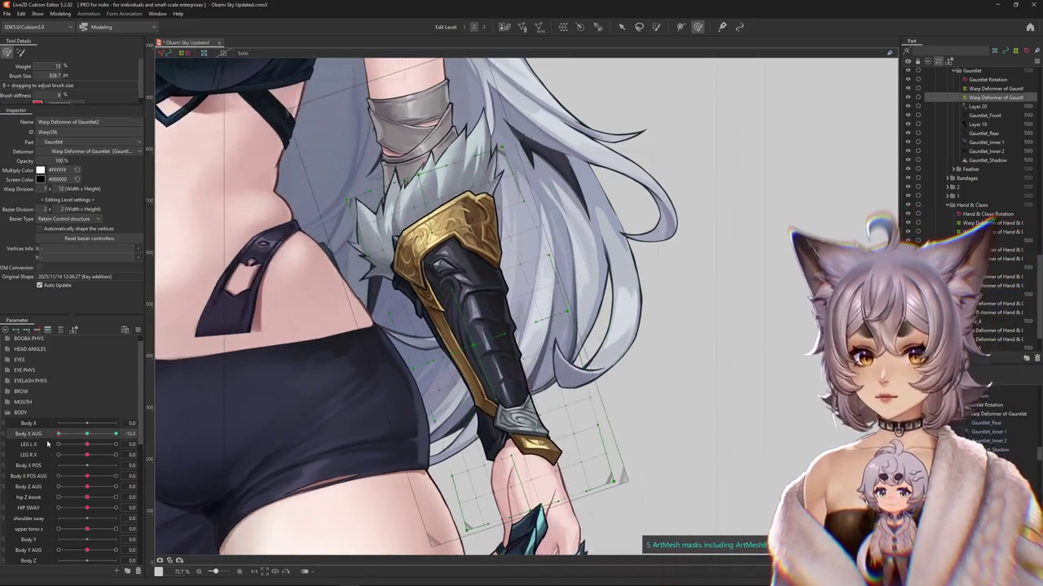
pyautogui.moveTo(385, 544); pyautogui.dragTo(345, 442)
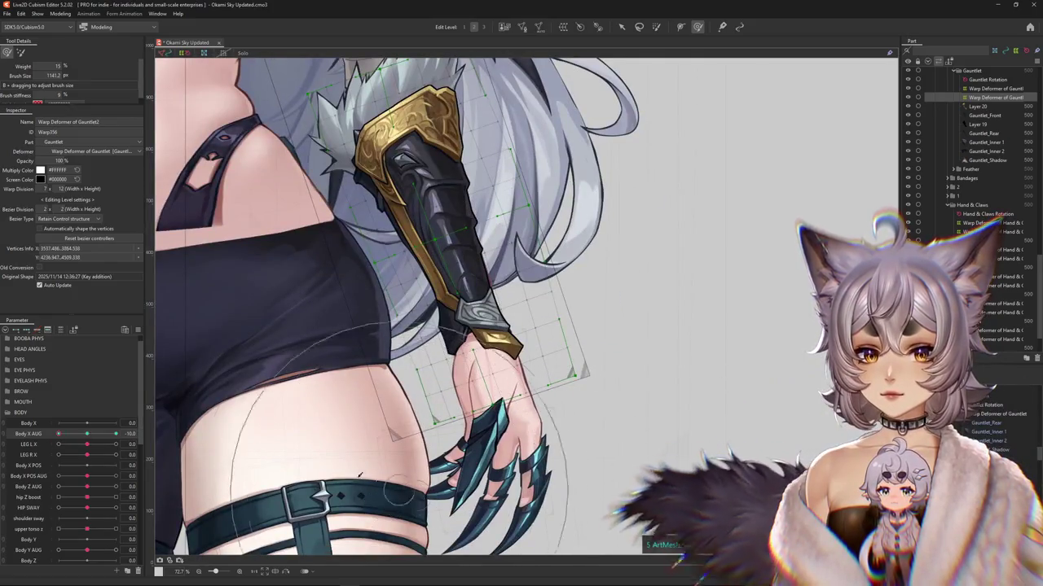
pyautogui.moveTo(281, 318); pyautogui.dragTo(329, 427)
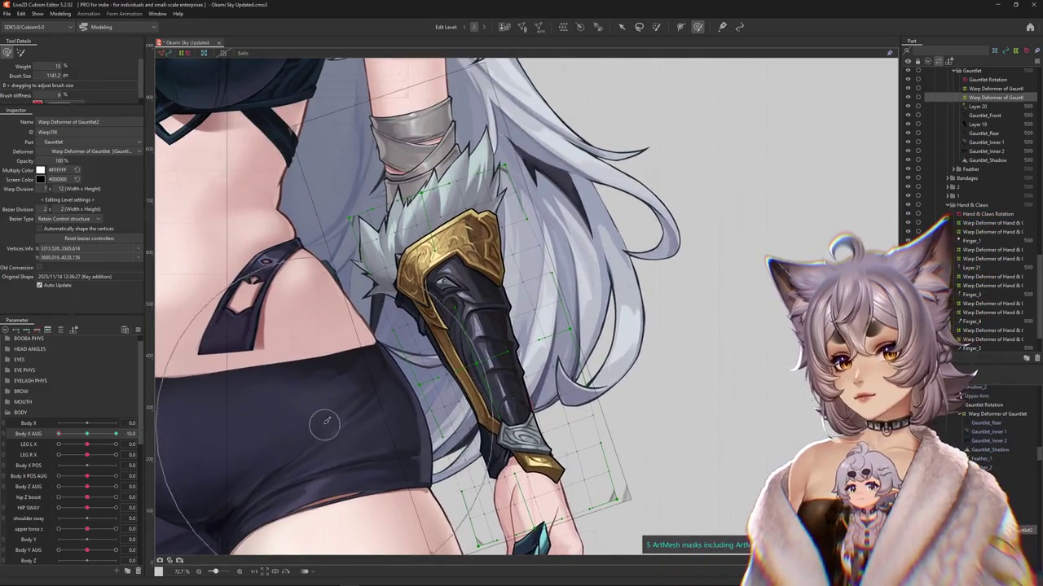
pyautogui.moveTo(489, 269); pyautogui.dragTo(462, 236)
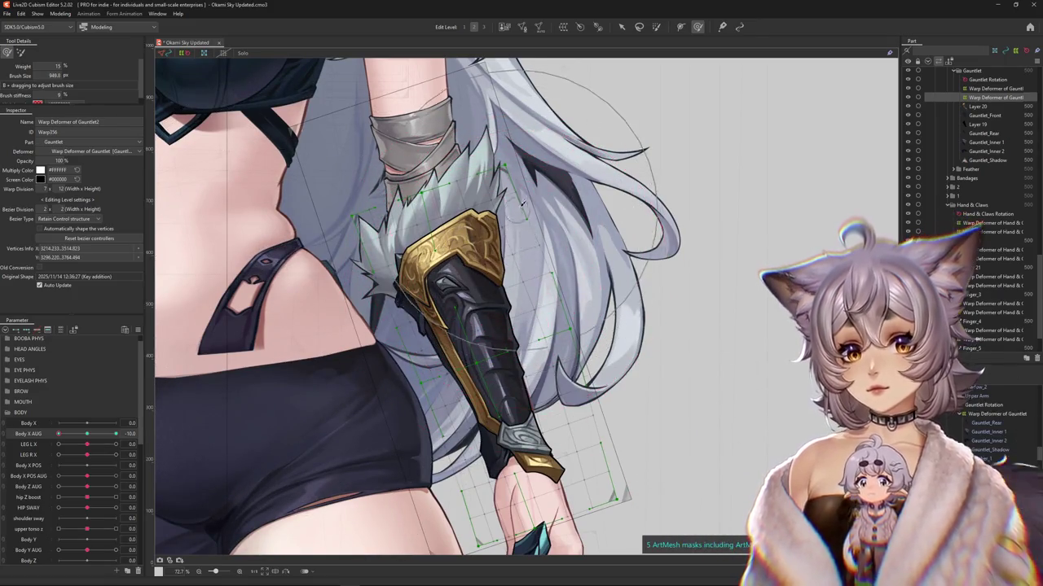
pyautogui.moveTo(536, 132); pyautogui.dragTo(494, 75)
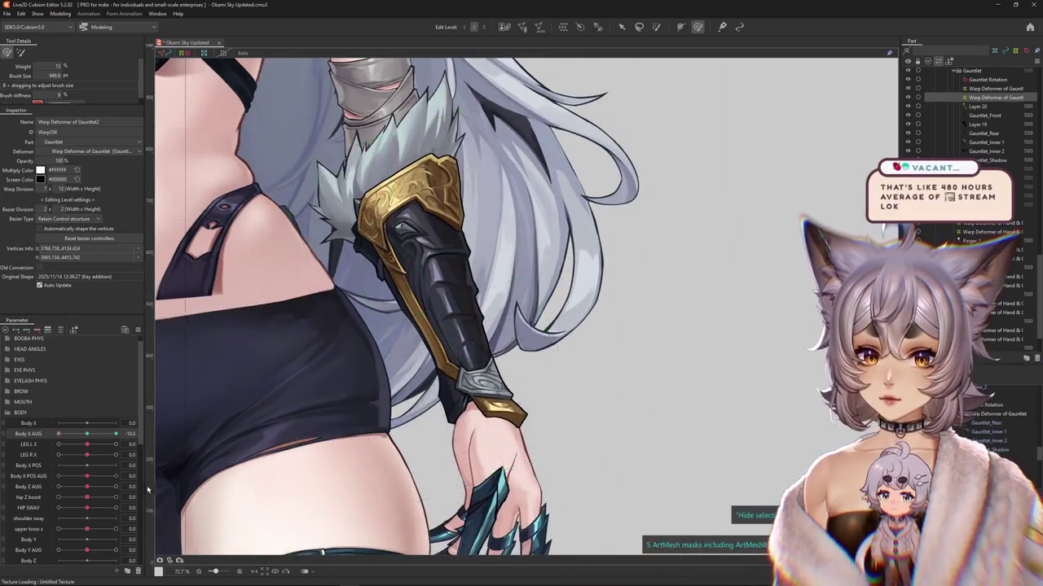
pyautogui.moveTo(59, 434); pyautogui.dragTo(58, 434)
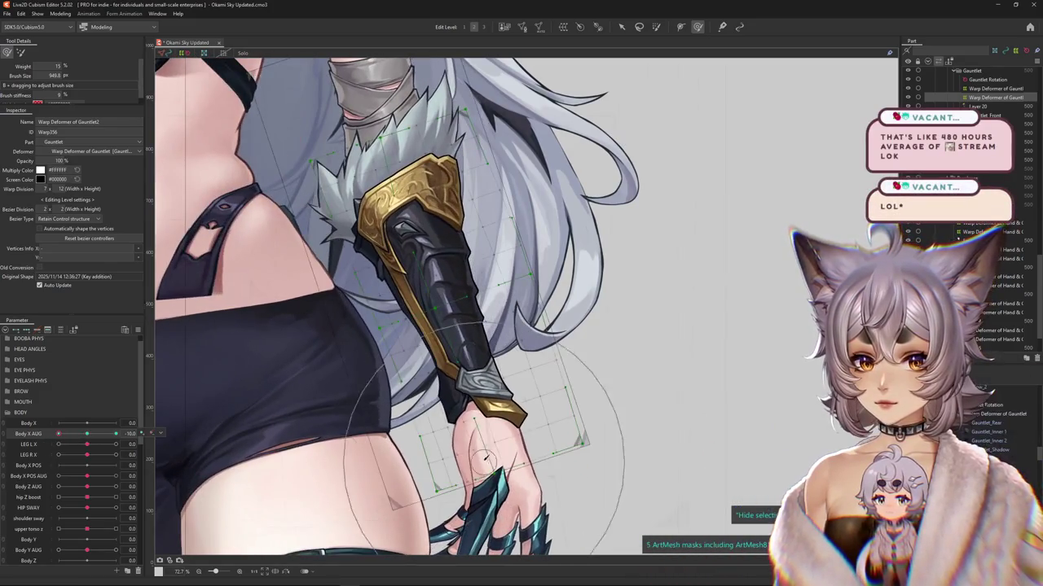
pyautogui.moveTo(436, 285); pyautogui.dragTo(318, 349)
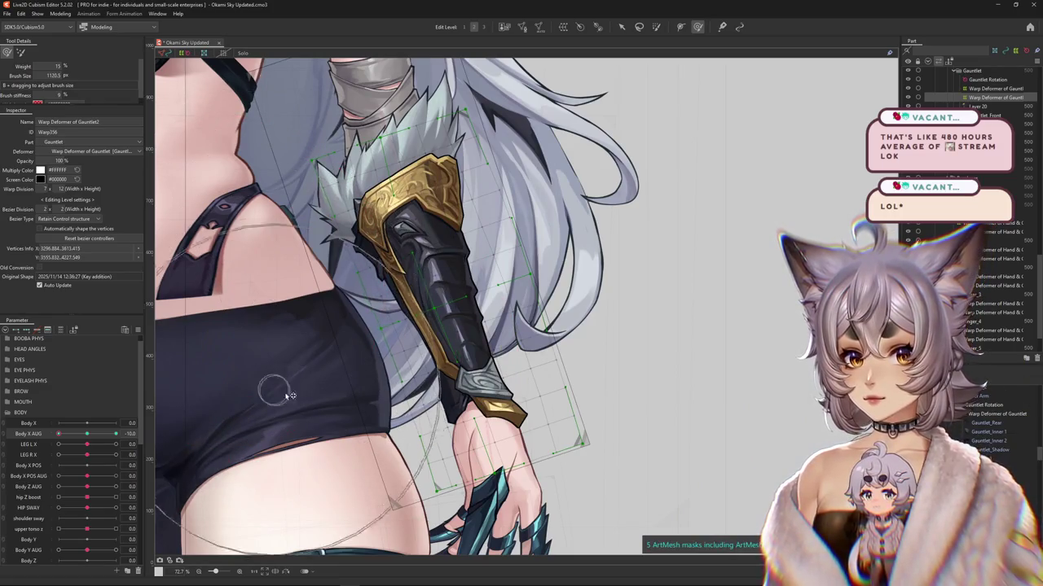
pyautogui.moveTo(376, 455); pyautogui.dragTo(358, 335)
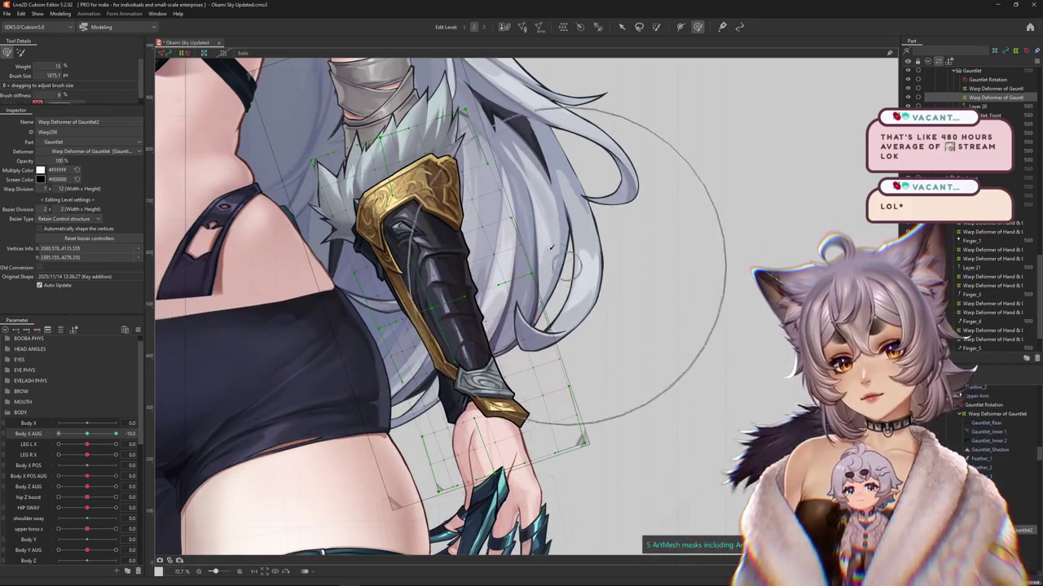
pyautogui.moveTo(613, 382); pyautogui.dragTo(544, 213)
pyautogui.moveTo(115, 433); pyautogui.dragTo(38, 436)
# Step: Shift the gauntlet warp's wrist end and swing Body X AUG to the opposite extreme
pyautogui.scroll(-2, 422, 351)
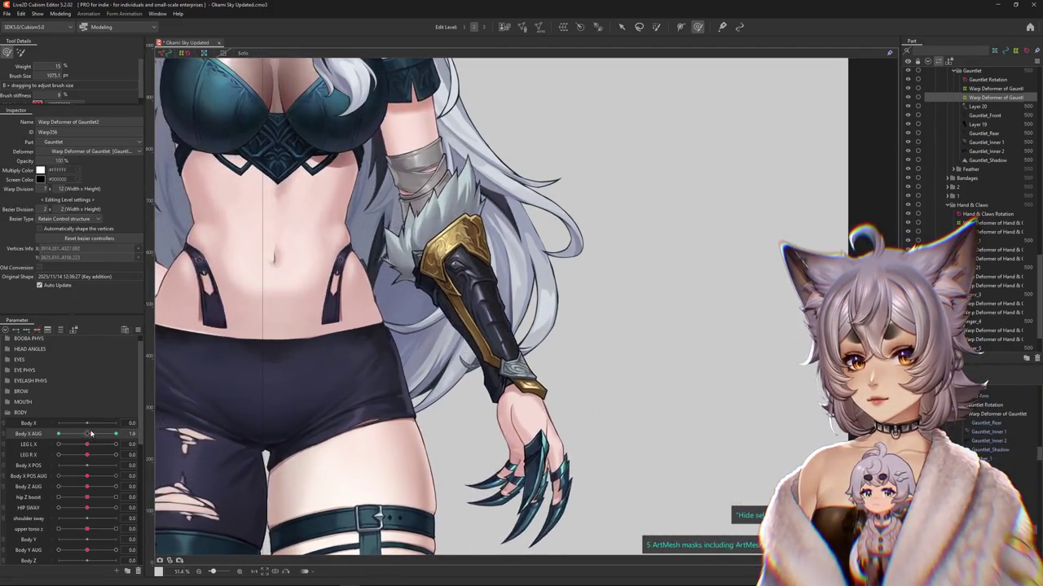
pyautogui.scroll(2, 459, 282)
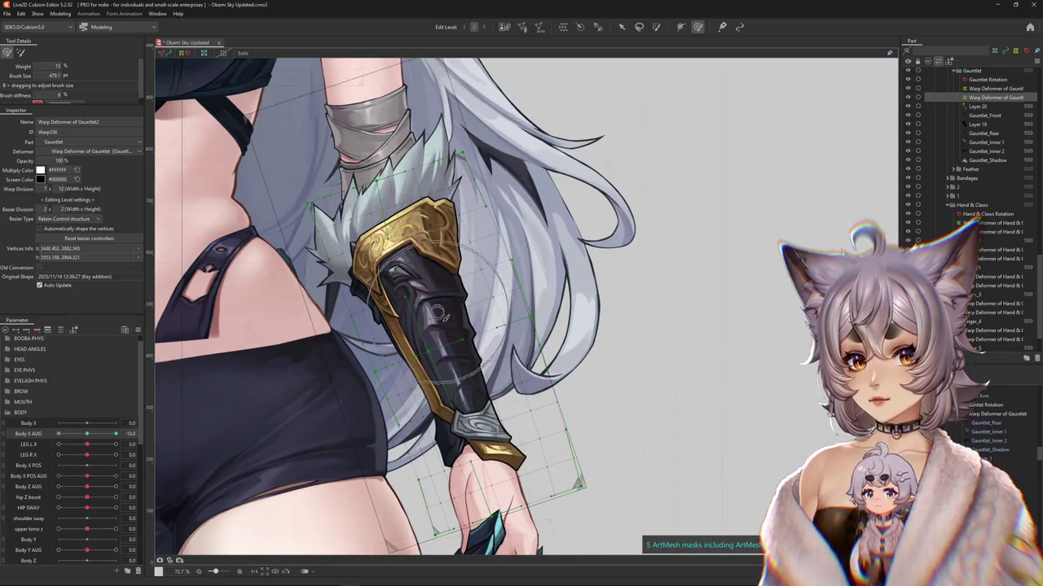
pyautogui.moveTo(475, 396); pyautogui.dragTo(507, 451)
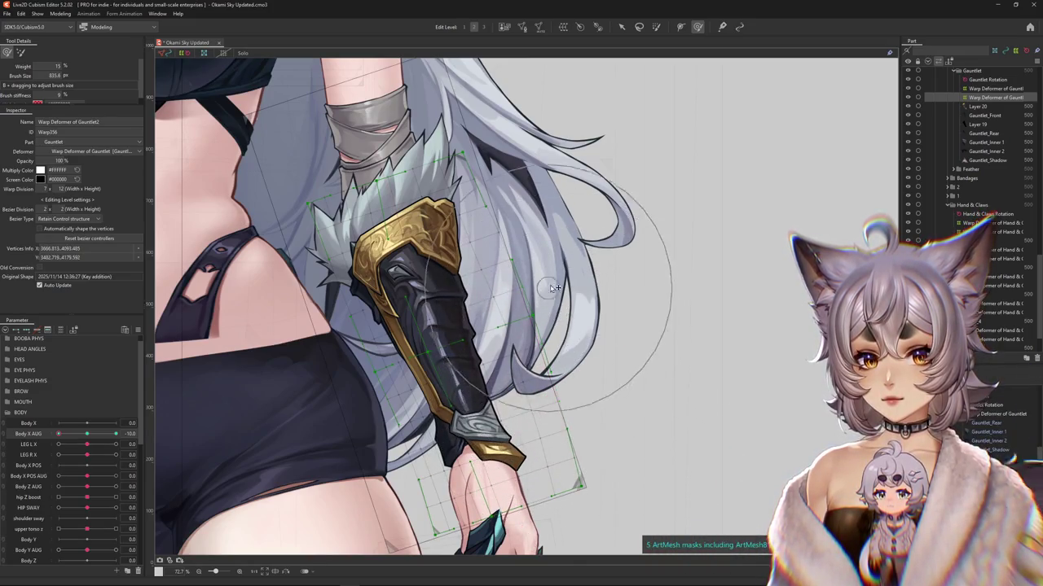
pyautogui.moveTo(541, 241); pyautogui.dragTo(560, 221)
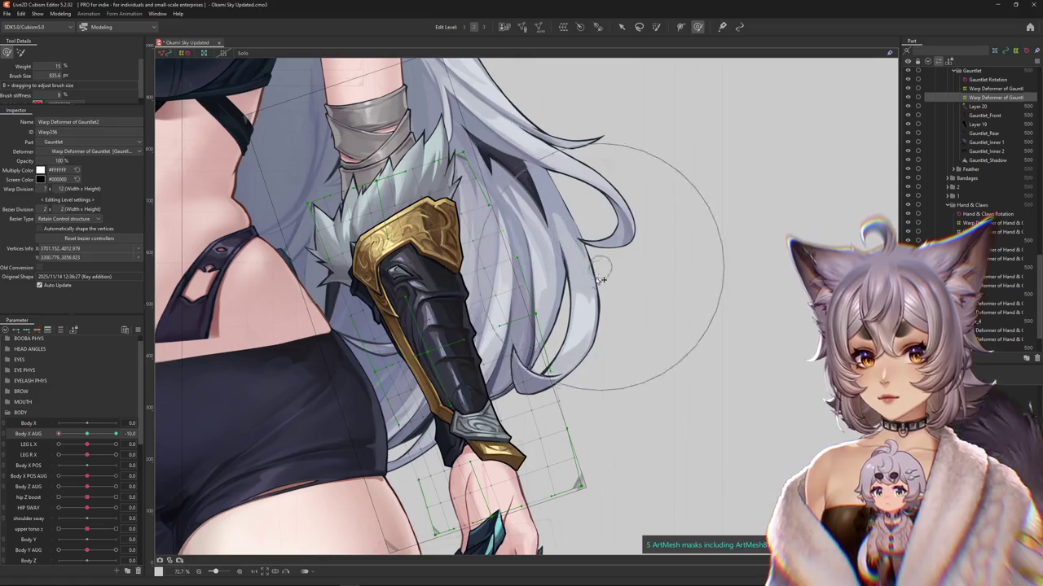
pyautogui.scroll(-3, 518, 106)
pyautogui.scroll(-2, 457, 138)
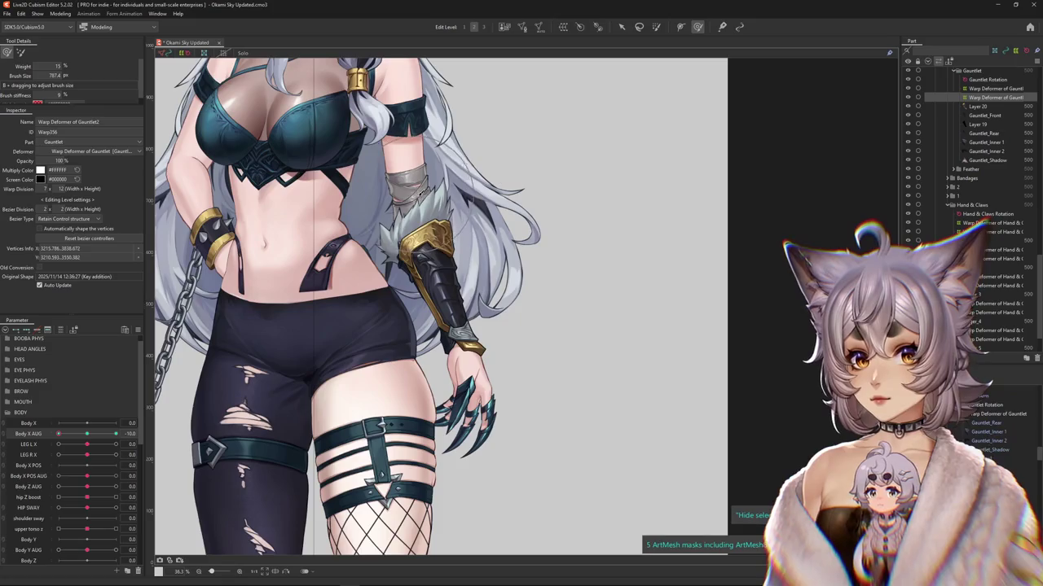
pyautogui.scroll(2, 291, 382)
pyautogui.scroll(1, 175, 407)
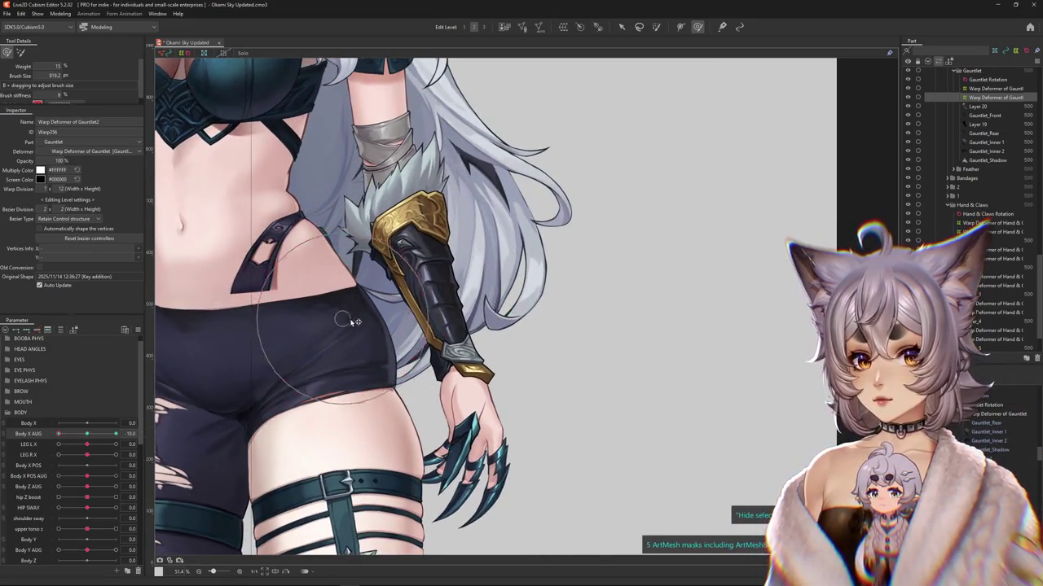
pyautogui.moveTo(90, 433); pyautogui.dragTo(116, 433)
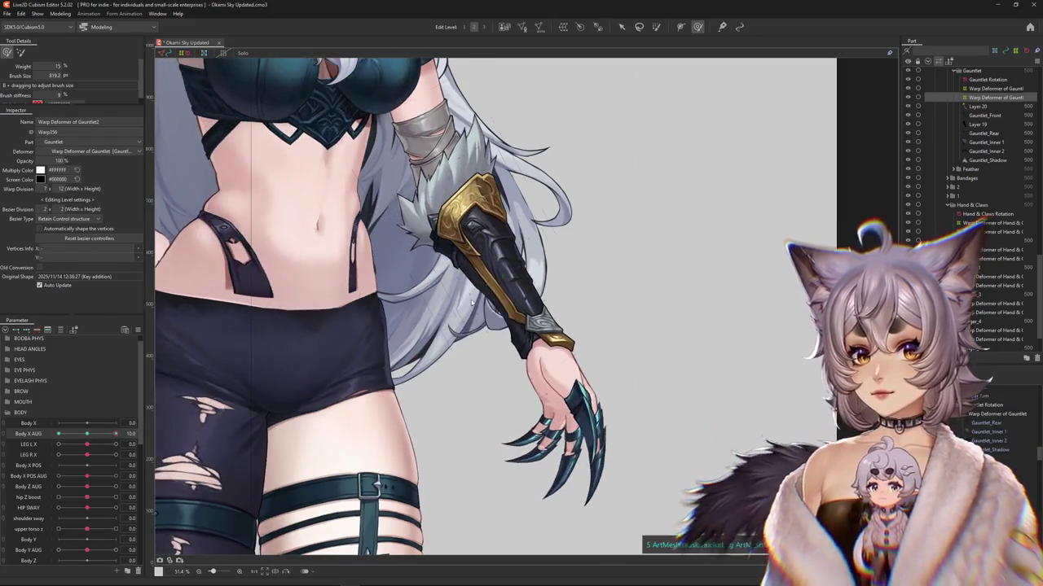
pyautogui.scroll(2, 326, 326)
pyautogui.scroll(-1, 330, 382)
pyautogui.scroll(-1, 331, 382)
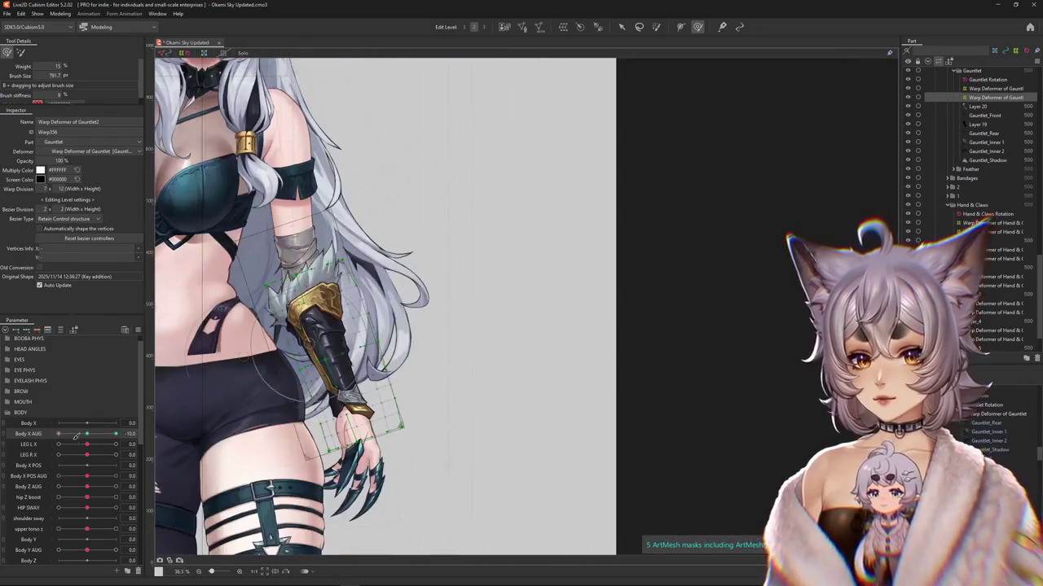
pyautogui.scroll(2, 367, 372)
# Step: Brush-bend the upper gauntlet warp and paint deformation weight near the wrist
pyautogui.moveTo(407, 381); pyautogui.dragTo(420, 345)
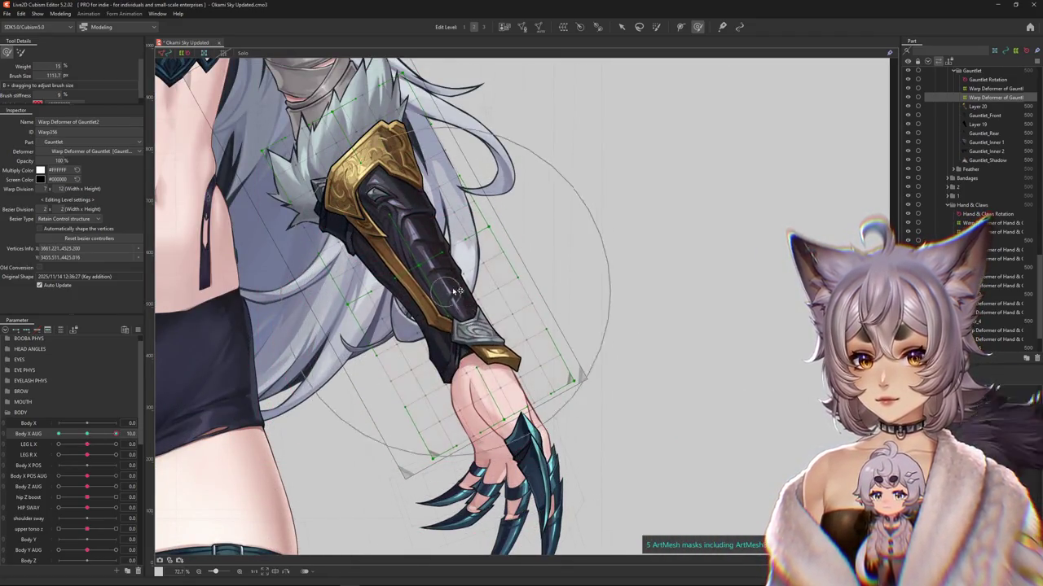
pyautogui.moveTo(456, 291); pyautogui.dragTo(361, 158)
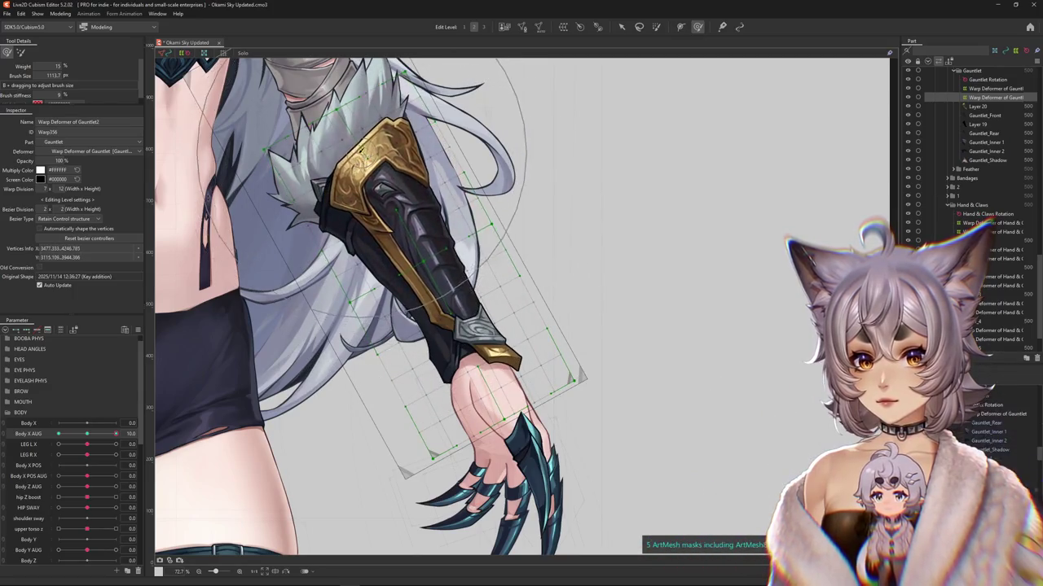
pyautogui.moveTo(471, 309); pyautogui.dragTo(619, 289)
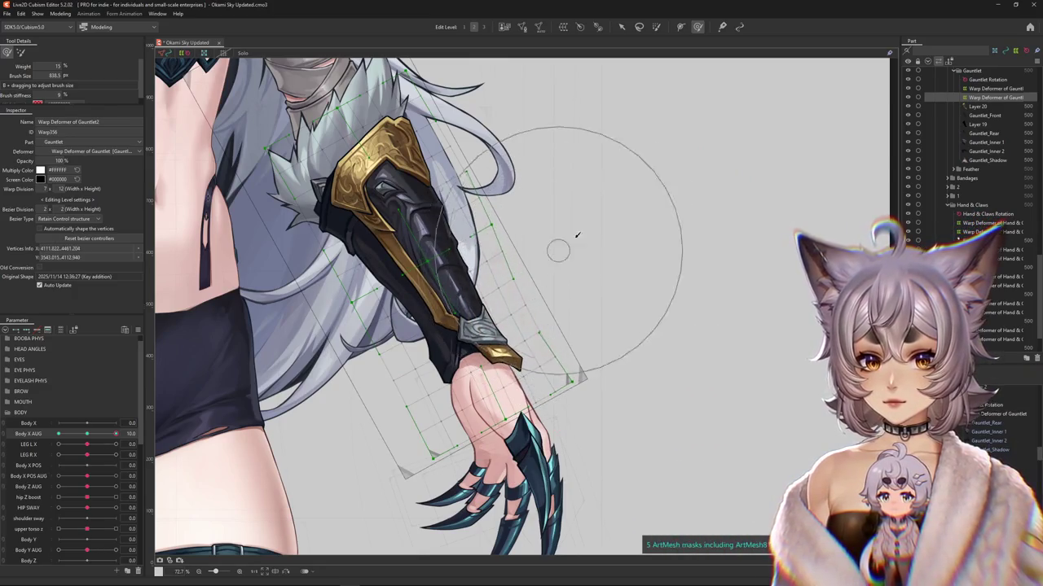
pyautogui.scroll(4, 530, 187)
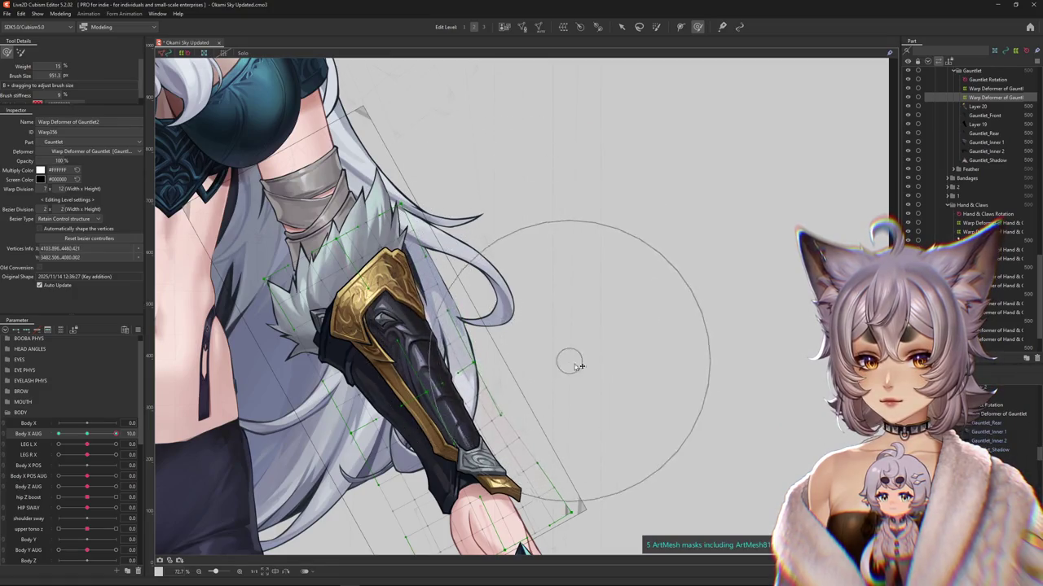
pyautogui.moveTo(401, 348); pyautogui.dragTo(317, 452)
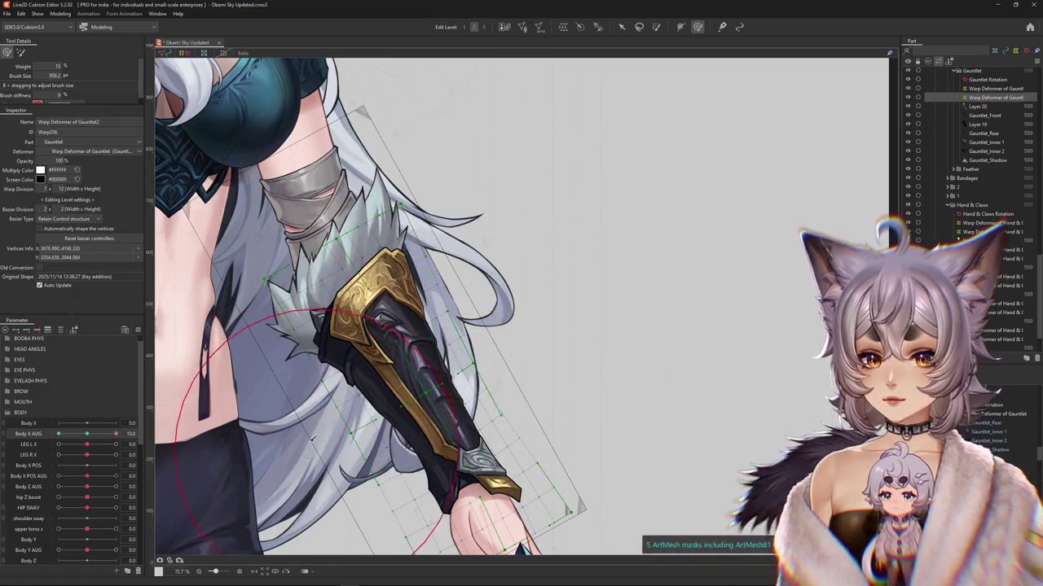
pyautogui.scroll(-2, 354, 504)
pyautogui.press('g')
pyautogui.moveTo(383, 435); pyautogui.dragTo(400, 429)
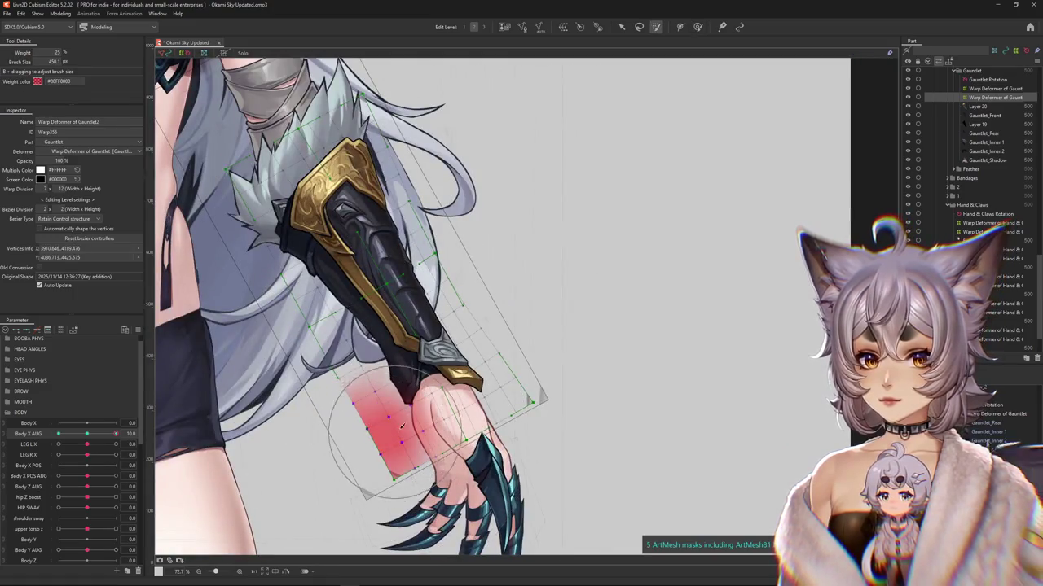
pyautogui.click(698, 28)
# Step: At Body X AUG 10, reshape the gauntlet near the wrist and replay the sway
pyautogui.moveTo(85, 439); pyautogui.dragTo(116, 435)
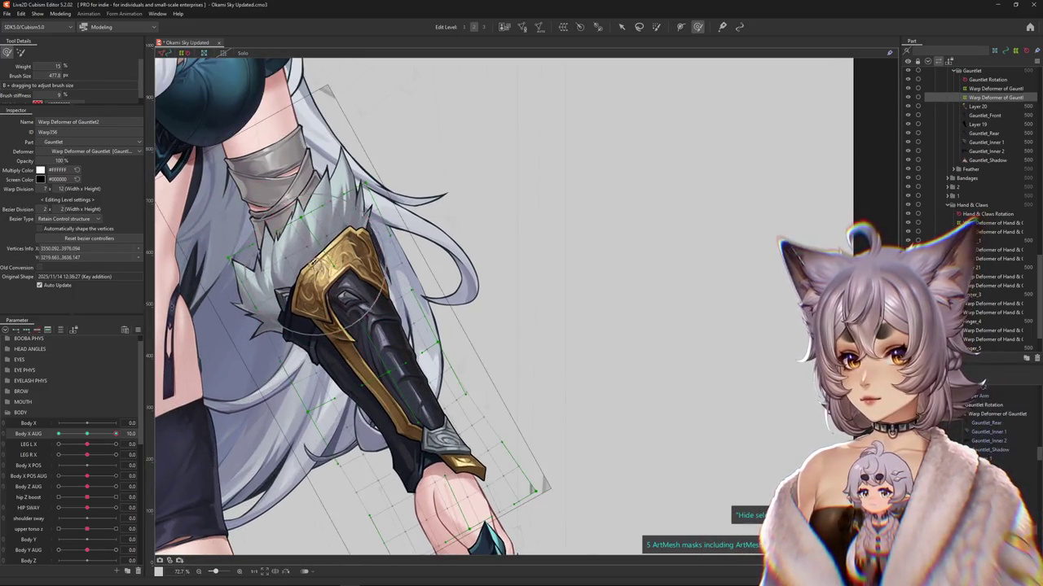
pyautogui.moveTo(346, 307); pyautogui.dragTo(391, 371)
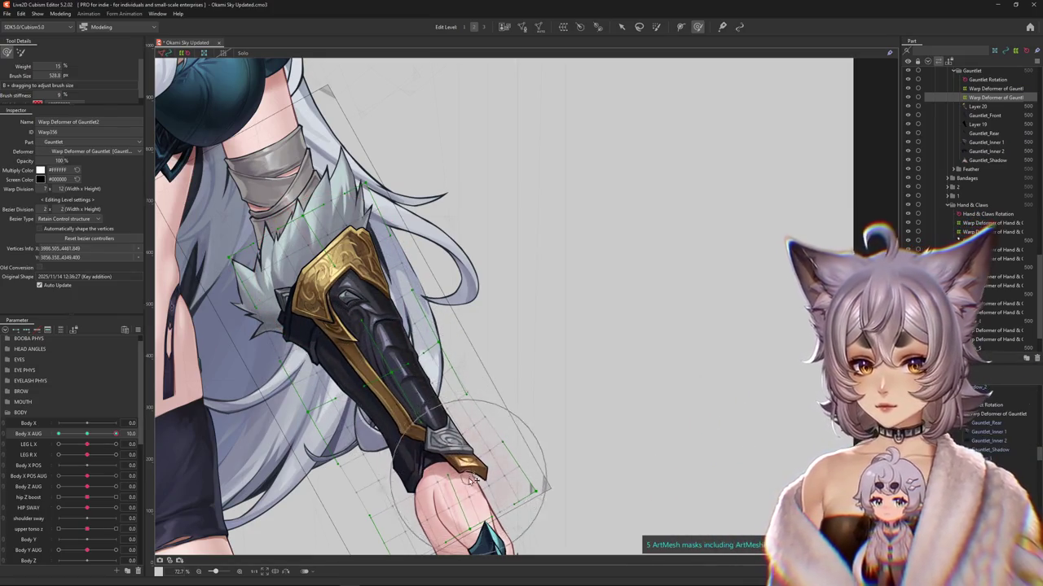
pyautogui.moveTo(620, 461); pyautogui.dragTo(523, 400)
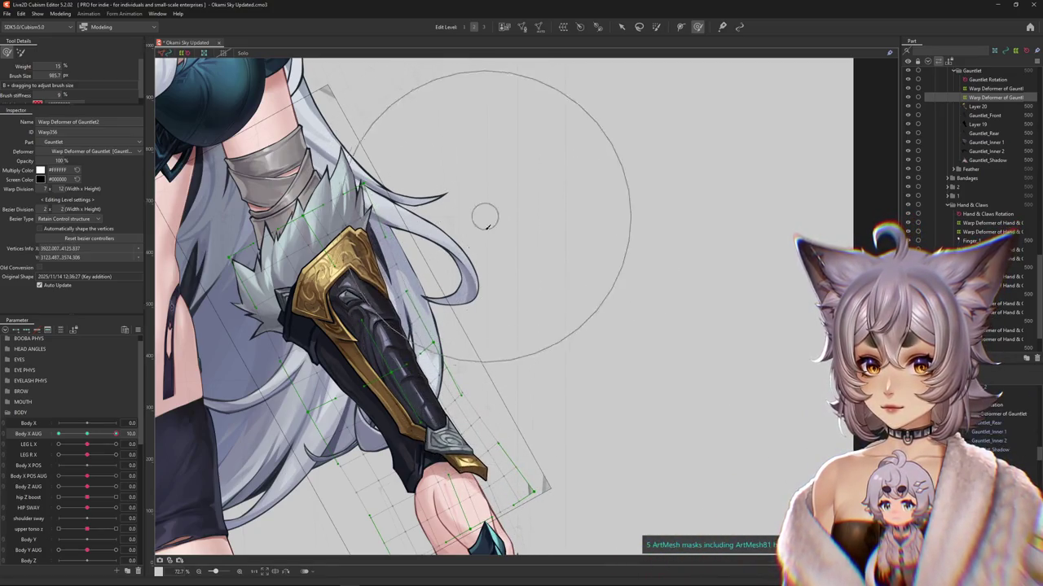
pyautogui.moveTo(256, 359); pyautogui.dragTo(316, 256)
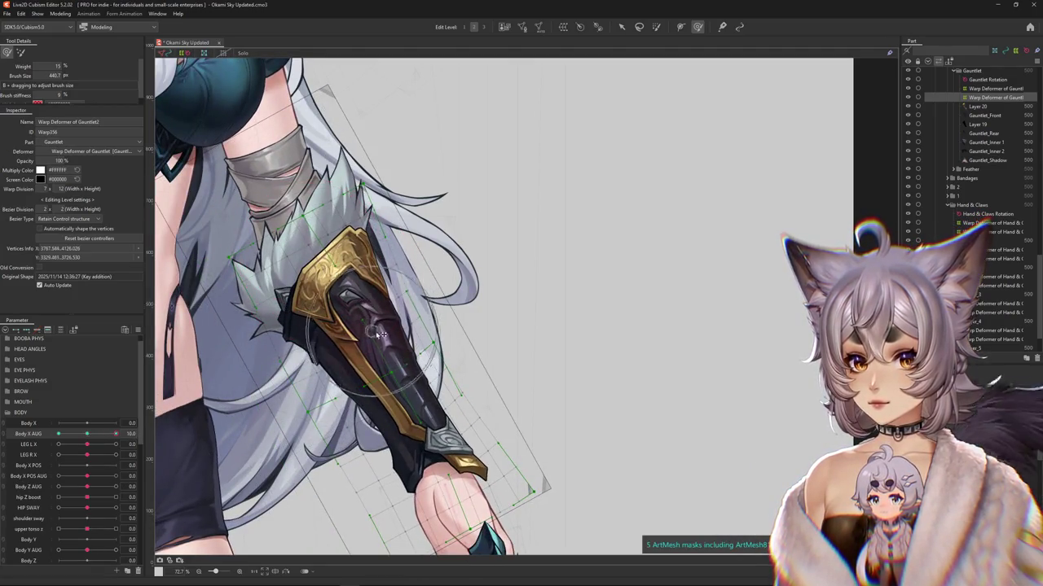
pyautogui.moveTo(380, 334); pyautogui.dragTo(390, 377)
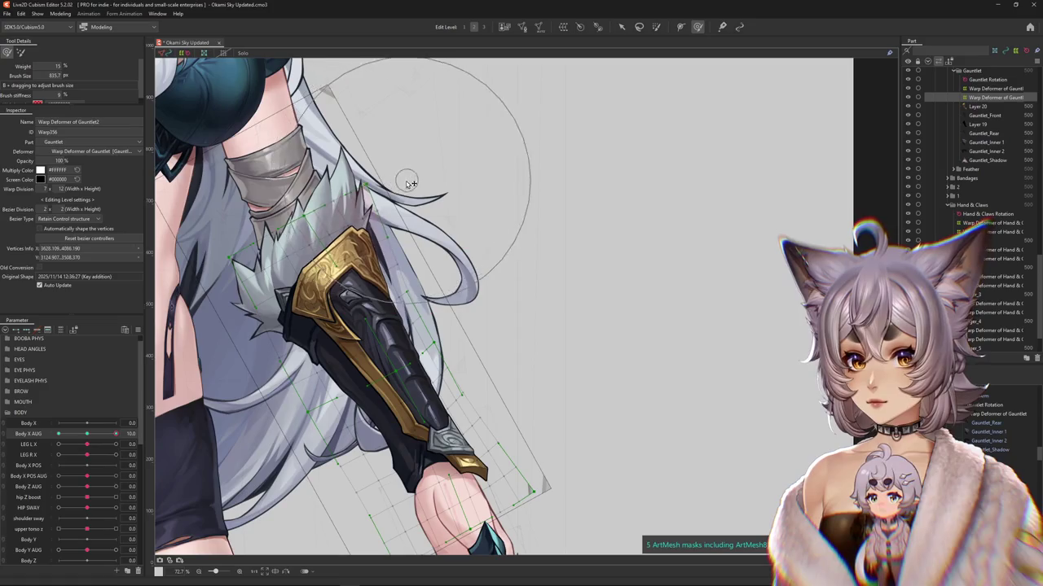
pyautogui.moveTo(86, 437); pyautogui.dragTo(243, 387)
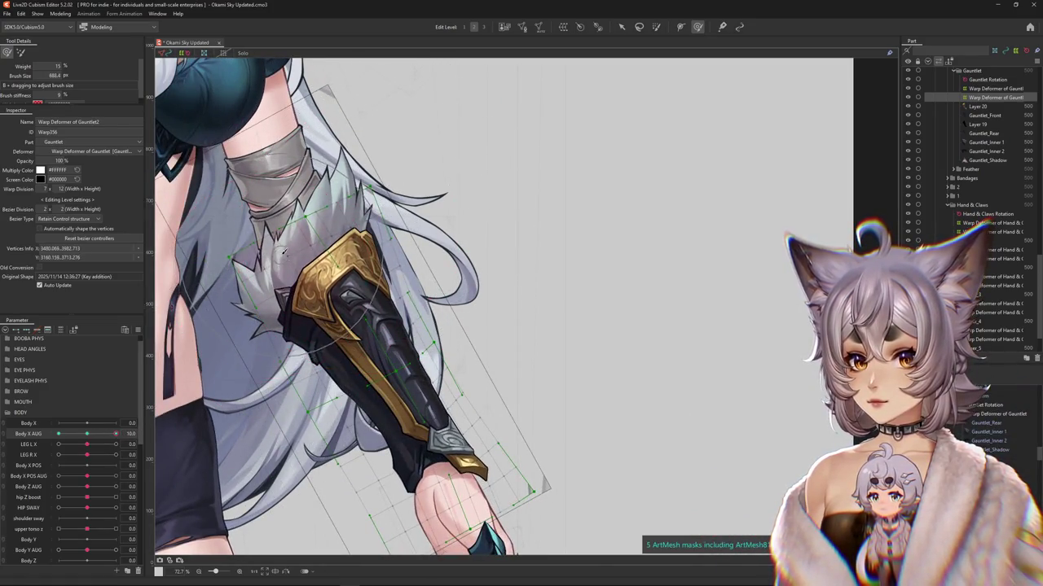
pyautogui.moveTo(87, 434); pyautogui.dragTo(122, 433)
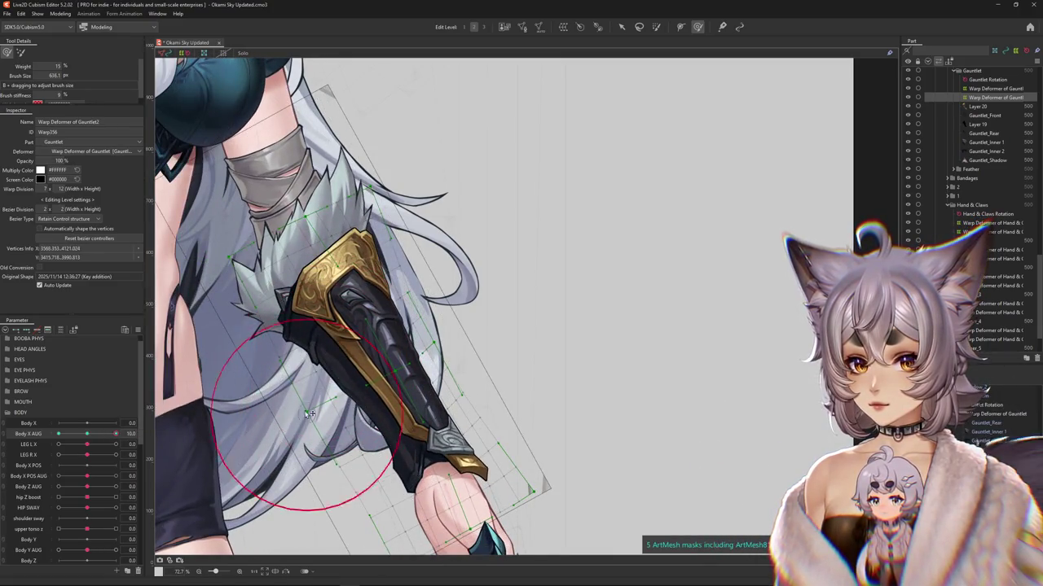
pyautogui.moveTo(93, 436); pyautogui.dragTo(255, 430)
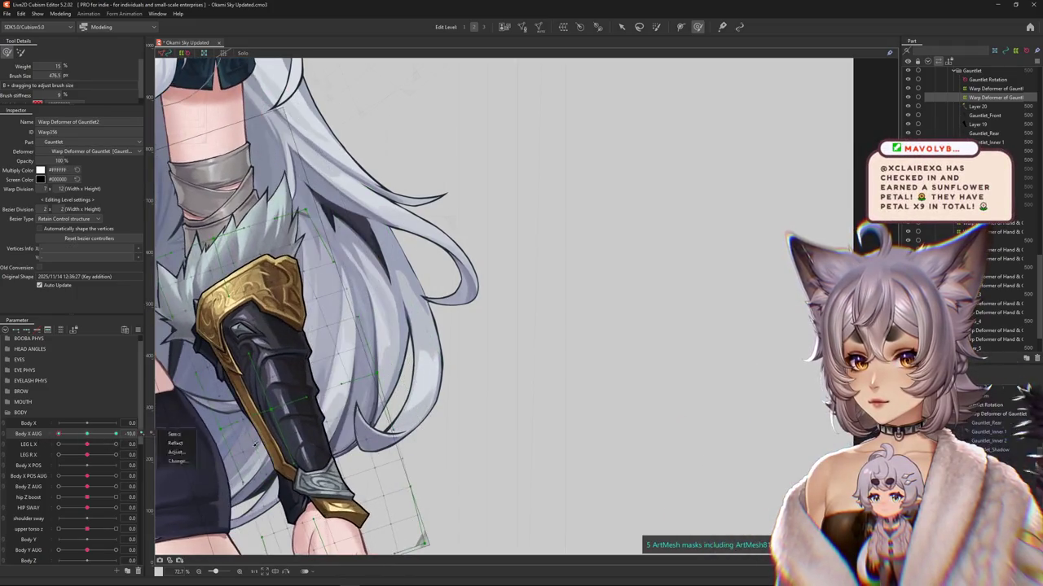
# Step: Switch to the deform brush and bend the Gauntlet2 warp grid to follow the arm
pyautogui.moveTo(253, 411); pyautogui.dragTo(318, 438)
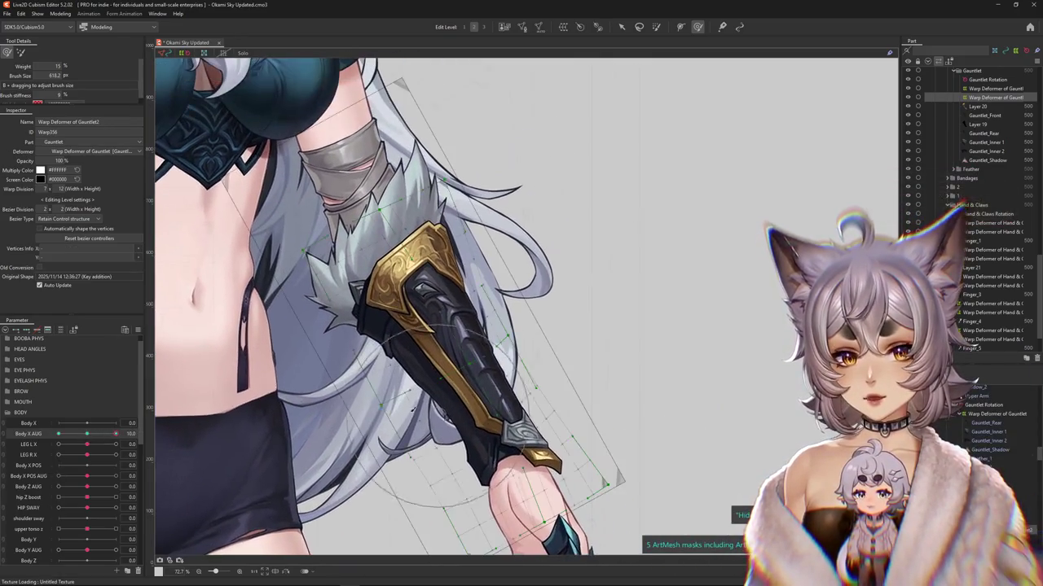
pyautogui.click(20, 53)
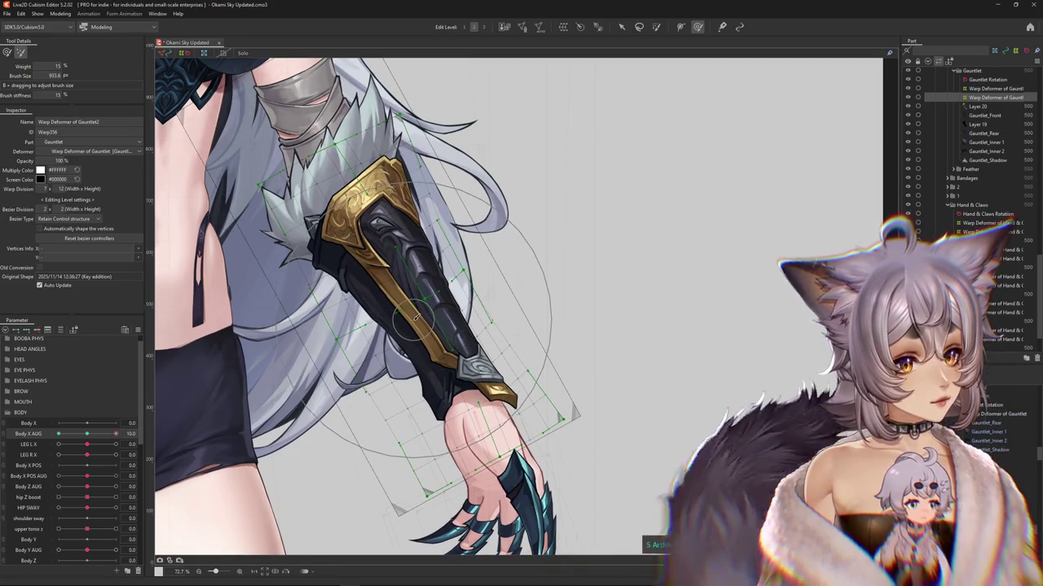
pyautogui.moveTo(416, 318); pyautogui.dragTo(367, 214)
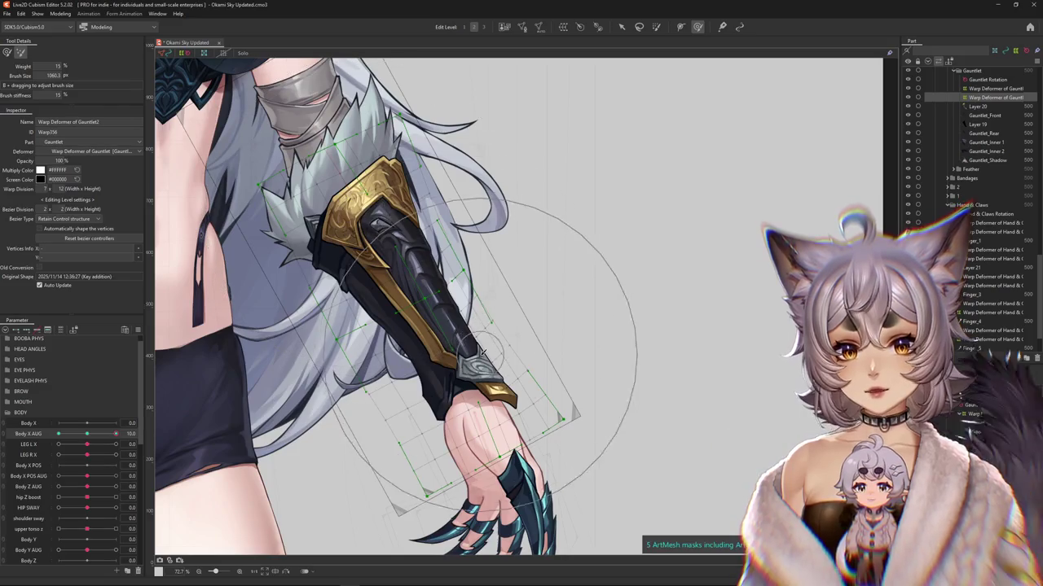
pyautogui.moveTo(83, 425); pyautogui.dragTo(87, 423)
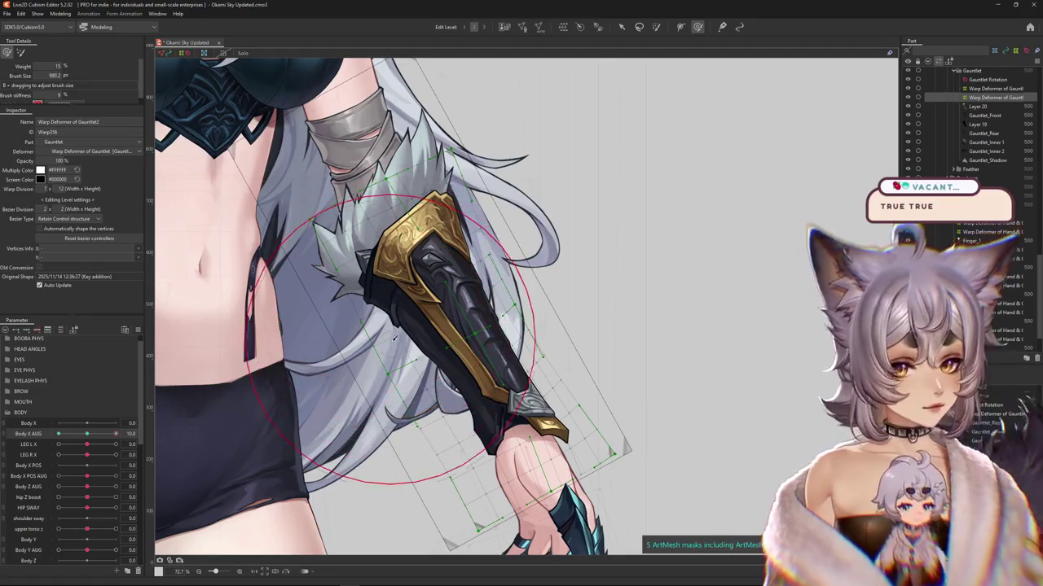
pyautogui.moveTo(757, 236); pyautogui.dragTo(717, 236)
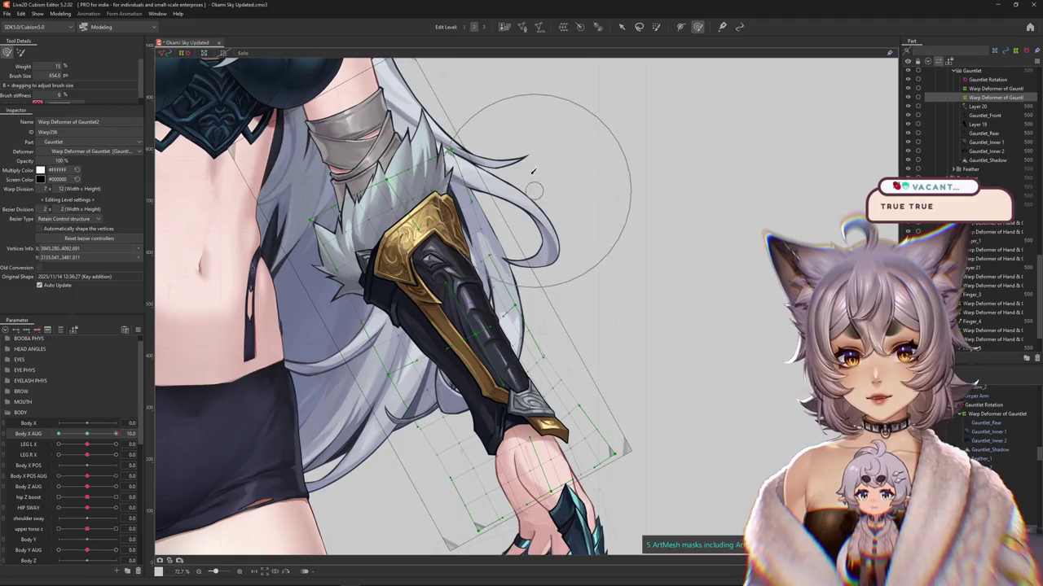
pyautogui.scroll(2, 534, 177)
# Step: At Body X AUG 10, refine the gauntlet warp around the wrist with a smaller brush
pyautogui.moveTo(552, 204)
pyautogui.mouseDown()
pyautogui.moveTo(512, 262)
pyautogui.moveTo(536, 285)
pyautogui.mouseUp()
pyautogui.moveTo(598, 394); pyautogui.dragTo(533, 321)
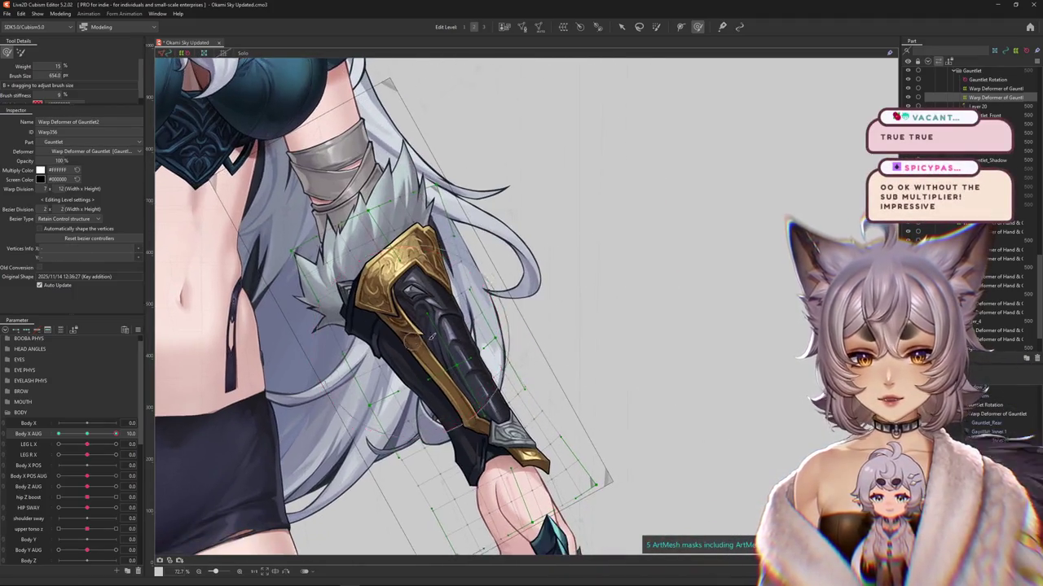
pyautogui.moveTo(87, 433); pyautogui.dragTo(116, 434)
pyautogui.moveTo(383, 407)
pyautogui.mouseDown()
pyautogui.moveTo(407, 432)
pyautogui.moveTo(470, 426)
pyautogui.moveTo(419, 393)
pyautogui.mouseUp()
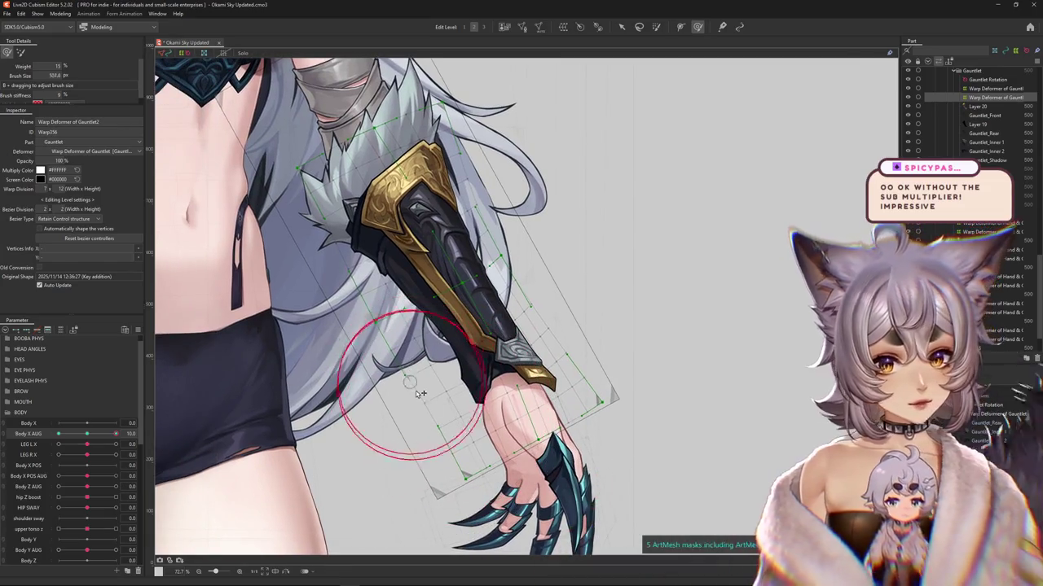
pyautogui.moveTo(468, 294)
pyautogui.mouseDown()
pyautogui.moveTo(439, 287)
pyautogui.moveTo(415, 363)
pyautogui.mouseUp()
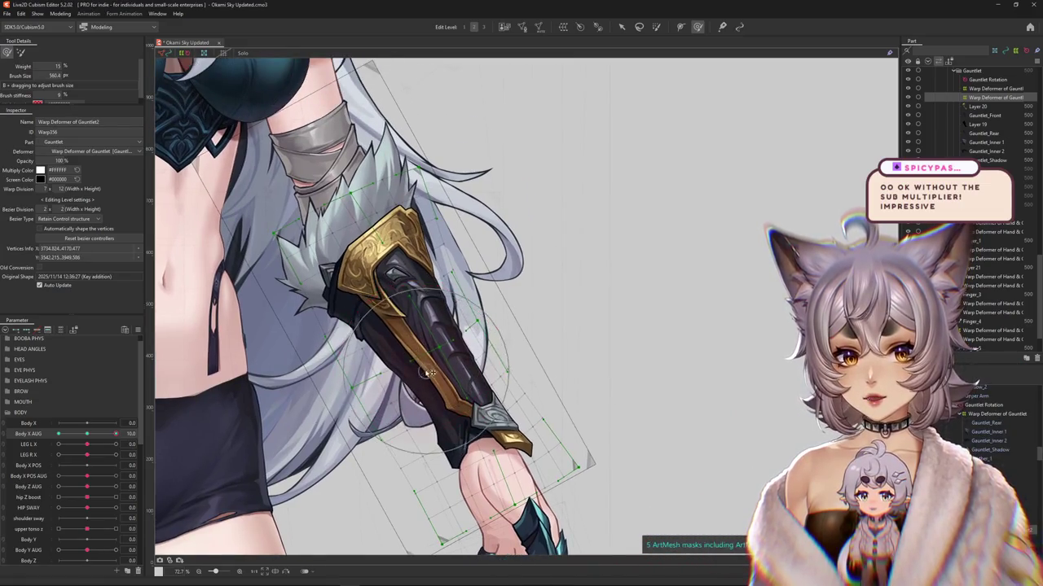
pyautogui.scroll(-3, 429, 372)
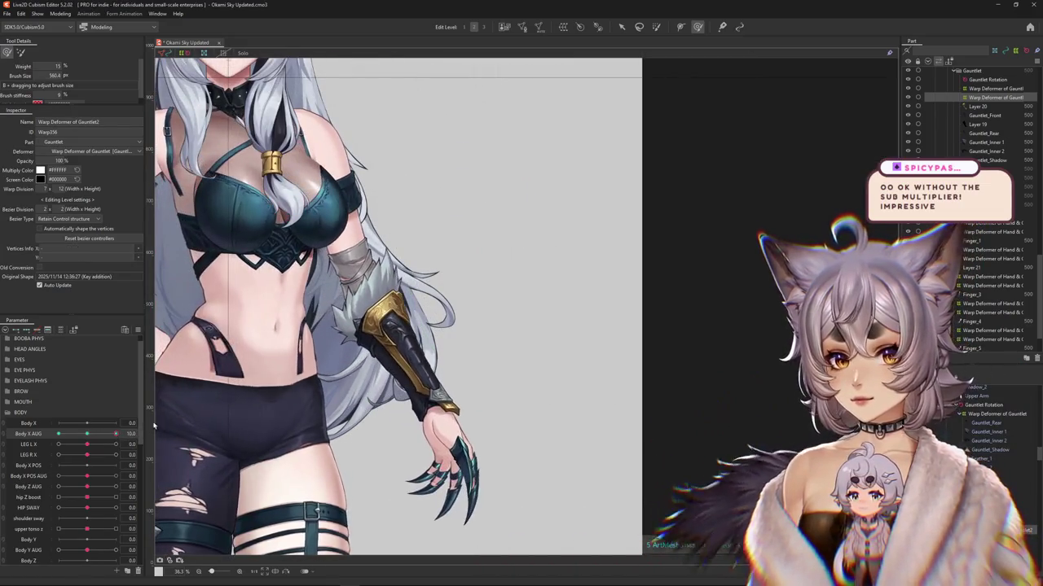
# Step: Touch up the gauntlet warp grid points with a resized deform brush
pyautogui.scroll(2, 346, 363)
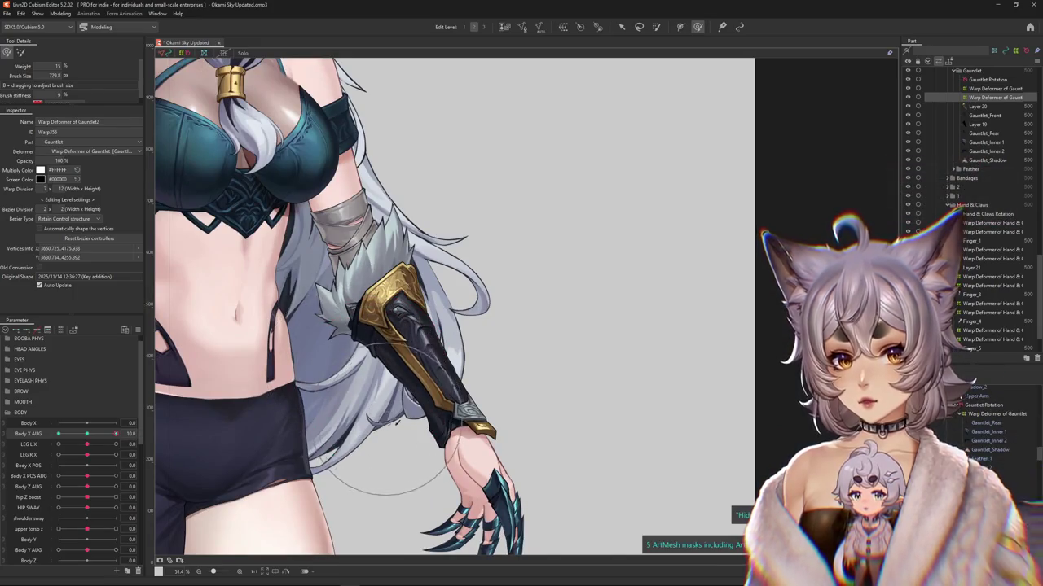
pyautogui.scroll(2, 440, 375)
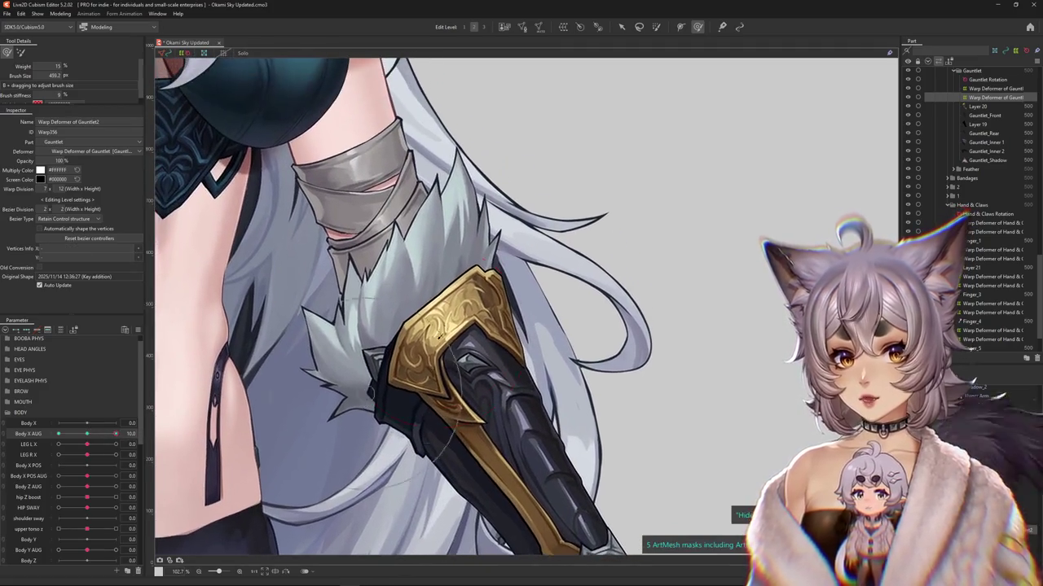
pyautogui.scroll(-3, 391, 342)
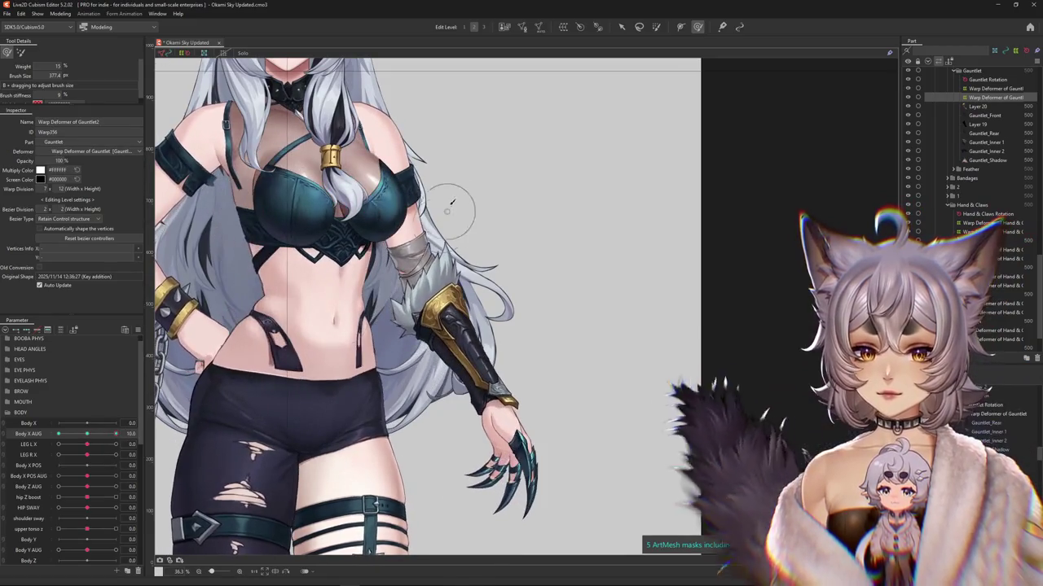
pyautogui.moveTo(536, 270); pyautogui.dragTo(542, 272)
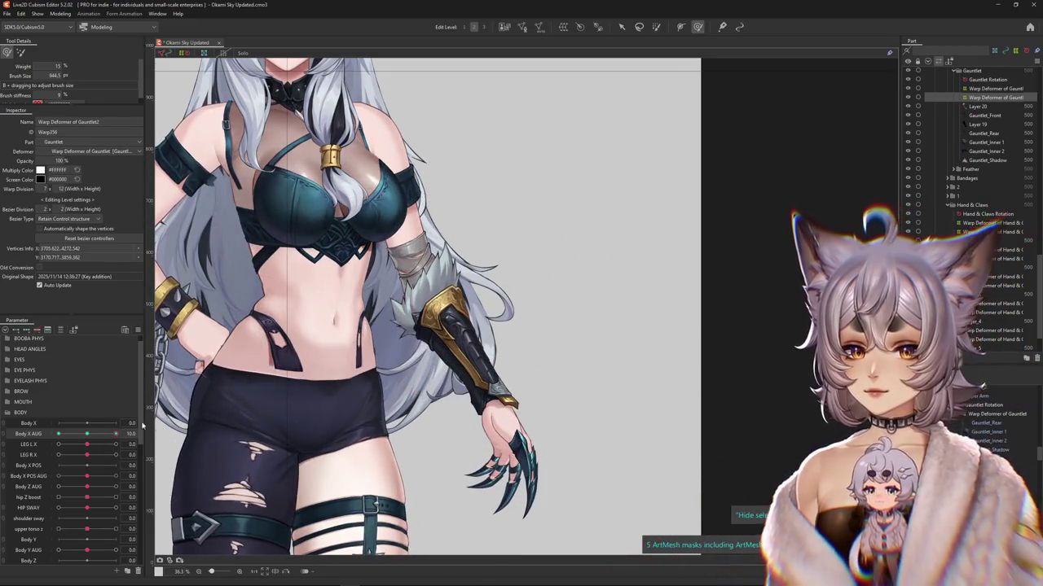
pyautogui.scroll(2, 428, 306)
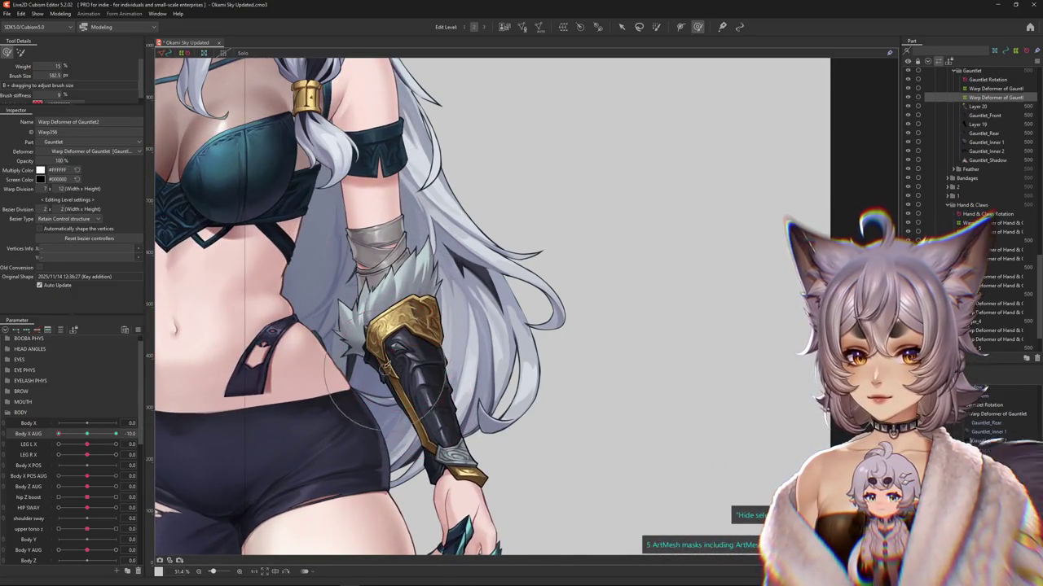
pyautogui.scroll(-2, 513, 342)
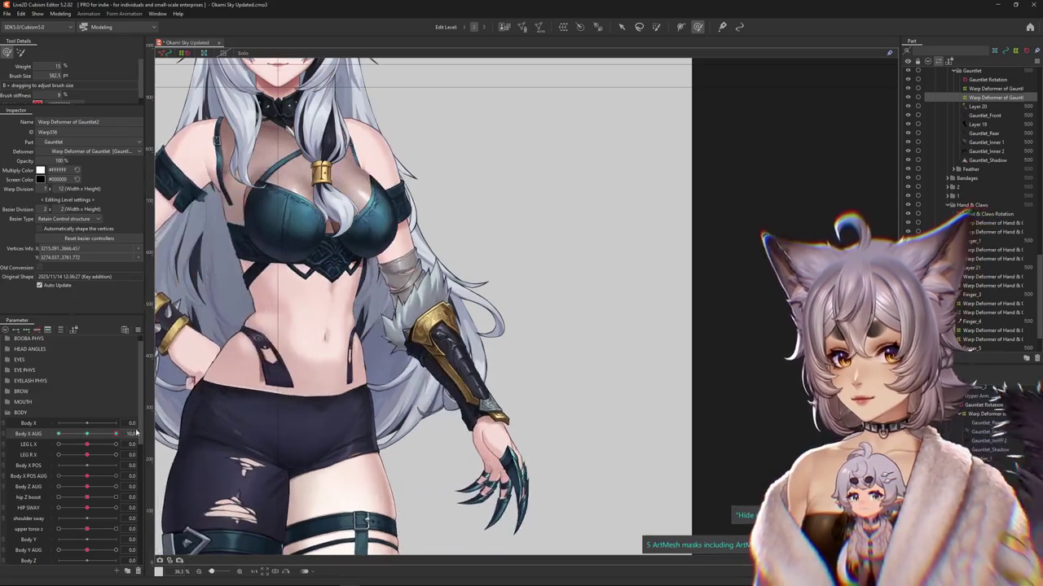
pyautogui.moveTo(521, 345)
pyautogui.mouseDown()
pyautogui.moveTo(562, 344)
pyautogui.moveTo(562, 318)
pyautogui.moveTo(611, 327)
pyautogui.mouseUp()
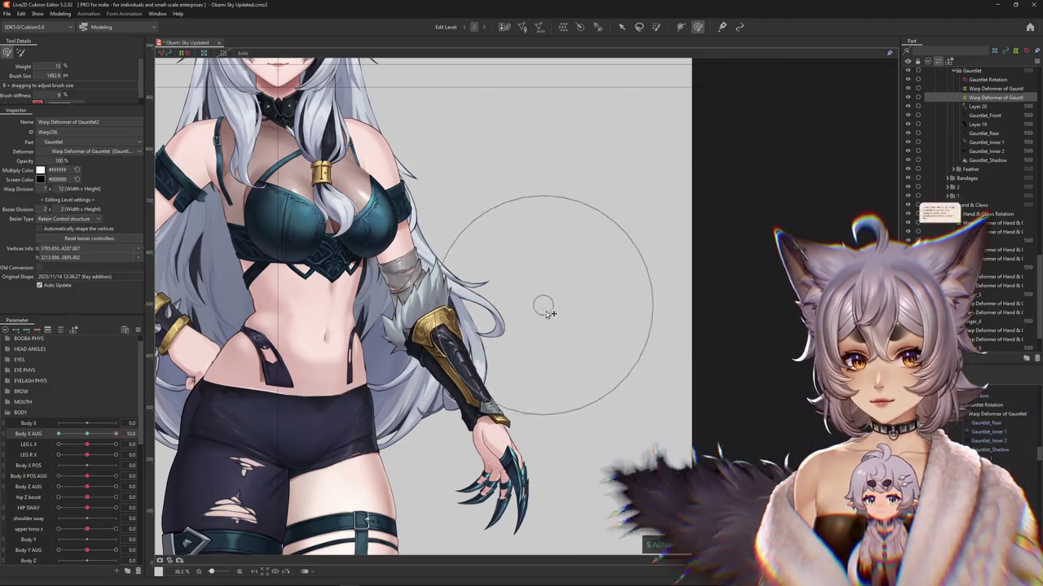
pyautogui.moveTo(116, 434); pyautogui.dragTo(58, 434)
pyautogui.scroll(2, 436, 417)
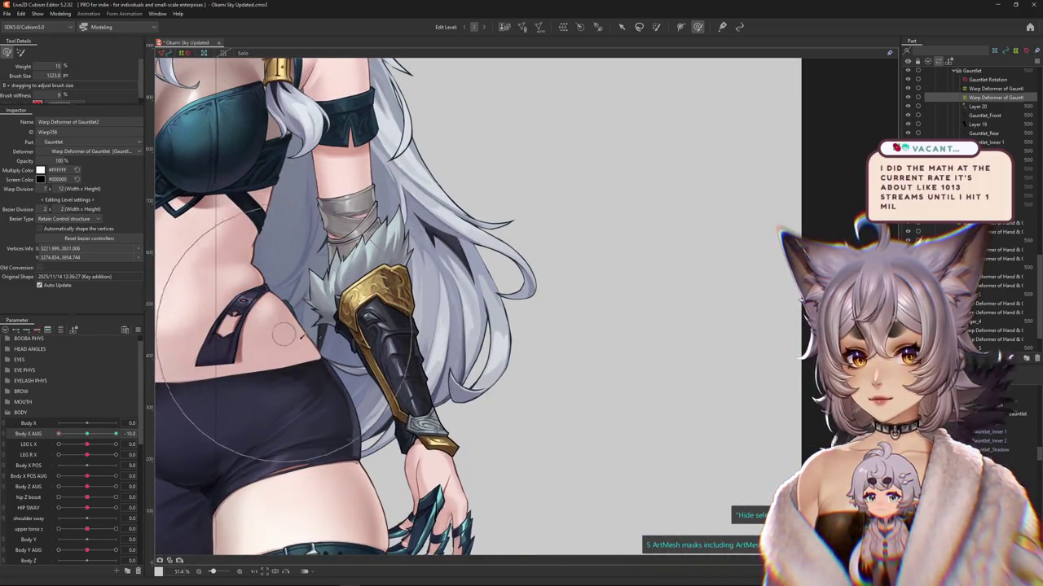
pyautogui.moveTo(279, 330); pyautogui.dragTo(380, 230)
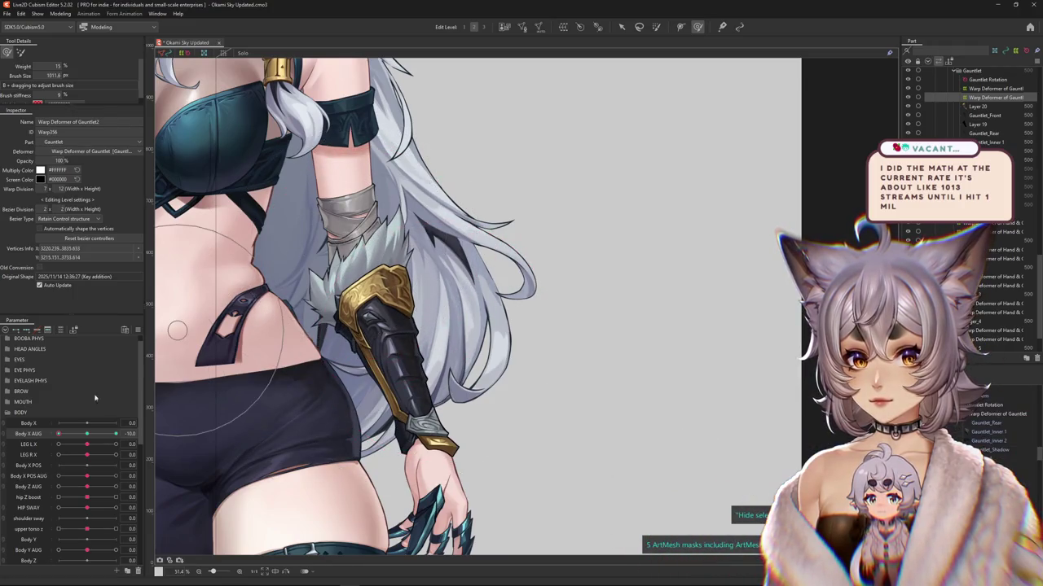
# Step: Scrub Body X AUG between 10 and -10 to check the bending, then select Layer 20
pyautogui.moveTo(58, 435); pyautogui.dragTo(59, 434)
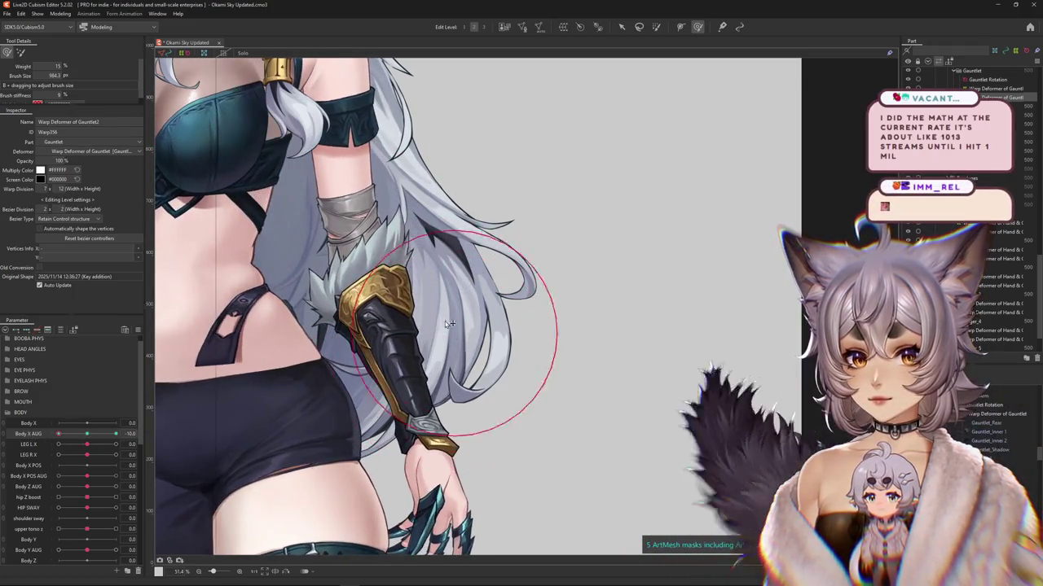
pyautogui.moveTo(58, 434)
pyautogui.mouseDown()
pyautogui.moveTo(101, 437)
pyautogui.moveTo(87, 436)
pyautogui.mouseUp()
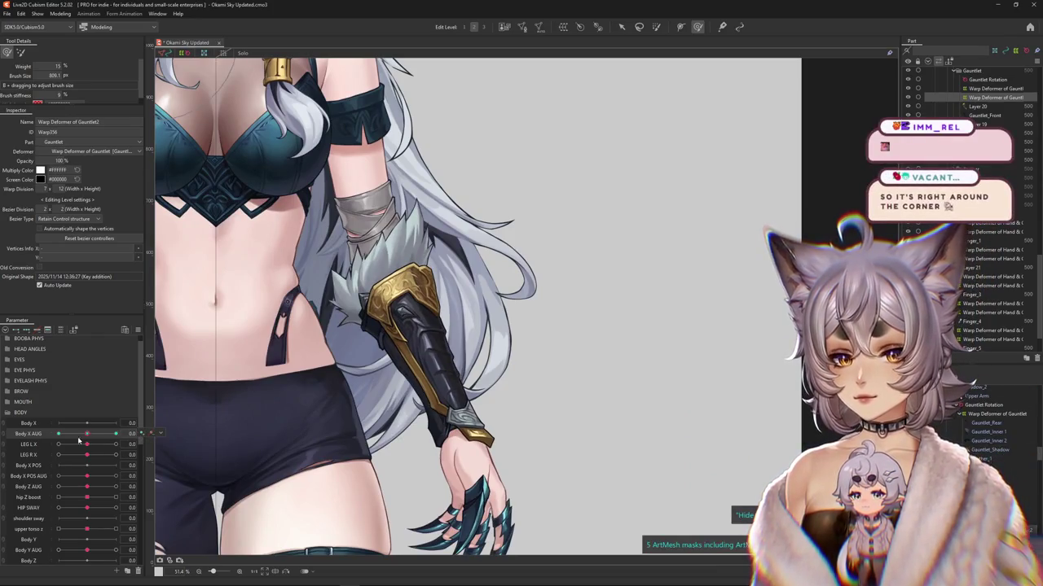
pyautogui.moveTo(85, 434); pyautogui.dragTo(57, 435)
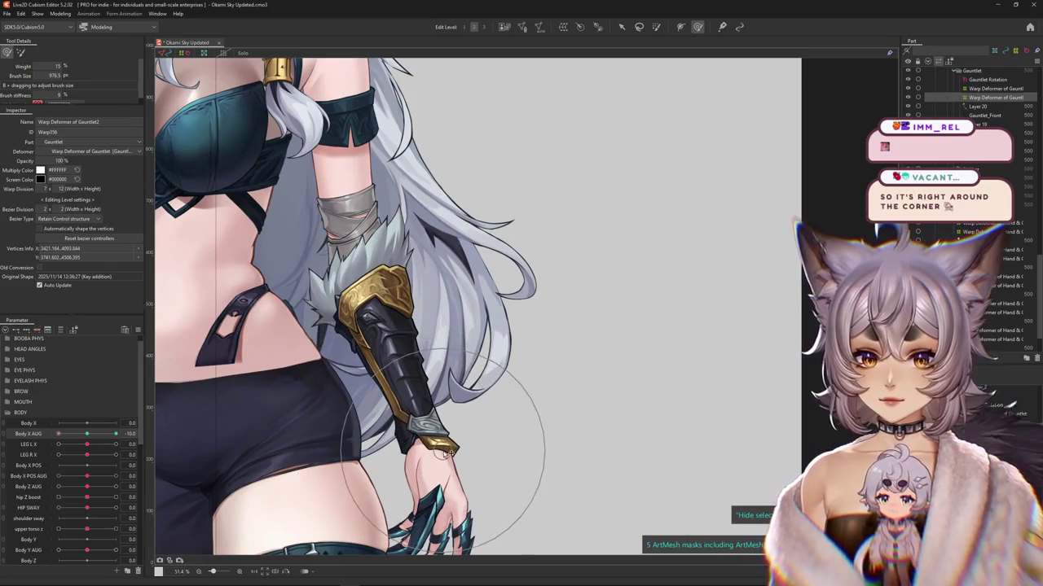
pyautogui.click(391, 350)
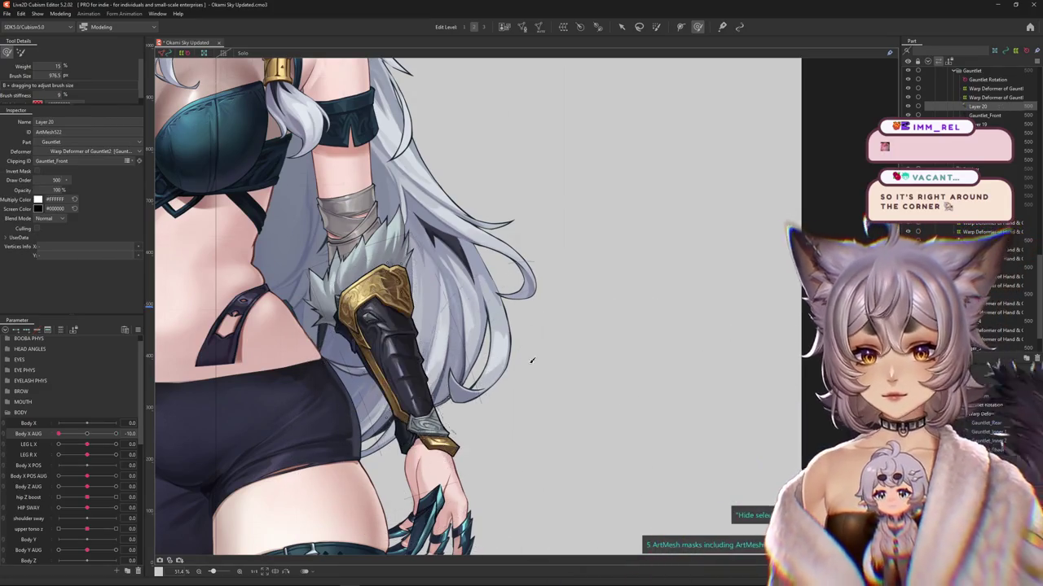
pyautogui.click(580, 27)
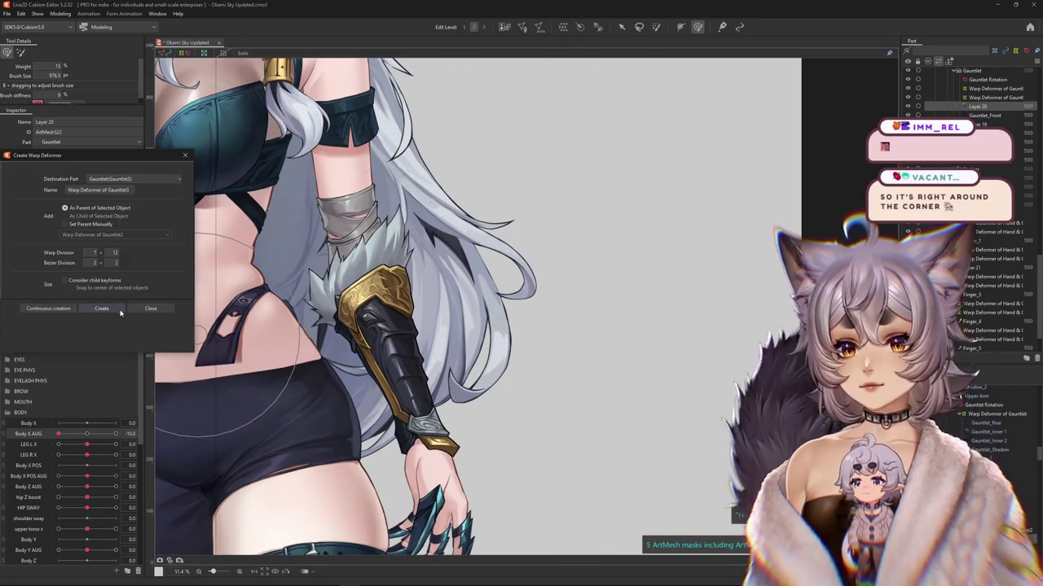
# Step: Create the 7×12 Warp Deformer of Gauntlet3 around Layer 20 and select its grid points
pyautogui.click(104, 308)
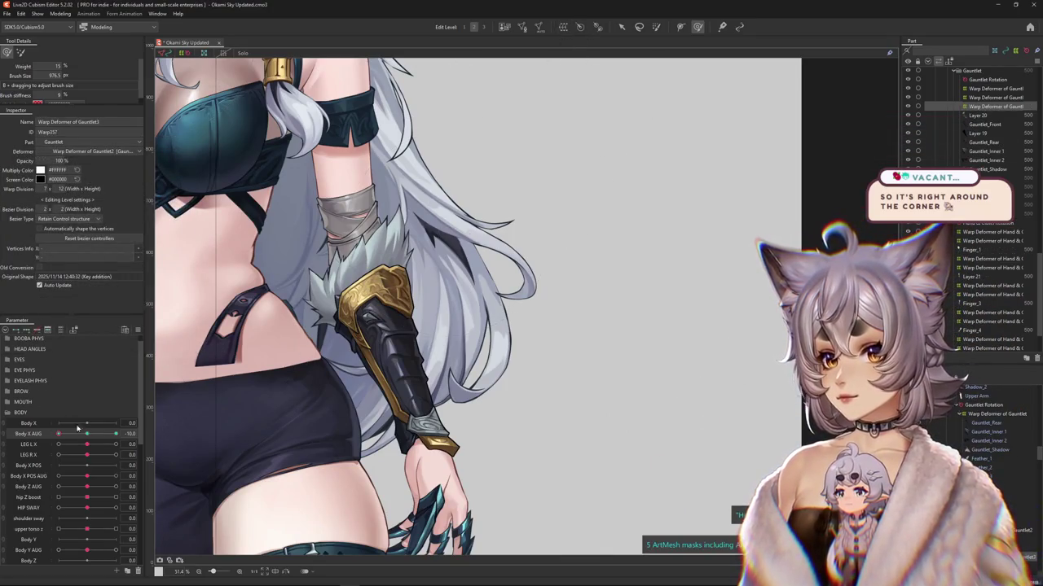
pyautogui.scroll(1, 338, 318)
pyautogui.scroll(2, 338, 318)
pyautogui.click(356, 334)
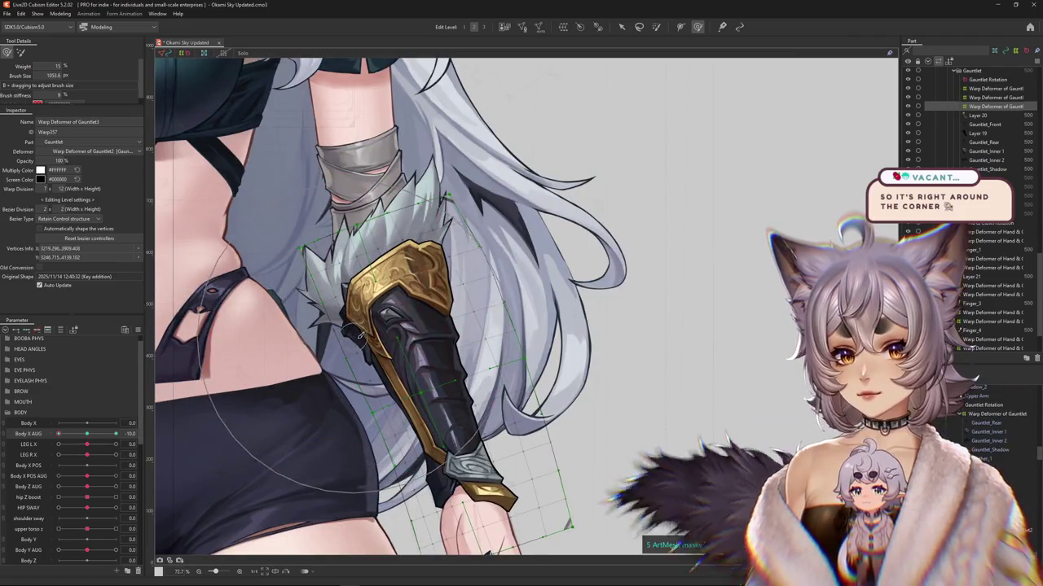
pyautogui.click(303, 285)
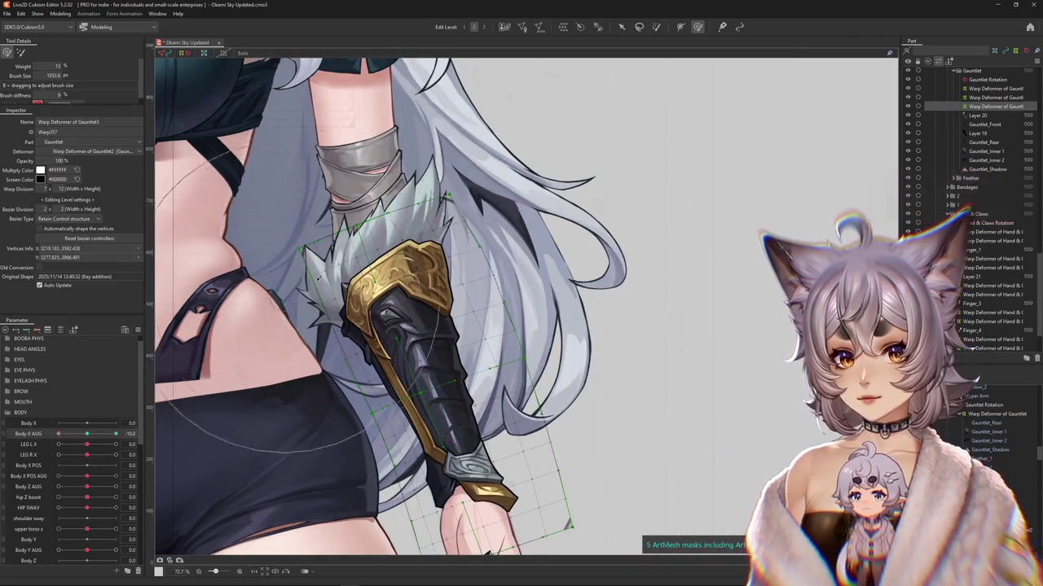
pyautogui.click(428, 422)
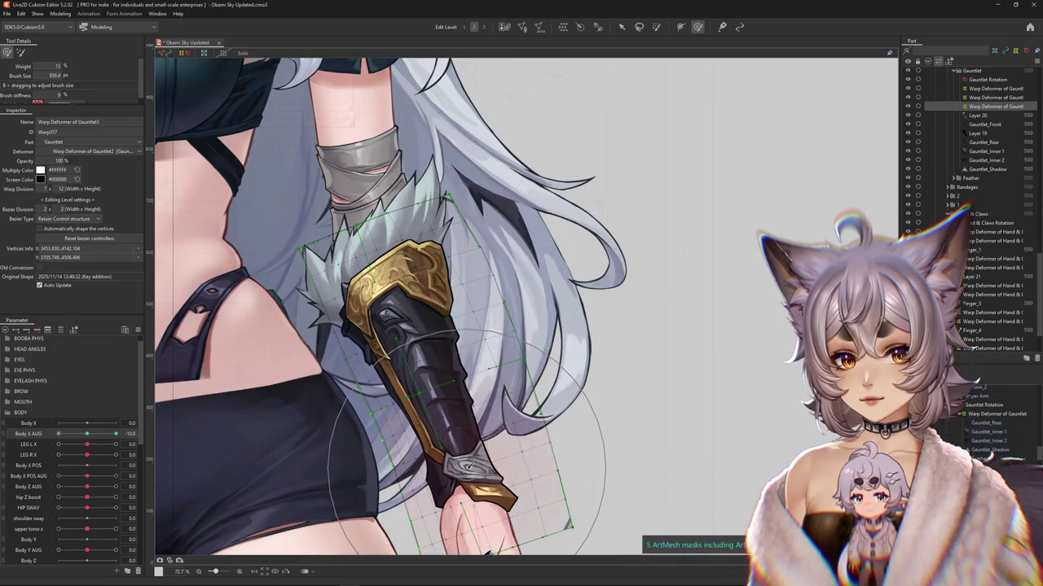
# Step: Select Gauntlet3 warp points and reshape its top with Body X AUG at 10
pyautogui.moveTo(471, 464); pyautogui.dragTo(505, 521)
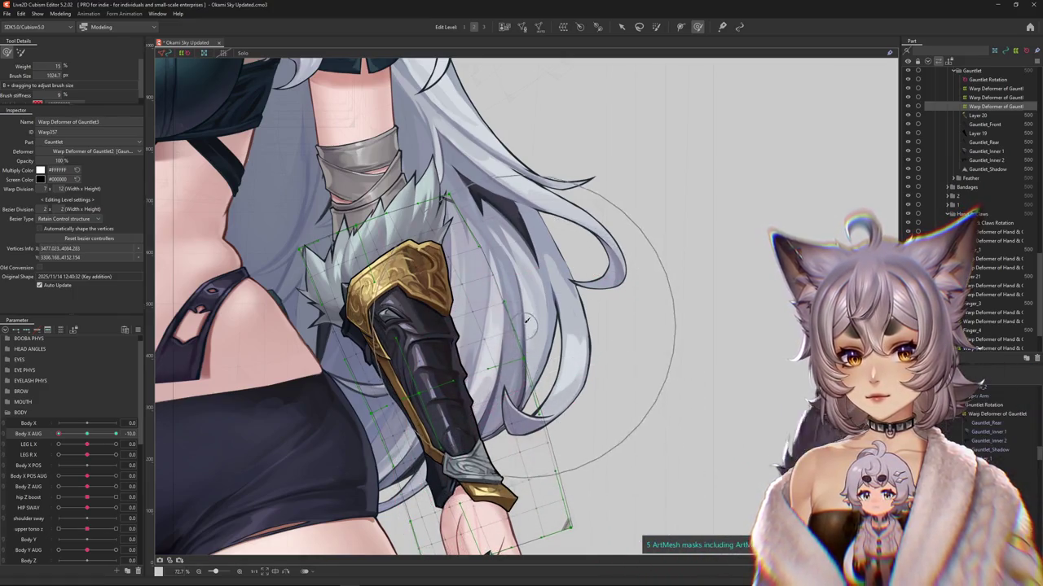
pyautogui.click(387, 259)
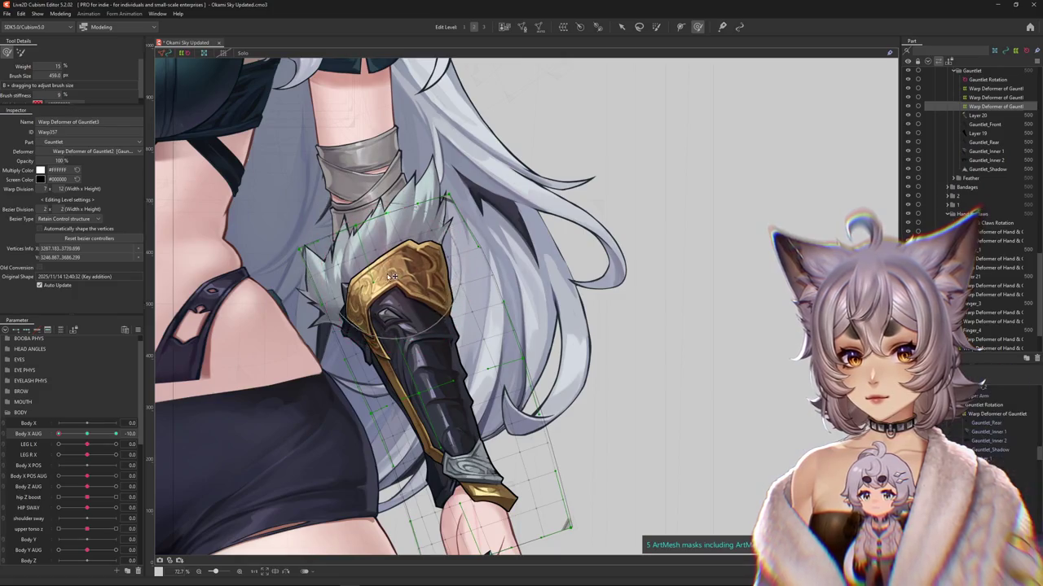
pyautogui.press('Escape')
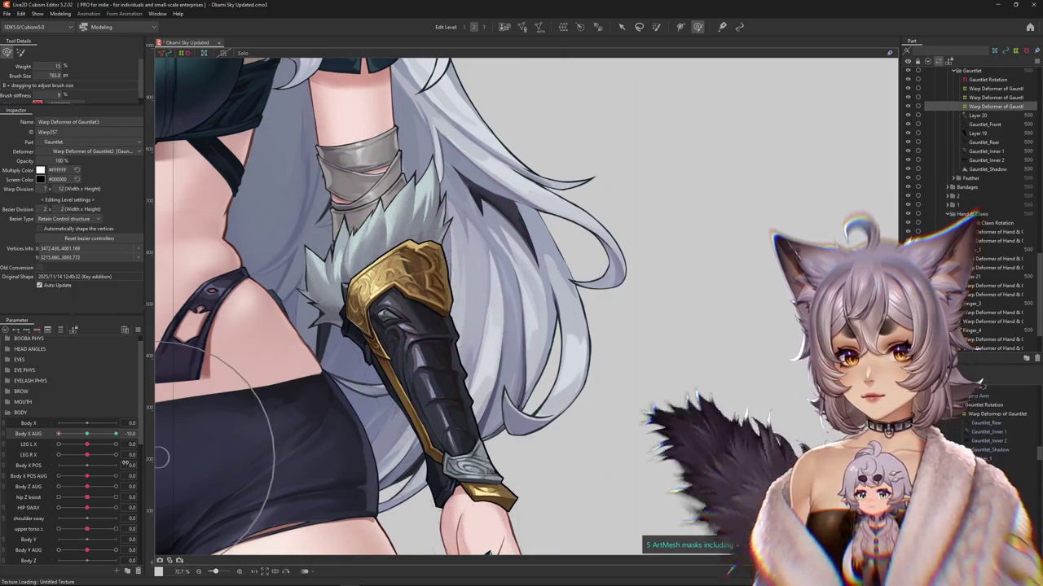
pyautogui.moveTo(59, 433); pyautogui.dragTo(115, 434)
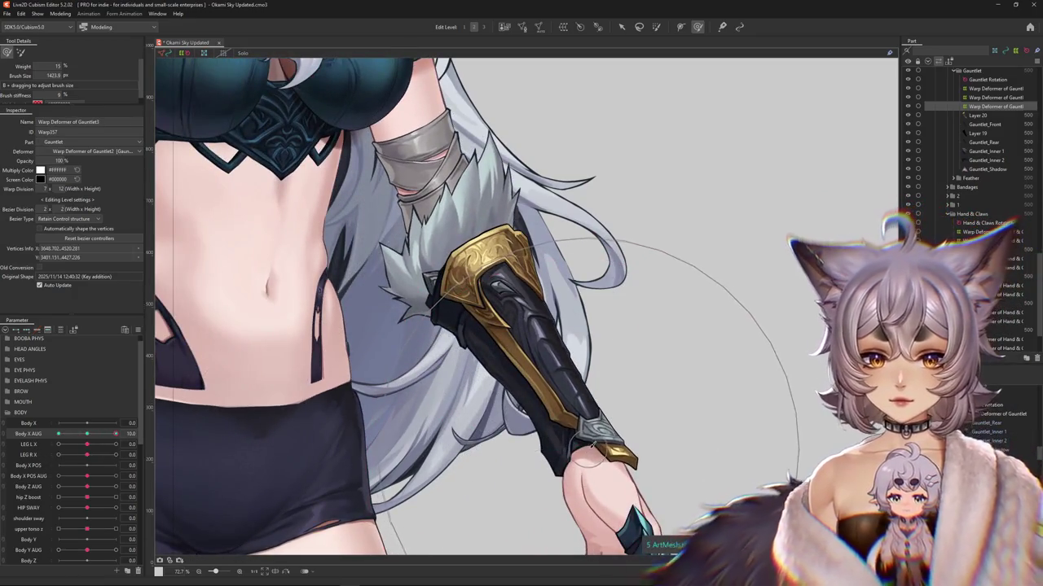
pyautogui.click(601, 467)
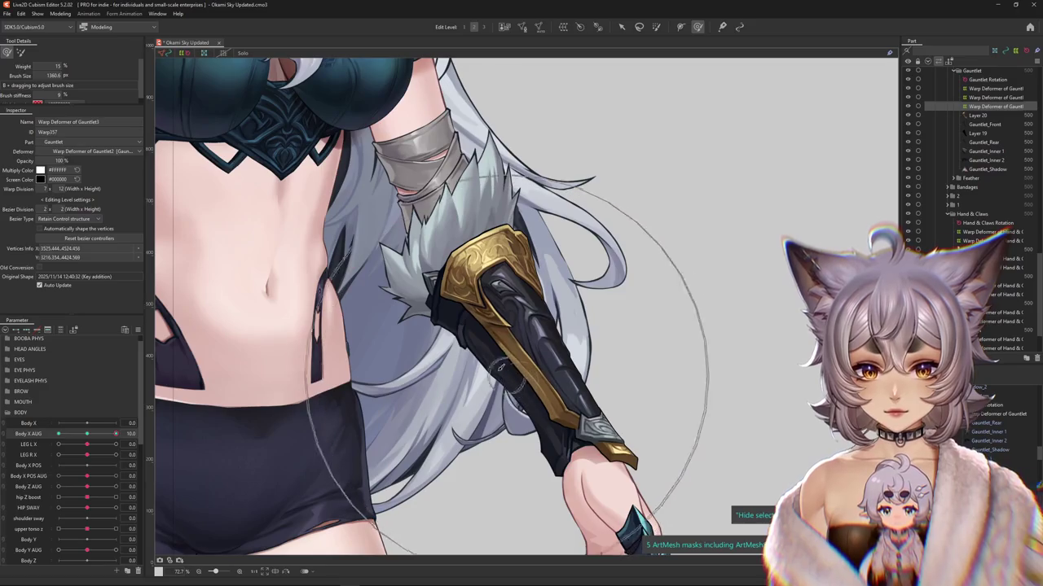
pyautogui.moveTo(506, 372)
pyautogui.mouseDown()
pyautogui.moveTo(538, 297)
pyautogui.moveTo(534, 234)
pyautogui.mouseUp()
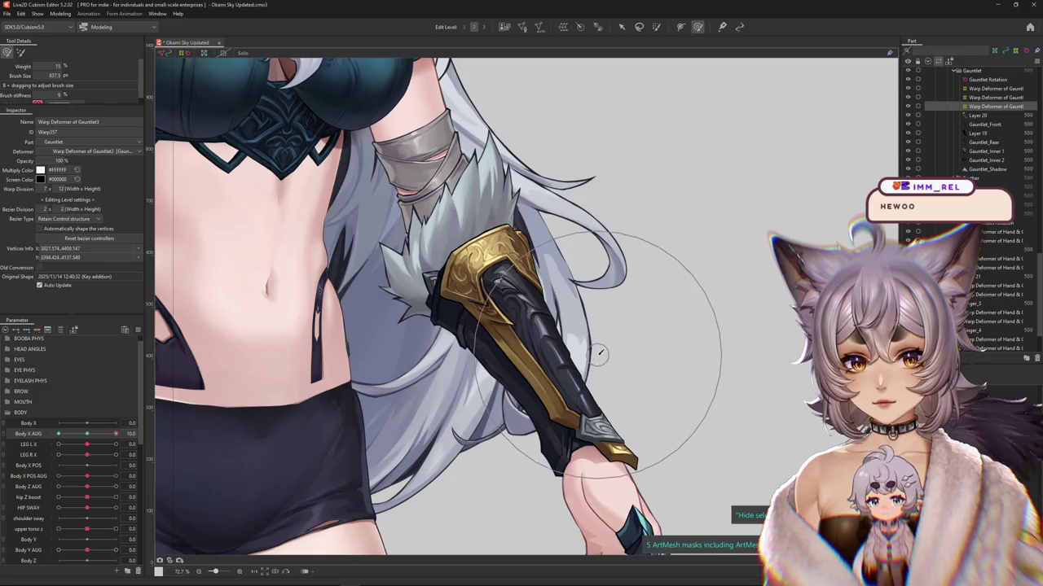
# Step: Push the Gauntlet3 warp into shape and test the sway back toward neutral
pyautogui.moveTo(116, 433)
pyautogui.mouseDown()
pyautogui.moveTo(83, 434)
pyautogui.moveTo(116, 433)
pyautogui.mouseUp()
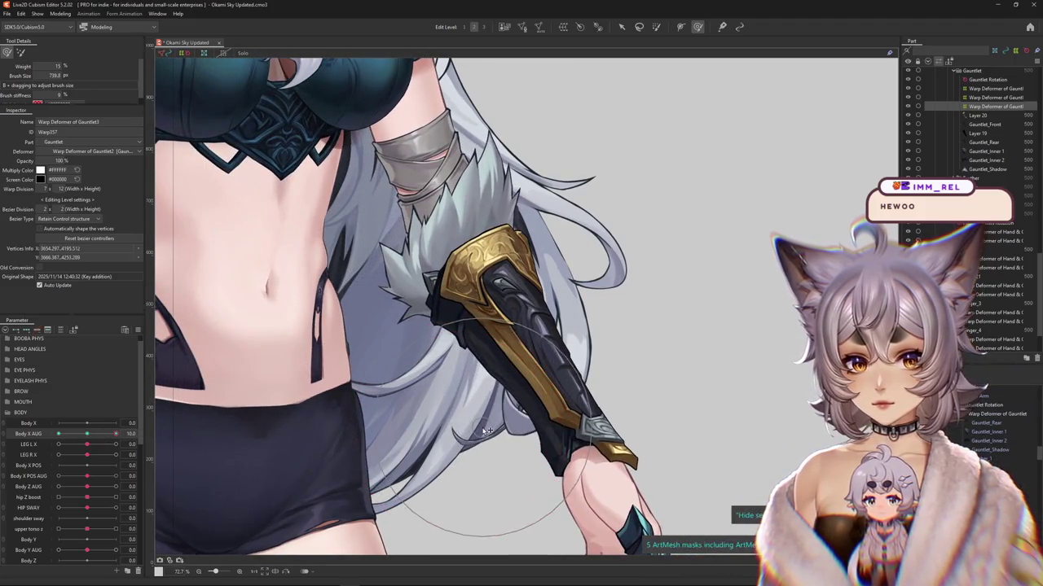
pyautogui.moveTo(116, 433)
pyautogui.mouseDown()
pyautogui.moveTo(98, 437)
pyautogui.moveTo(116, 433)
pyautogui.mouseUp()
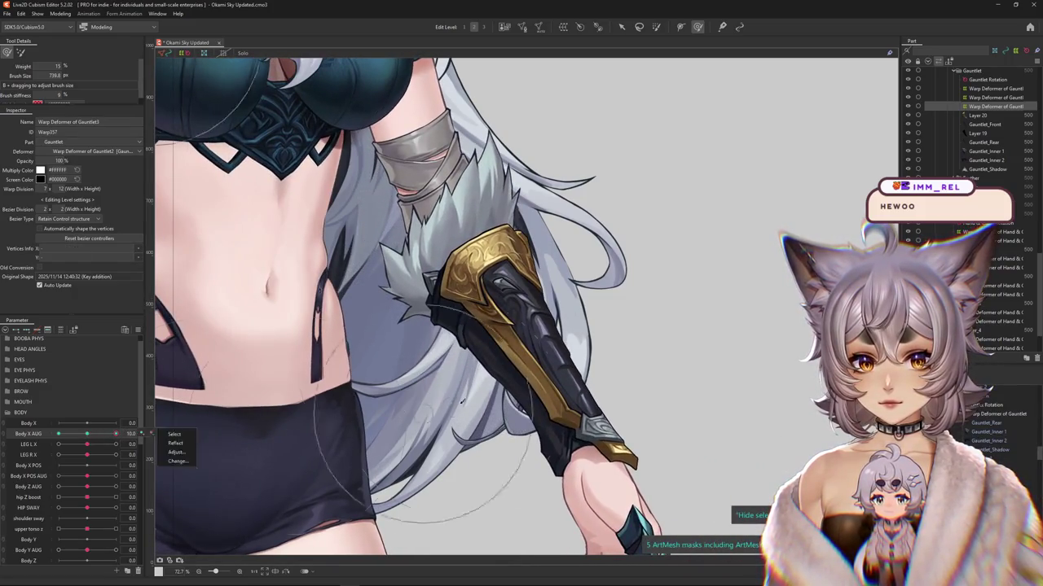
pyautogui.moveTo(589, 385); pyautogui.dragTo(588, 404)
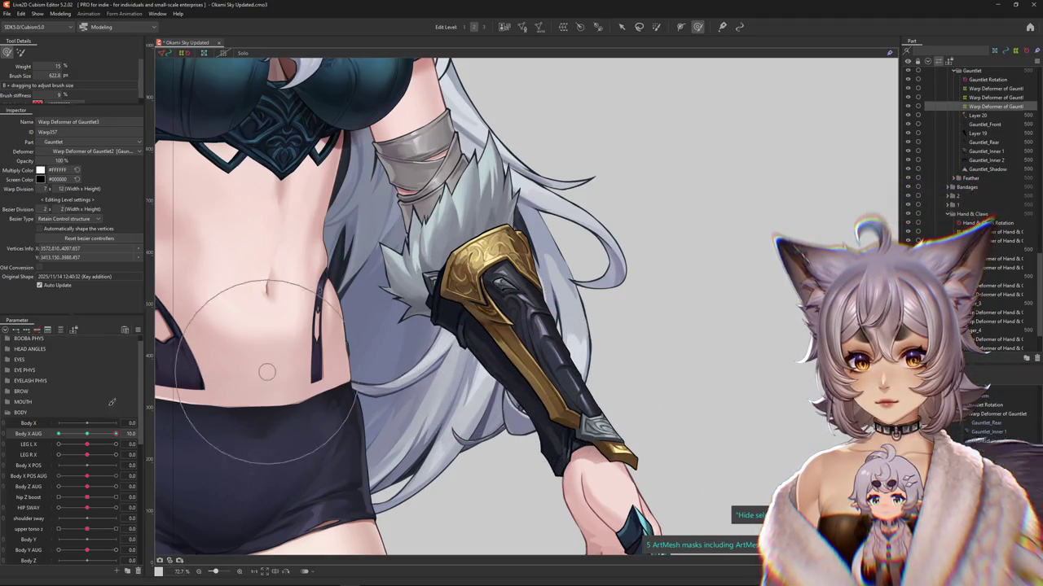
pyautogui.moveTo(90, 440)
pyautogui.mouseDown()
pyautogui.moveTo(116, 434)
pyautogui.moveTo(55, 448)
pyautogui.mouseUp()
pyautogui.scroll(-2, 464, 320)
pyautogui.scroll(2, 432, 285)
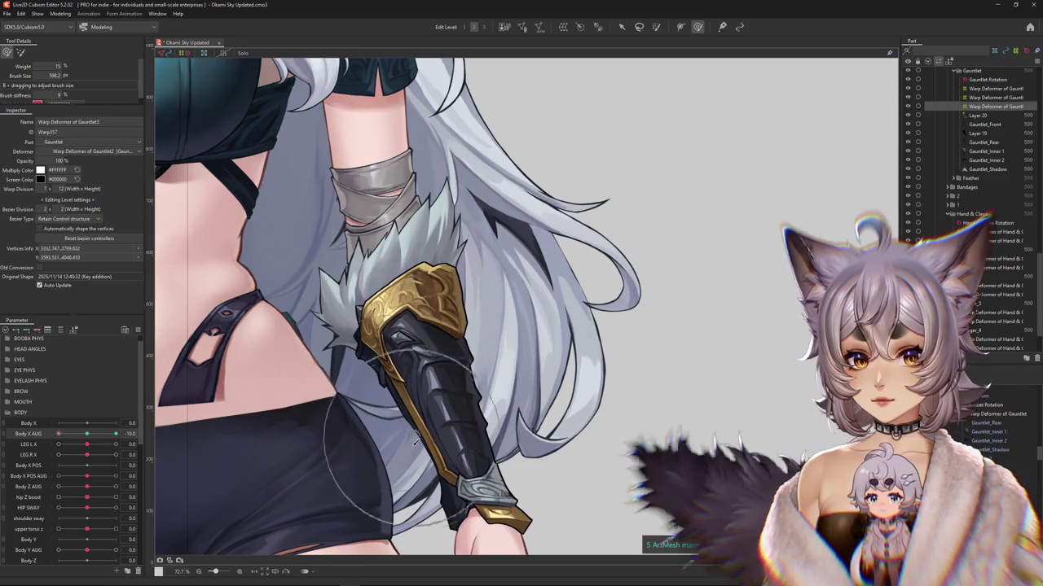
pyautogui.scroll(-4, 391, 358)
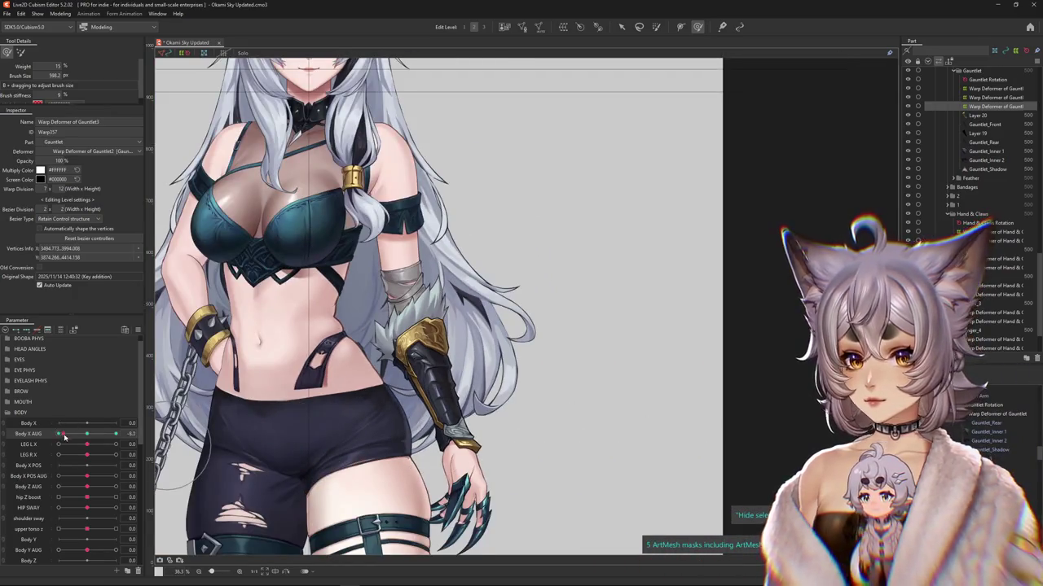
# Step: Sway Body X AUG, select points along the Gauntlet2 warp, and unhide the deformer grid
pyautogui.moveTo(61, 438); pyautogui.dragTo(115, 434)
pyautogui.scroll(1, 543, 326)
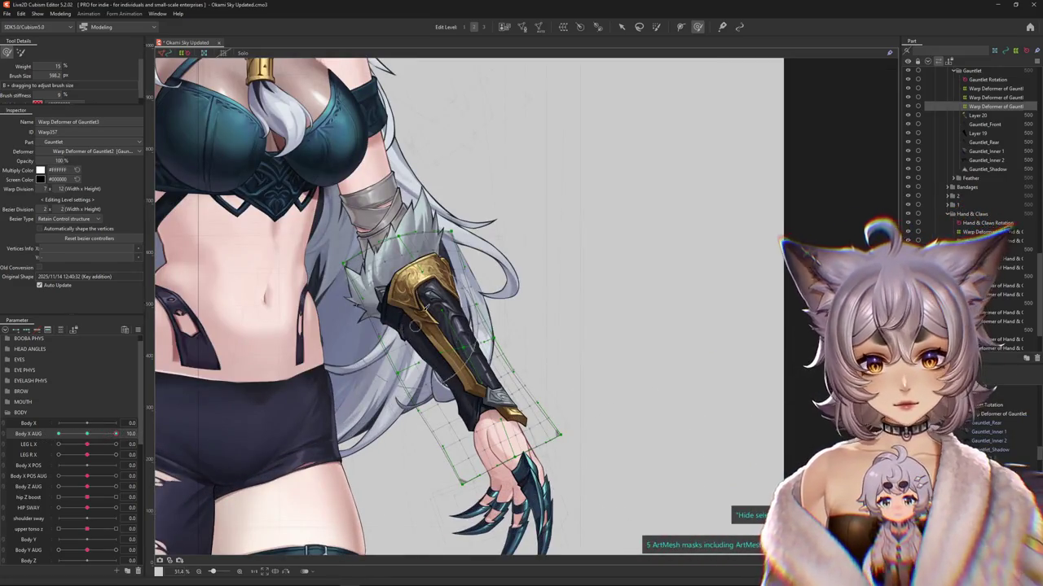
pyautogui.click(422, 277)
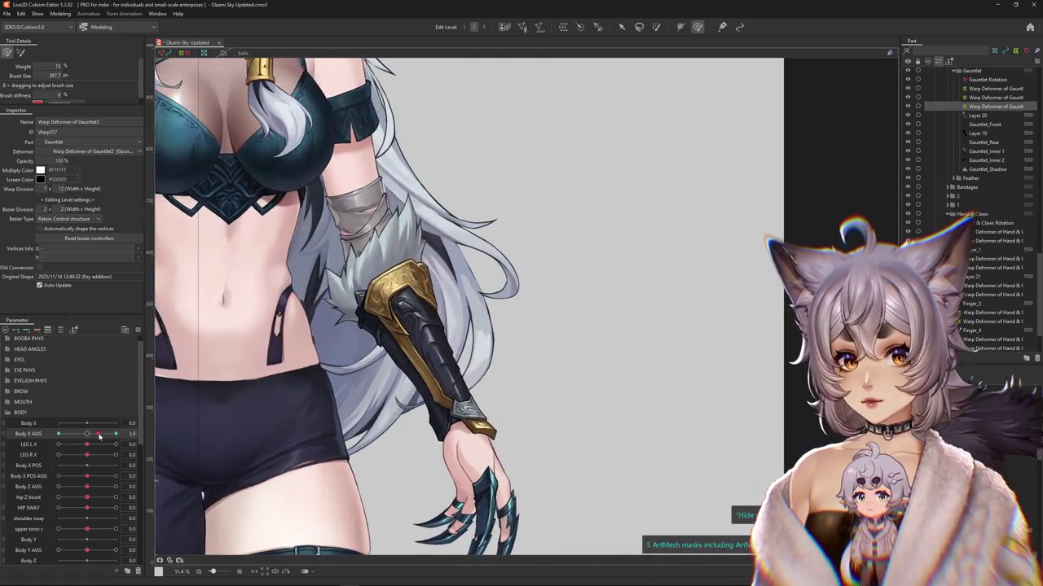
pyautogui.scroll(2, 286, 391)
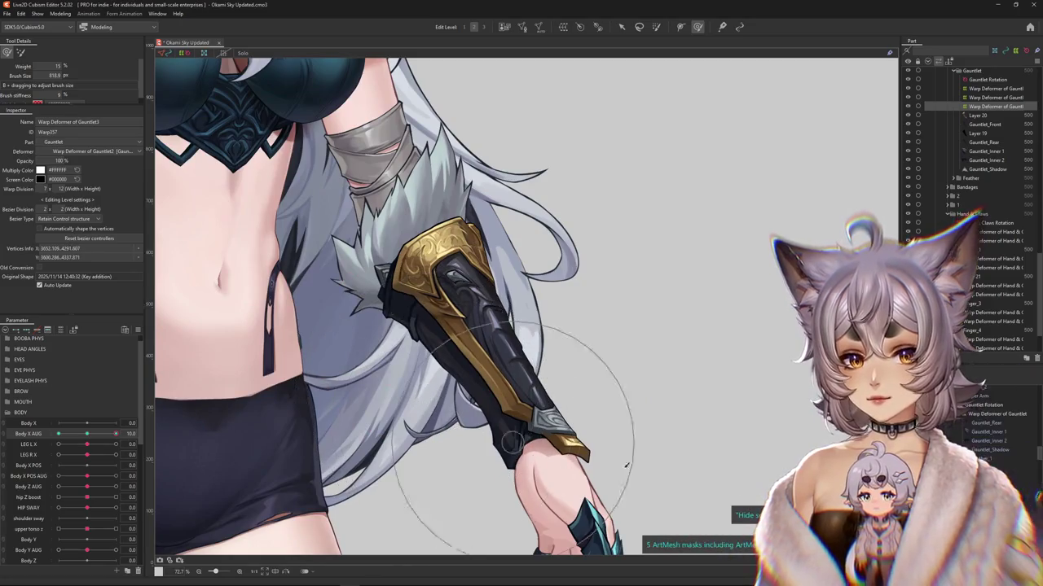
pyautogui.hotkey('ctrl', 'h')
# Step: Enlarge the deform brush, test Body X AUG at both extremes, and pick Gauntlet_Rear
pyautogui.moveTo(169, 271); pyautogui.dragTo(183, 159)
pyautogui.moveTo(477, 256); pyautogui.dragTo(529, 256)
pyautogui.scroll(-5, 415, 440)
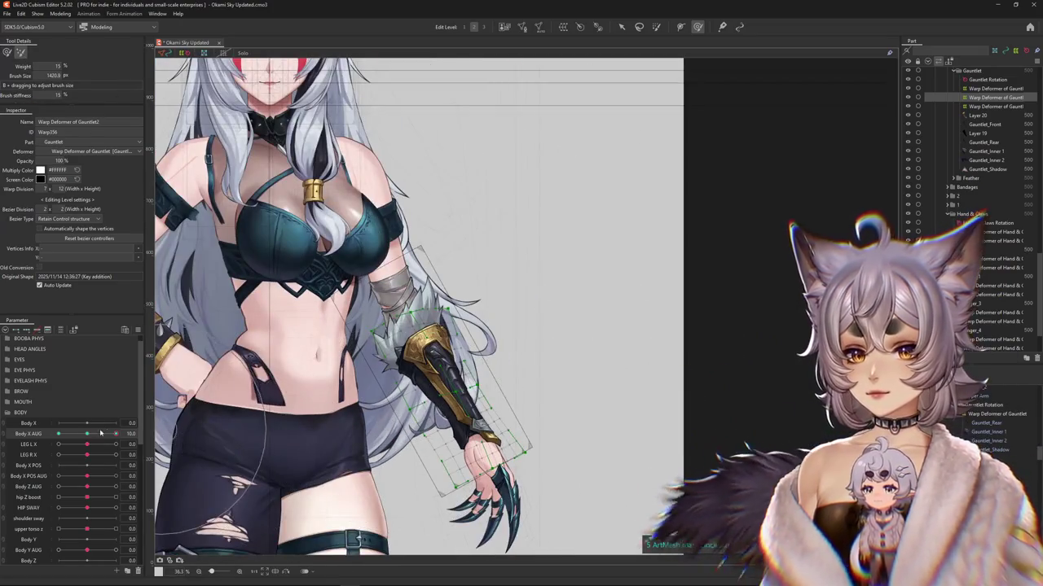
pyautogui.moveTo(105, 432); pyautogui.dragTo(59, 434)
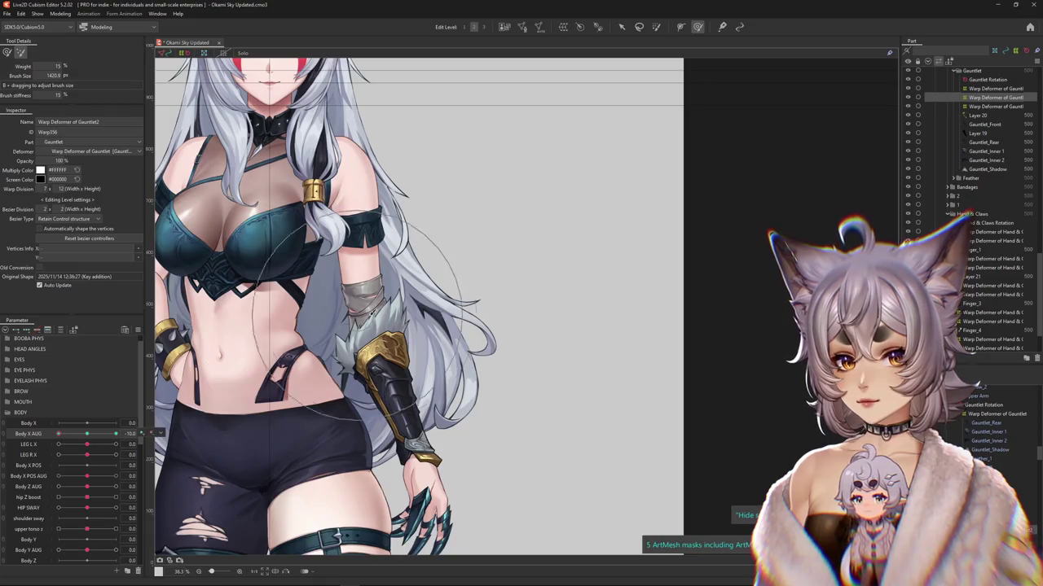
pyautogui.scroll(3, 366, 326)
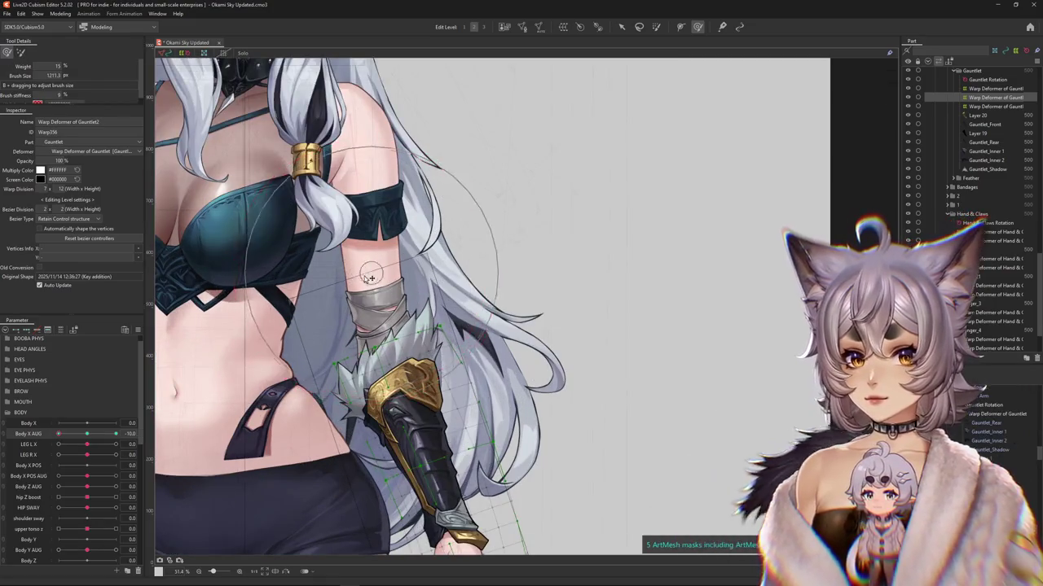
pyautogui.moveTo(58, 433); pyautogui.dragTo(116, 433)
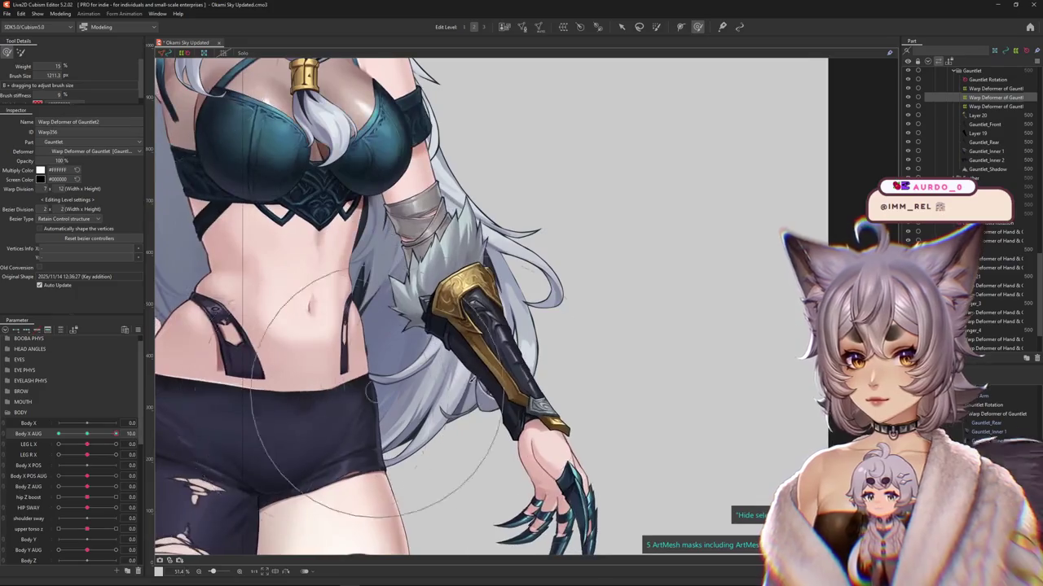
pyautogui.scroll(1, 470, 363)
pyautogui.click(515, 382)
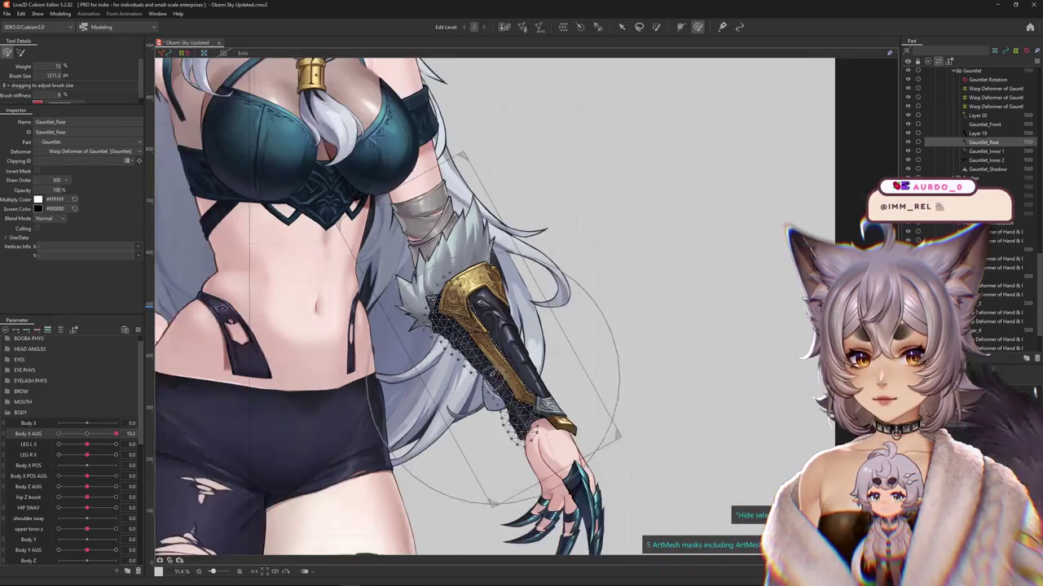
# Step: With Body X AUG swayed negative, create a warp deformer as parent of Gauntlet_Rear
pyautogui.scroll(-1, 447, 320)
pyautogui.moveTo(116, 433); pyautogui.dragTo(59, 433)
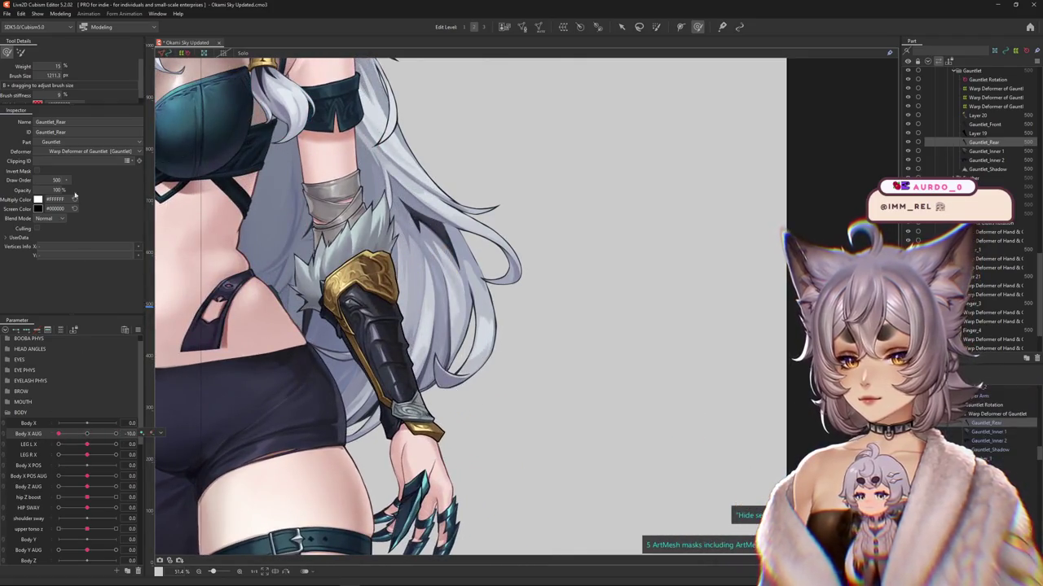
pyautogui.click(563, 27)
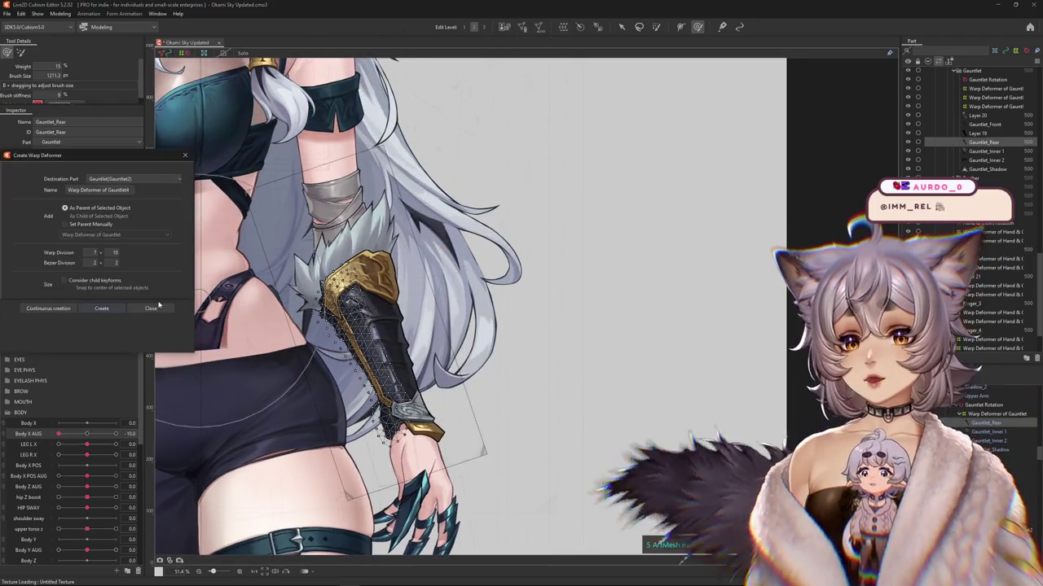
pyautogui.click(102, 305)
pyautogui.scroll(1, 340, 397)
pyautogui.scroll(-2, 341, 396)
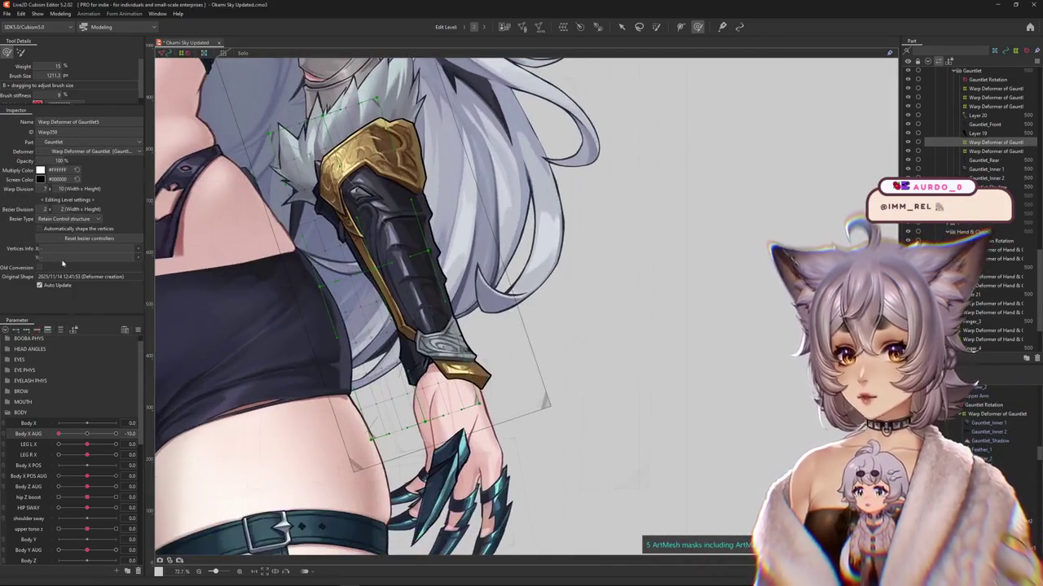
# Step: Shrink the deform brush, reset Body X AUG to 0, and add keyforms to it
pyautogui.moveTo(288, 276); pyautogui.dragTo(217, 330)
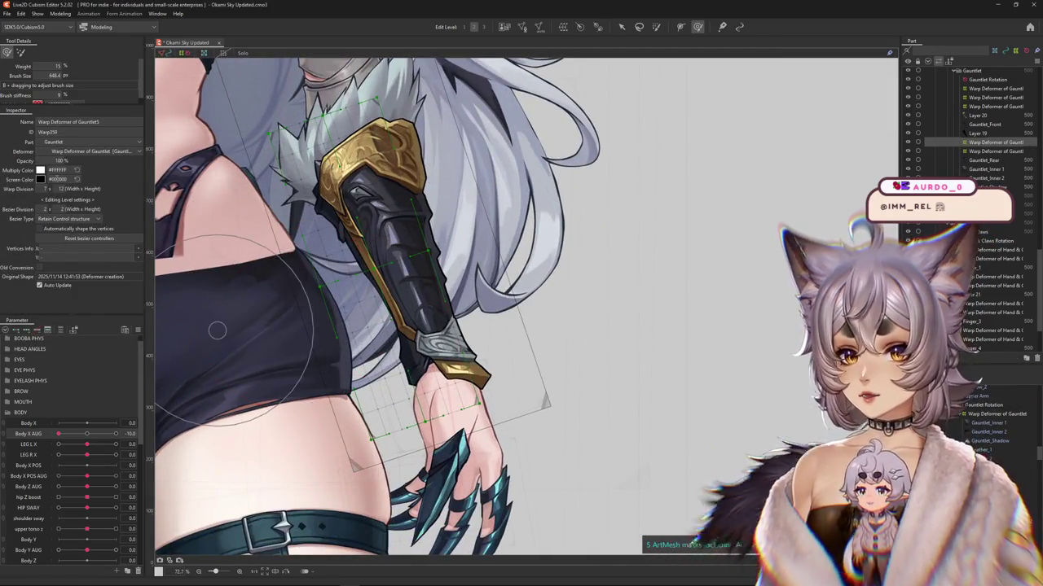
pyautogui.click(87, 435)
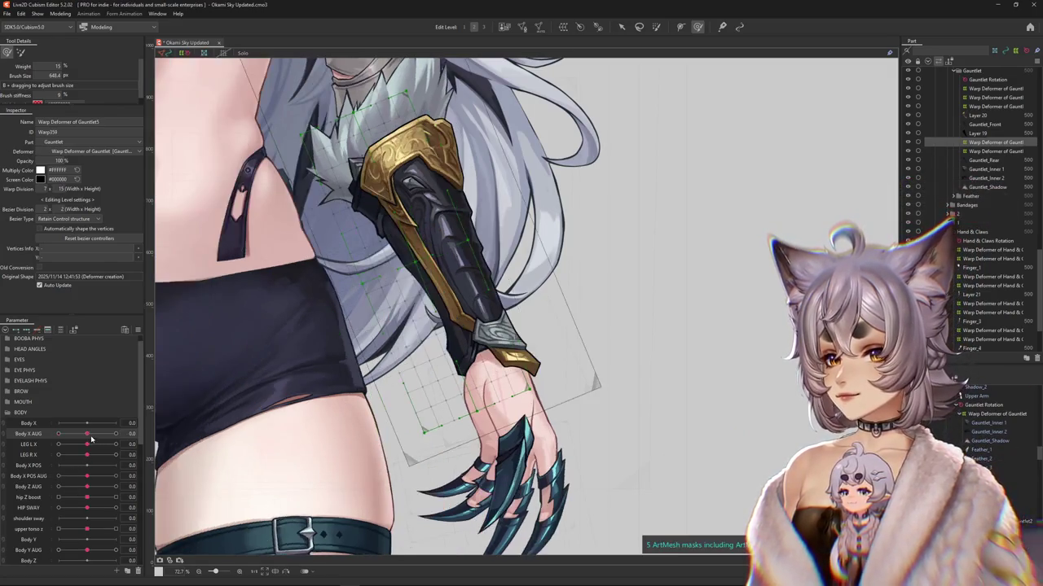
pyautogui.click(30, 333)
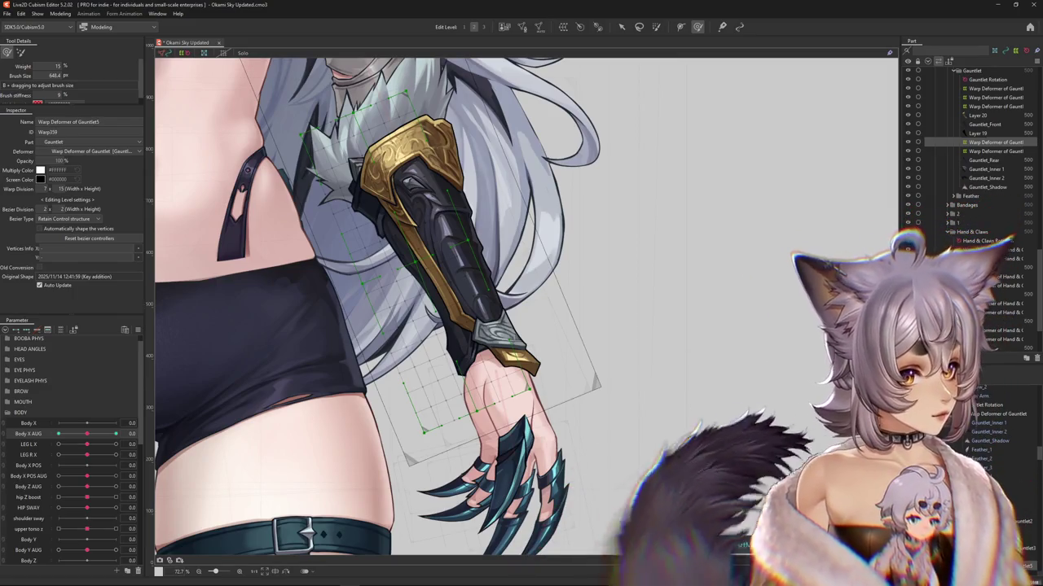
pyautogui.moveTo(557, 299); pyautogui.dragTo(562, 317)
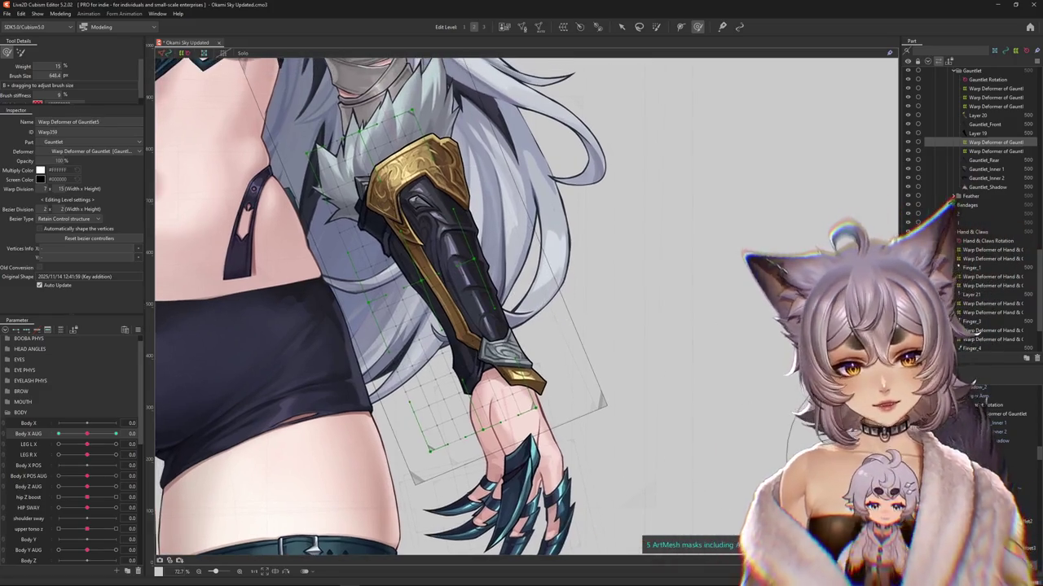
# Step: At Body X AUG 10, brush the Gauntlet5 warp grid upright, then mirror the view to check it
pyautogui.moveTo(261, 448); pyautogui.dragTo(249, 419)
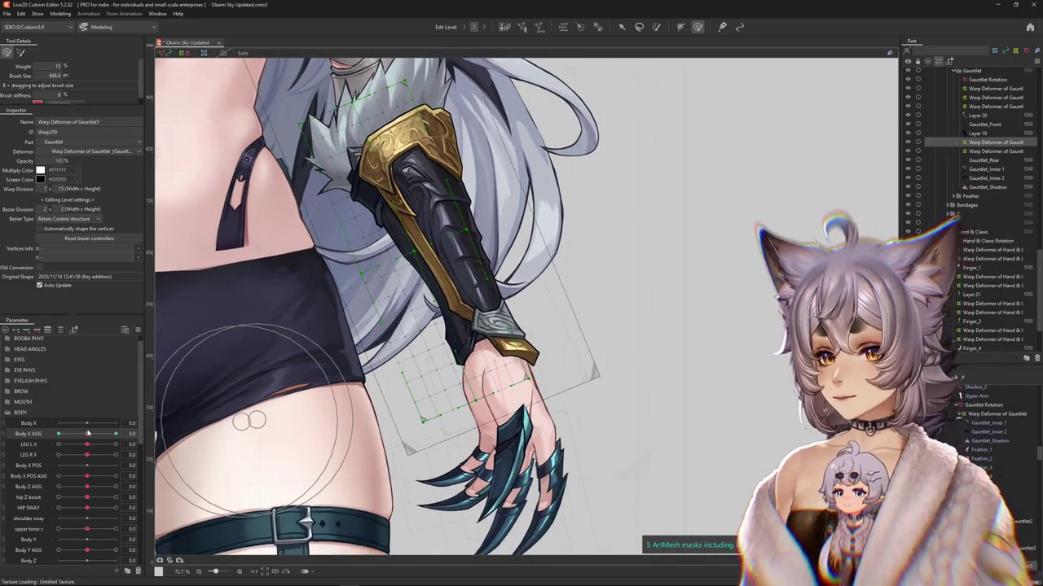
pyautogui.moveTo(87, 433); pyautogui.dragTo(116, 433)
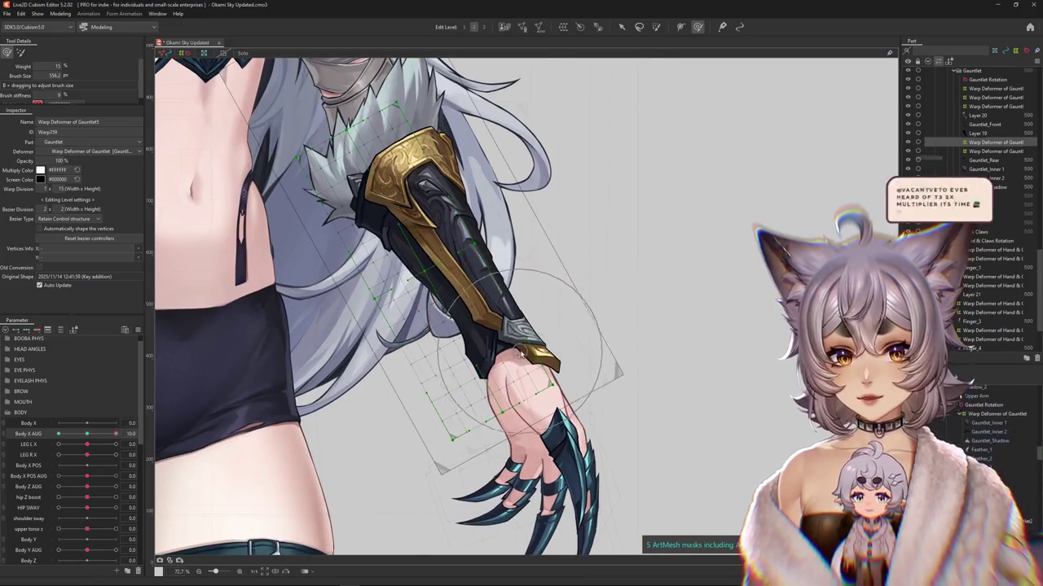
pyautogui.scroll(3, 521, 348)
pyautogui.moveTo(534, 345); pyautogui.dragTo(427, 346)
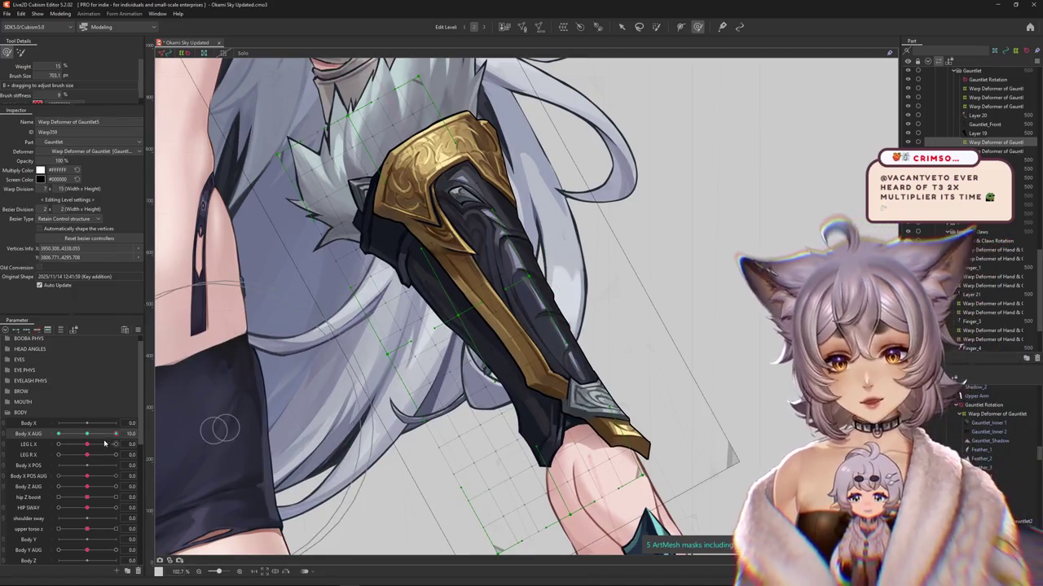
pyautogui.moveTo(309, 342)
pyautogui.mouseDown()
pyautogui.moveTo(364, 305)
pyautogui.moveTo(401, 302)
pyautogui.moveTo(450, 249)
pyautogui.moveTo(500, 257)
pyautogui.mouseUp()
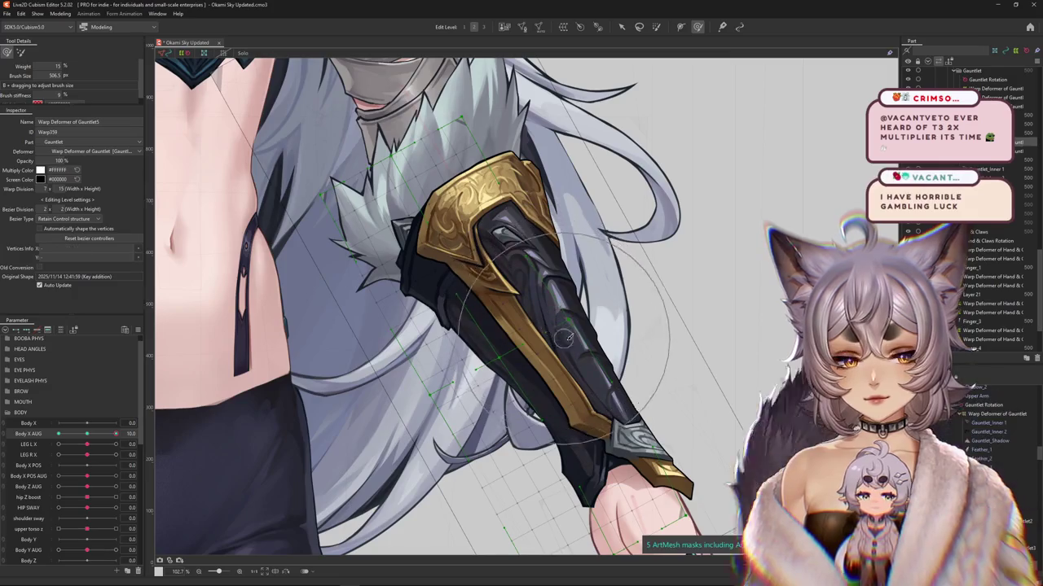
pyautogui.moveTo(518, 274); pyautogui.dragTo(564, 358)
pyautogui.scroll(-3, 563, 359)
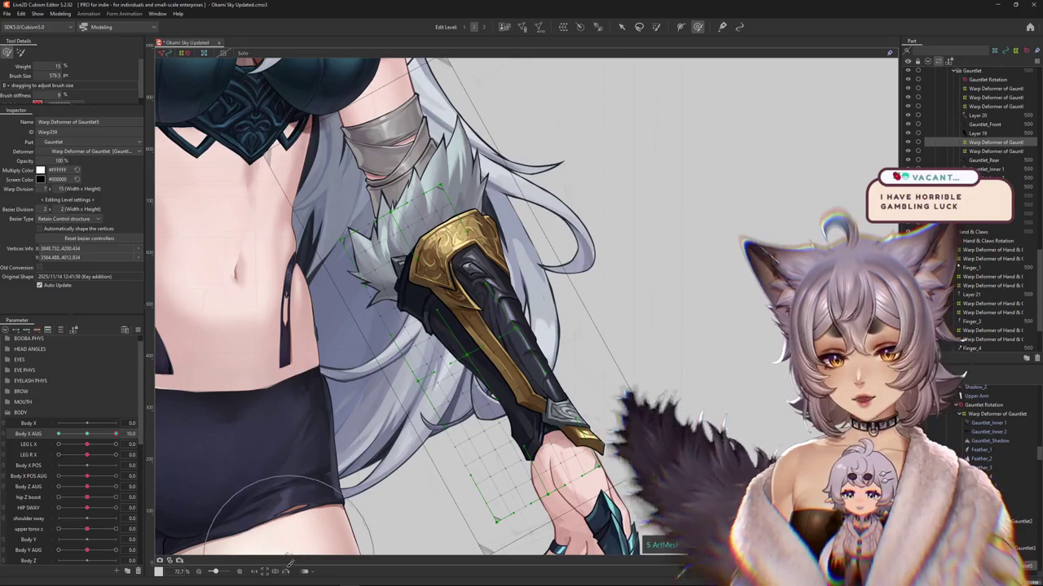
pyautogui.press('h')
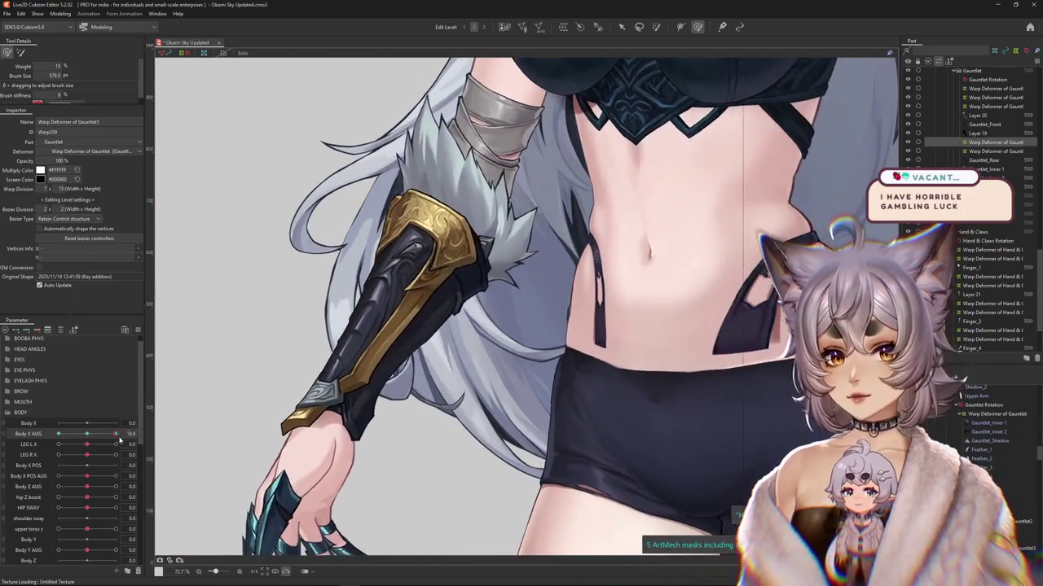
# Step: Open the Body X AUG parameter options and resize the deform brush
pyautogui.rightClick(159, 432)
pyautogui.moveTo(352, 436); pyautogui.dragTo(310, 381)
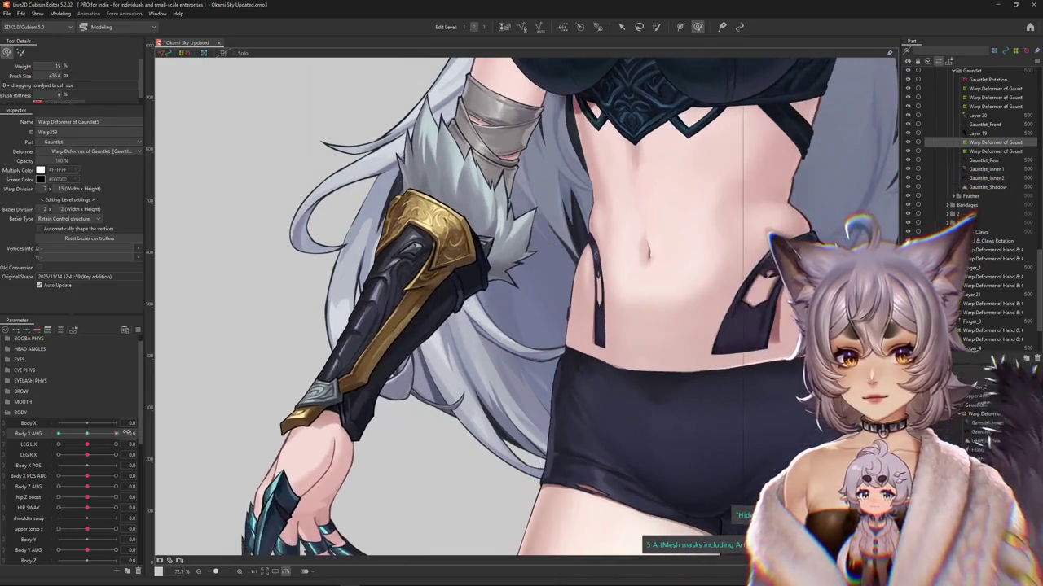
pyautogui.moveTo(456, 391); pyautogui.dragTo(484, 395)
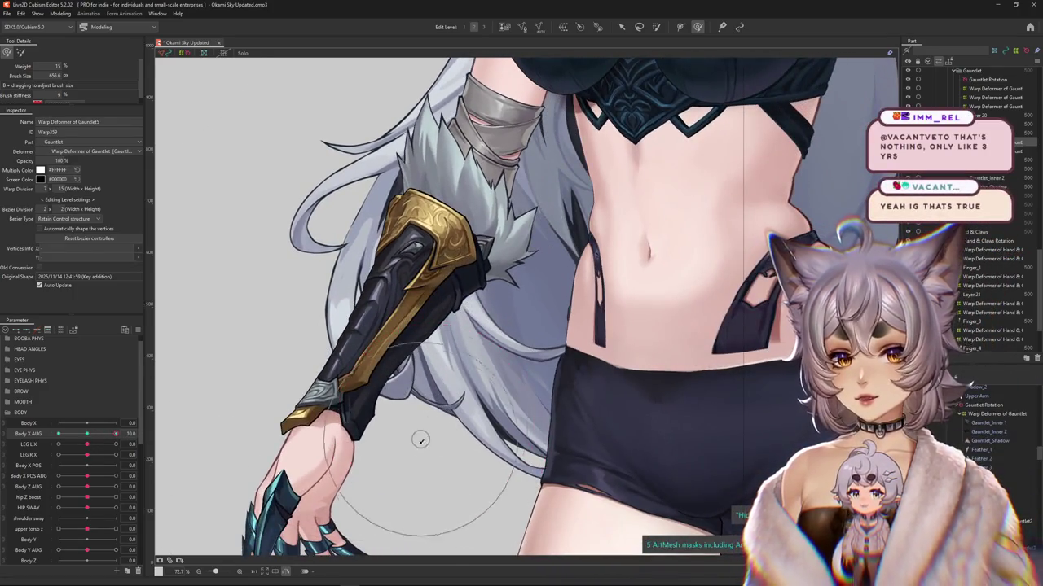
pyautogui.moveTo(334, 407); pyautogui.dragTo(370, 474)
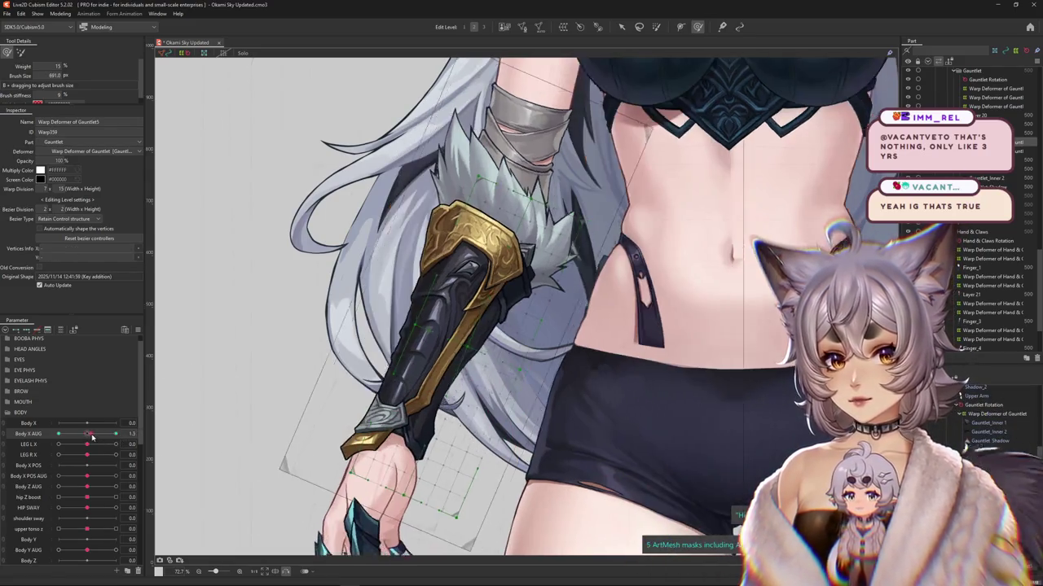
# Step: Bend the gauntlet warp grid with the brush and enlarge the brush over the hand
pyautogui.moveTo(309, 326); pyautogui.dragTo(369, 261)
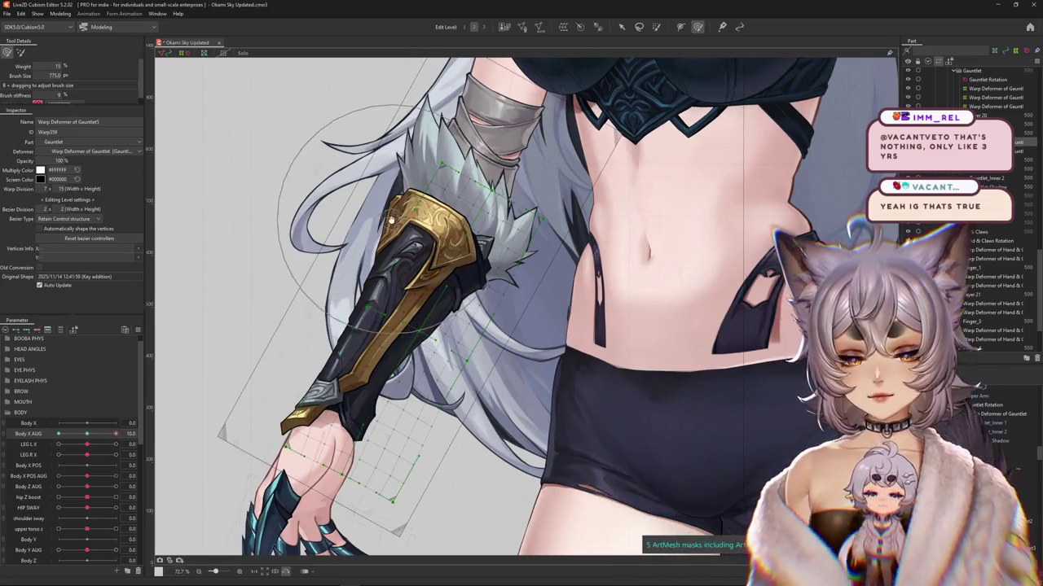
pyautogui.moveTo(391, 218); pyautogui.dragTo(404, 236)
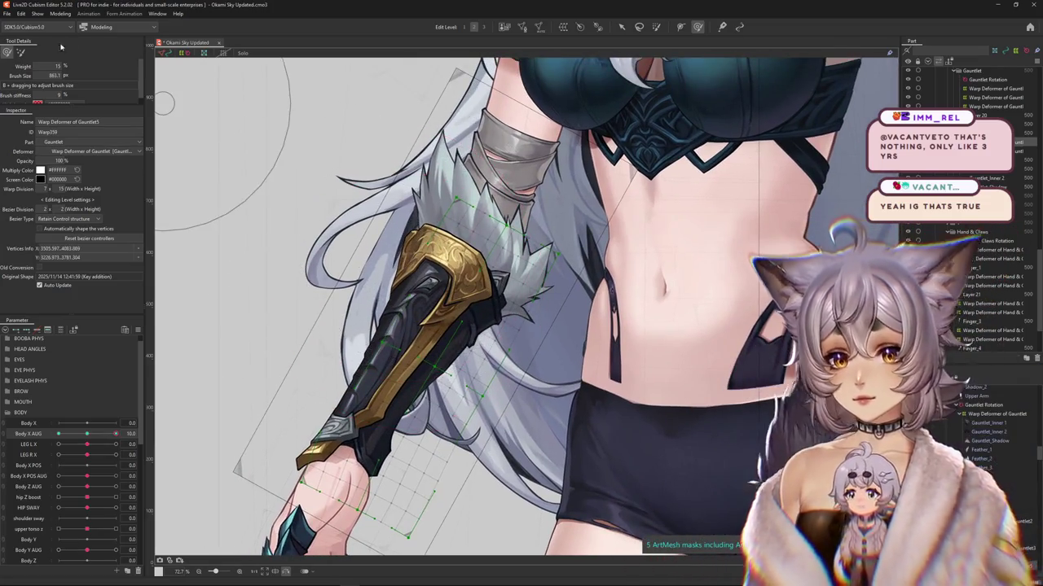
pyautogui.moveTo(208, 124)
pyautogui.mouseDown()
pyautogui.moveTo(293, 158)
pyautogui.moveTo(450, 105)
pyautogui.mouseUp()
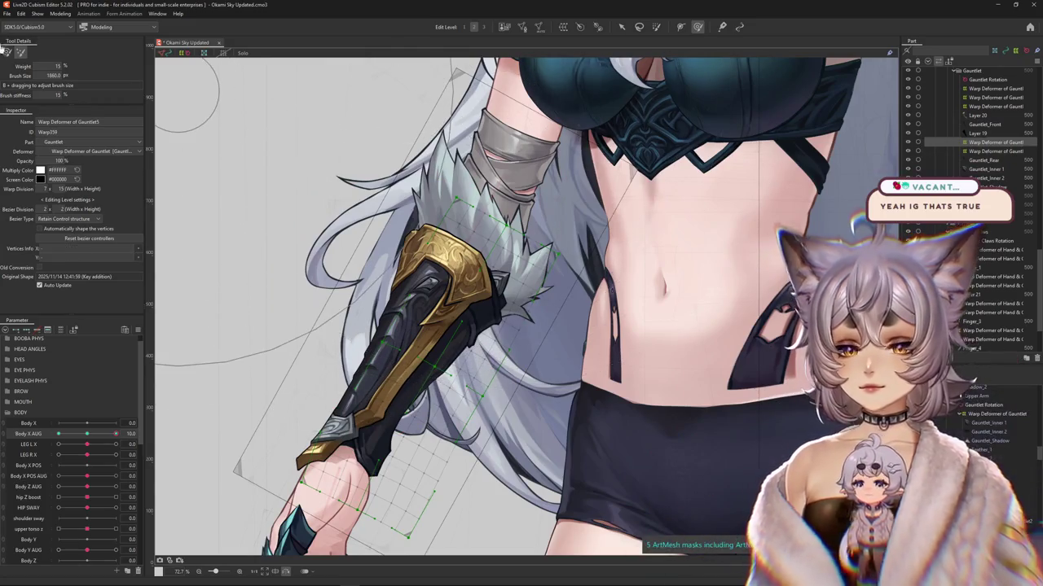
pyautogui.moveTo(87, 433); pyautogui.dragTo(116, 435)
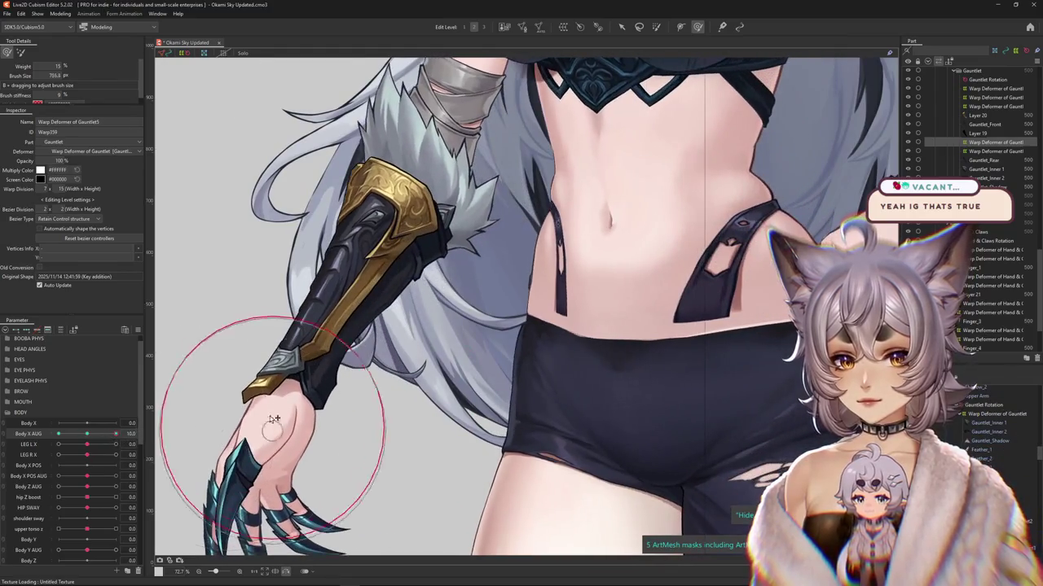
pyautogui.moveTo(367, 421); pyautogui.dragTo(451, 332)
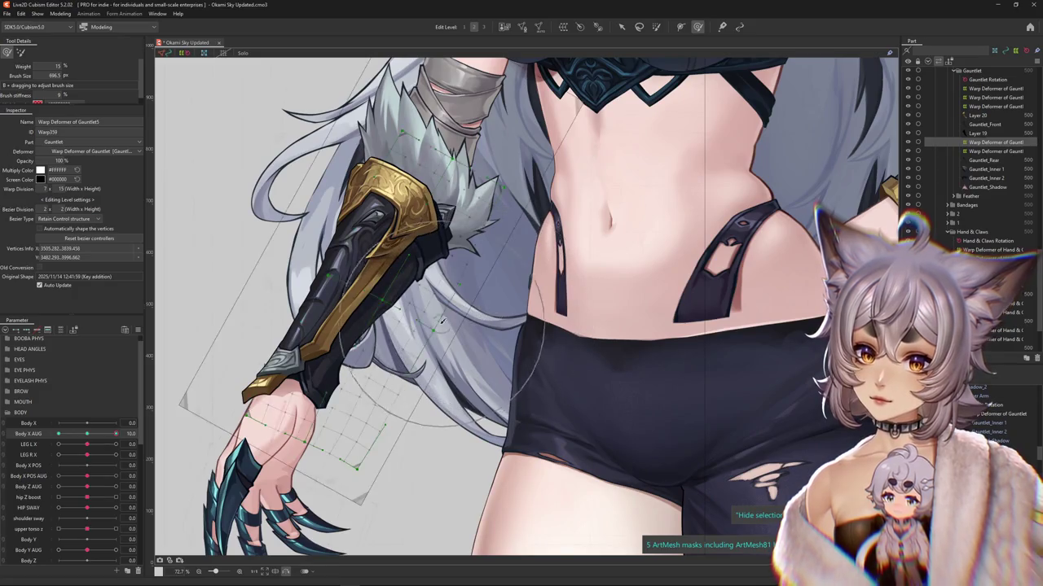
pyautogui.moveTo(444, 322); pyautogui.dragTo(513, 263)
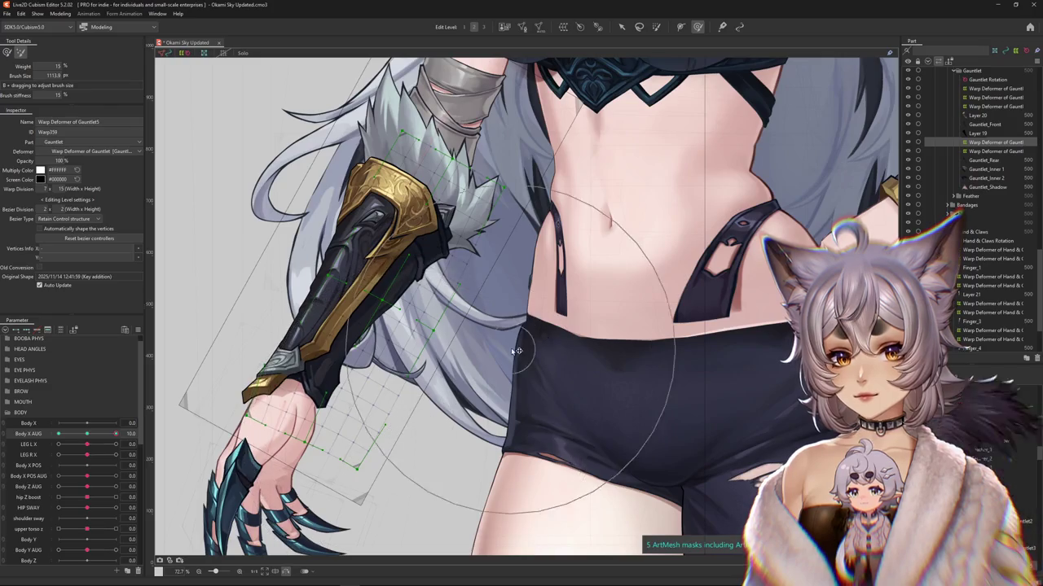
# Step: Set Body X AUG to 10 and reselect the gauntlet warp deformer
pyautogui.click(75, 228)
pyautogui.click(115, 433)
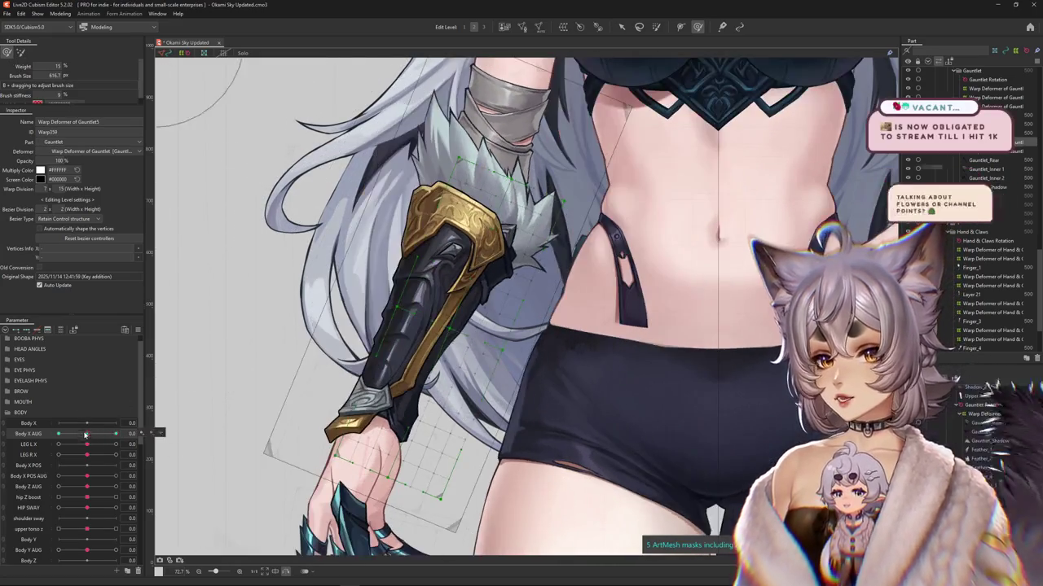
pyautogui.click(375, 417)
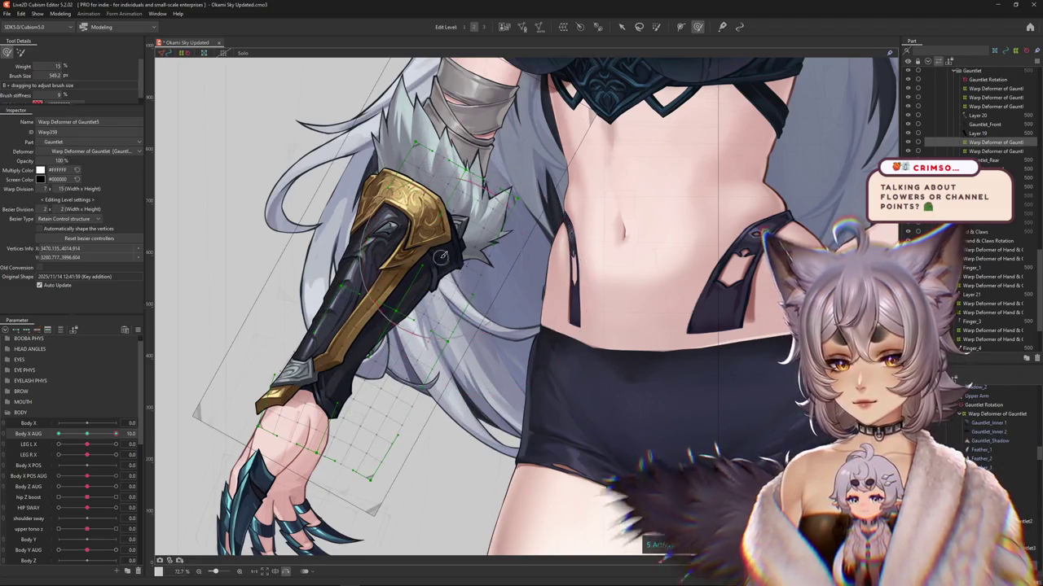
pyautogui.scroll(1, 479, 301)
pyautogui.scroll(1, 474, 329)
pyautogui.moveTo(116, 433)
pyautogui.mouseDown()
pyautogui.moveTo(96, 437)
pyautogui.moveTo(116, 433)
pyautogui.mouseUp()
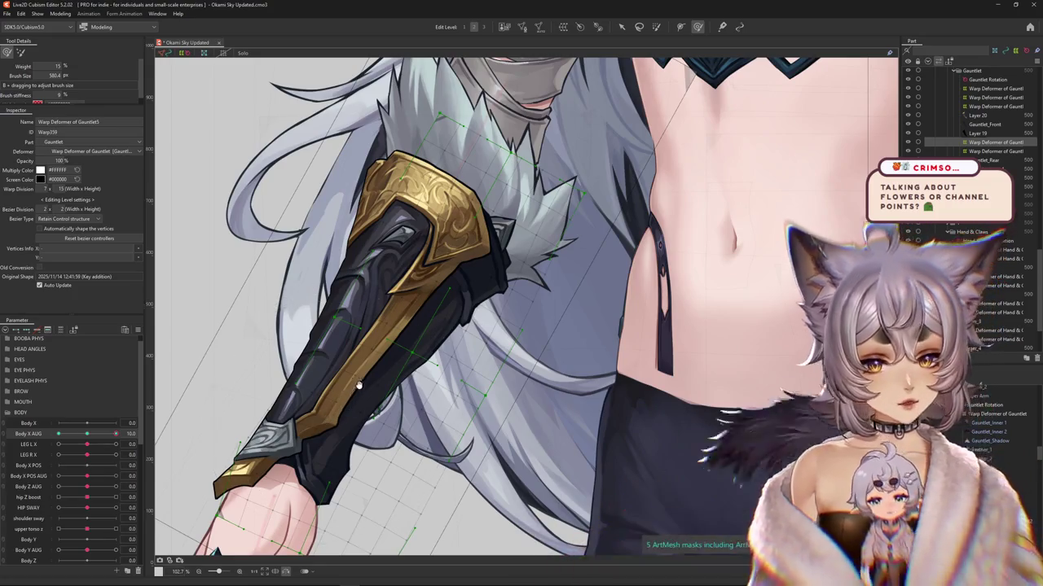
# Step: Toggle Body X AUG between 0 and 10 to compare the gauntlet bend
pyautogui.moveTo(116, 433); pyautogui.dragTo(82, 438)
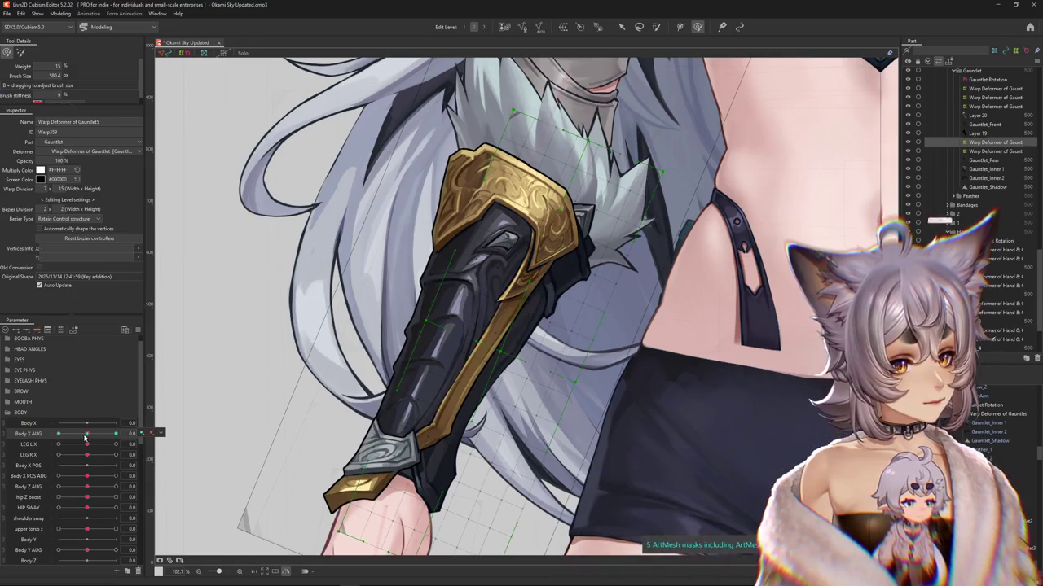
pyautogui.moveTo(87, 437); pyautogui.dragTo(155, 434)
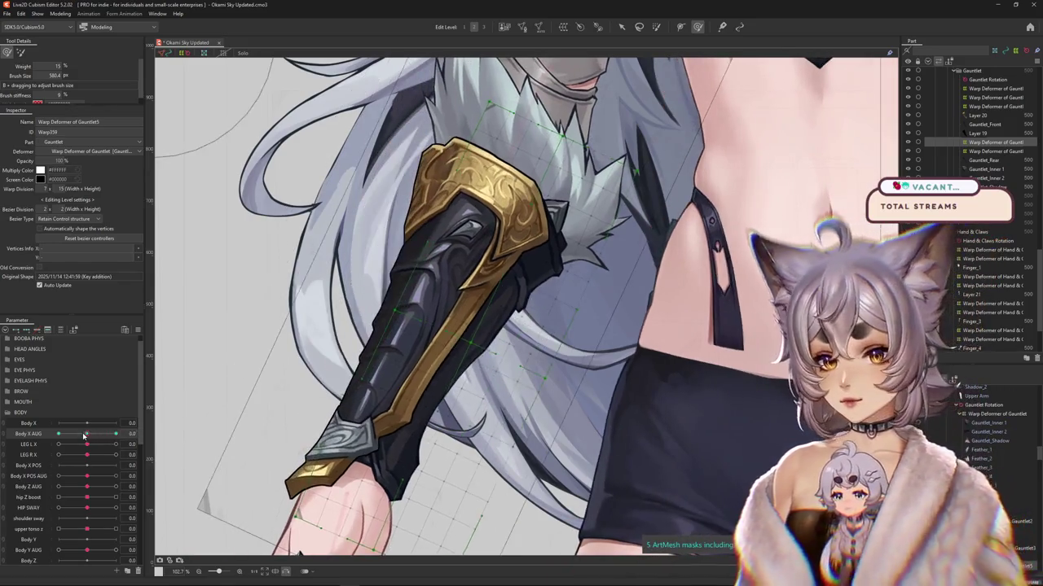
pyautogui.scroll(-5, 350, 411)
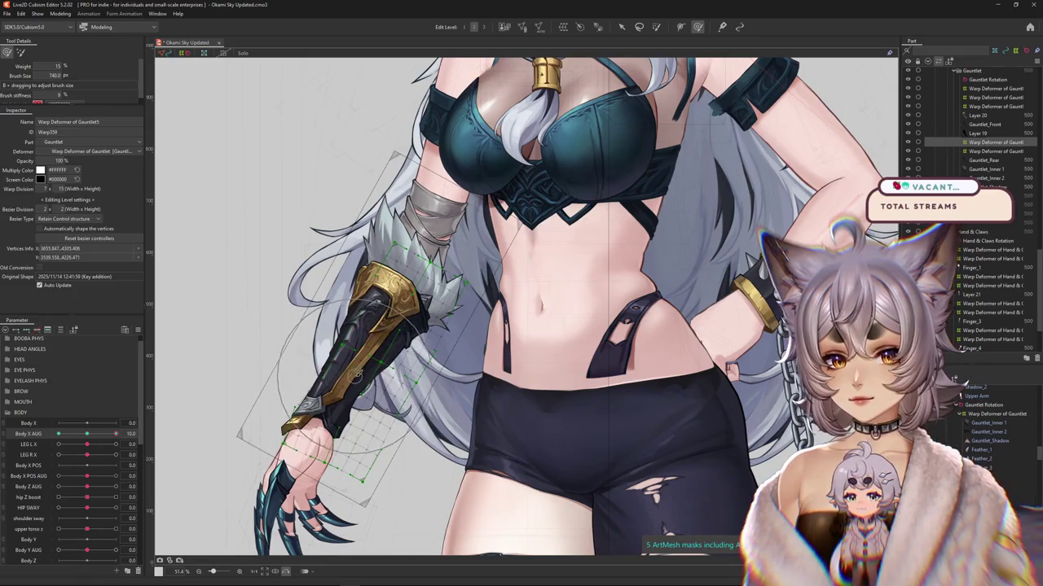
pyautogui.moveTo(117, 435)
pyautogui.mouseDown()
pyautogui.moveTo(94, 437)
pyautogui.moveTo(117, 434)
pyautogui.mouseUp()
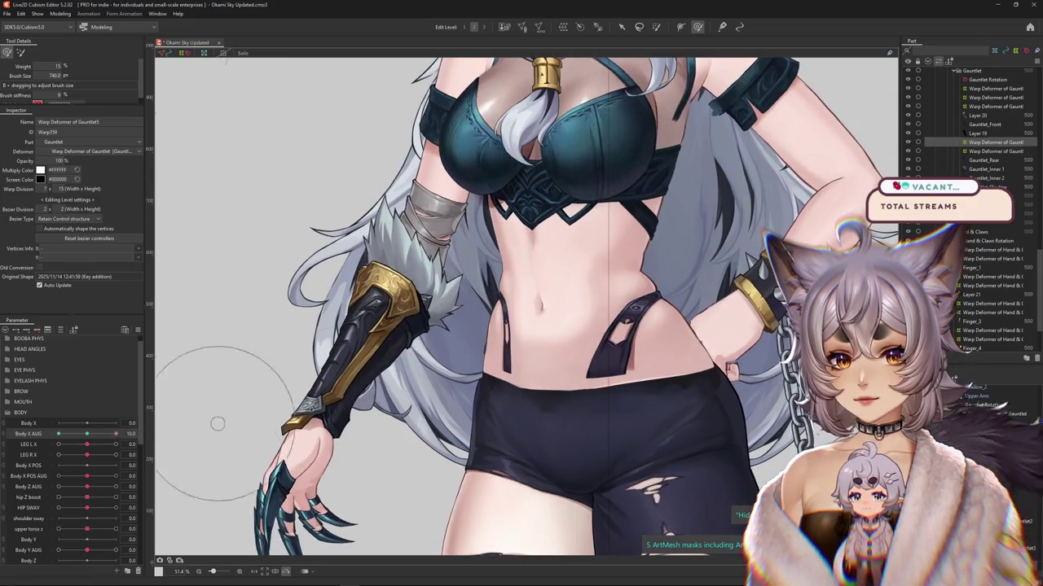
pyautogui.scroll(2, 521, 310)
pyautogui.moveTo(116, 435); pyautogui.dragTo(58, 434)
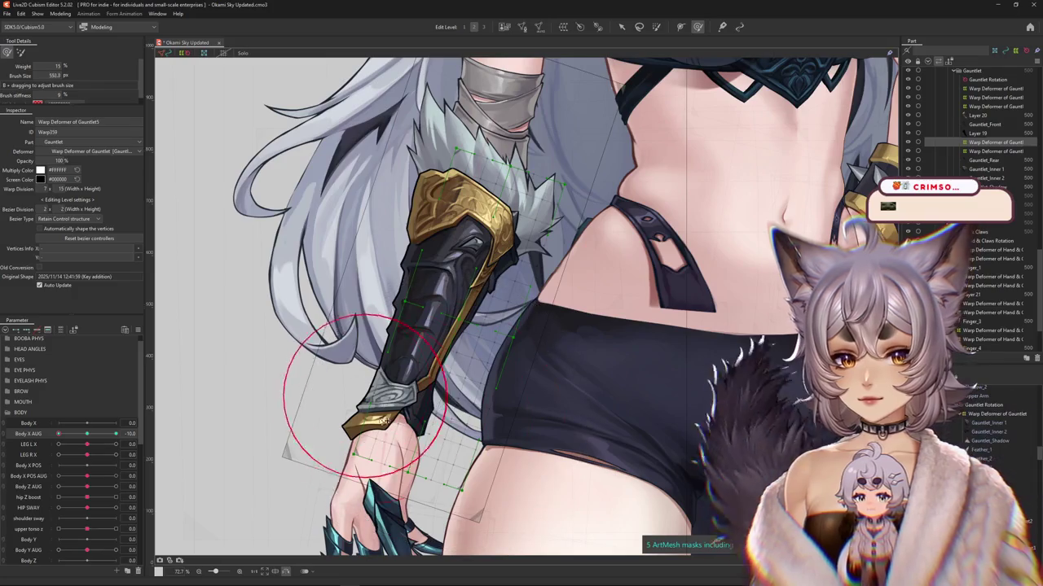
# Step: Reshape the gauntlet warp grid vertices further, then sweep Body X AUG to test
pyautogui.moveTo(345, 412); pyautogui.dragTo(318, 375)
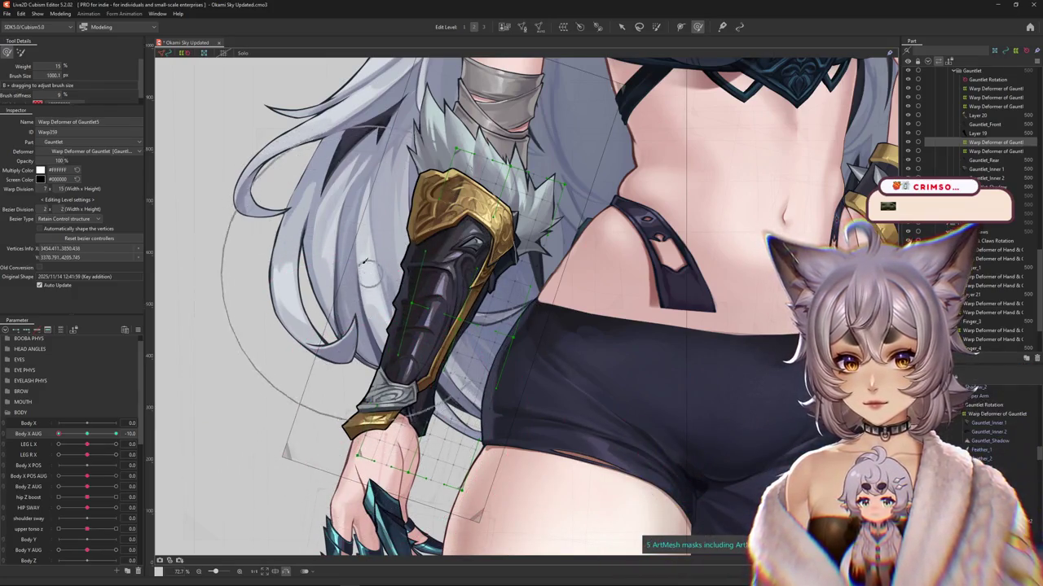
pyautogui.moveTo(439, 197); pyautogui.dragTo(447, 104)
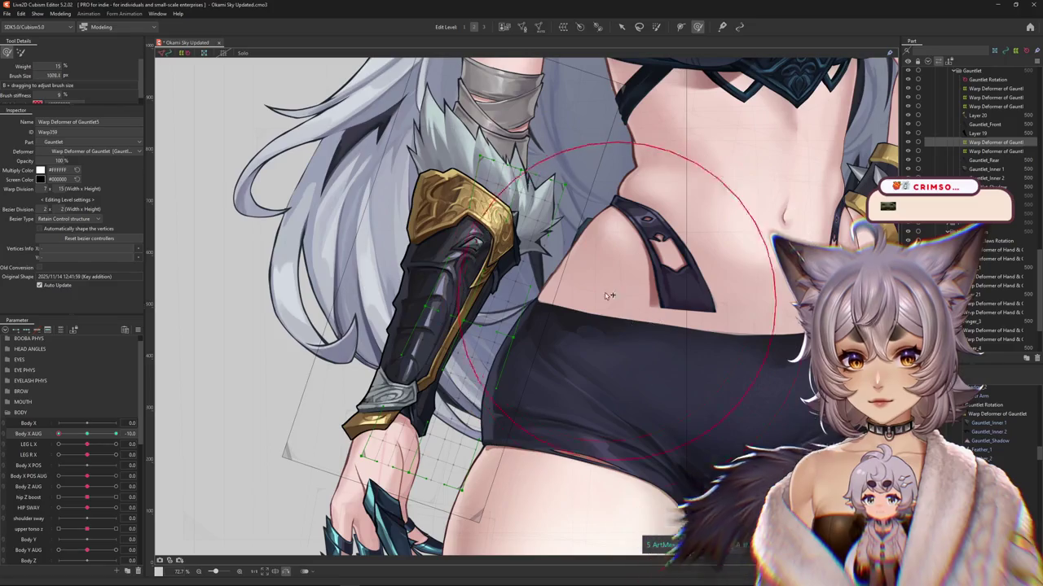
pyautogui.moveTo(627, 373); pyautogui.dragTo(609, 314)
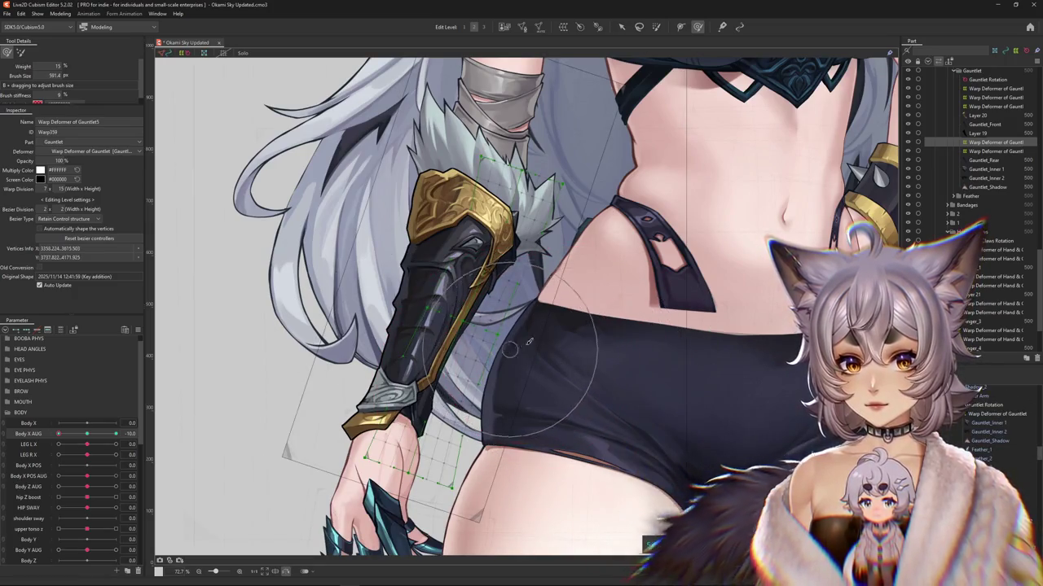
pyautogui.moveTo(519, 369); pyautogui.dragTo(484, 343)
pyautogui.moveTo(79, 435); pyautogui.dragTo(101, 439)
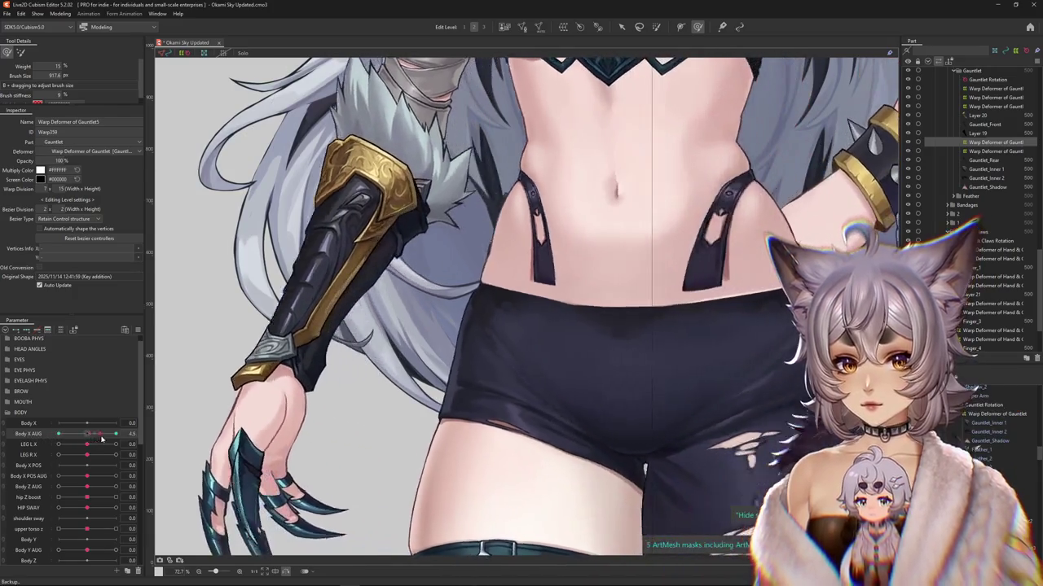
# Step: Scrub Body X AUG through 0, 10 and -10 to test the twist
pyautogui.moveTo(101, 440); pyautogui.dragTo(88, 435)
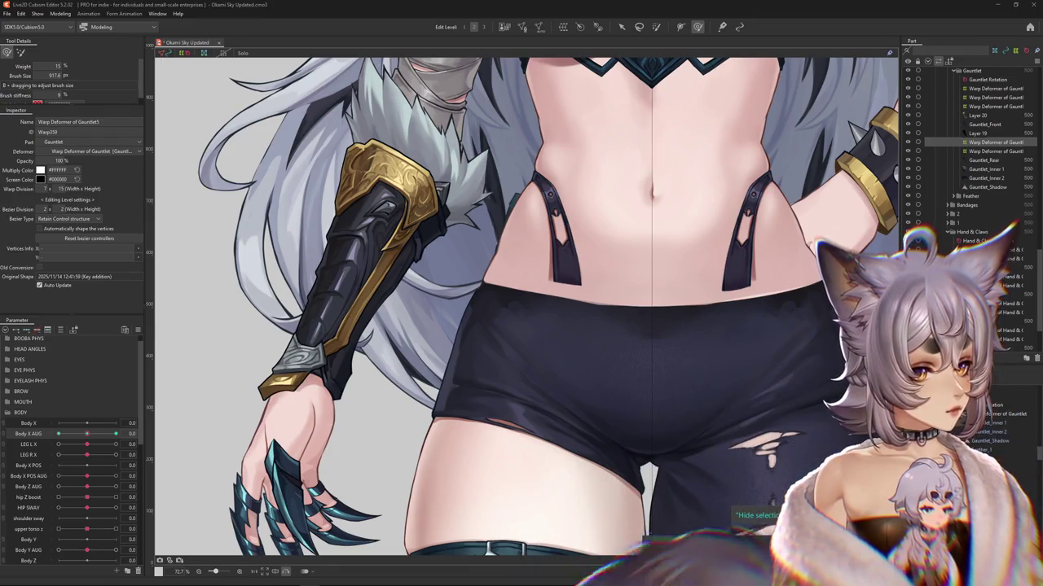
pyautogui.moveTo(91, 429); pyautogui.dragTo(150, 425)
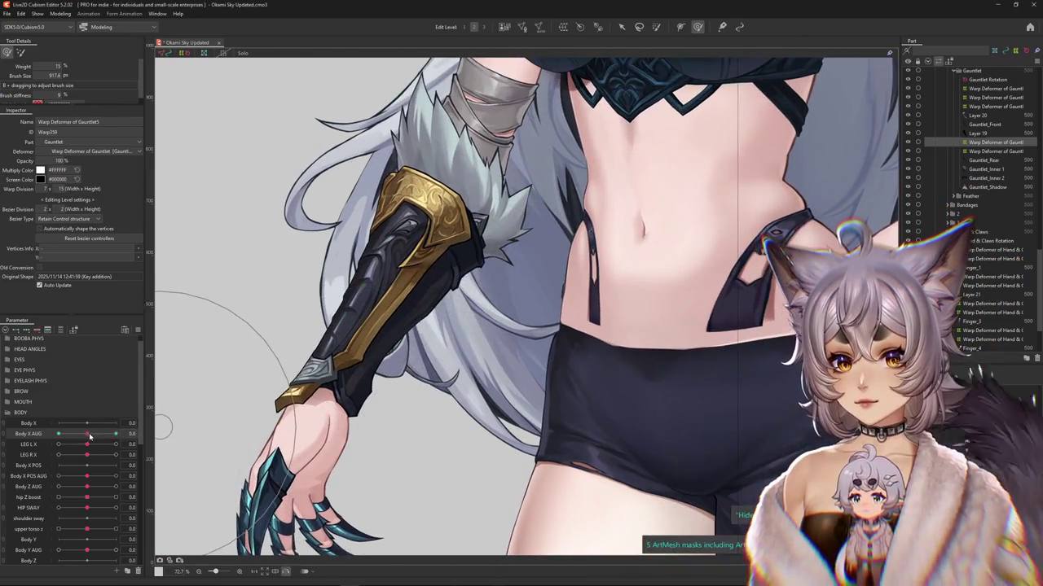
pyautogui.moveTo(91, 438); pyautogui.dragTo(41, 440)
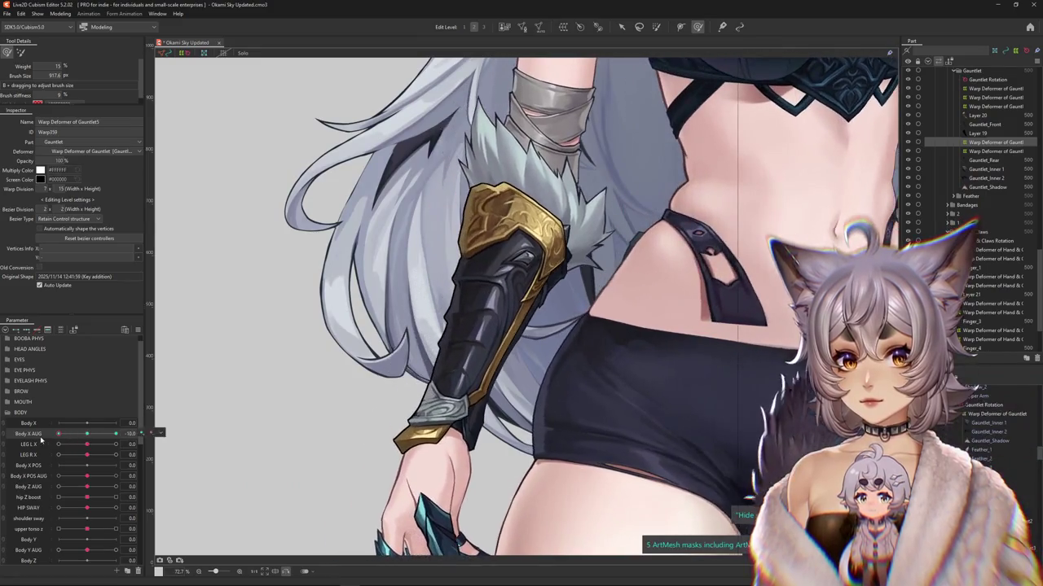
# Step: Shrink the deform brush and refine the gauntlet warp near the wrist
pyautogui.moveTo(582, 325); pyautogui.dragTo(515, 242)
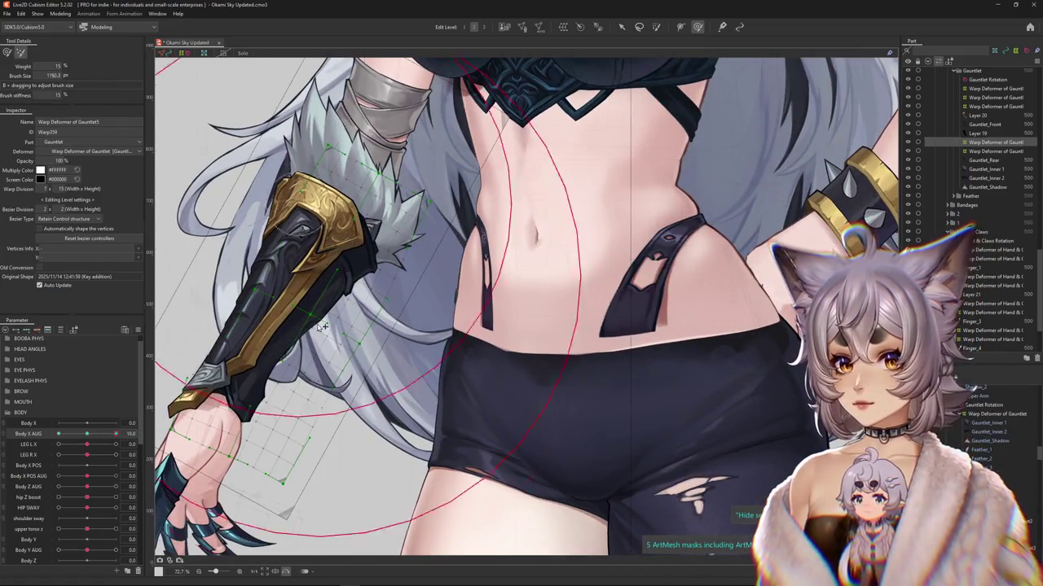
pyautogui.moveTo(318, 291); pyautogui.dragTo(409, 299)
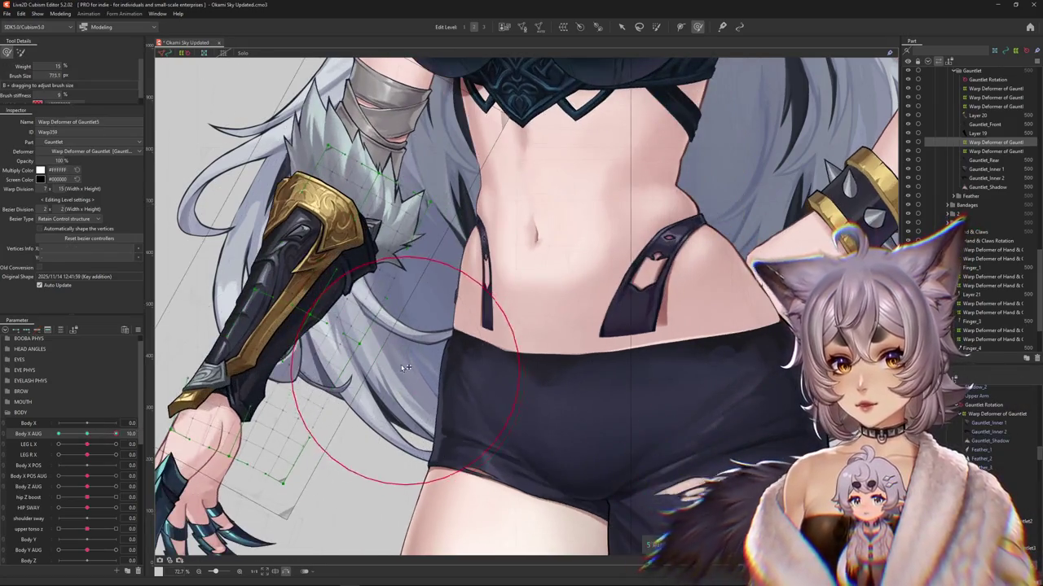
pyautogui.moveTo(396, 391)
pyautogui.mouseDown()
pyautogui.moveTo(394, 353)
pyautogui.moveTo(444, 385)
pyautogui.mouseUp()
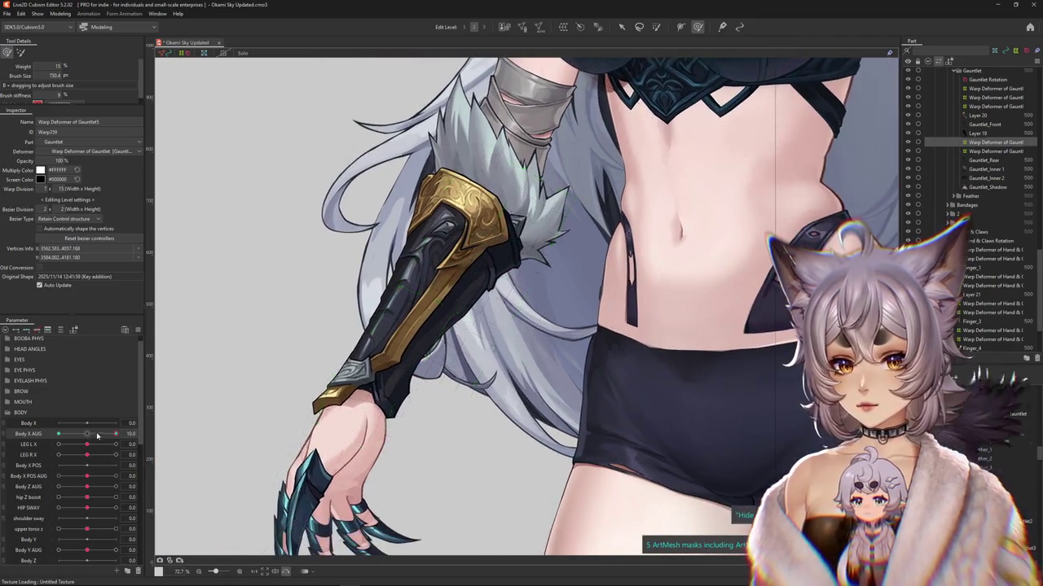
pyautogui.moveTo(352, 454)
pyautogui.mouseDown()
pyautogui.moveTo(391, 407)
pyautogui.moveTo(352, 362)
pyautogui.moveTo(392, 428)
pyautogui.mouseUp()
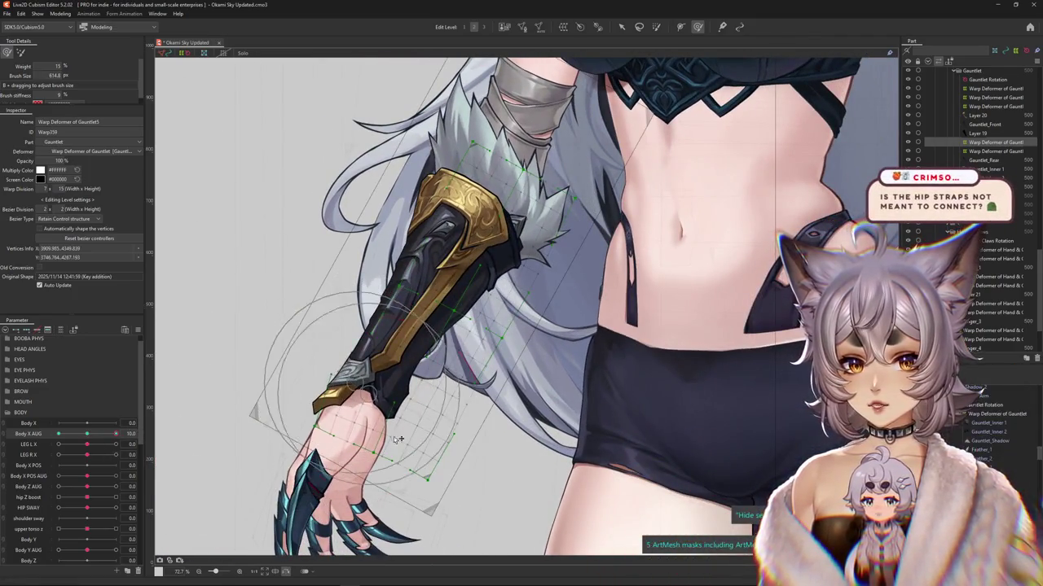
pyautogui.moveTo(423, 467); pyautogui.dragTo(462, 421)
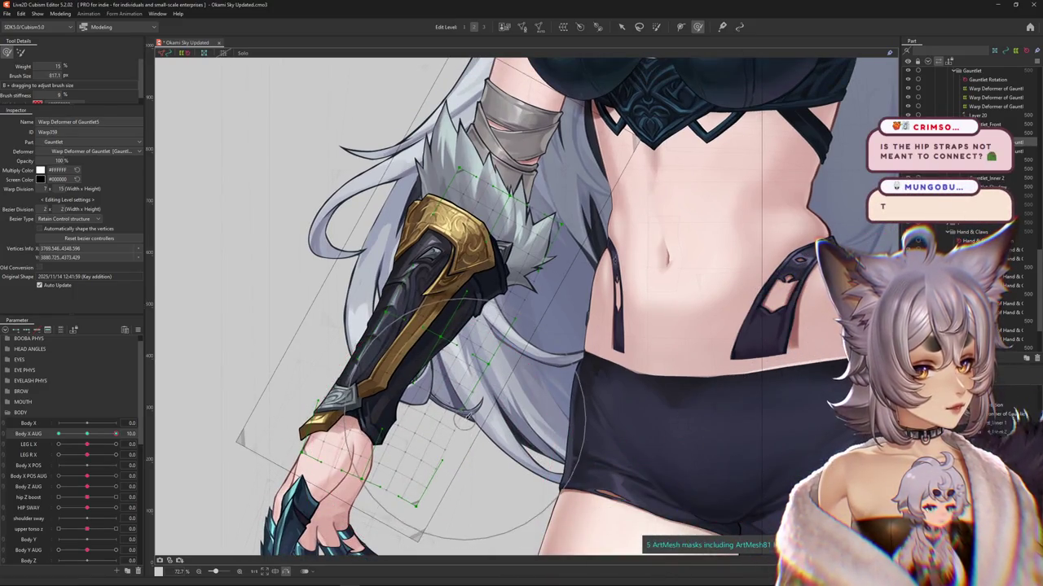
pyautogui.moveTo(463, 416); pyautogui.dragTo(170, 440)
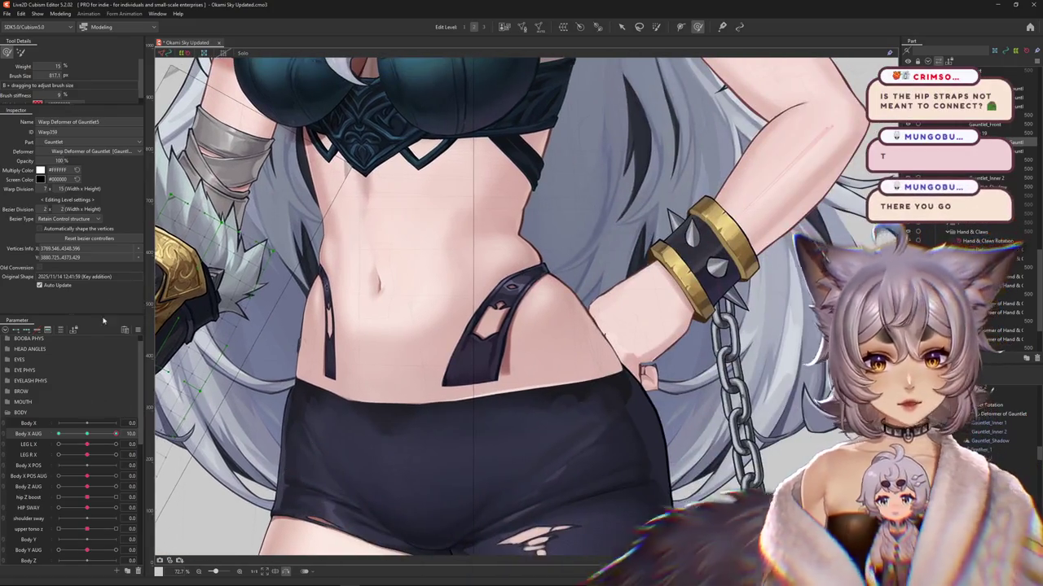
# Step: Reset Body X AUG to 0 and select Belt_Inner and Back_Belt_2 from the overlap popup
pyautogui.click(140, 331)
pyautogui.rightClick(477, 368)
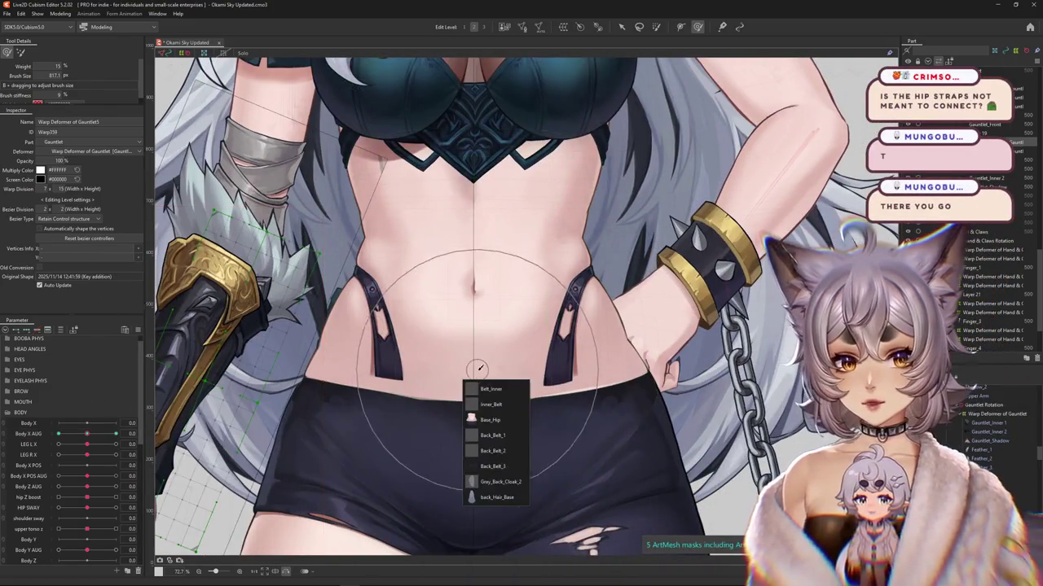
pyautogui.click(487, 390)
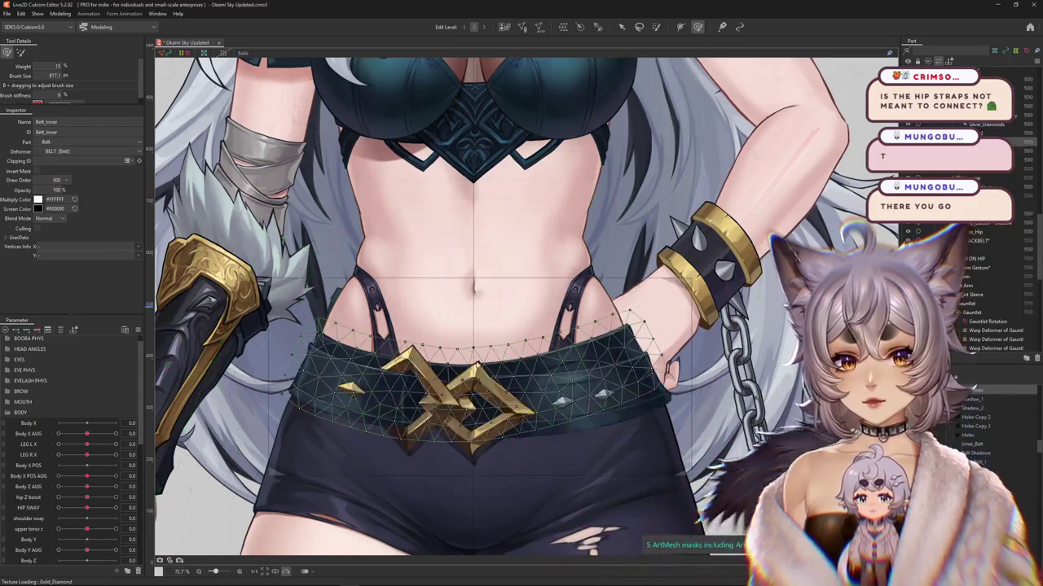
pyautogui.rightClick(479, 367)
pyautogui.click(517, 417)
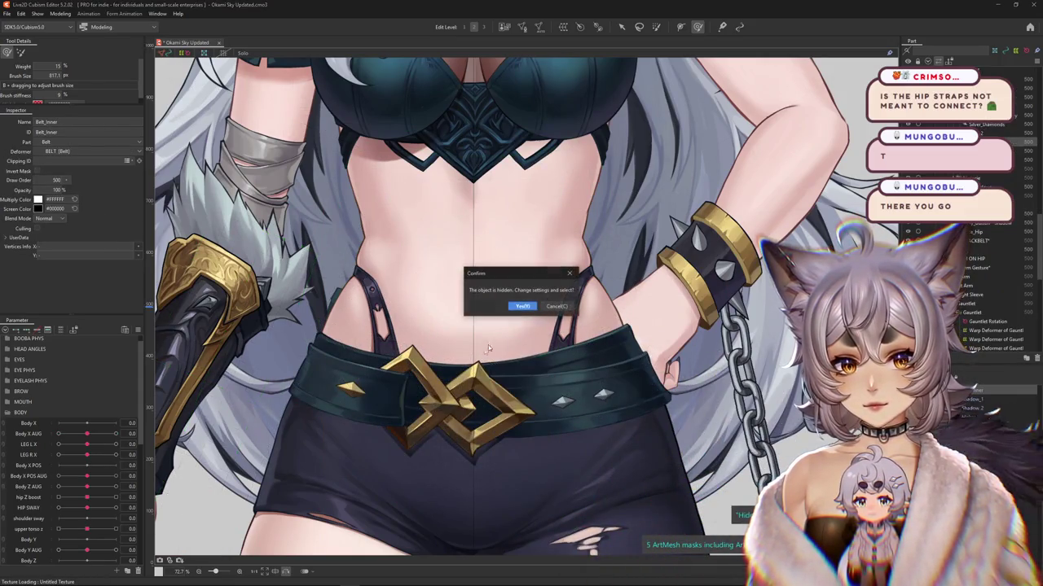
pyautogui.scroll(-3, 525, 378)
pyautogui.scroll(3, 526, 377)
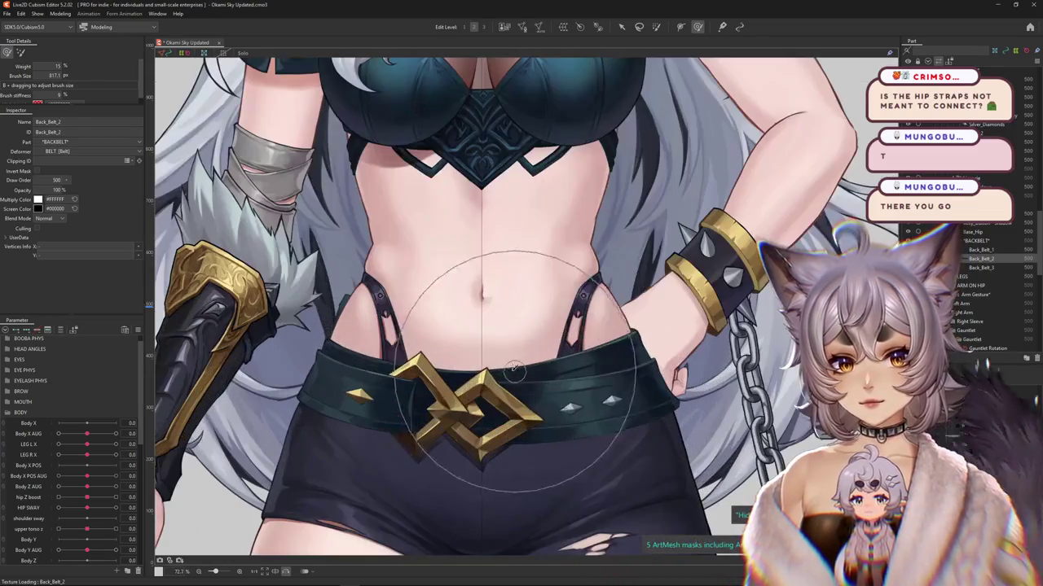
# Step: Check the meshes under the buckle and select the Lingerie_Right hip strap
pyautogui.rightClick(497, 379)
pyautogui.scroll(-3, 519, 428)
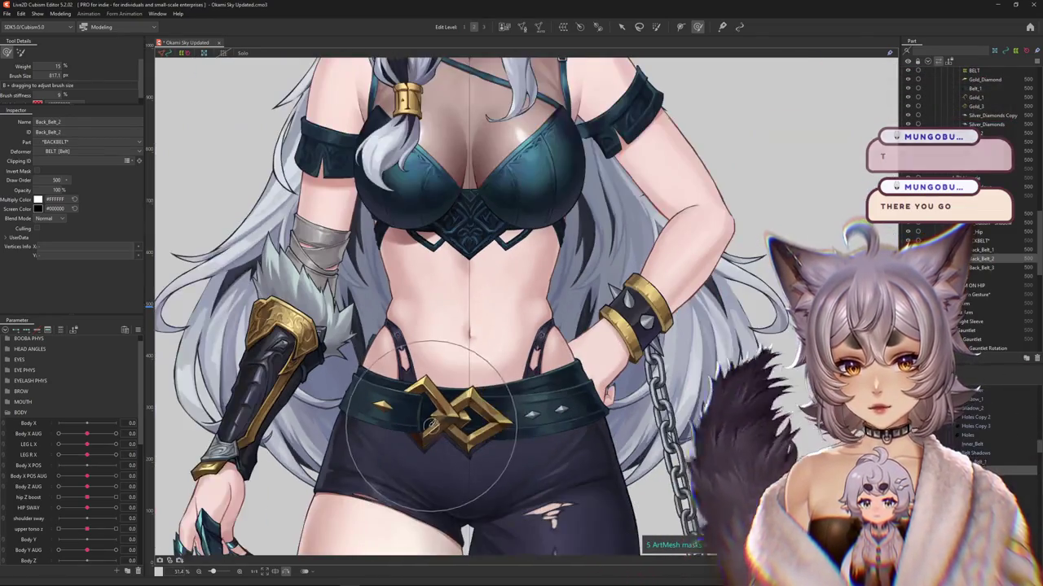
pyautogui.scroll(4, 456, 383)
pyautogui.rightClick(423, 379)
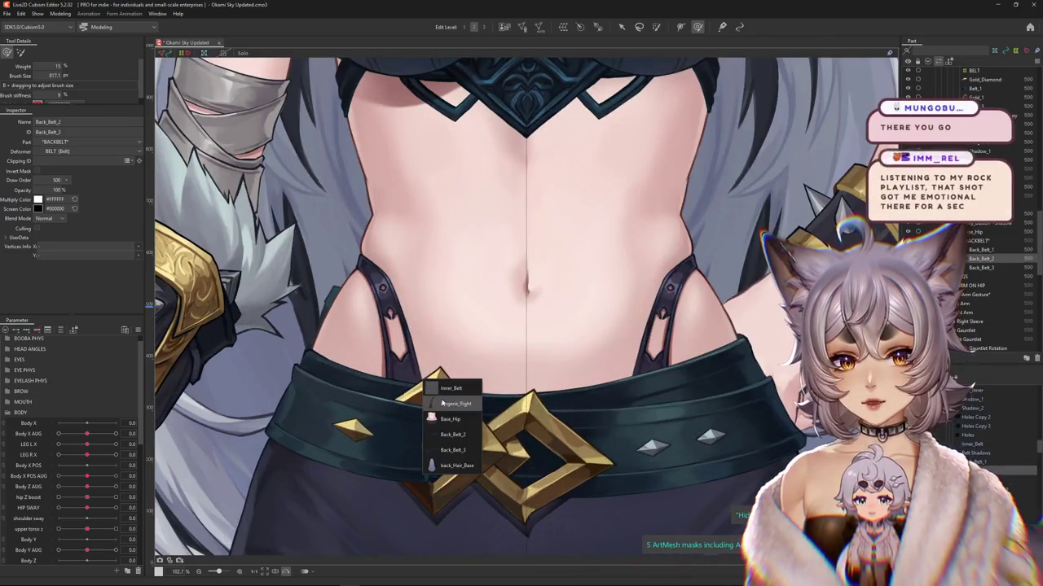
pyautogui.click(452, 403)
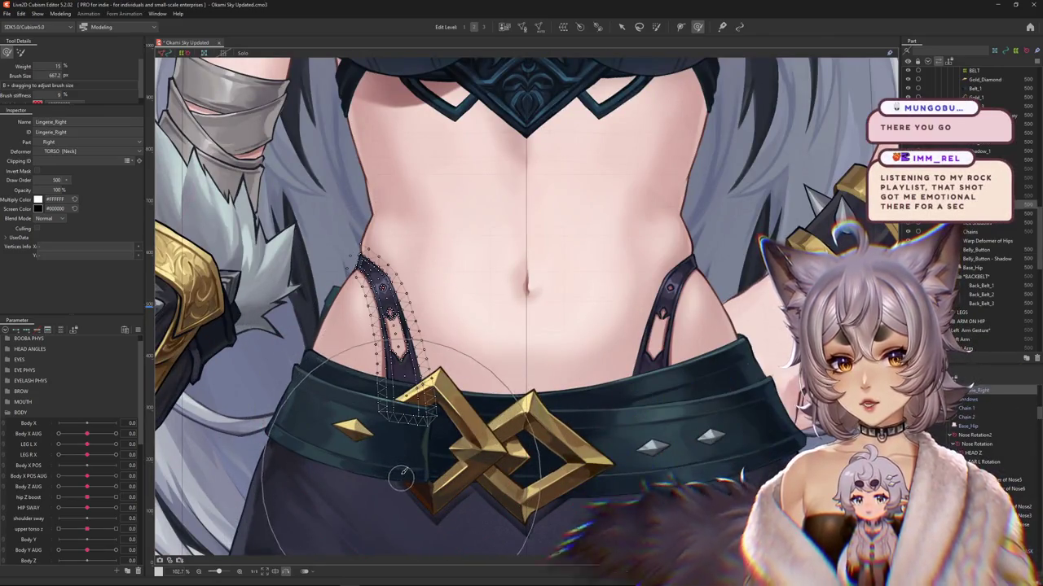
pyautogui.scroll(-5, 570, 391)
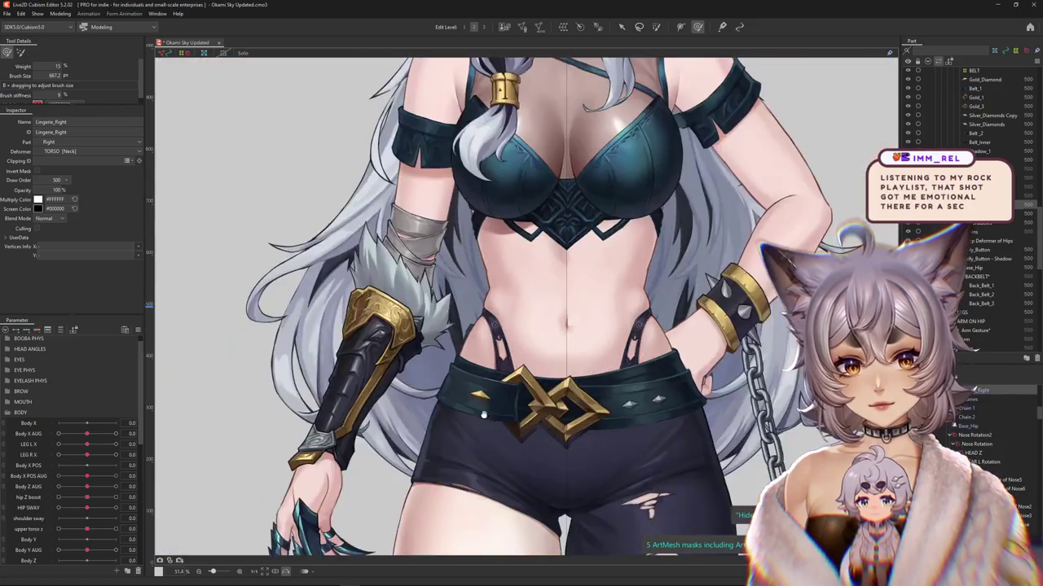
pyautogui.scroll(2, 529, 379)
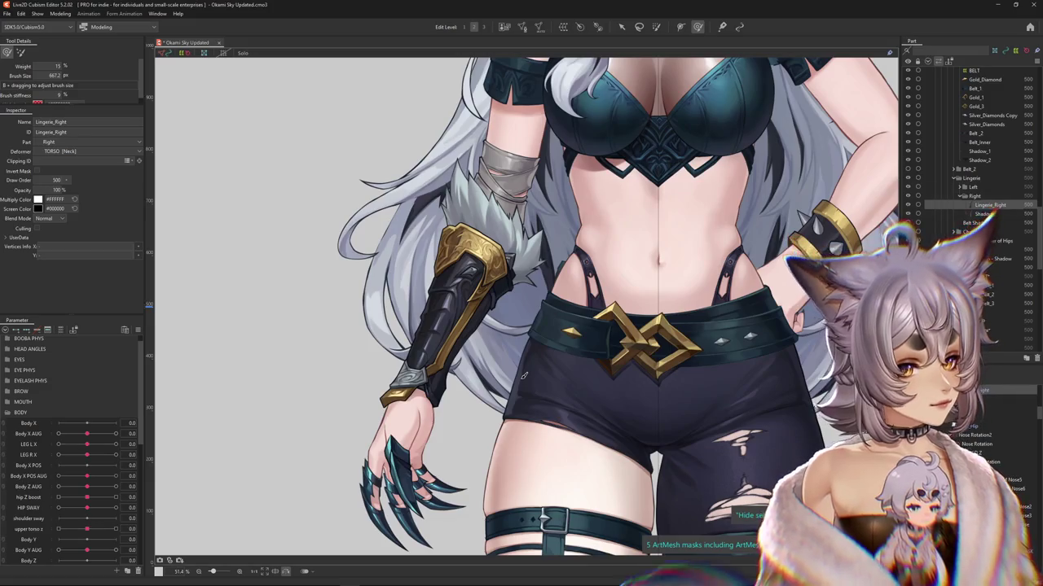
pyautogui.scroll(2, 454, 368)
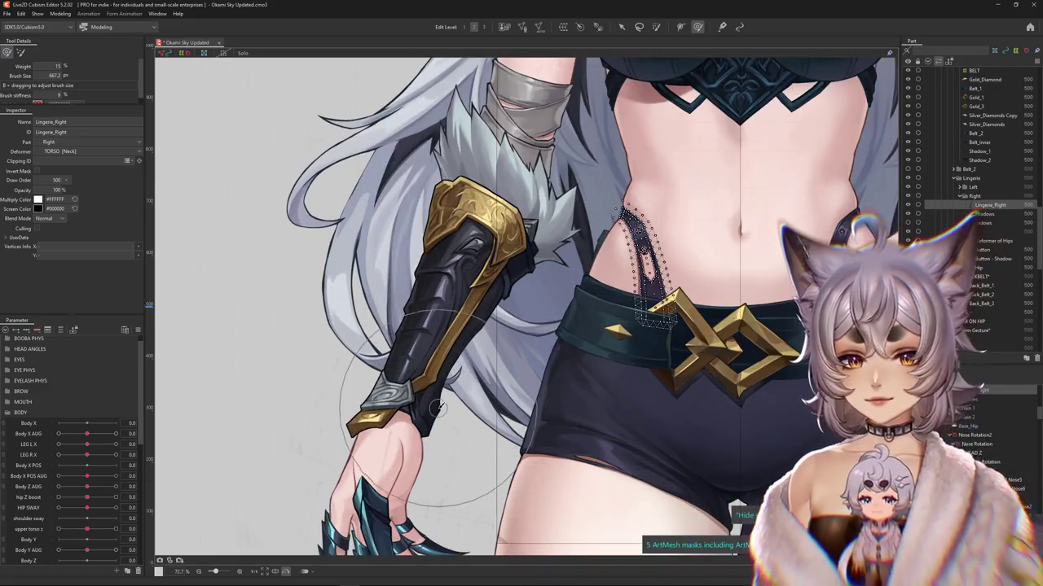
# Step: Select Gauntlet_Rear's warp deformer and nudge its grid at Body X AUG 10
pyautogui.click(437, 413)
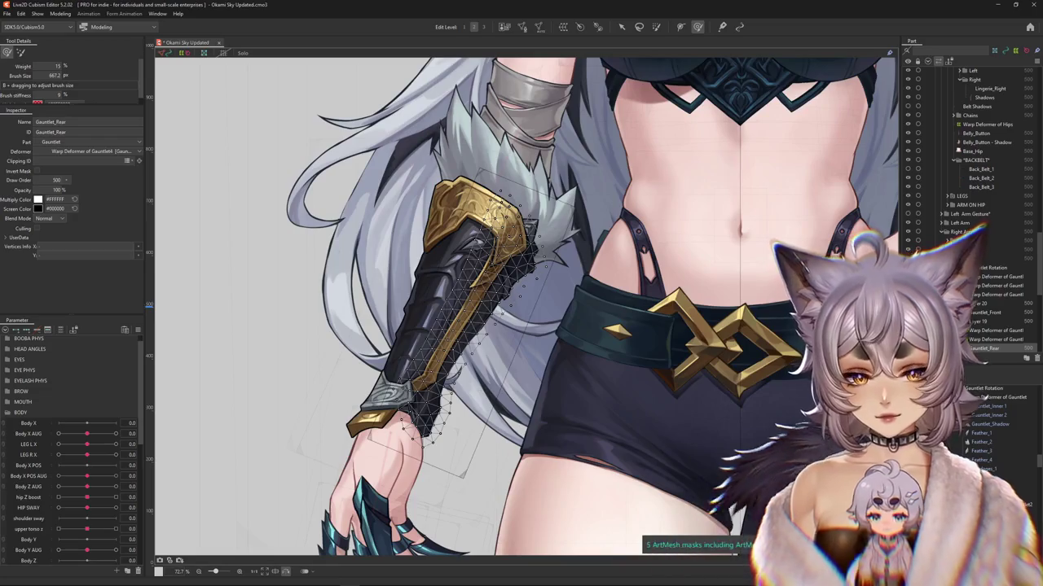
pyautogui.click(1006, 340)
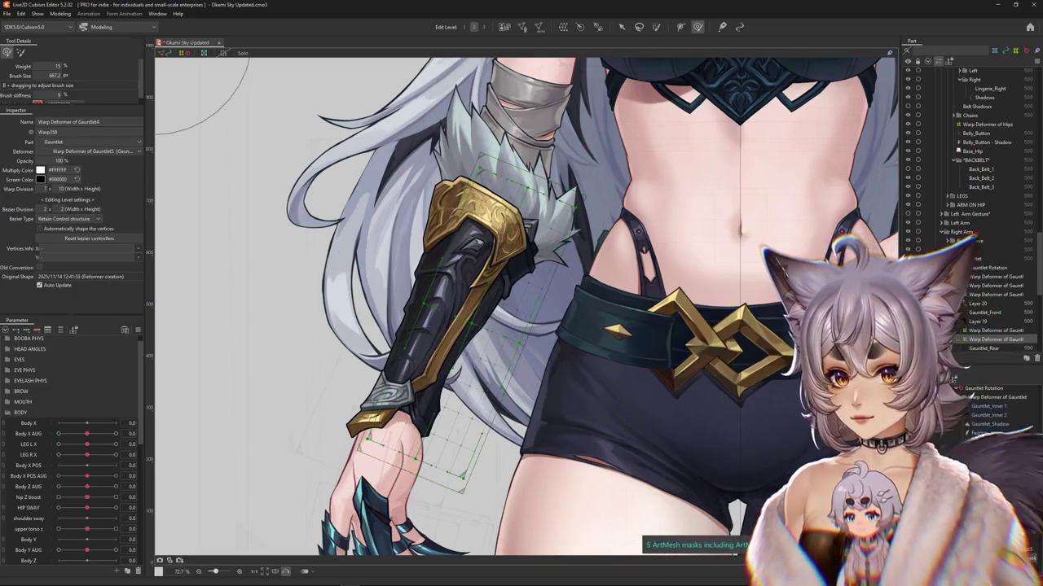
pyautogui.moveTo(143, 446); pyautogui.dragTo(153, 440)
pyautogui.moveTo(516, 452); pyautogui.dragTo(440, 415)
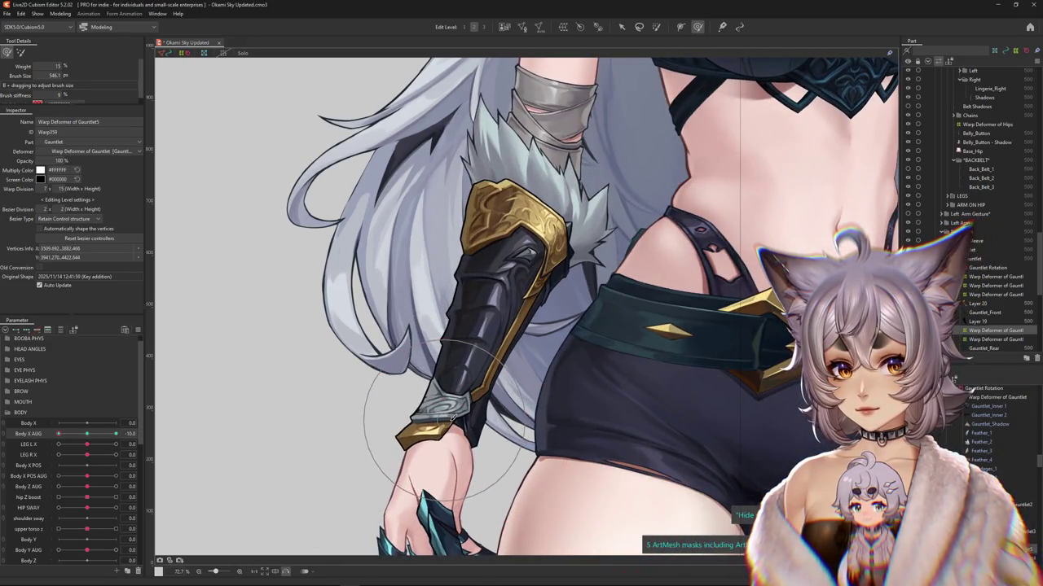
# Step: At Body X AUG -10, brush the gauntlet and fur to follow the sway, then return to neutral
pyautogui.moveTo(97, 438); pyautogui.dragTo(58, 434)
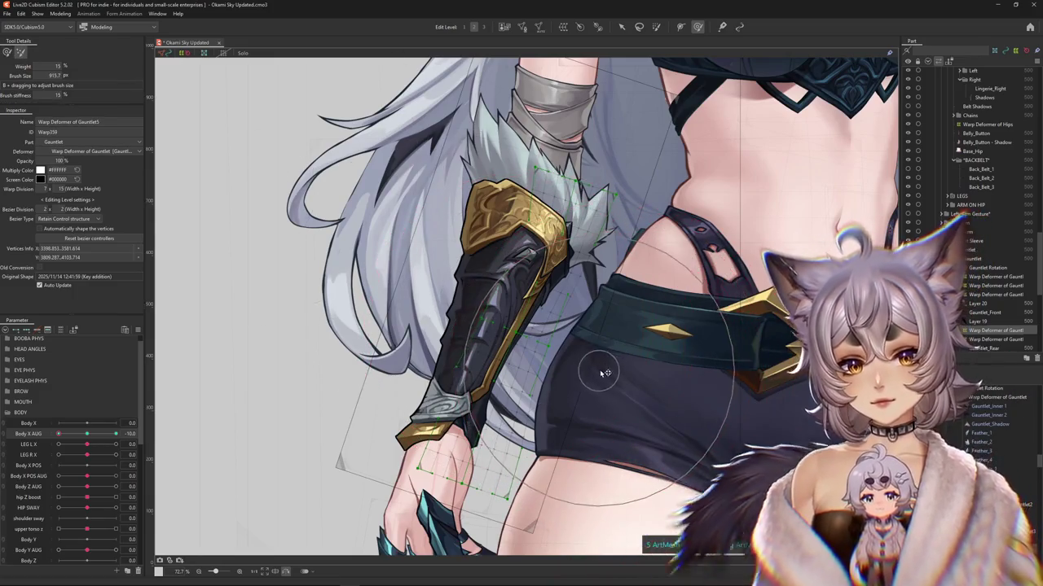
pyautogui.moveTo(512, 280); pyautogui.dragTo(632, 357)
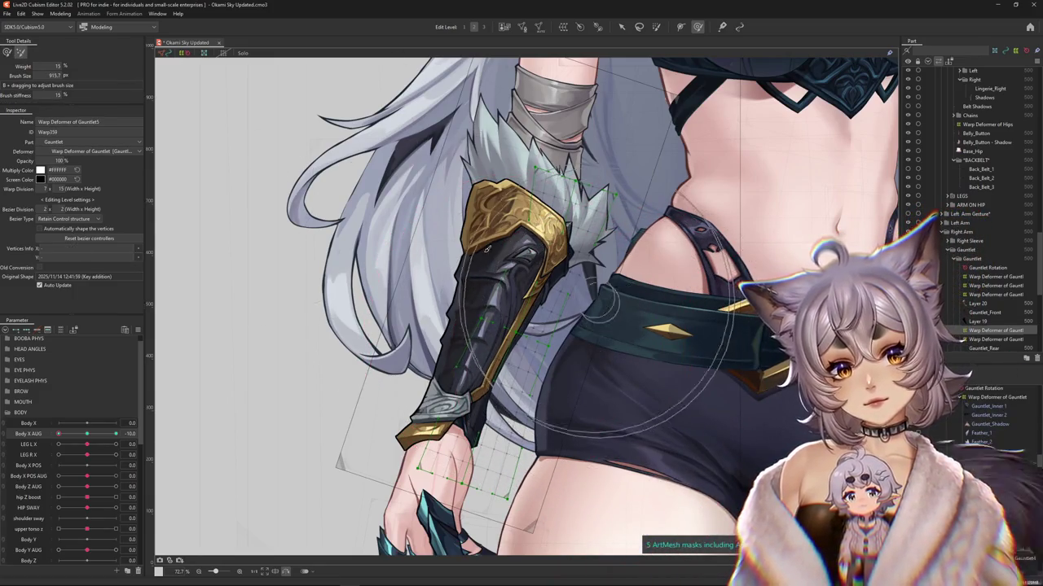
pyautogui.moveTo(102, 422)
pyautogui.mouseDown()
pyautogui.moveTo(87, 423)
pyautogui.moveTo(104, 433)
pyautogui.mouseUp()
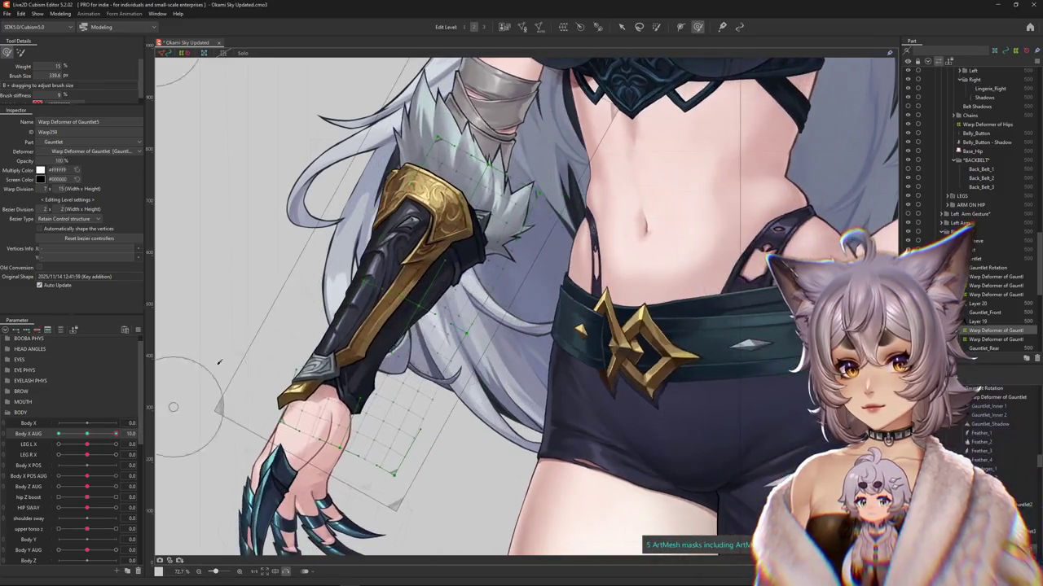
pyautogui.moveTo(345, 390); pyautogui.dragTo(447, 350)
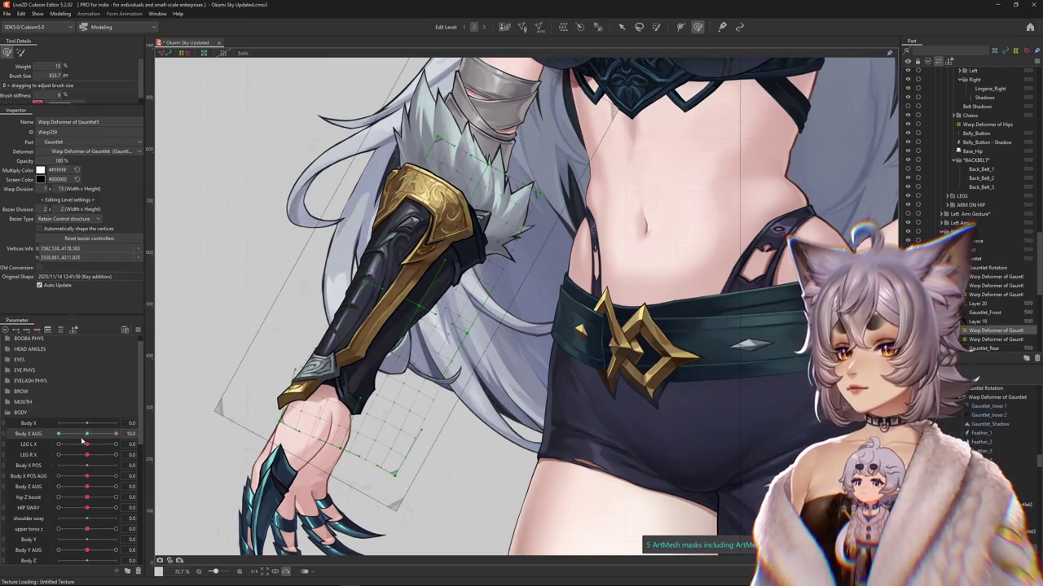
pyautogui.click(504, 298)
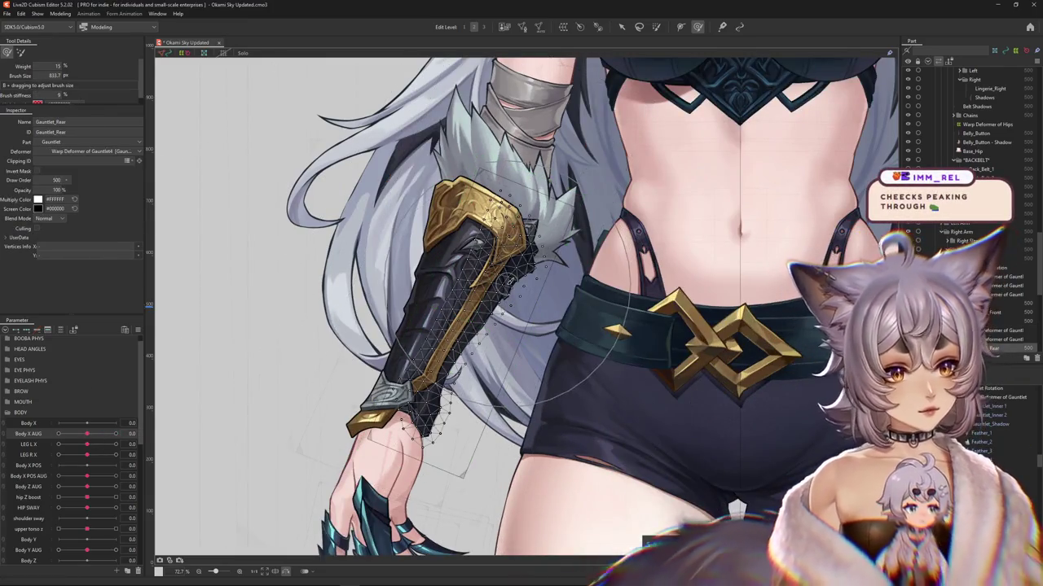
pyautogui.scroll(-3, 412, 344)
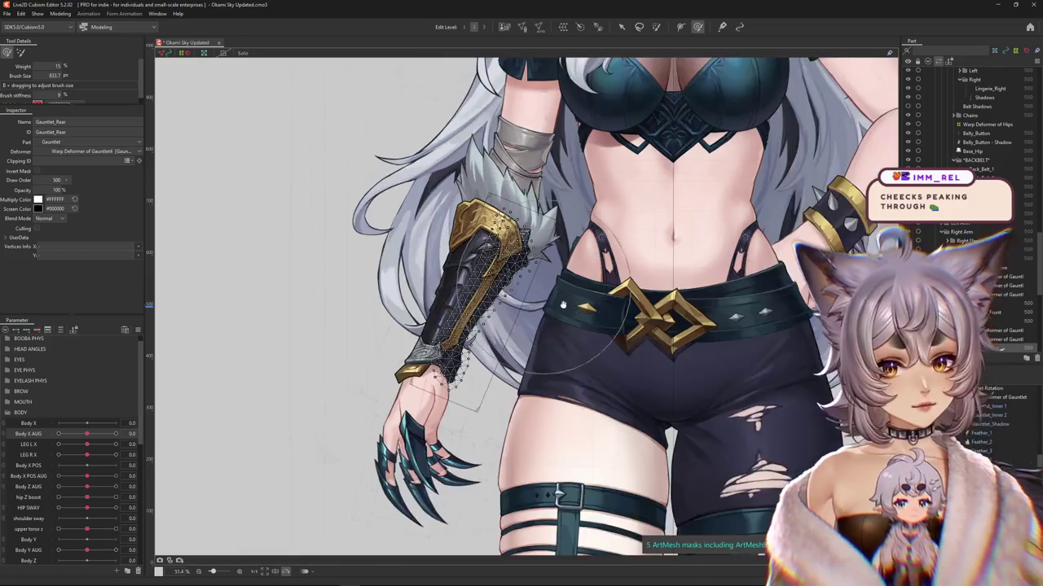
# Step: Sway Body X AUG to -10 and recenter the model in view
pyautogui.moveTo(87, 433)
pyautogui.mouseDown()
pyautogui.moveTo(26, 432)
pyautogui.moveTo(65, 422)
pyautogui.moveTo(33, 419)
pyautogui.mouseUp()
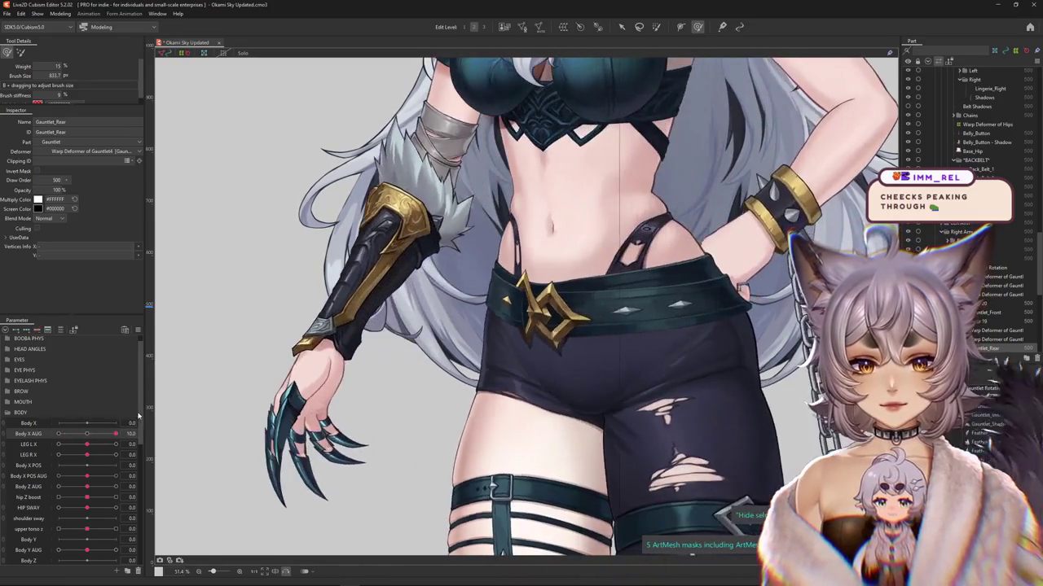
pyautogui.scroll(-5, 171, 414)
pyautogui.scroll(4, 174, 414)
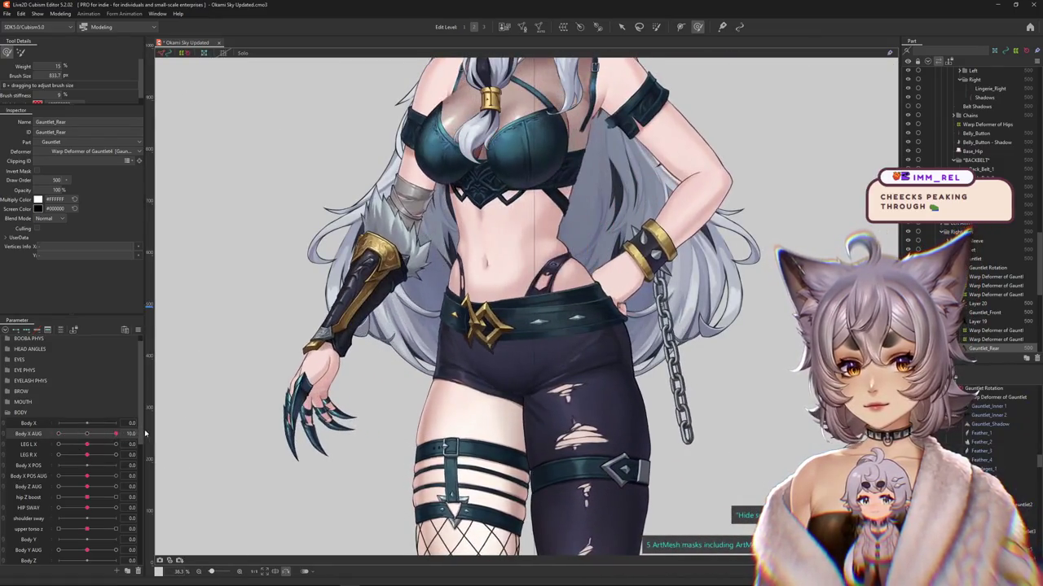
pyautogui.moveTo(409, 288)
pyautogui.mouseDown()
pyautogui.moveTo(372, 378)
pyautogui.moveTo(359, 150)
pyautogui.mouseUp()
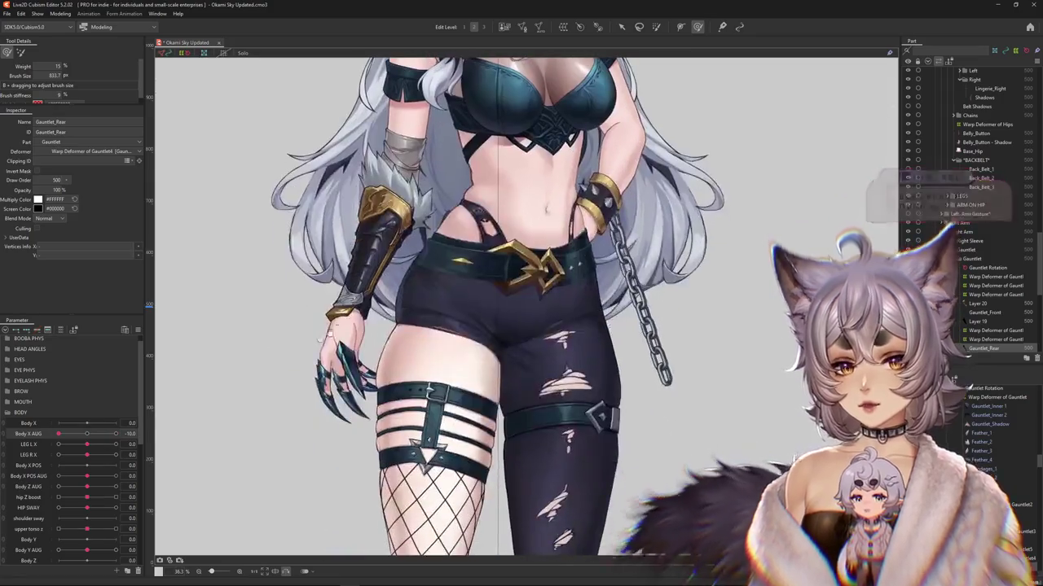
pyautogui.scroll(-3, 254, 380)
pyautogui.scroll(3, 281, 372)
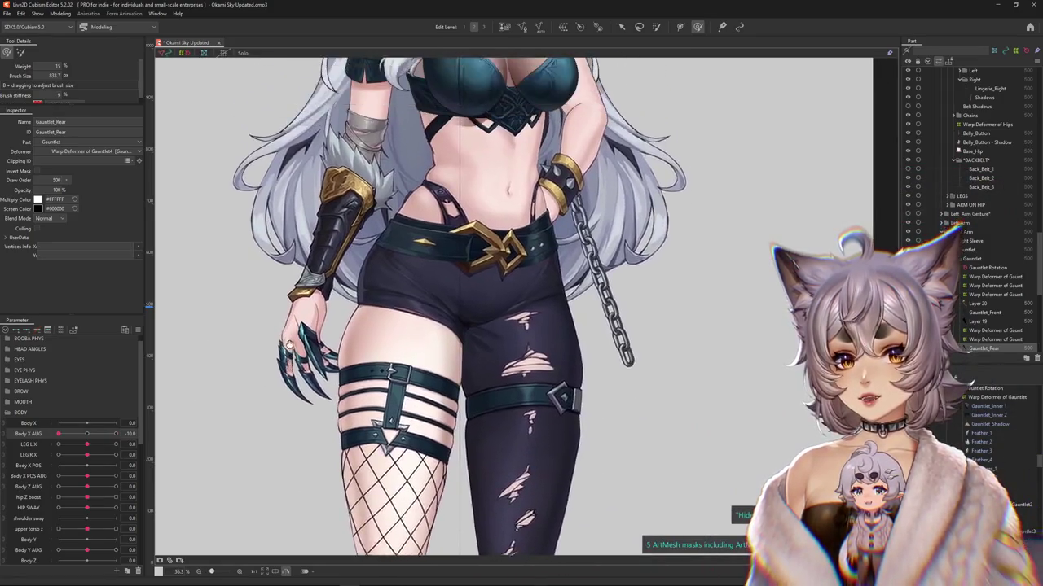
pyautogui.scroll(-4, 283, 368)
pyautogui.scroll(5, 209, 372)
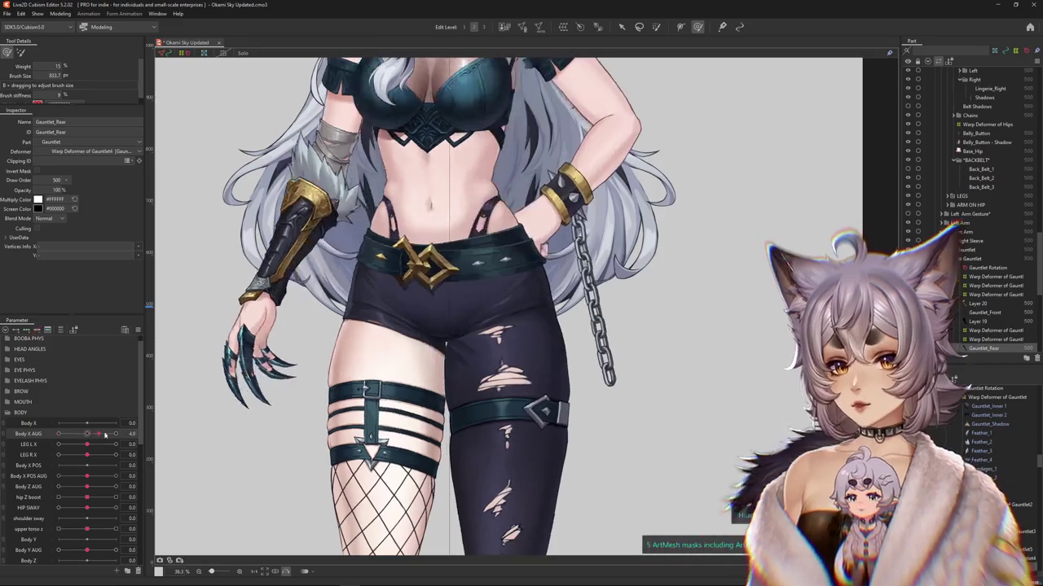
# Step: Sway Body X AUG to 10, zoom in, and open Mesh Edit on Gauntlet_Rear
pyautogui.moveTo(59, 433); pyautogui.dragTo(116, 433)
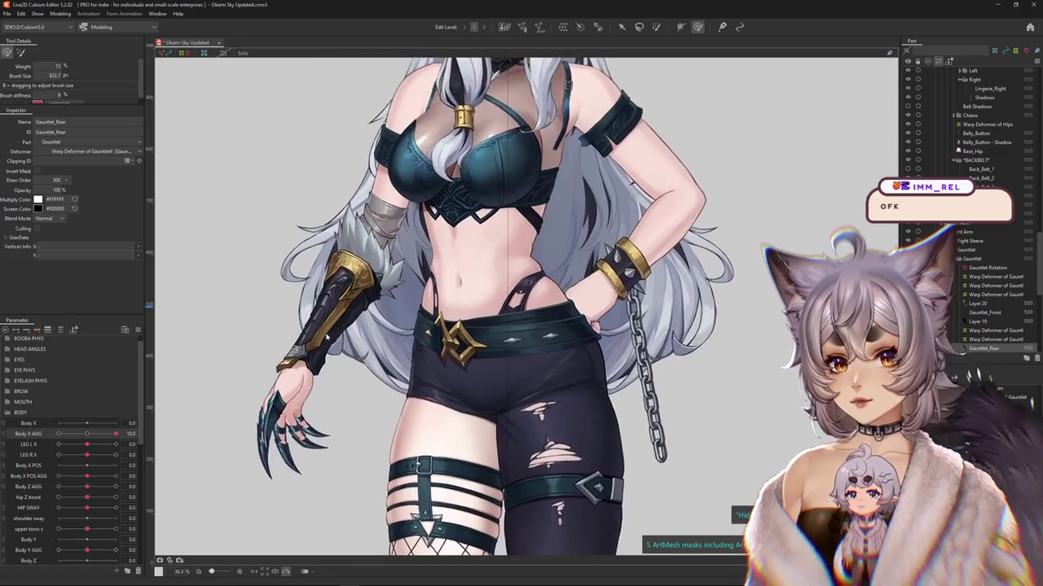
pyautogui.scroll(2, 224, 358)
pyautogui.scroll(1, 219, 407)
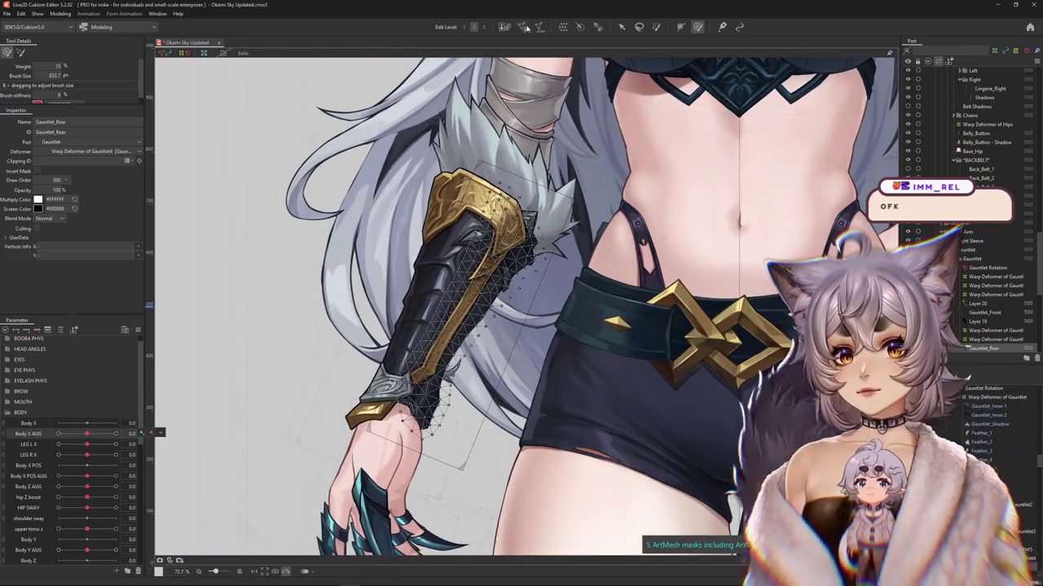
pyautogui.hotkey('ctrl', 'e')
pyautogui.scroll(4, 448, 408)
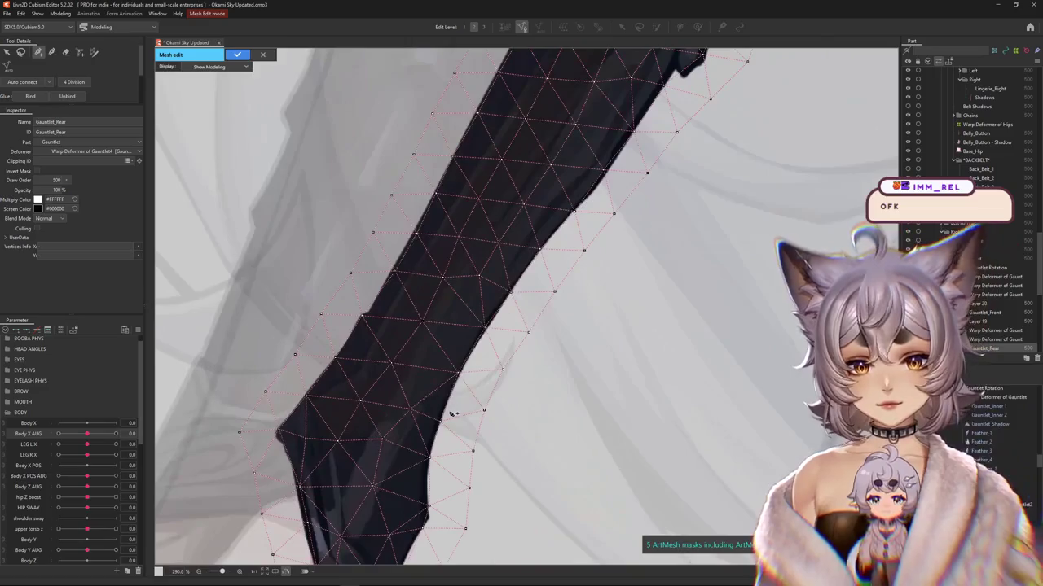
# Step: Inspect the Gauntlet_Rear outer edge vertices and add a new vertex on that edge
pyautogui.click(460, 375)
pyautogui.click(541, 248)
pyautogui.click(609, 172)
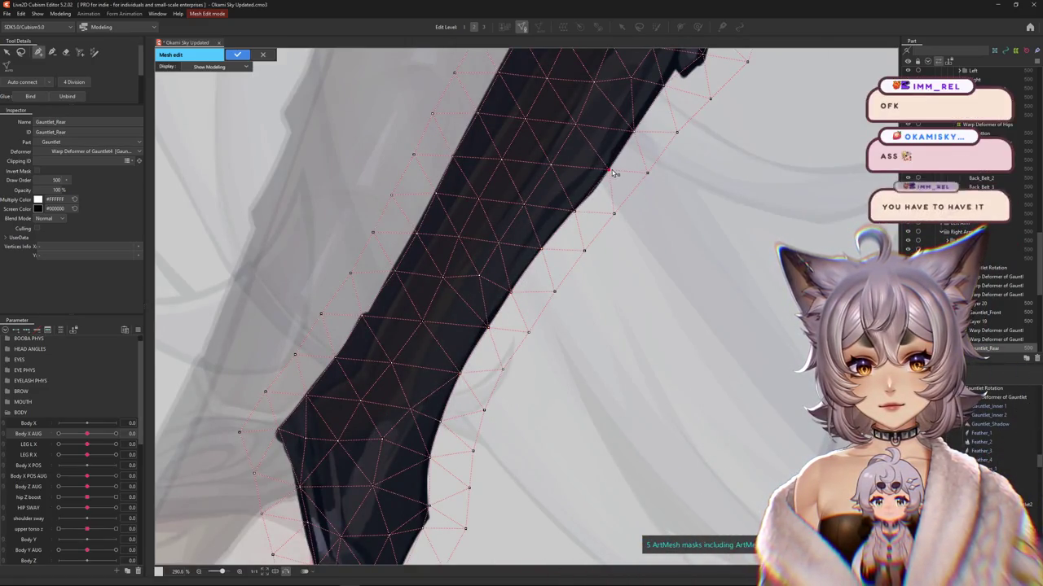
pyautogui.moveTo(603, 188); pyautogui.dragTo(469, 353)
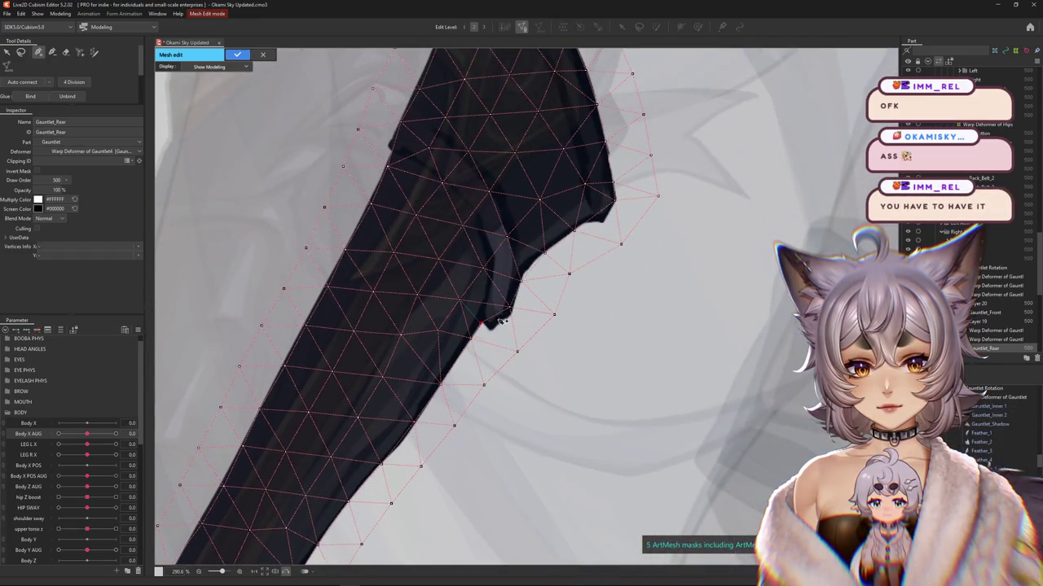
pyautogui.scroll(5, 501, 320)
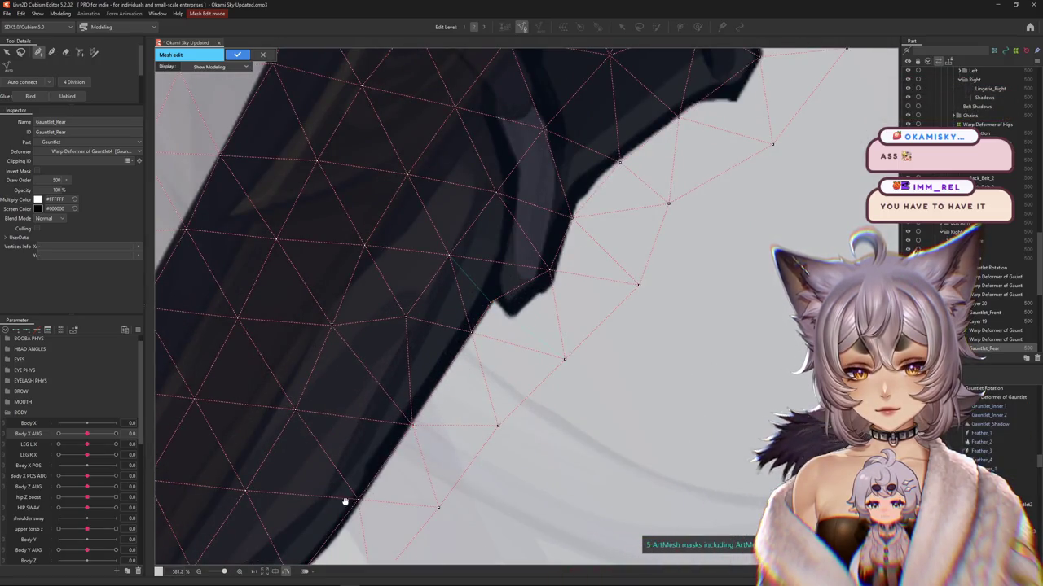
pyautogui.moveTo(345, 502); pyautogui.dragTo(387, 405)
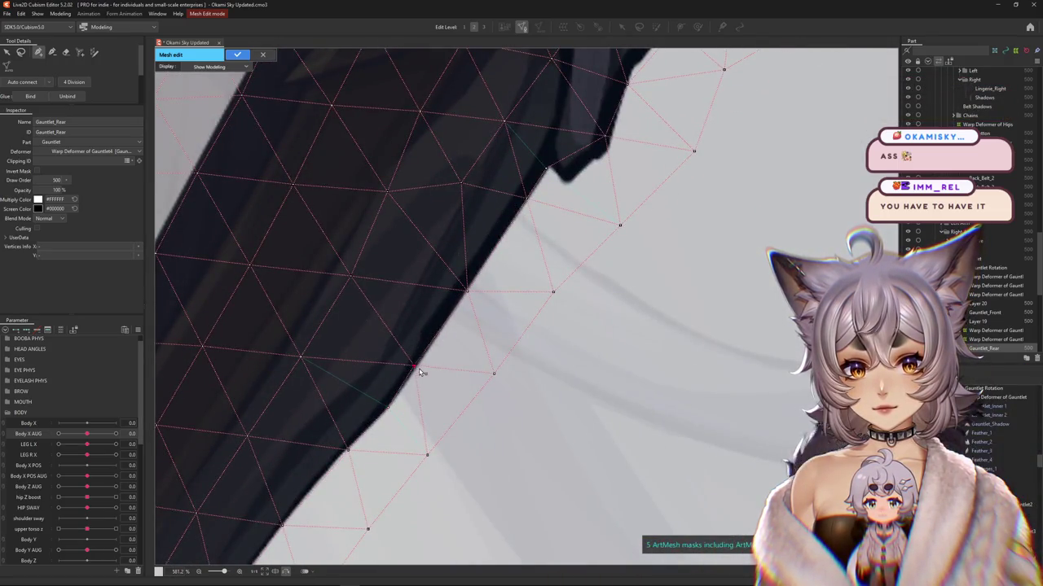
pyautogui.moveTo(419, 372); pyautogui.dragTo(461, 323)
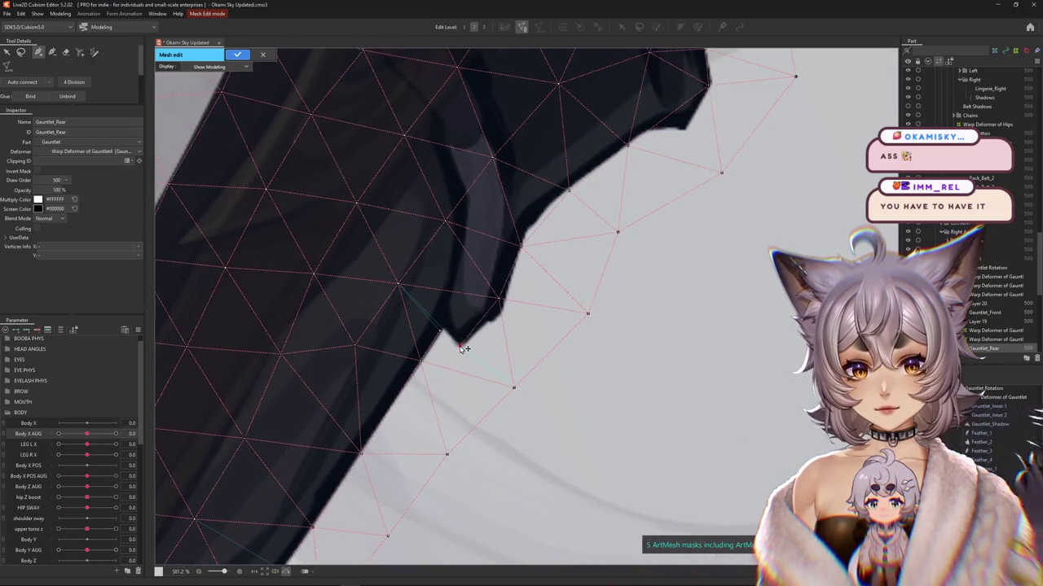
pyautogui.click(505, 316)
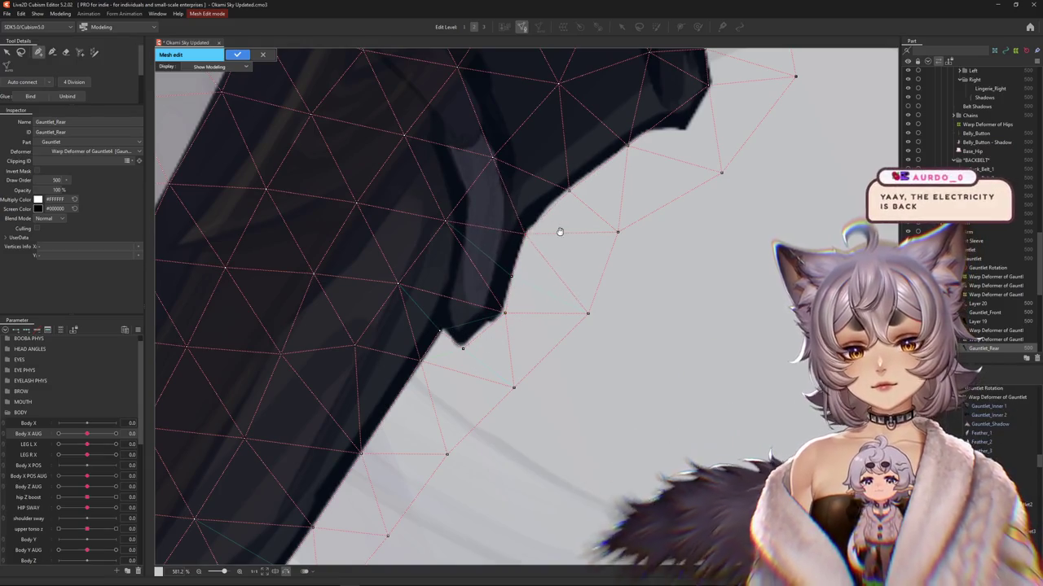
pyautogui.moveTo(513, 282); pyautogui.dragTo(528, 333)
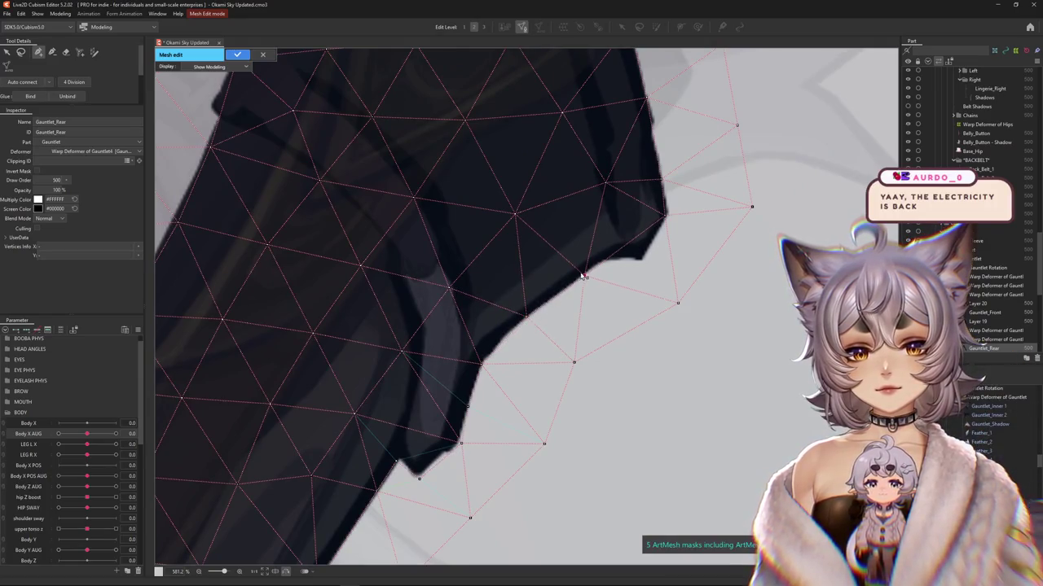
pyautogui.click(643, 261)
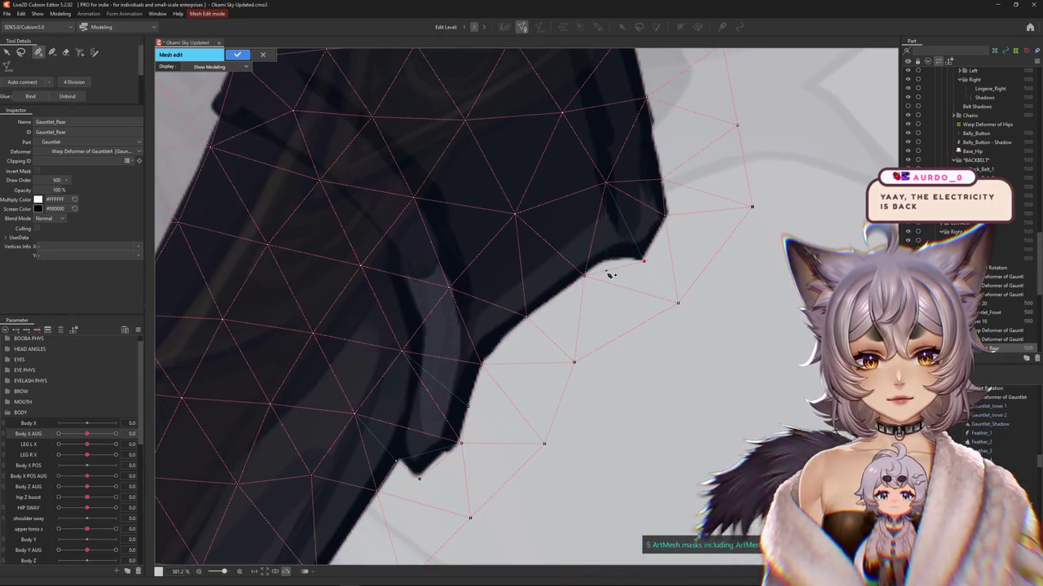
# Step: Pull the tip and left-edge vertices onto the gauntlet artwork's pointed outline
pyautogui.moveTo(626, 252); pyautogui.dragTo(602, 444)
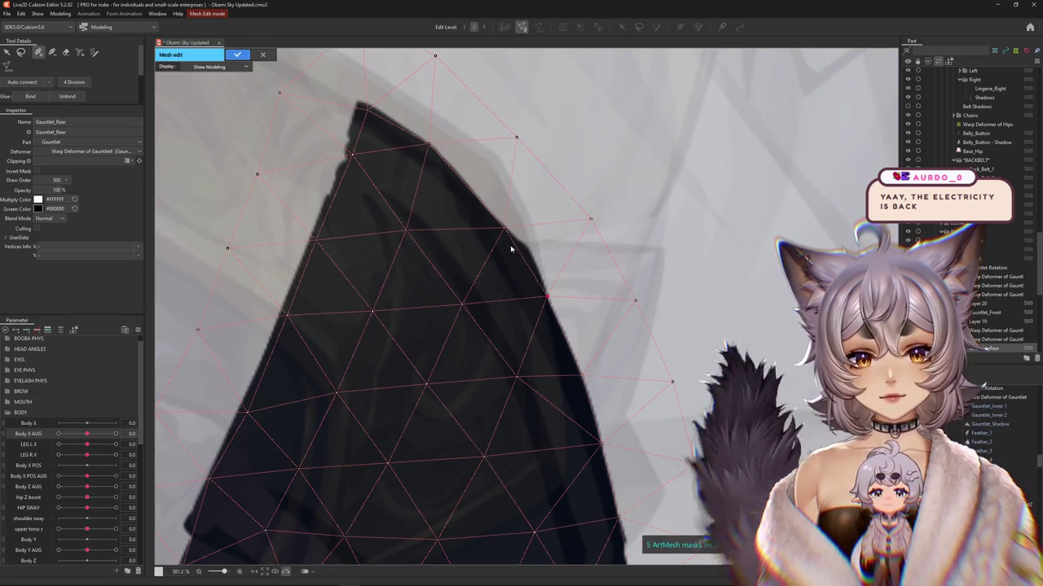
pyautogui.moveTo(469, 204); pyautogui.dragTo(501, 299)
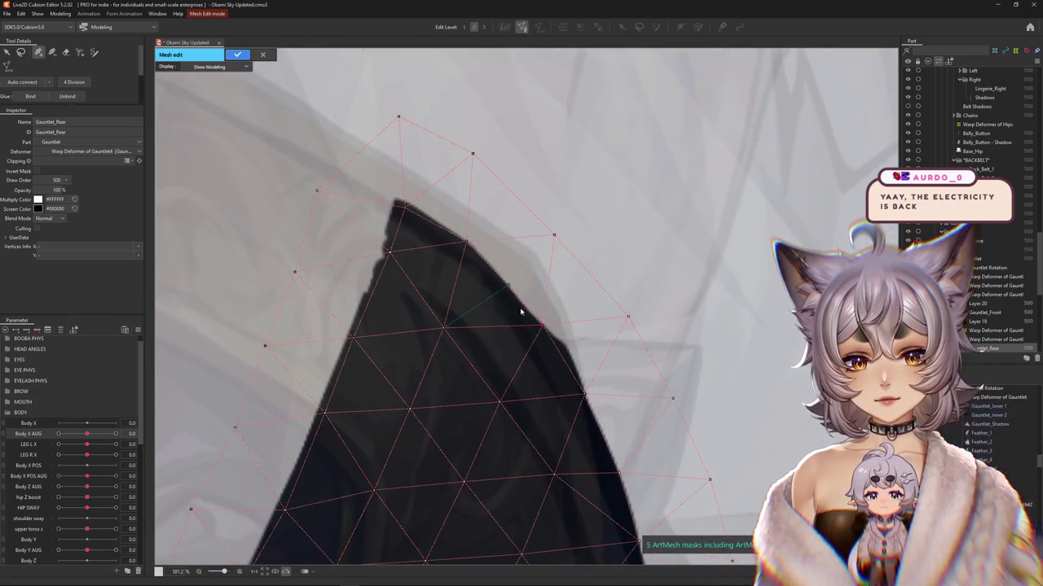
pyautogui.moveTo(415, 220); pyautogui.dragTo(399, 203)
pyautogui.moveTo(393, 255); pyautogui.dragTo(384, 254)
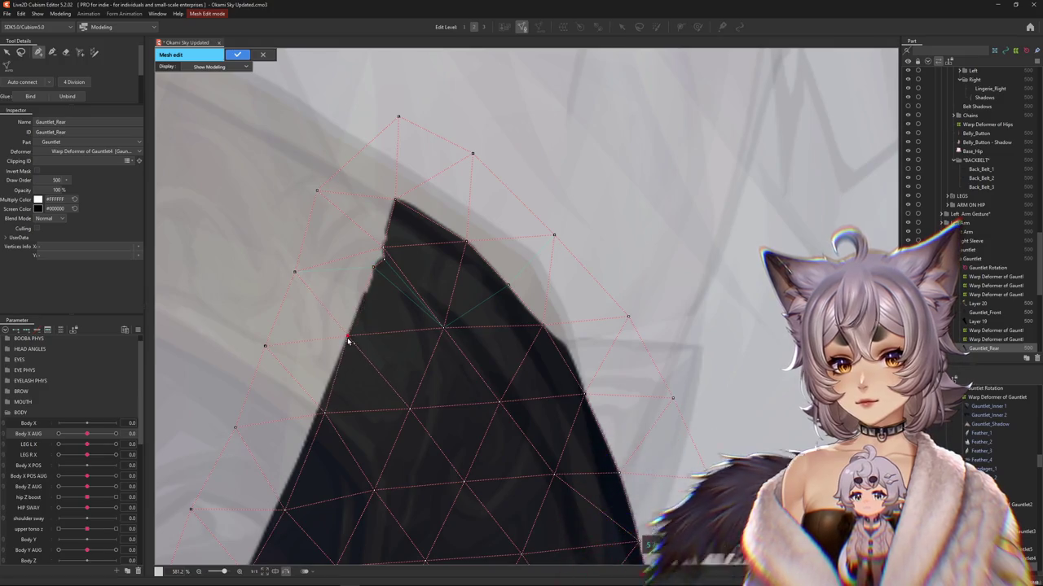
pyautogui.scroll(-4, 307, 456)
# Step: At the lower tip, nudge a vertex onto the artwork and add four edge vertices
pyautogui.scroll(2, 294, 514)
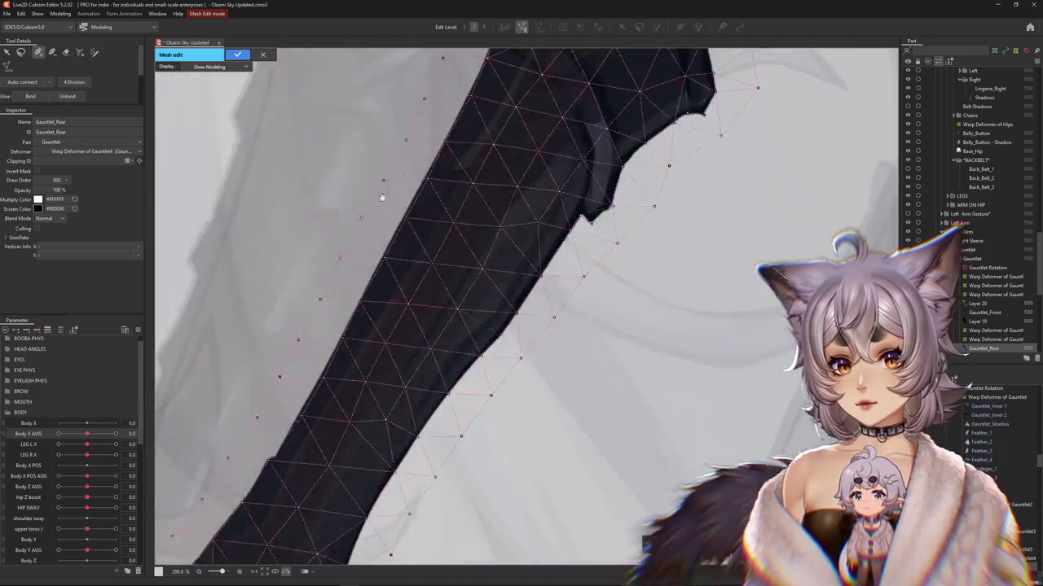
pyautogui.moveTo(320, 359); pyautogui.dragTo(468, 245)
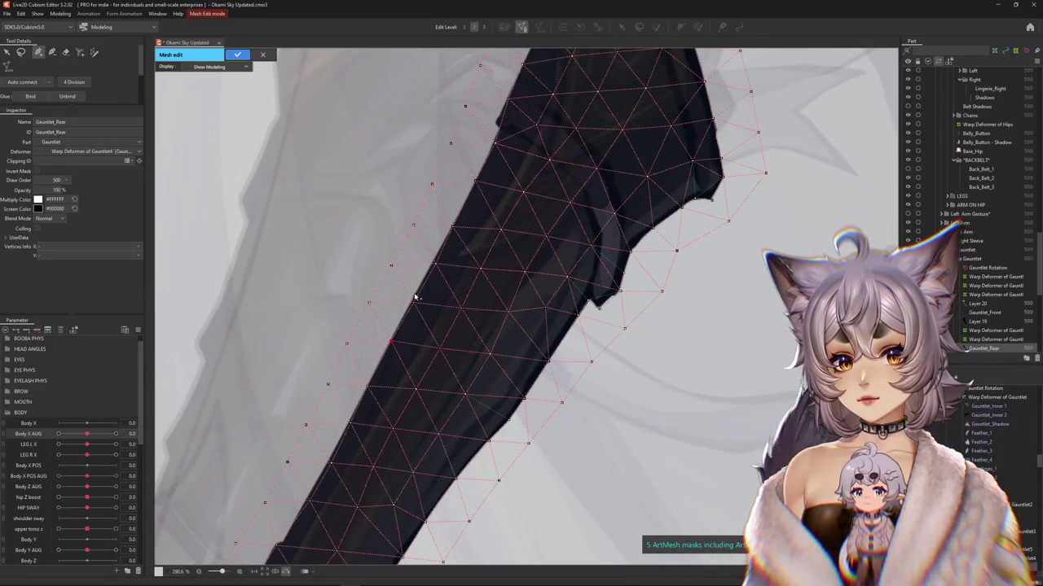
pyautogui.moveTo(383, 342); pyautogui.dragTo(410, 298)
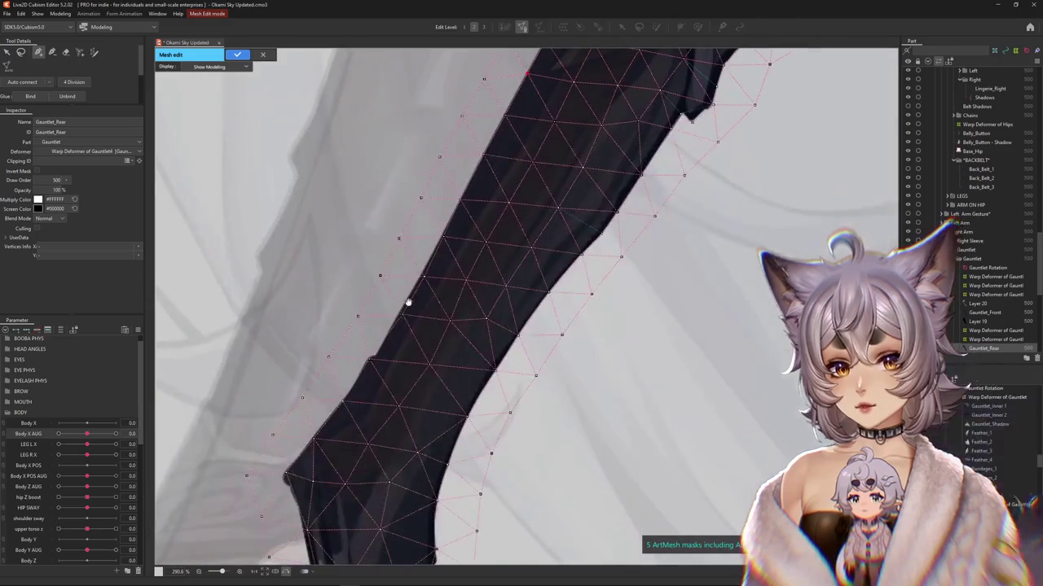
pyautogui.moveTo(393, 343); pyautogui.dragTo(417, 127)
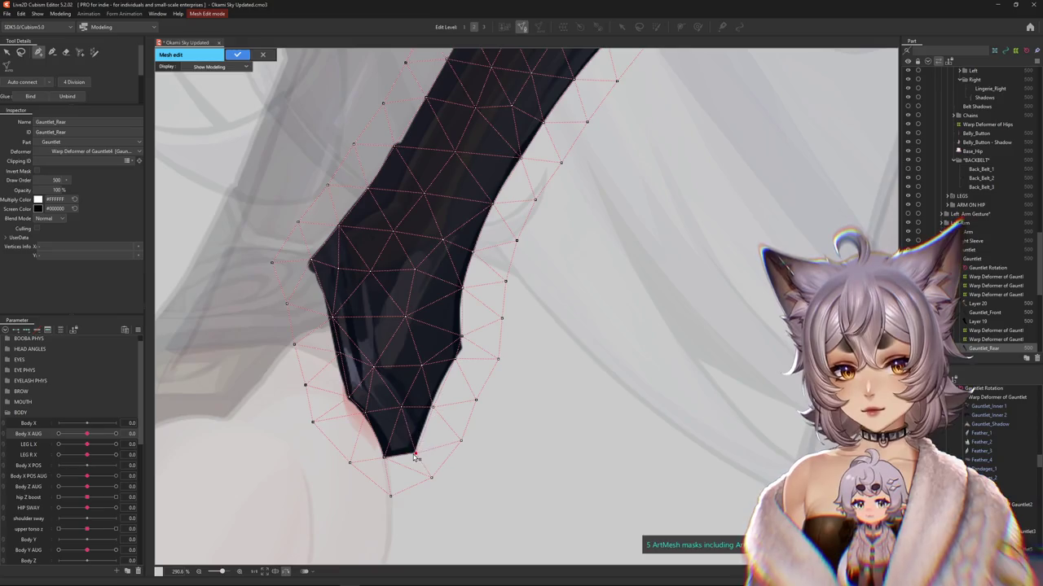
pyautogui.scroll(2, 415, 457)
pyautogui.moveTo(443, 380); pyautogui.dragTo(440, 372)
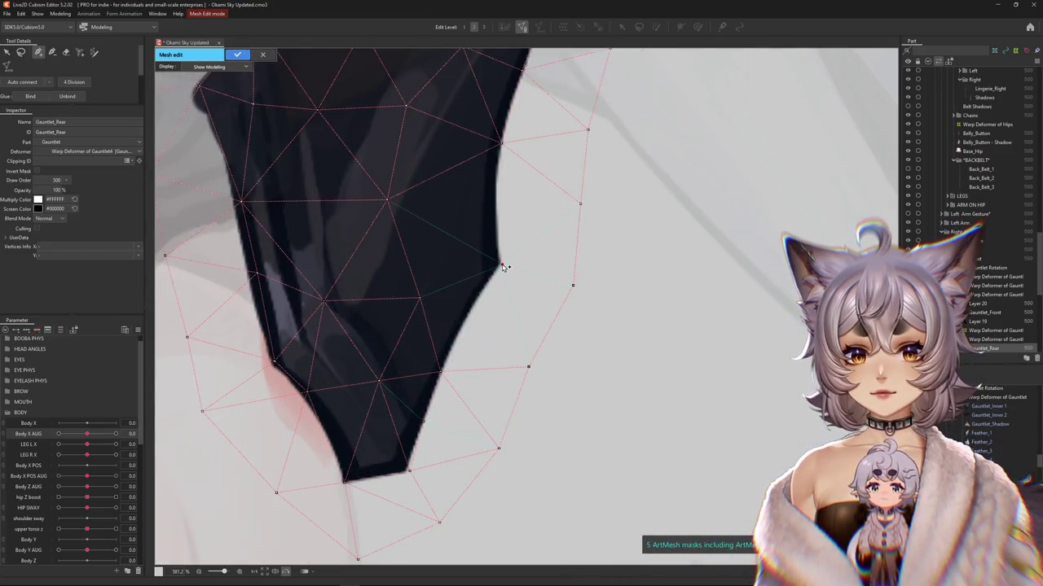
pyautogui.click(497, 225)
pyautogui.click(497, 186)
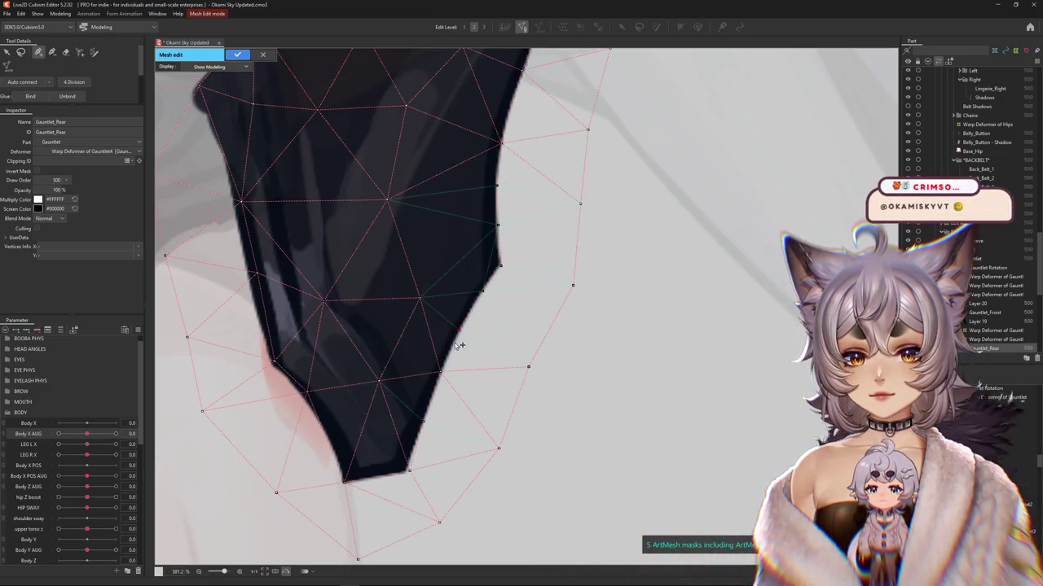
pyautogui.click(307, 400)
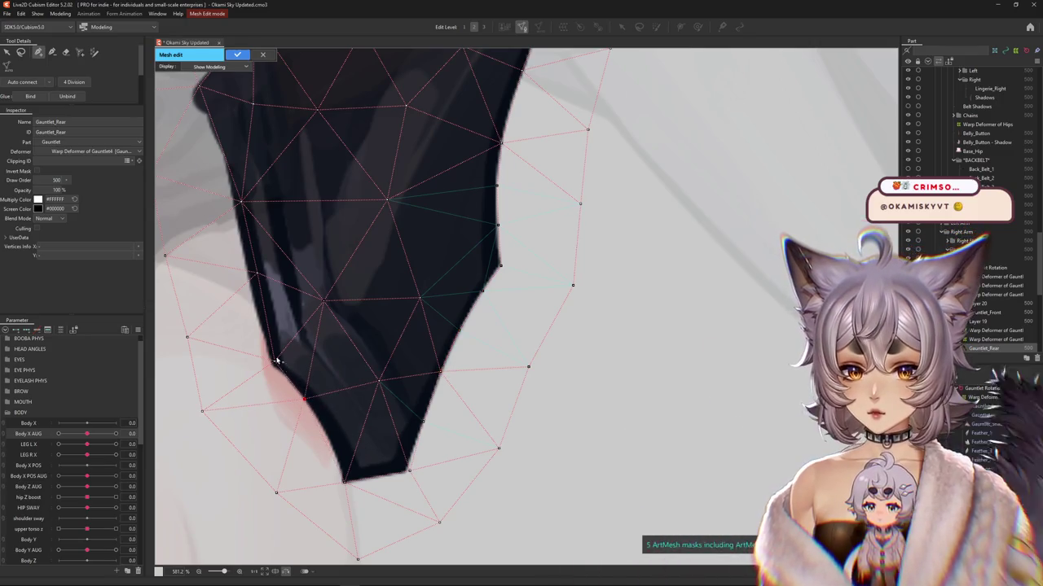
pyautogui.click(330, 438)
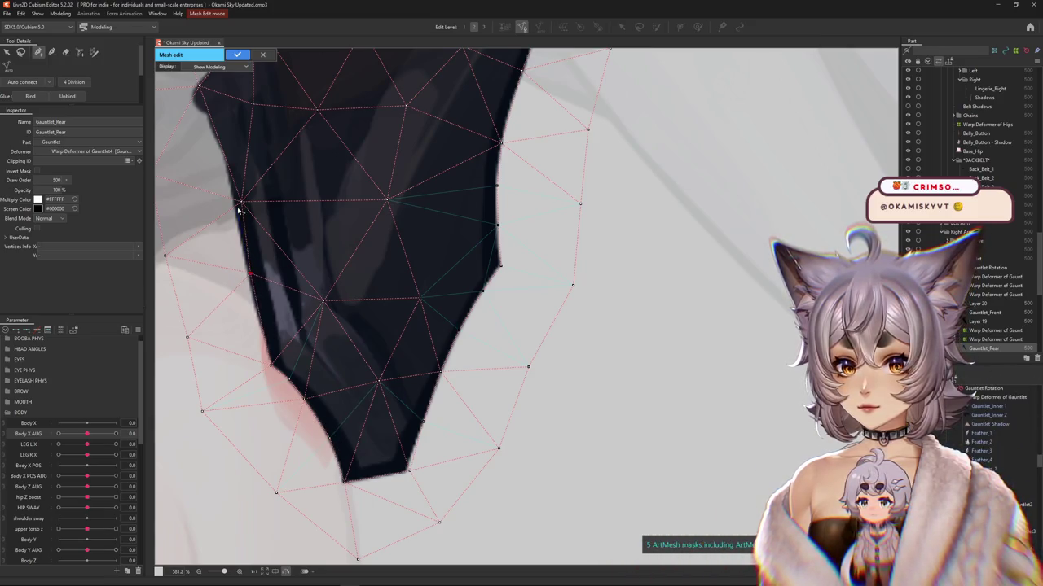
# Step: Review the whole Gauntlet_Rear mesh and exit Mesh Edit mode
pyautogui.moveTo(233, 211); pyautogui.dragTo(220, 459)
pyautogui.scroll(-3, 413, 364)
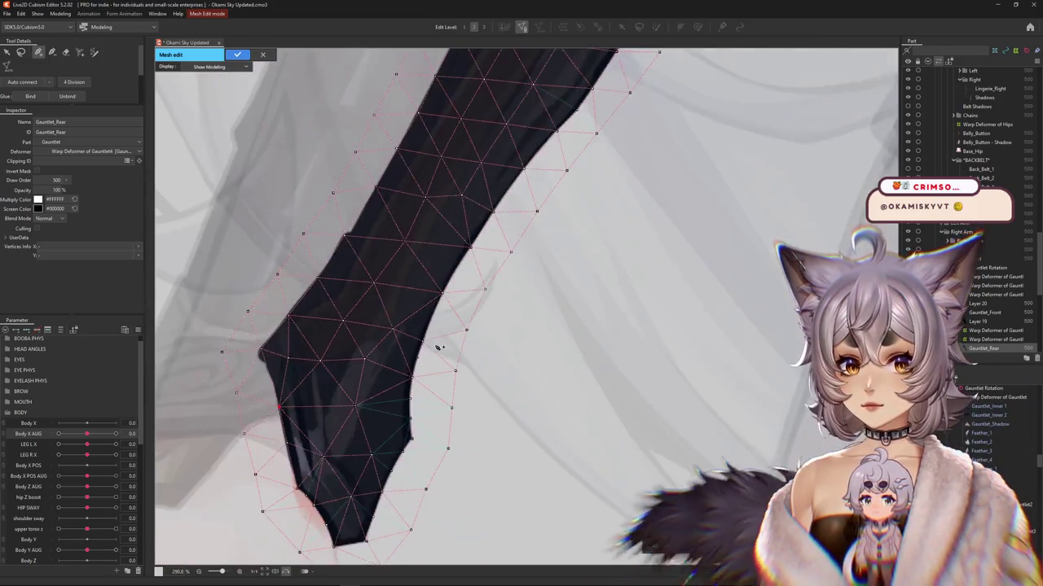
pyautogui.scroll(1, 433, 321)
pyautogui.scroll(1, 454, 287)
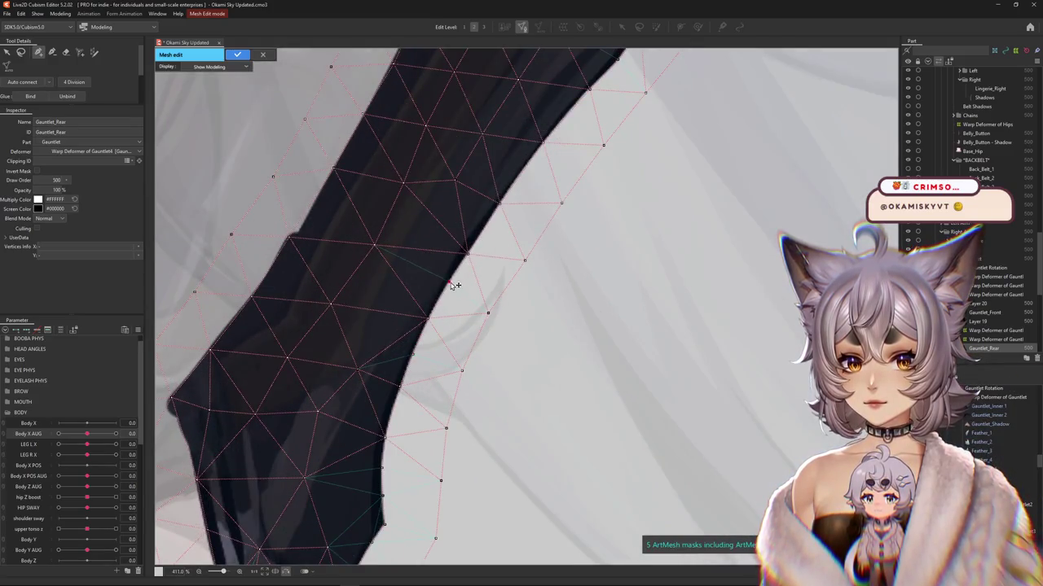
pyautogui.scroll(-2, 470, 256)
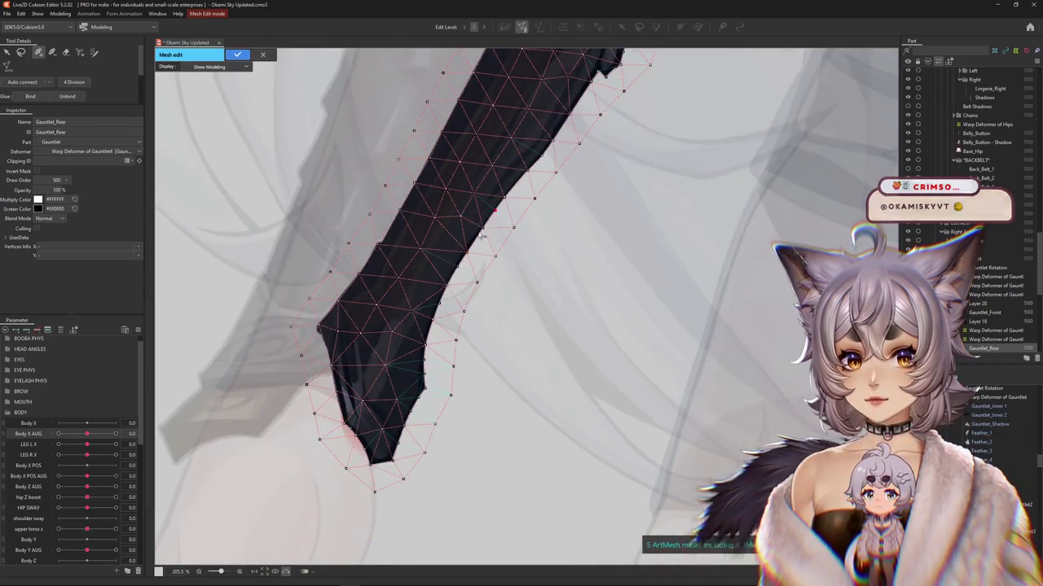
pyautogui.click(237, 54)
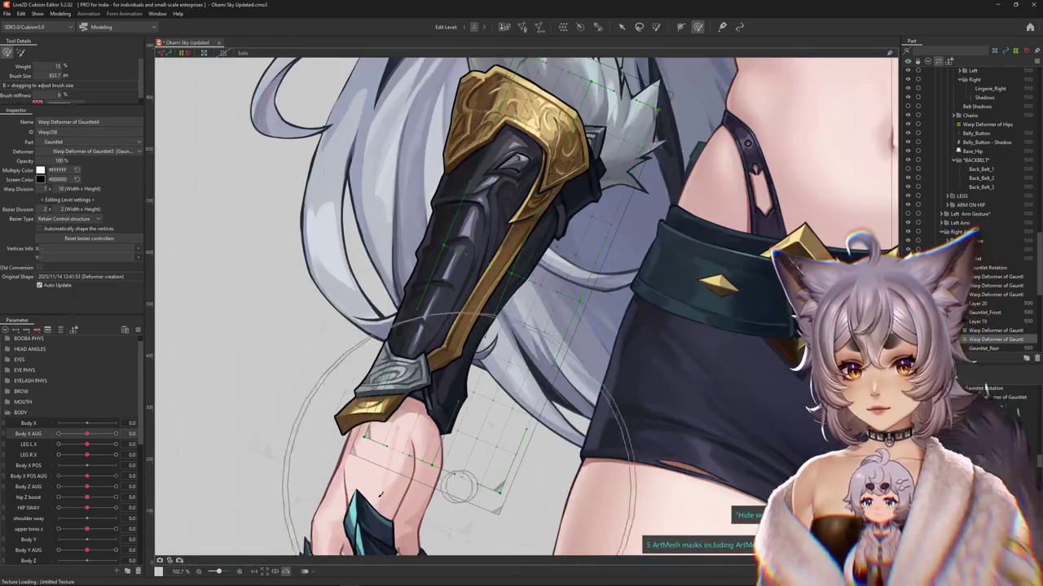
# Step: Filter the parameters to the selected deformer and set Body X AUG to 10
pyautogui.scroll(-2, 521, 309)
pyautogui.click(49, 329)
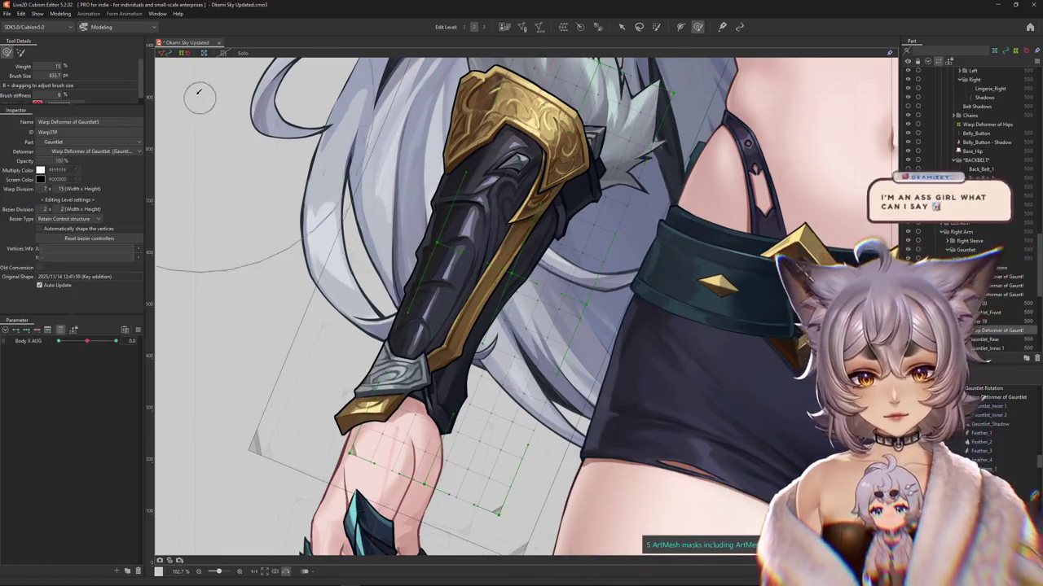
pyautogui.moveTo(87, 340)
pyautogui.mouseDown()
pyautogui.moveTo(140, 343)
pyautogui.moveTo(137, 355)
pyautogui.mouseUp()
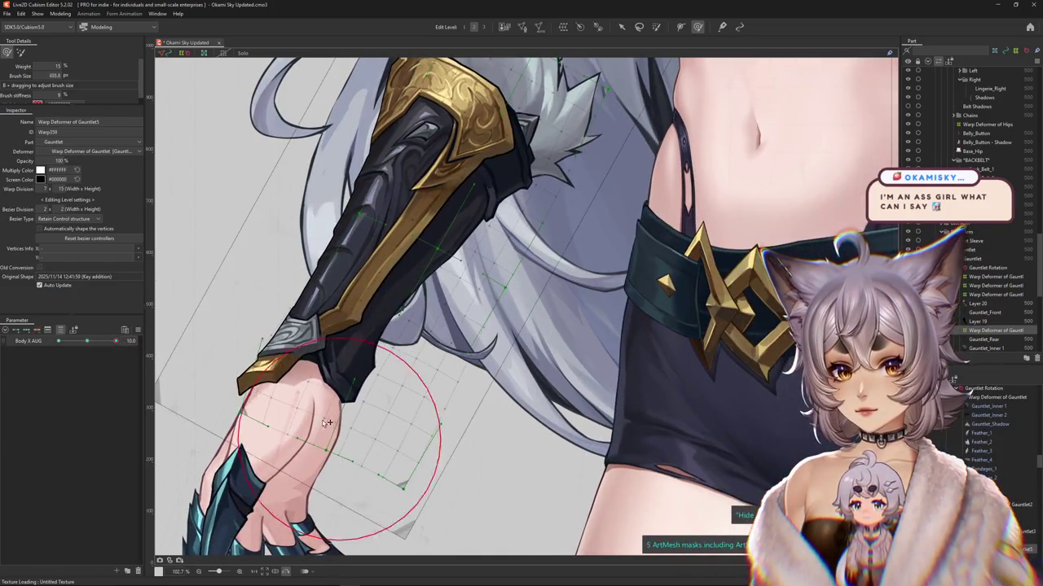
pyautogui.scroll(-3, 350, 399)
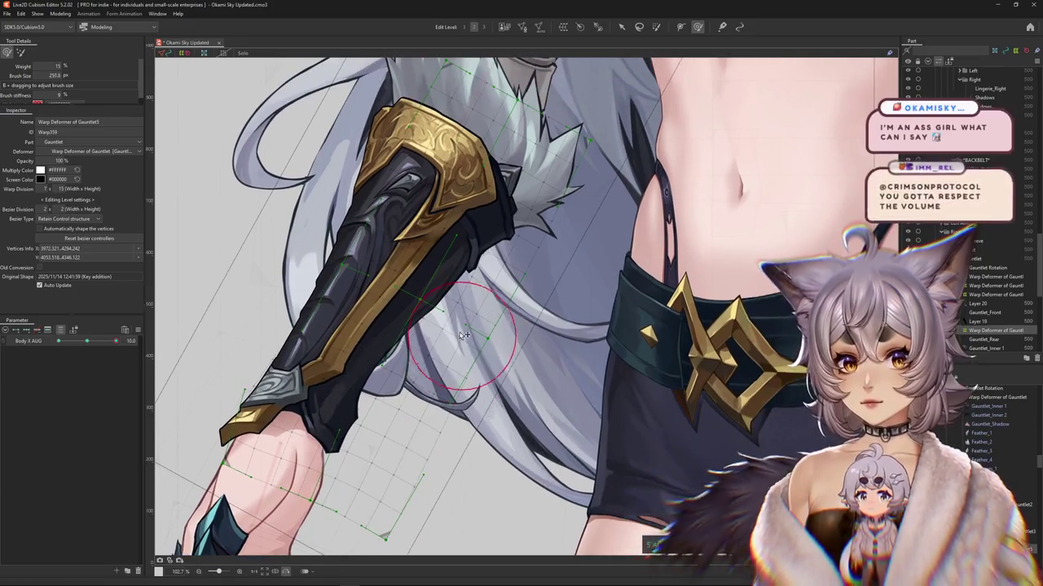
pyautogui.scroll(2, 528, 290)
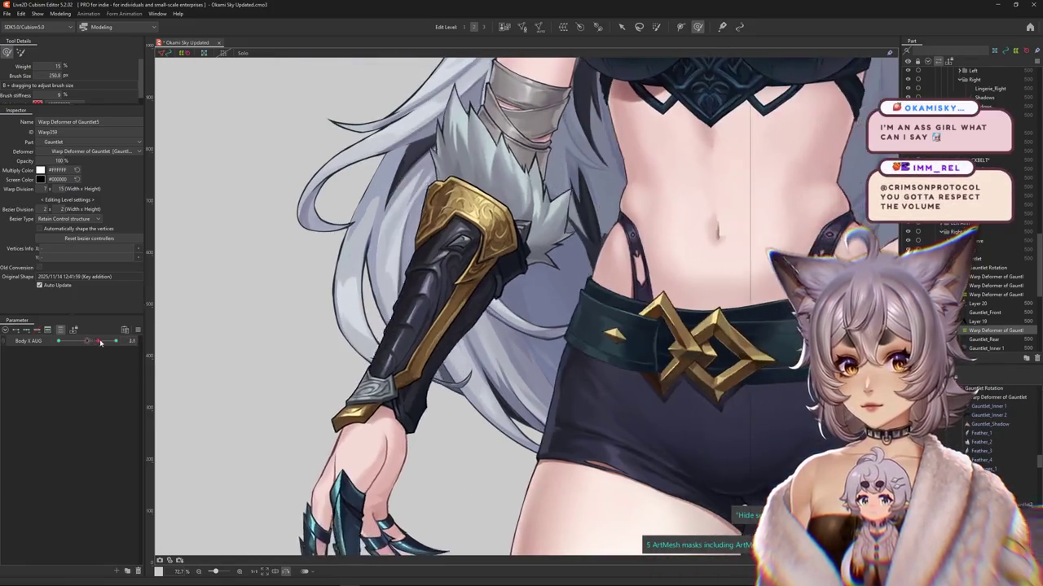
pyautogui.scroll(2, 528, 290)
pyautogui.scroll(1, 528, 290)
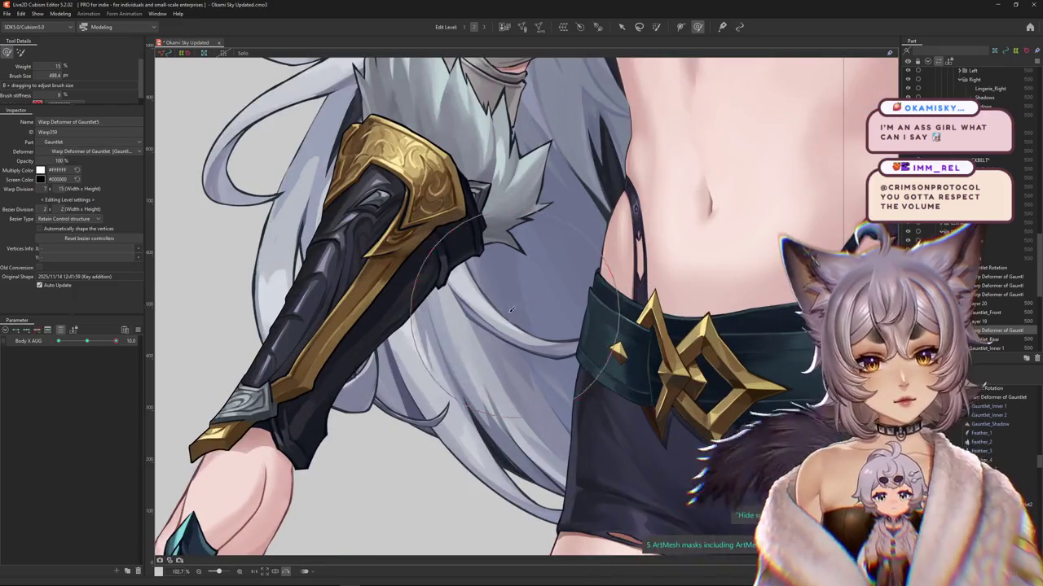
# Step: Reshape the gauntlet warp grid so its upper and lower parts bend smoothly
pyautogui.click(482, 284)
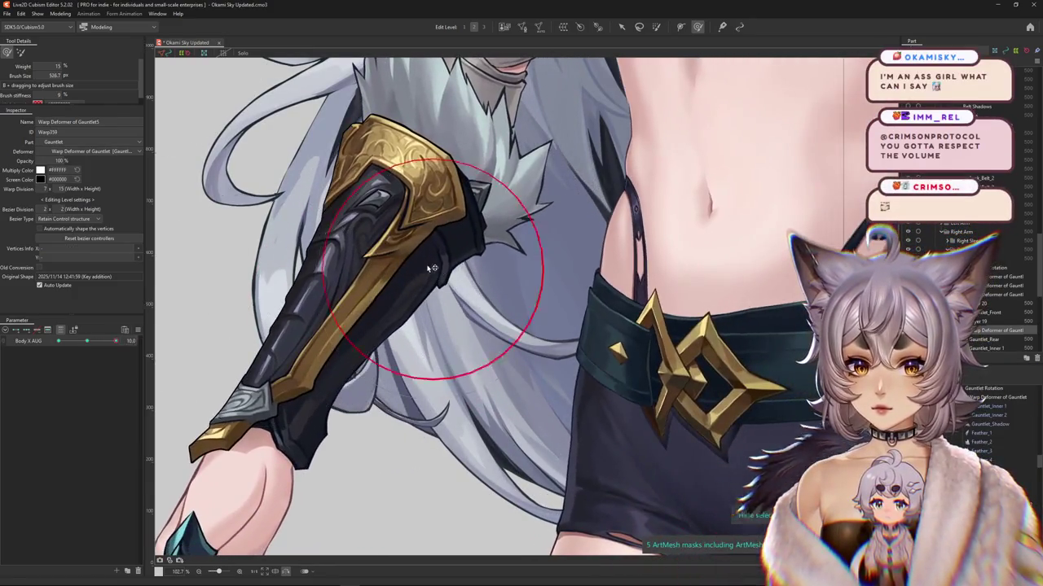
pyautogui.click(399, 207)
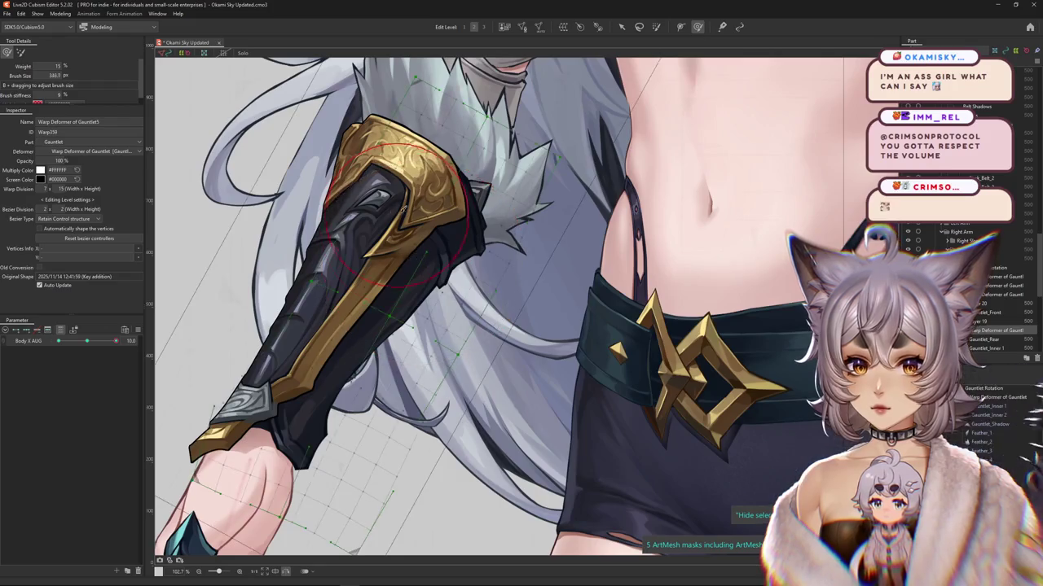
pyautogui.moveTo(418, 223); pyautogui.dragTo(414, 244)
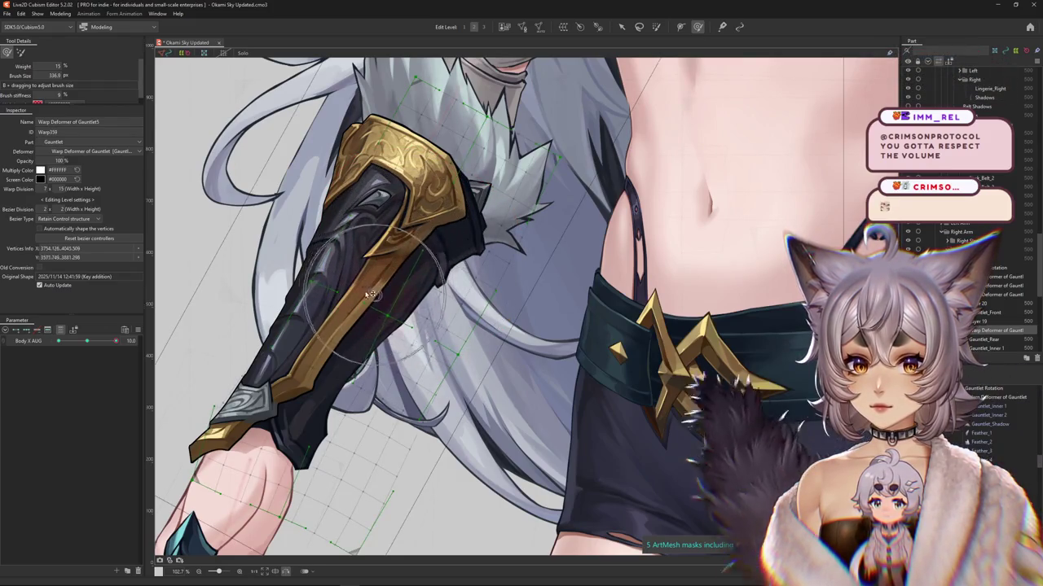
pyautogui.moveTo(390, 278); pyautogui.dragTo(324, 354)
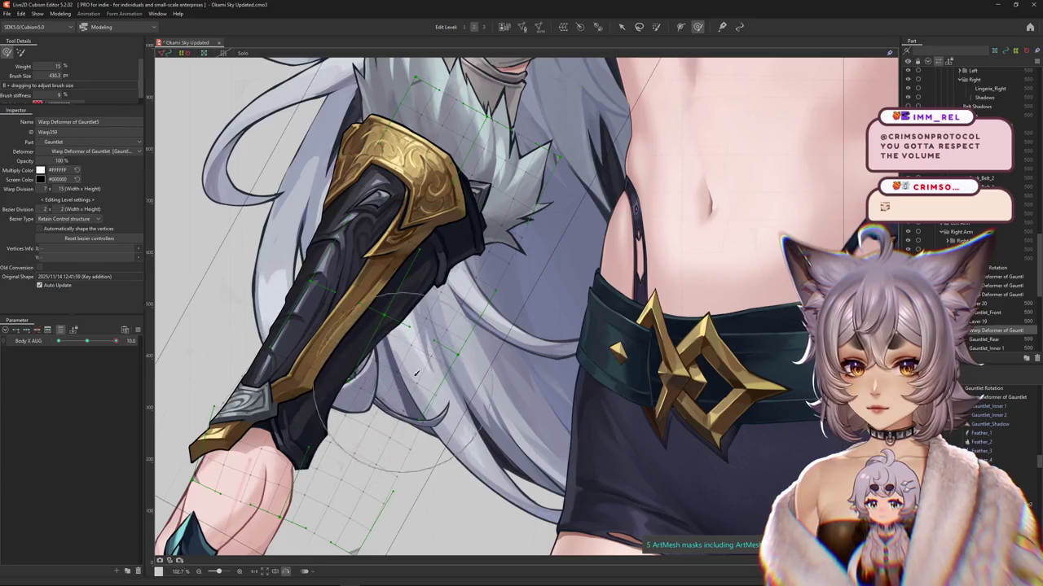
pyautogui.press('h')
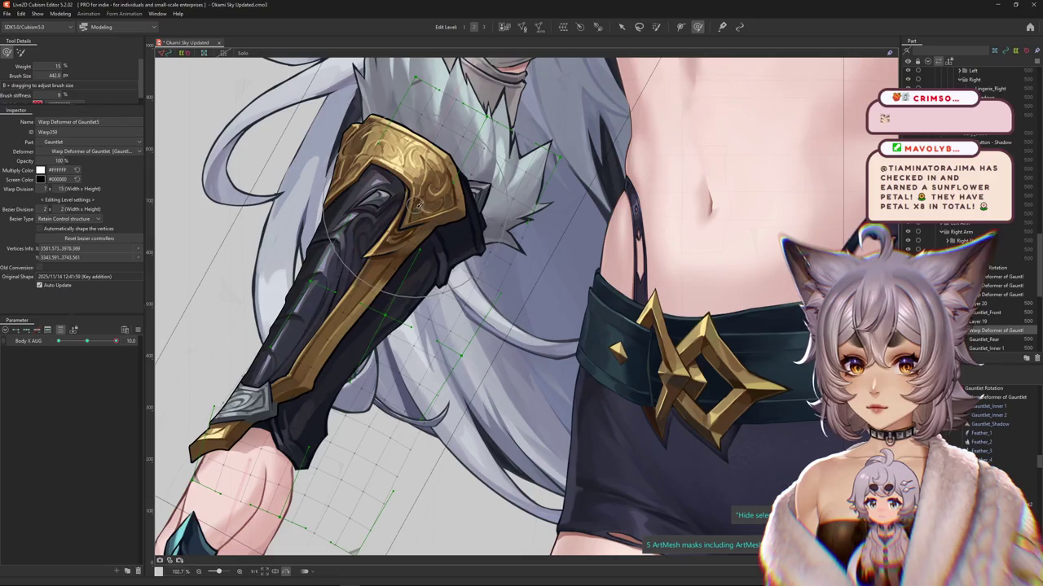
# Step: Enlarge the deform brush and test the gauntlet by swinging Body X AUG to -10 and back
pyautogui.moveTo(593, 204); pyautogui.dragTo(504, 364)
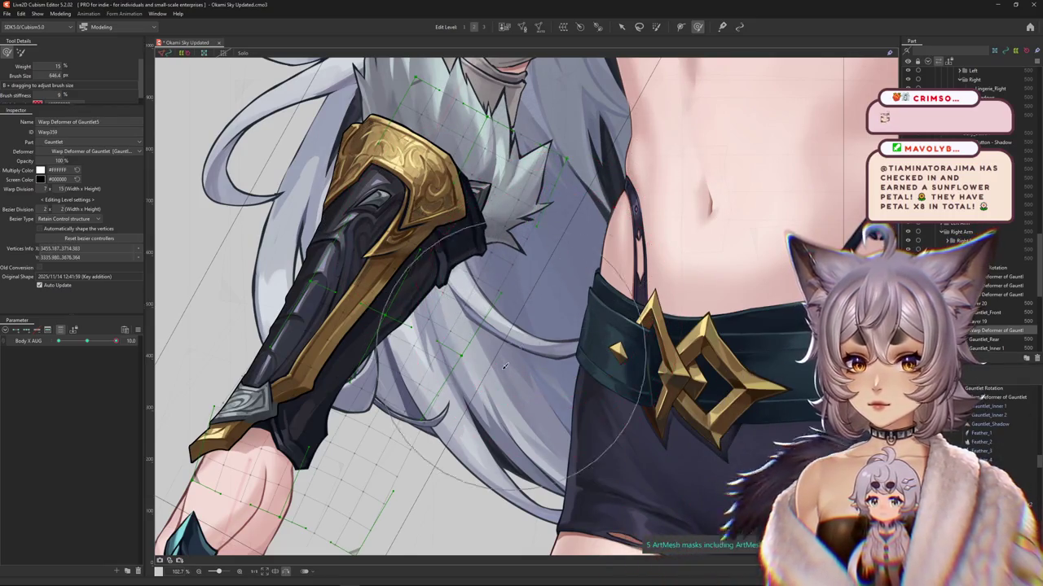
pyautogui.moveTo(90, 345); pyautogui.dragTo(25, 349)
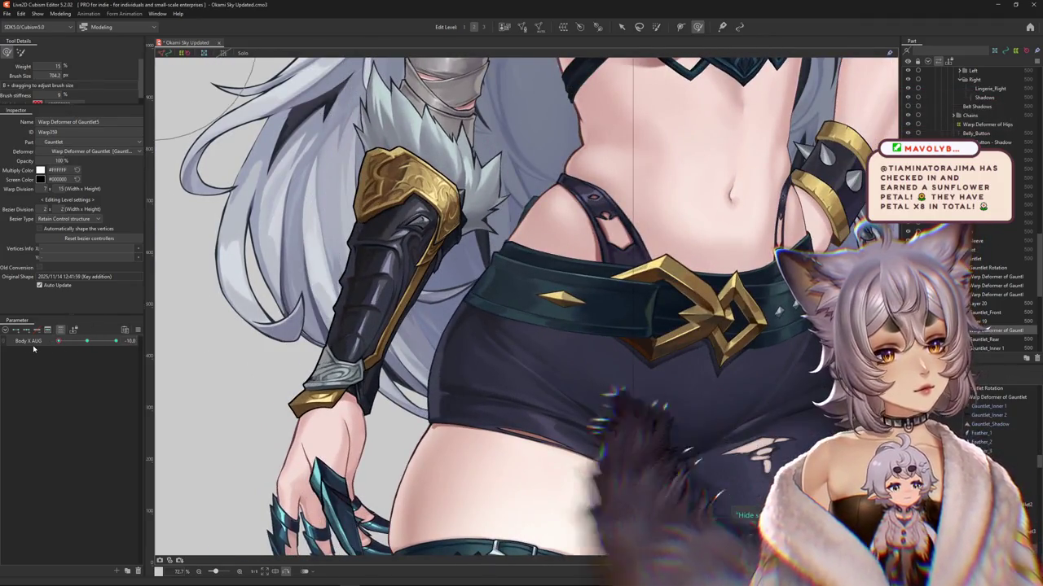
pyautogui.moveTo(76, 346)
pyautogui.mouseDown()
pyautogui.moveTo(129, 351)
pyautogui.moveTo(15, 344)
pyautogui.moveTo(160, 340)
pyautogui.mouseUp()
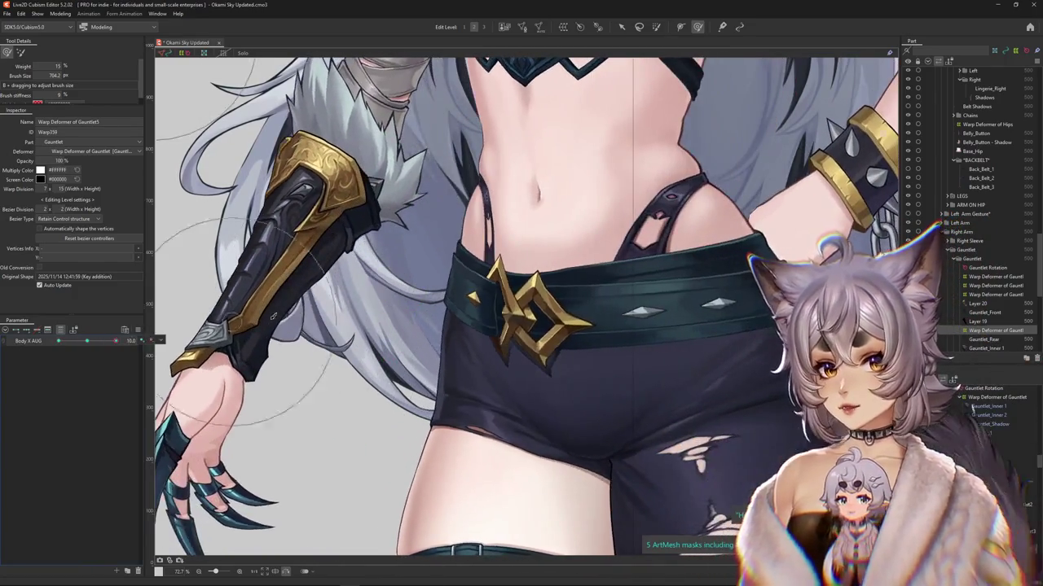
pyautogui.scroll(-5, 254, 329)
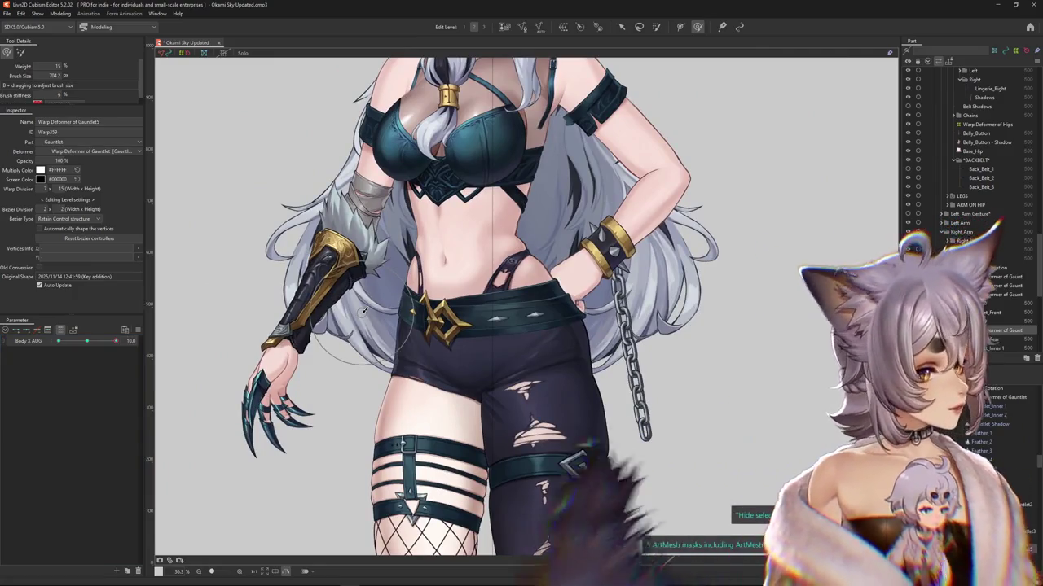
pyautogui.scroll(5, 260, 269)
pyautogui.moveTo(116, 340)
pyautogui.mouseDown()
pyautogui.moveTo(161, 337)
pyautogui.moveTo(53, 340)
pyautogui.mouseUp()
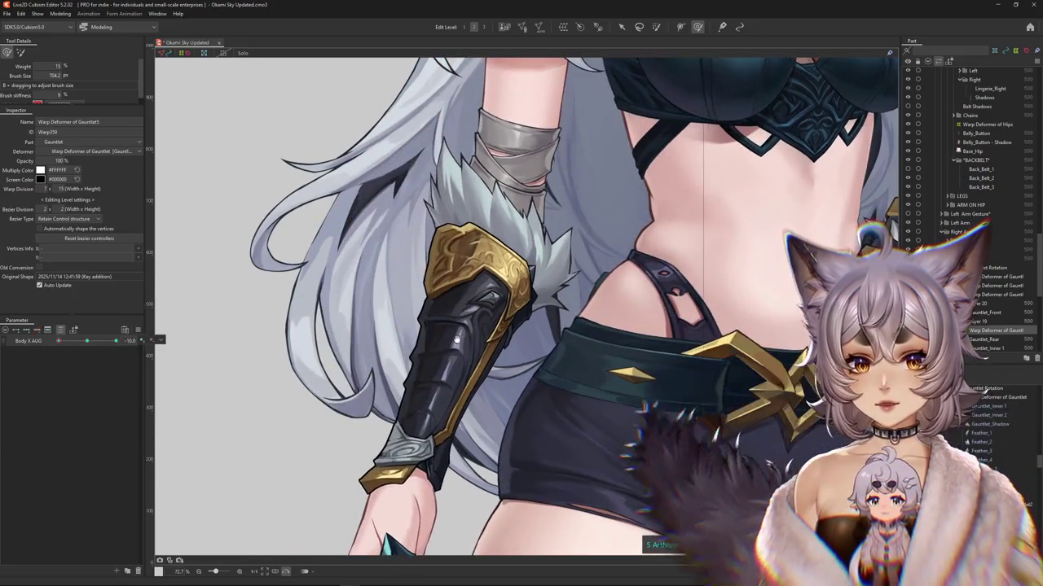
pyautogui.scroll(-5, 213, 350)
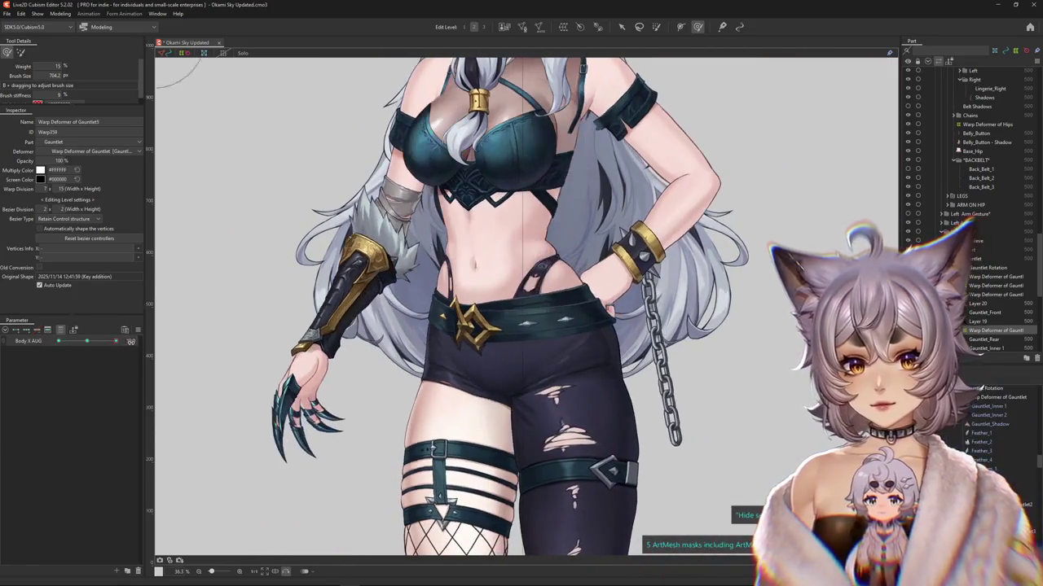
pyautogui.moveTo(59, 341); pyautogui.dragTo(115, 341)
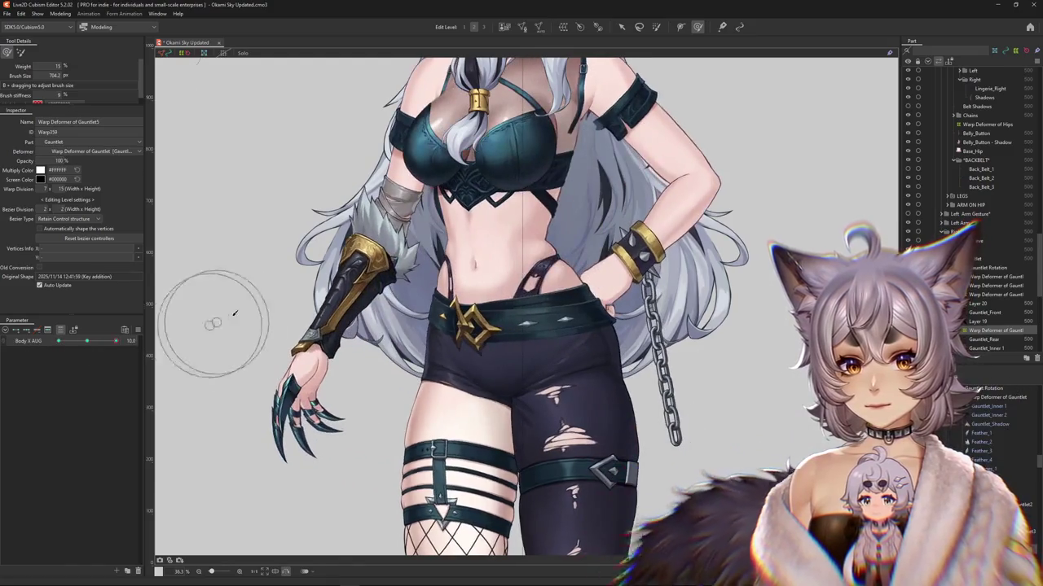
pyautogui.scroll(5, 358, 338)
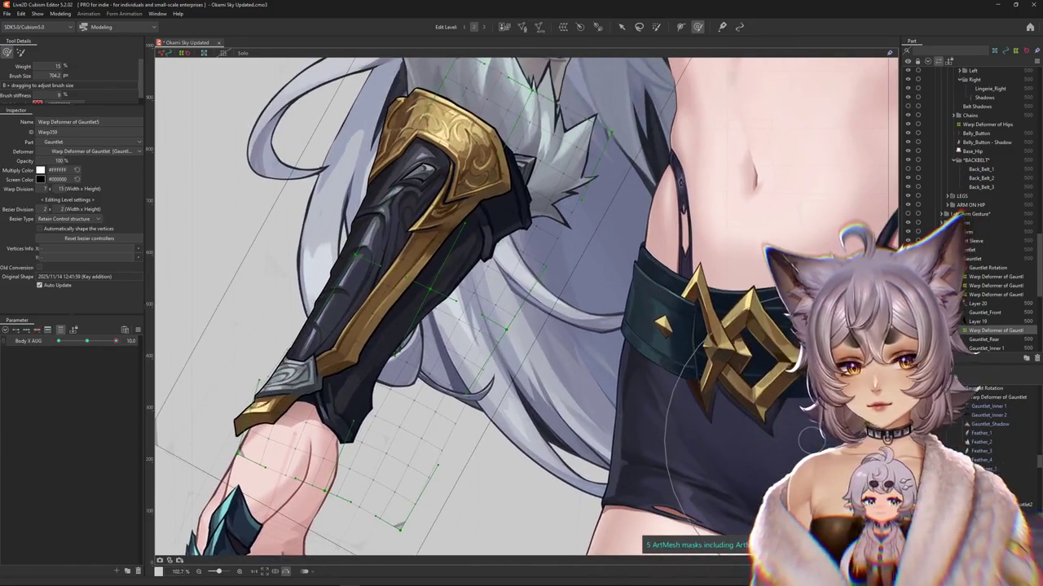
pyautogui.click(391, 269)
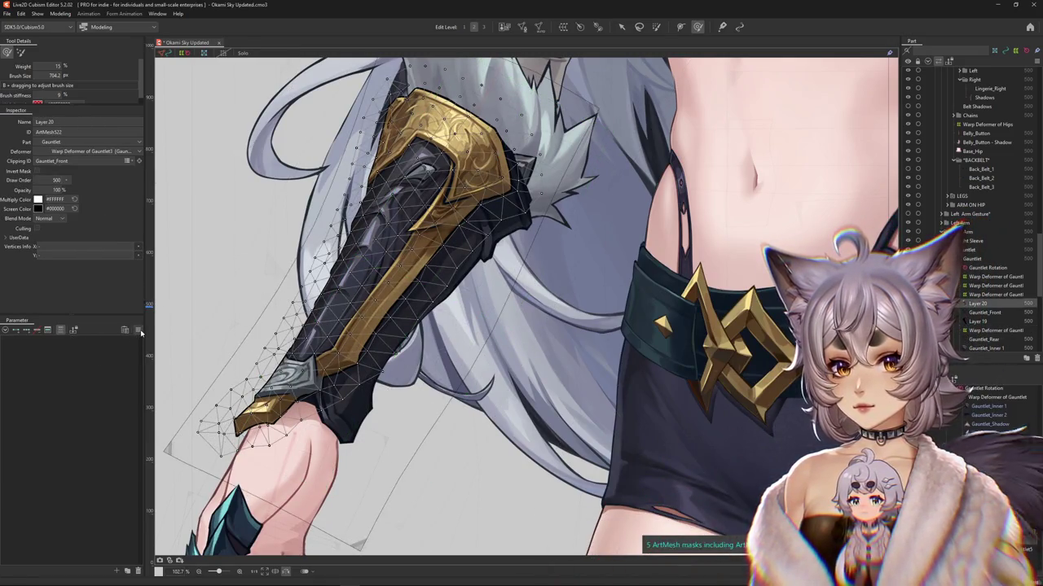
pyautogui.click(342, 408)
pyautogui.scroll(-5, 343, 396)
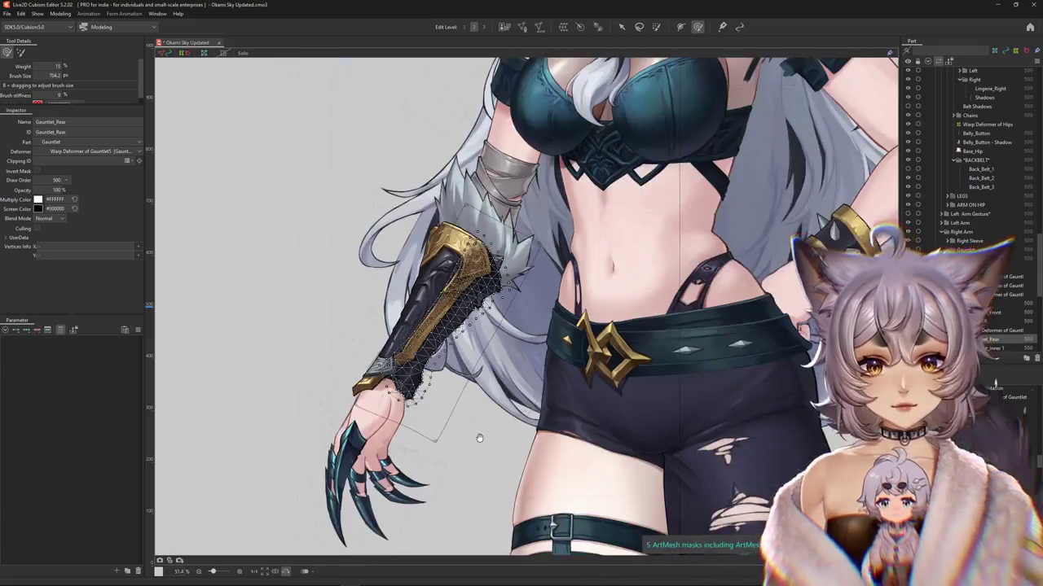
pyautogui.click(60, 14)
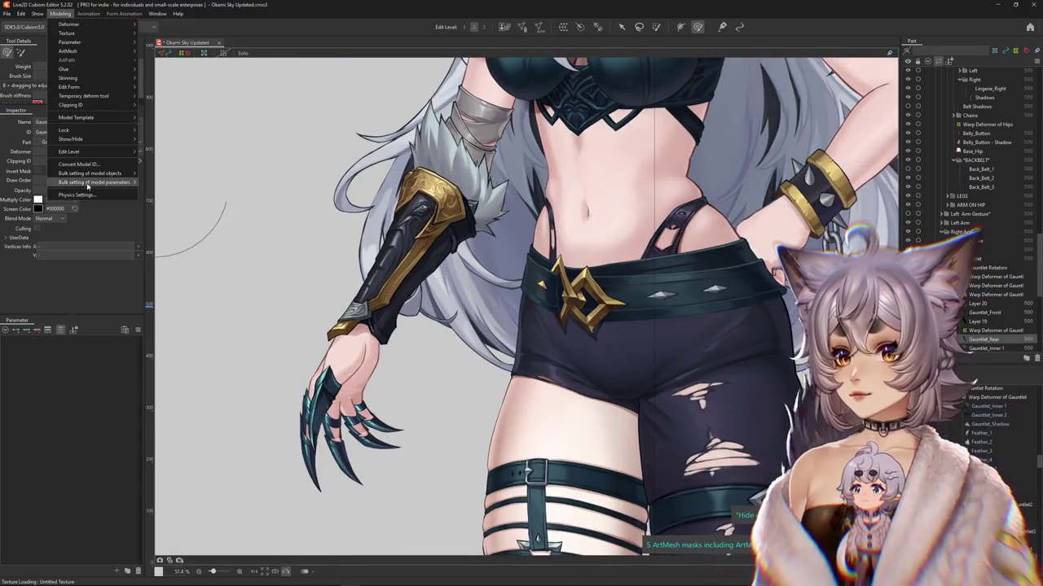
pyautogui.click(89, 185)
pyautogui.moveTo(569, 290); pyautogui.dragTo(417, 364)
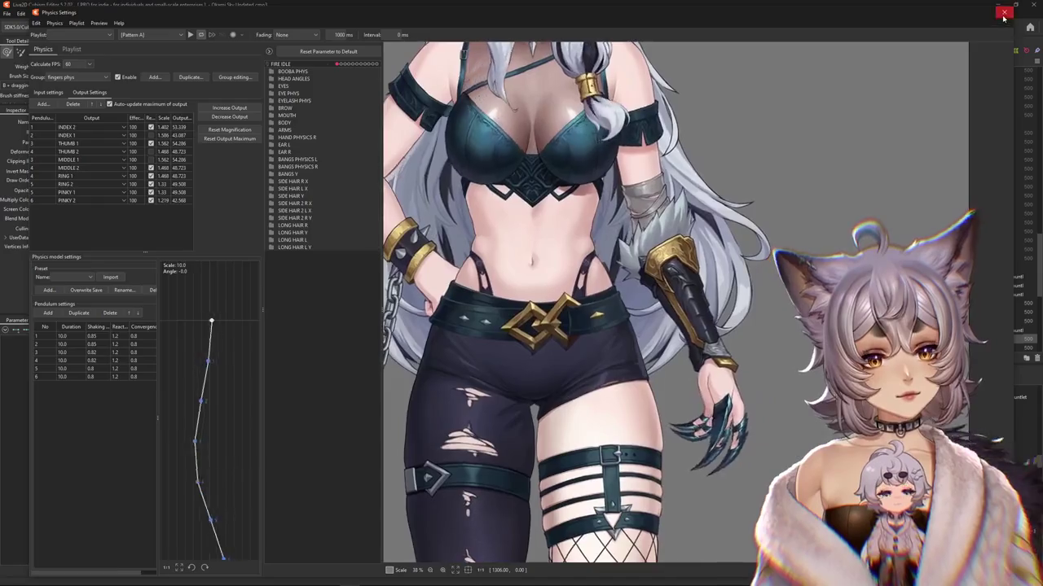
pyautogui.click(1003, 11)
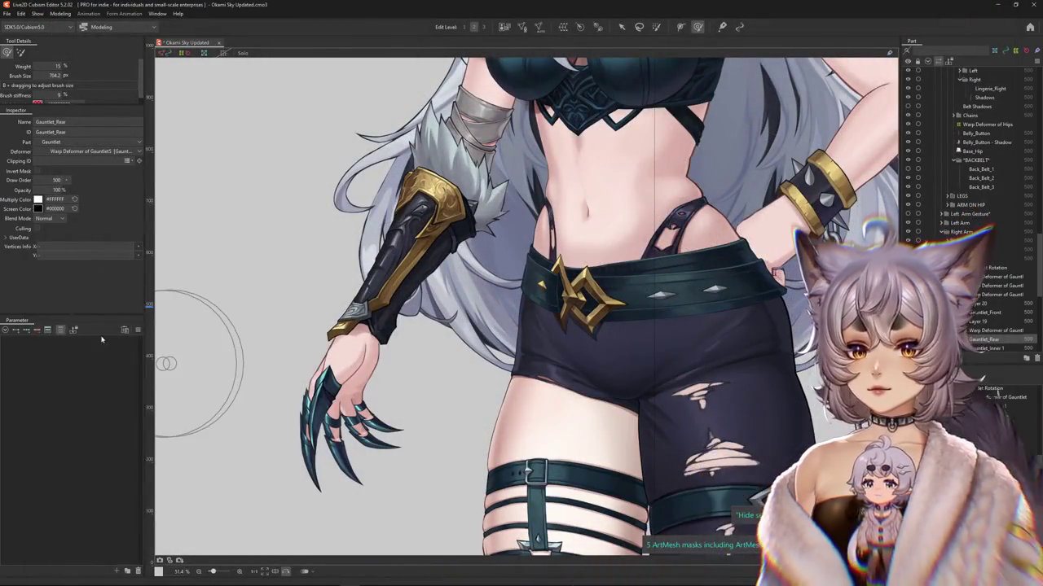
pyautogui.click(138, 331)
pyautogui.press('Escape')
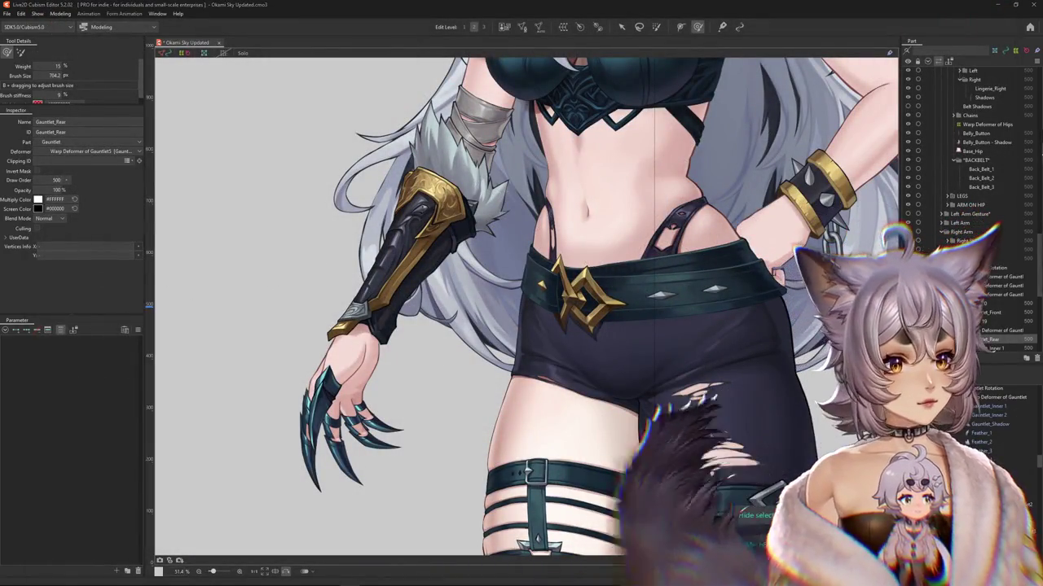
# Step: Create a warp deformer for Feather_3, adjusting its second warp division value
pyautogui.click(138, 331)
pyautogui.click(168, 332)
pyautogui.scroll(3, 432, 279)
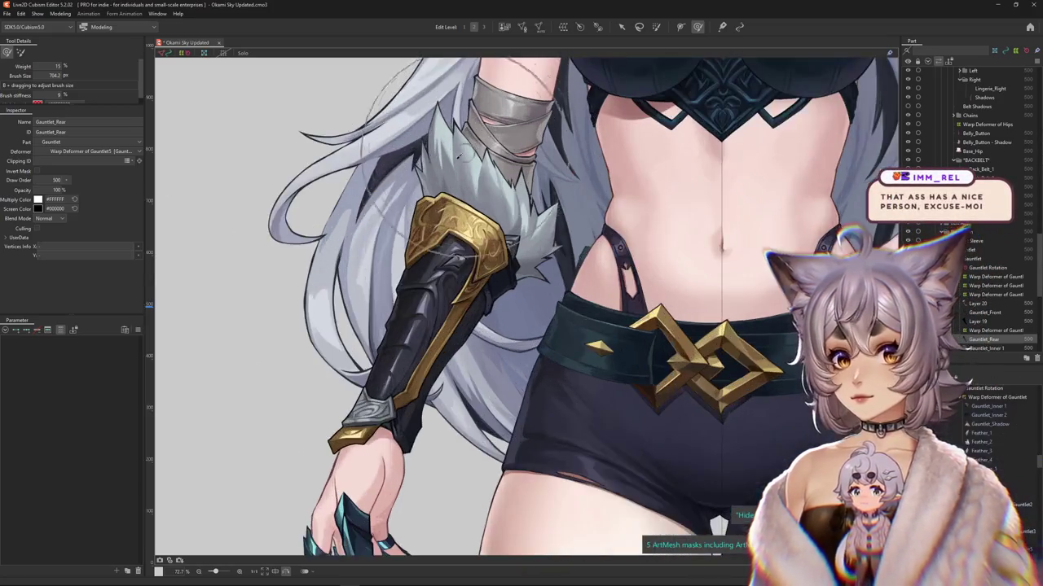
pyautogui.scroll(2, 433, 280)
pyautogui.rightClick(429, 294)
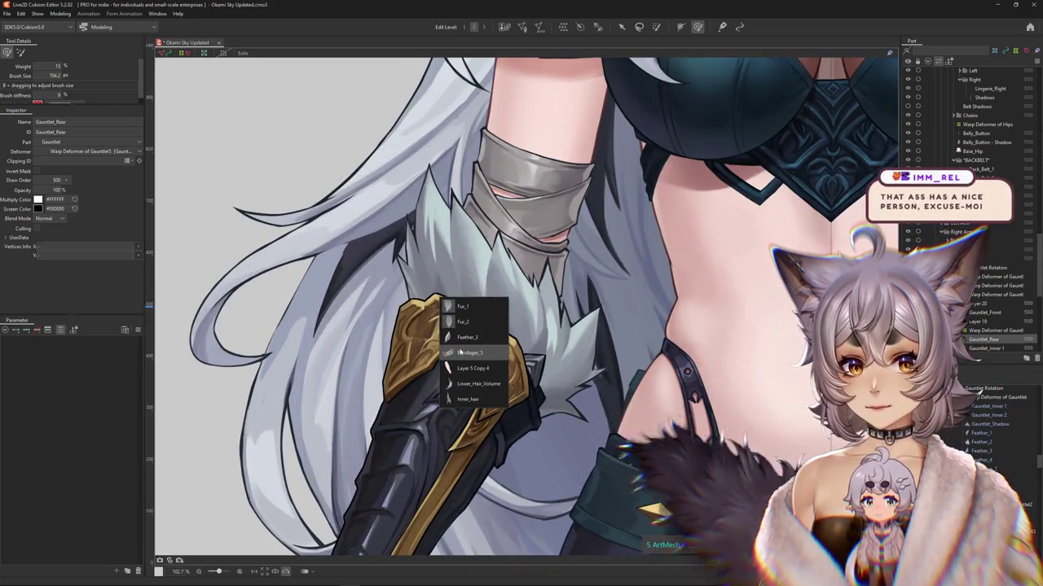
pyautogui.click(460, 340)
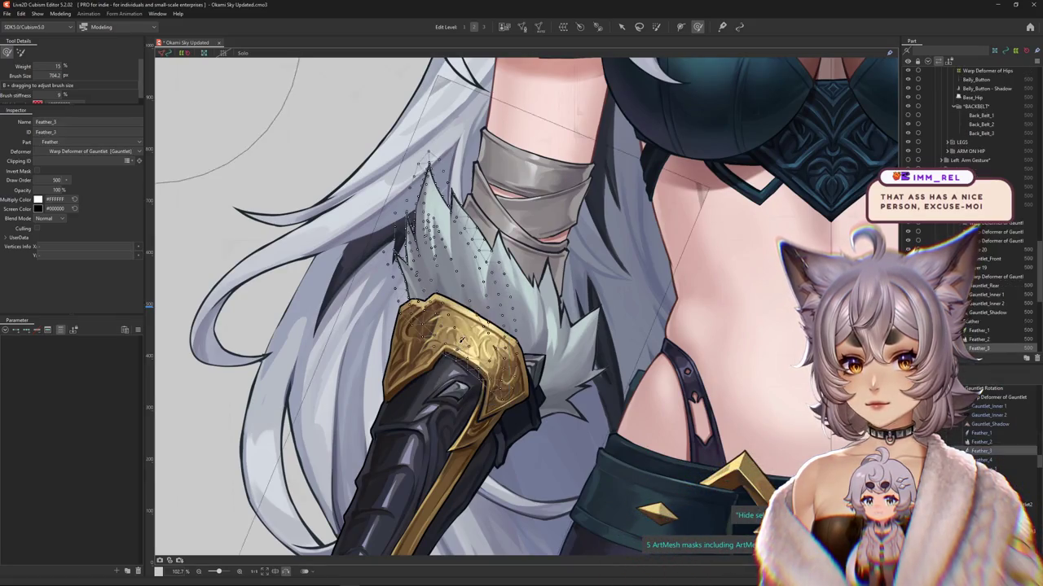
pyautogui.moveTo(450, 273); pyautogui.dragTo(461, 281)
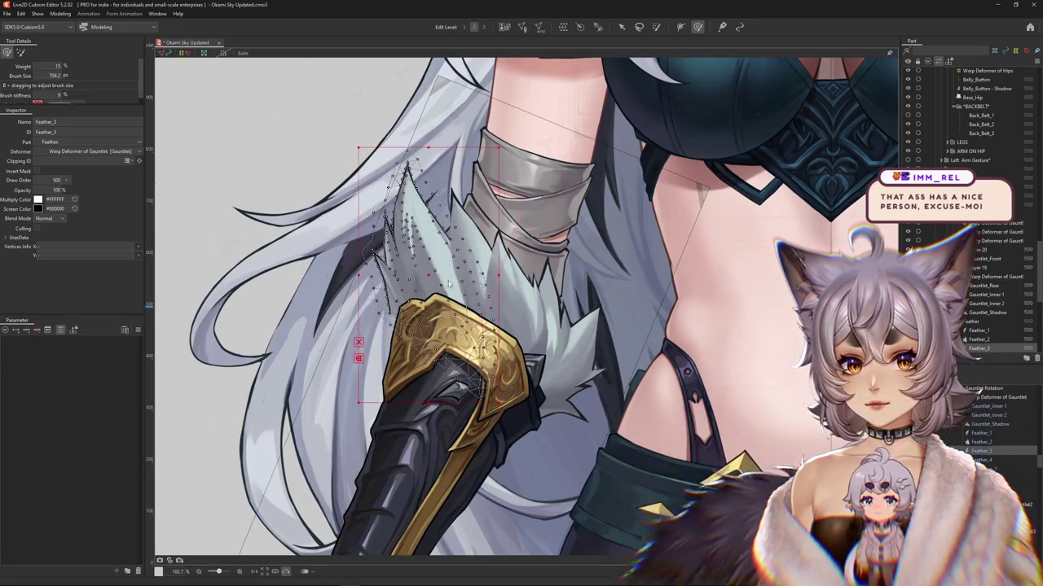
pyautogui.click(580, 27)
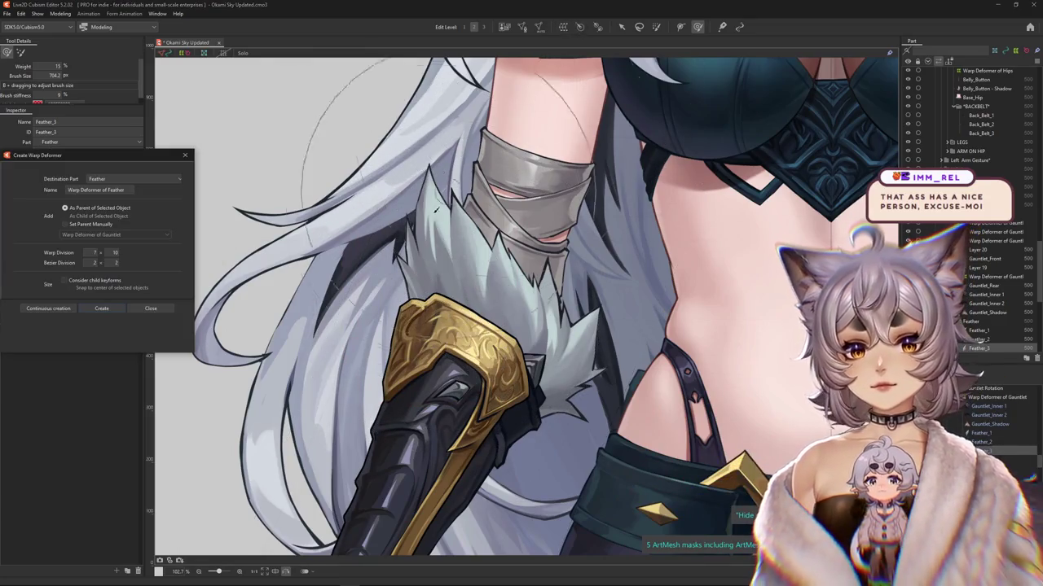
pyautogui.write('5')
pyautogui.click(114, 252)
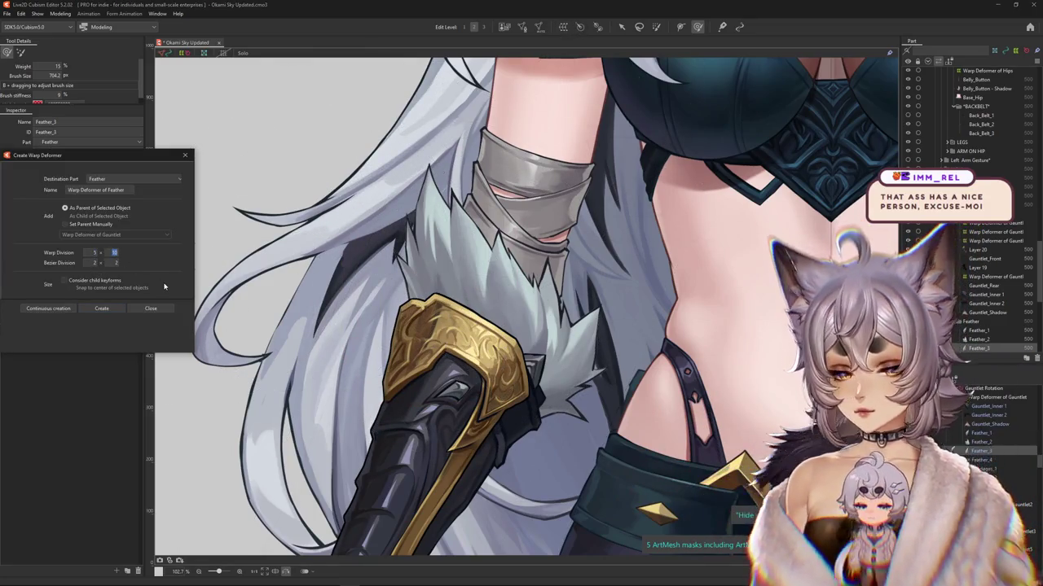
pyautogui.click(114, 309)
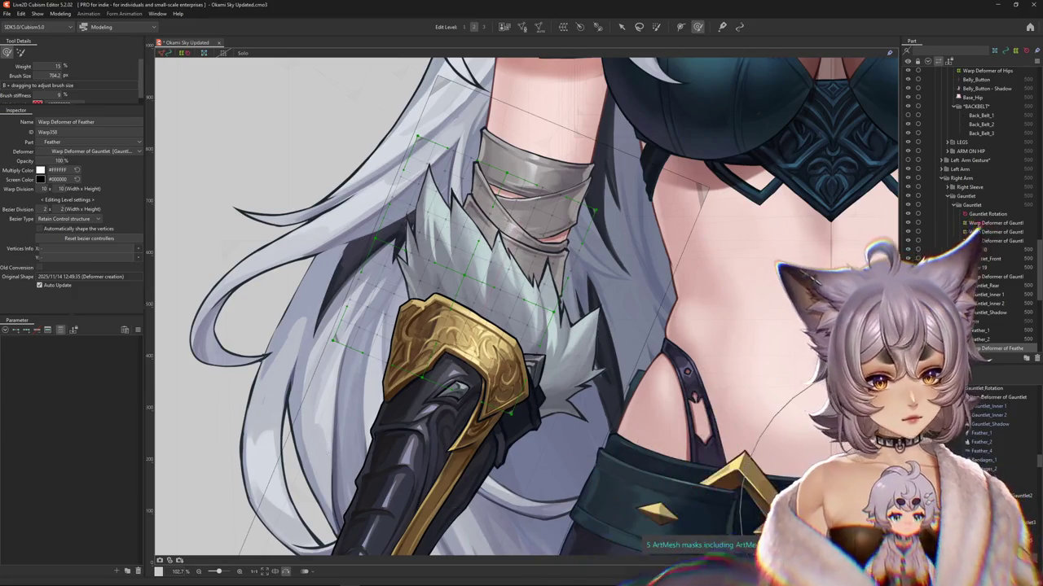
# Step: Create a warp deformer for the Feather_1 mesh
pyautogui.click(470, 256)
pyautogui.rightClick(482, 268)
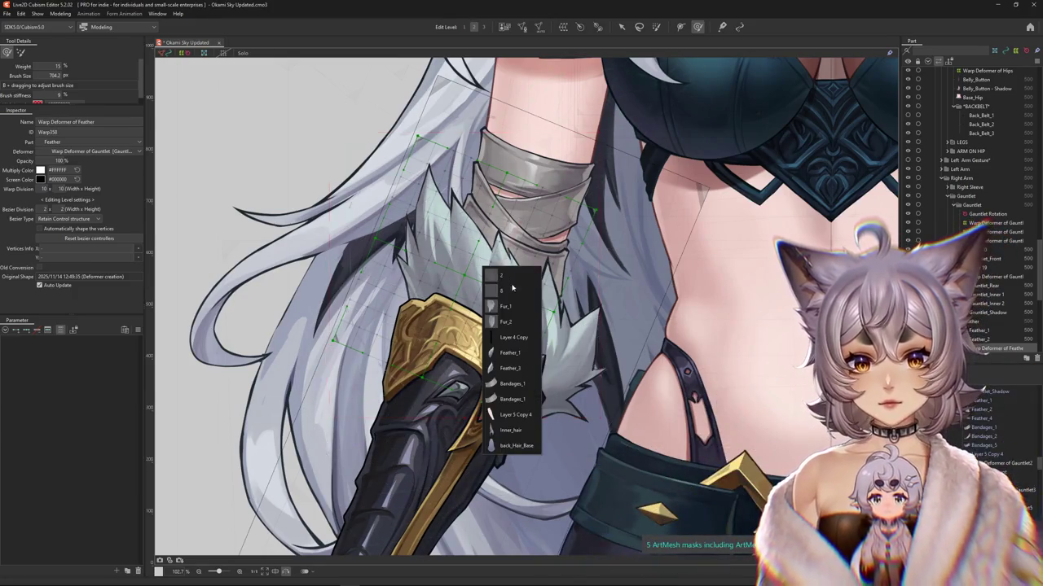
pyautogui.click(509, 352)
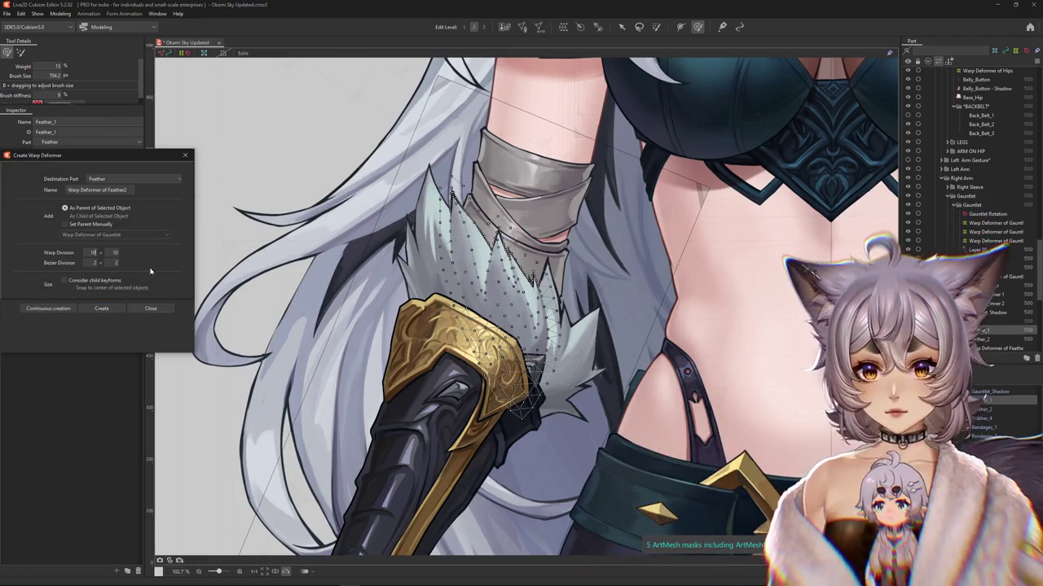
pyautogui.click(115, 307)
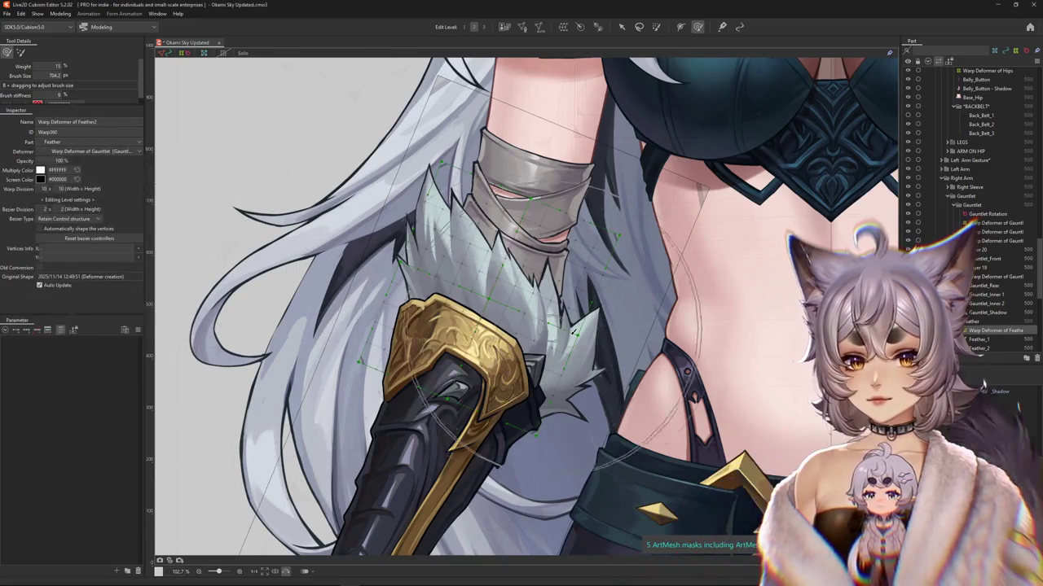
# Step: Create warp deformers for Feather_2 and Feather_4, then deselect
pyautogui.click(590, 359)
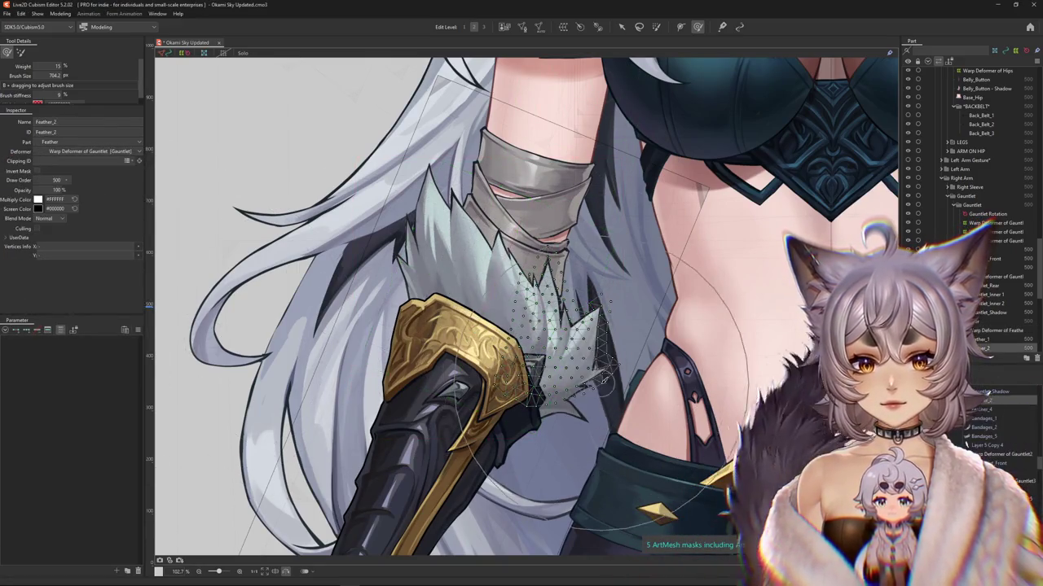
pyautogui.click(563, 26)
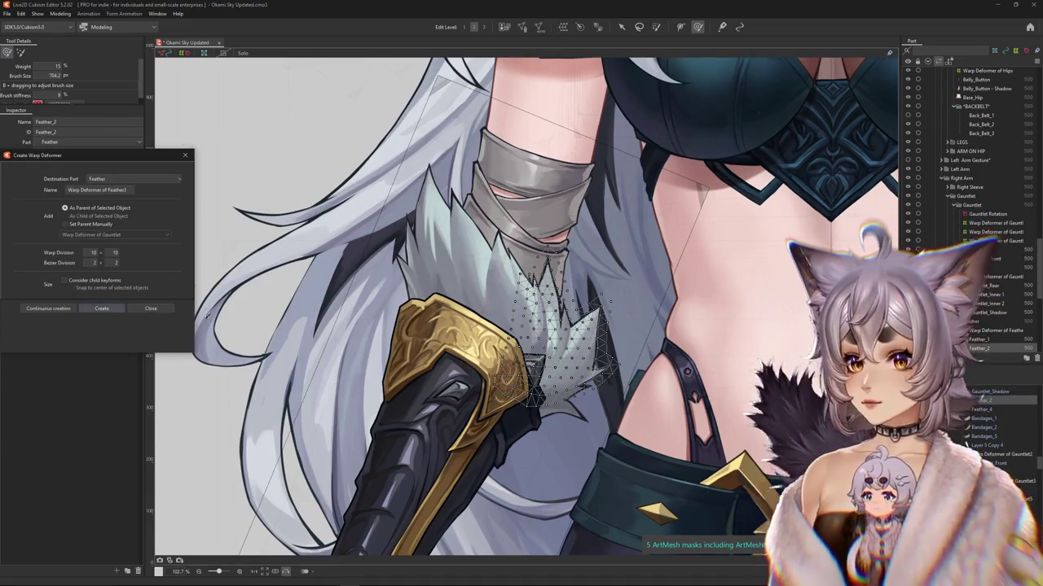
pyautogui.click(101, 308)
pyautogui.click(583, 417)
pyautogui.click(607, 435)
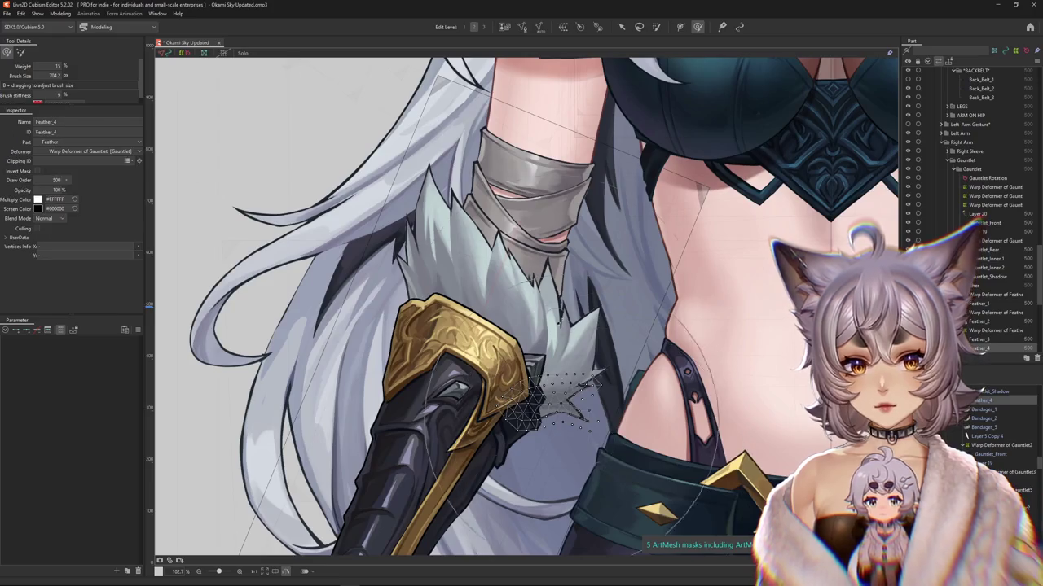
pyautogui.click(563, 27)
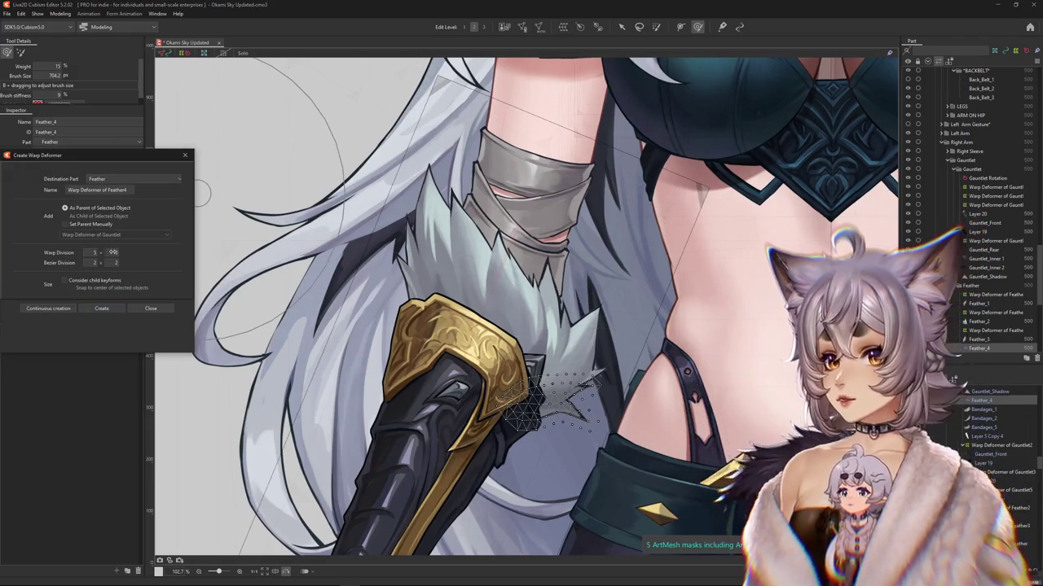
pyautogui.press('Return')
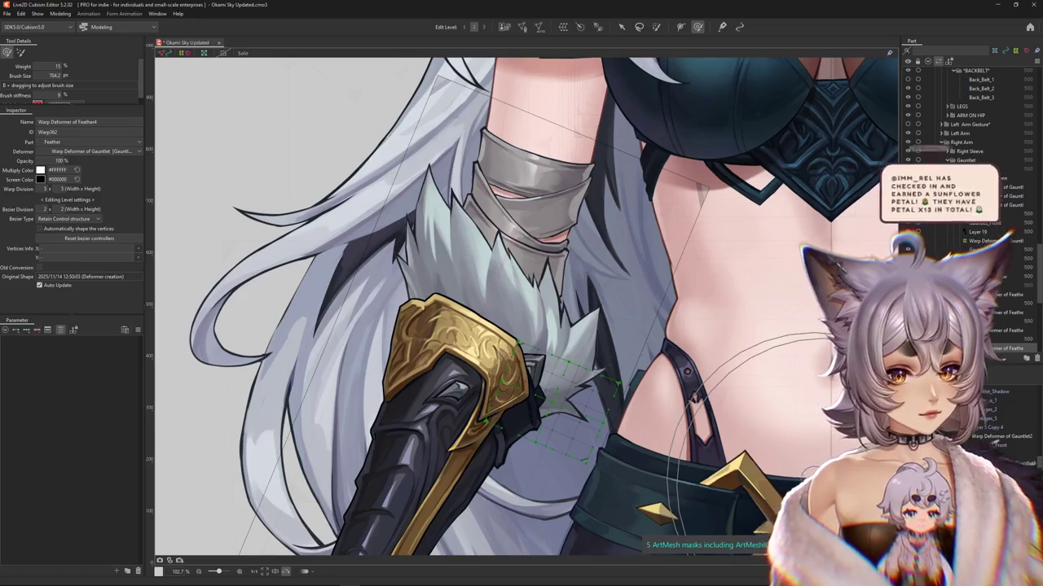
pyautogui.click(195, 482)
# Step: At Body X AUG 10, bend the fur feathers near the armband to follow the swayed arm
pyautogui.click(59, 331)
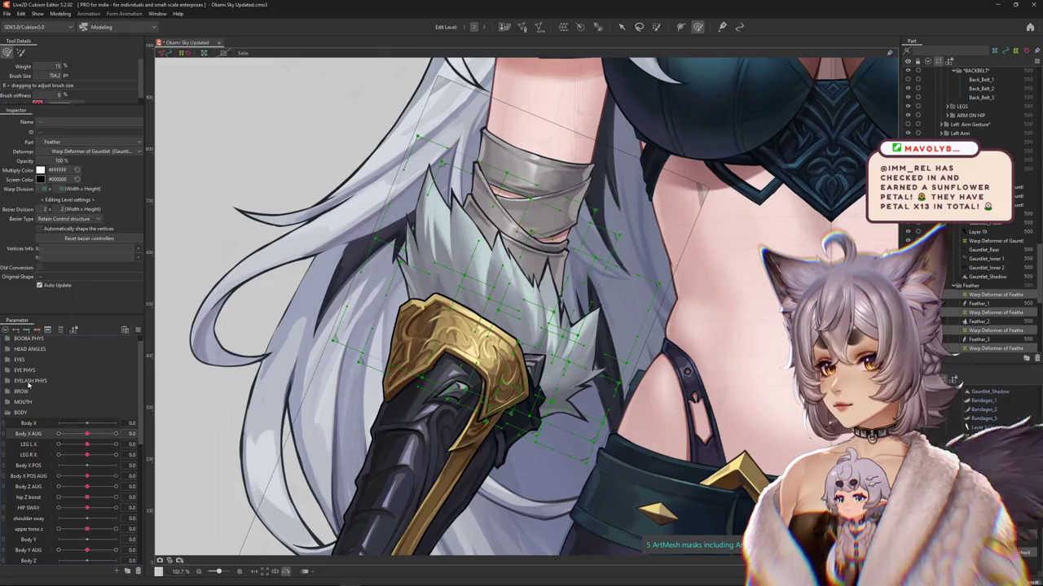
pyautogui.click(116, 433)
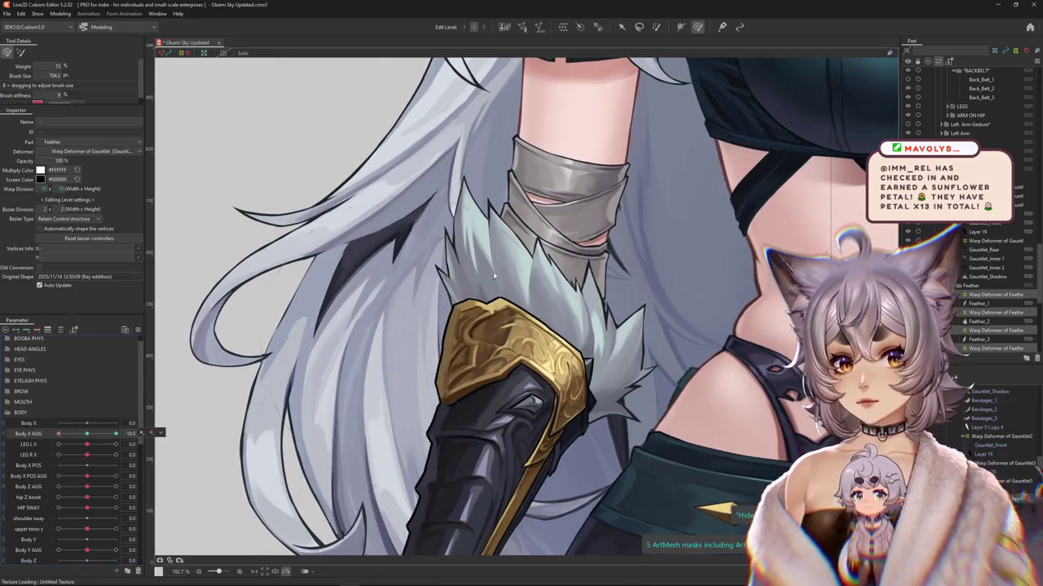
pyautogui.moveTo(548, 194)
pyautogui.mouseDown()
pyautogui.moveTo(587, 283)
pyautogui.moveTo(572, 255)
pyautogui.mouseUp()
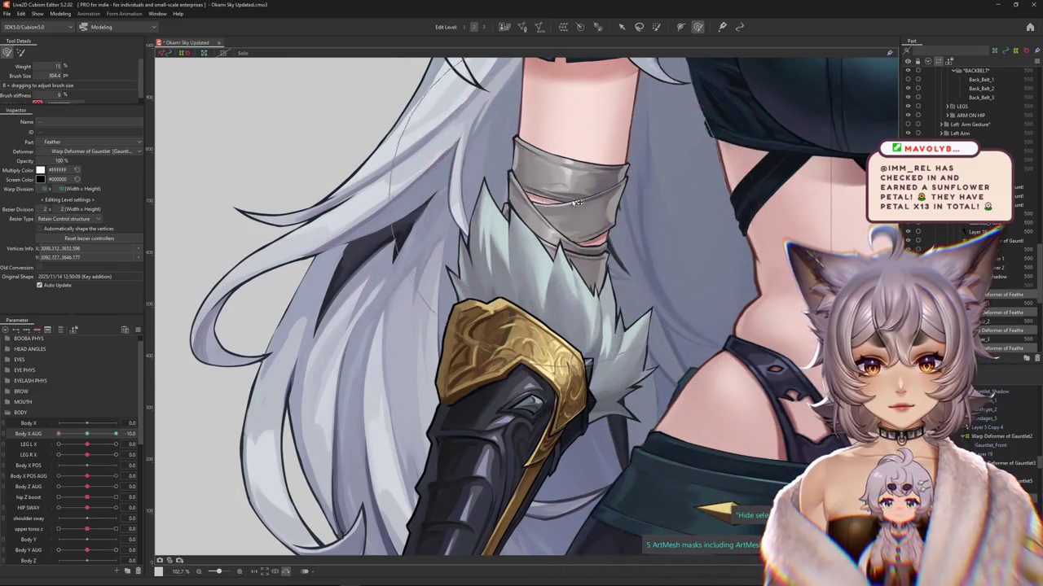
pyautogui.moveTo(571, 201); pyautogui.dragTo(603, 204)
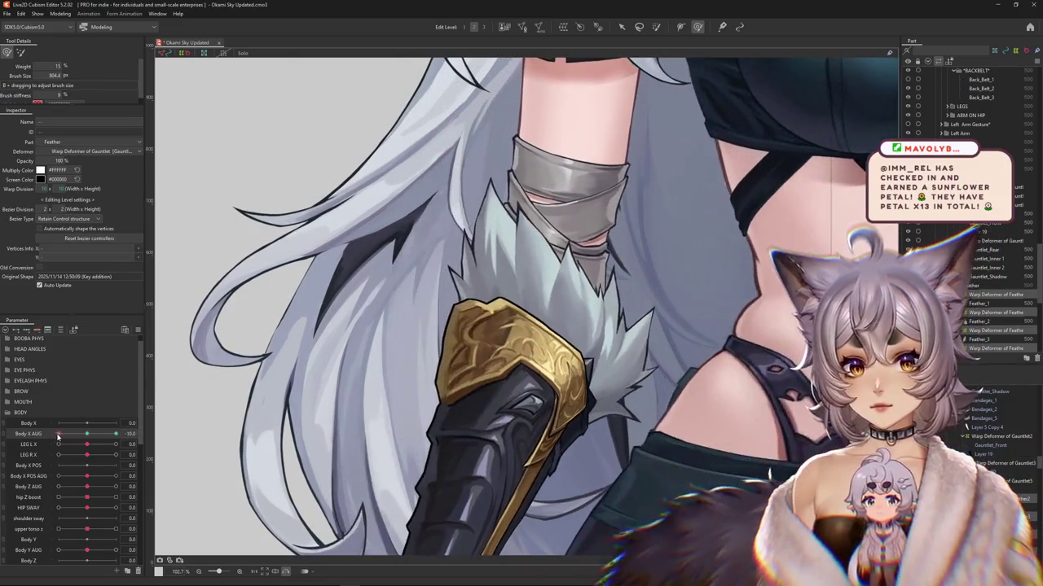
pyautogui.moveTo(554, 244); pyautogui.dragTo(568, 132)
pyautogui.moveTo(399, 298); pyautogui.dragTo(456, 261)
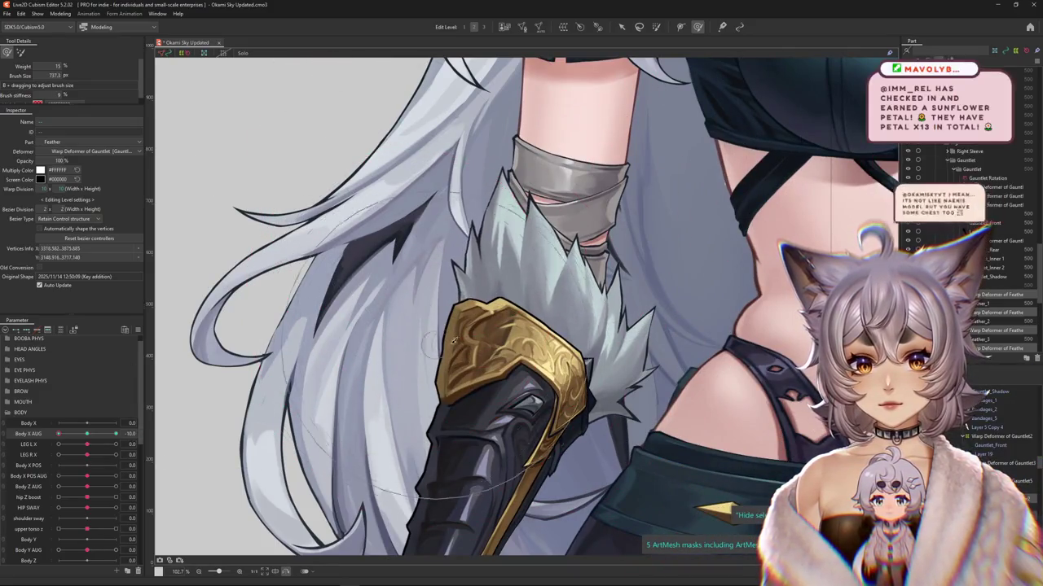
pyautogui.scroll(-3, 243, 384)
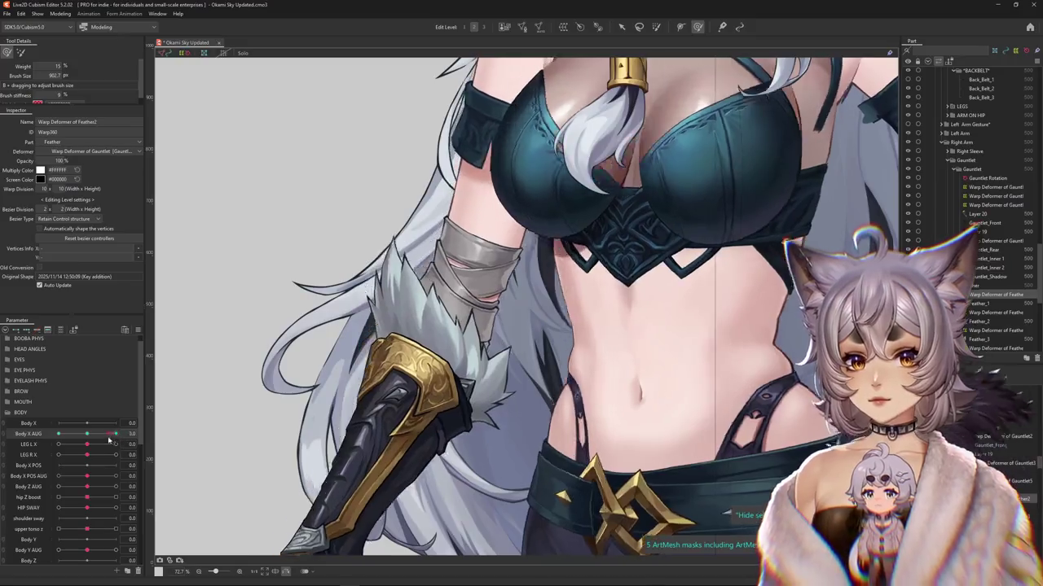
pyautogui.scroll(2, 539, 233)
# Step: Bend the Feather2 and Feather3 fur with the arm, comparing against neutral sway
pyautogui.moveTo(539, 232); pyautogui.dragTo(557, 266)
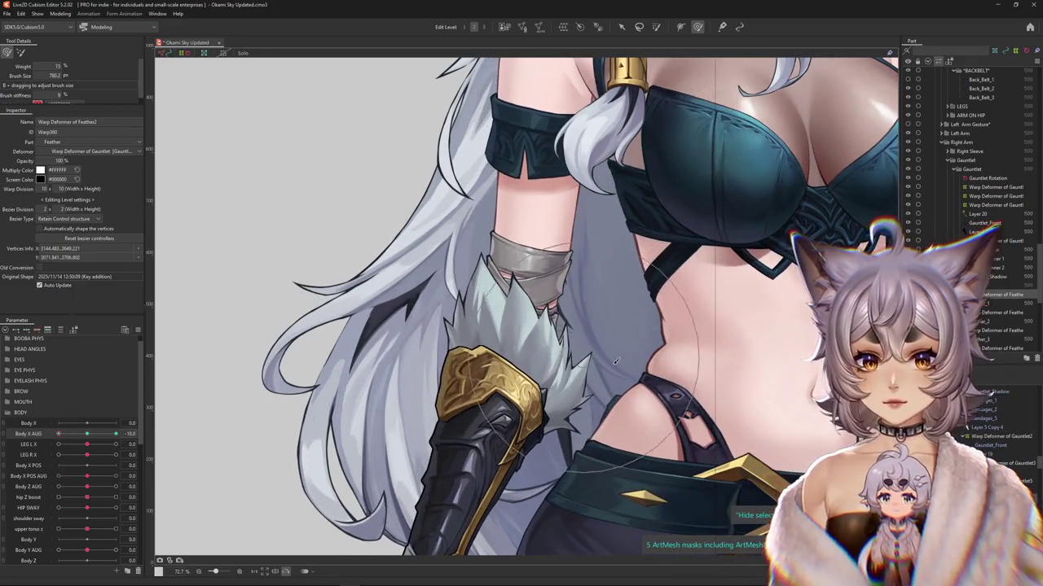
pyautogui.moveTo(116, 434); pyautogui.dragTo(58, 433)
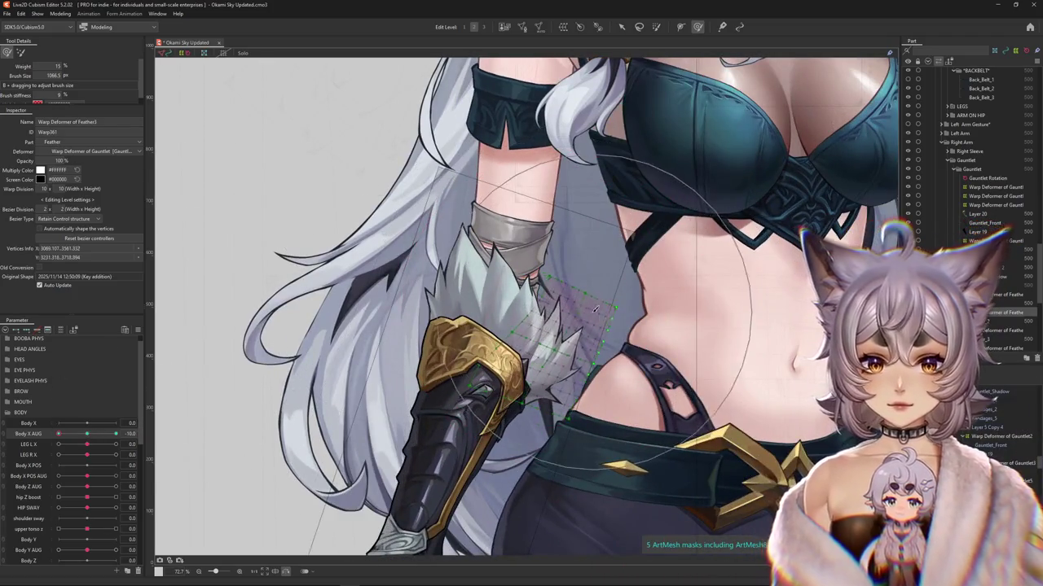
pyautogui.moveTo(516, 417); pyautogui.dragTo(530, 435)
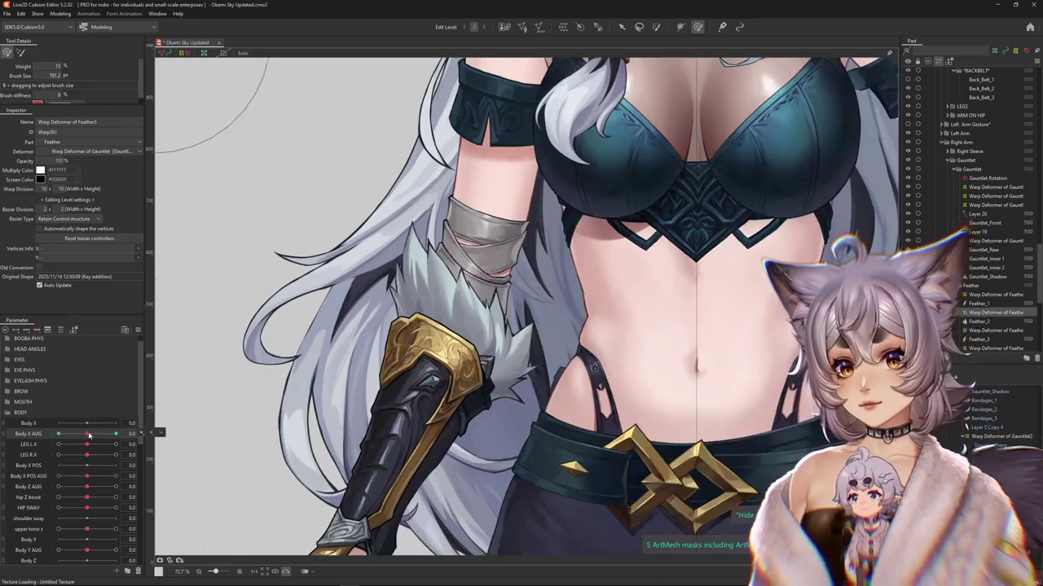
pyautogui.moveTo(111, 395); pyautogui.dragTo(499, 312)
pyautogui.moveTo(59, 434)
pyautogui.mouseDown()
pyautogui.moveTo(116, 433)
pyautogui.moveTo(447, 362)
pyautogui.moveTo(187, 374)
pyautogui.mouseUp()
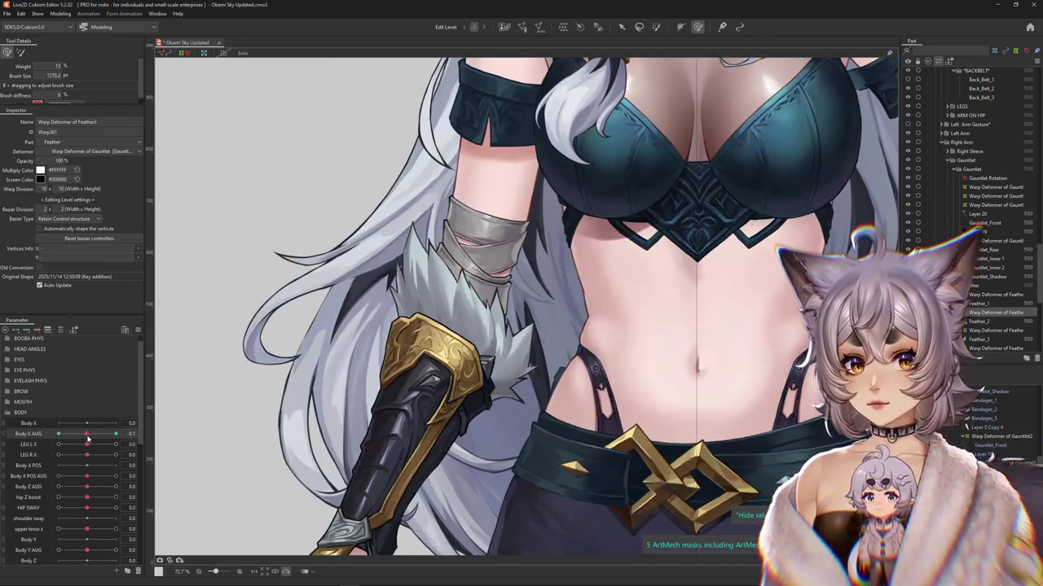
# Step: Bend the Feather4 fur deformer at Body X AUG 10 and check it at the opposite sway
pyautogui.moveTo(87, 440); pyautogui.dragTo(116, 433)
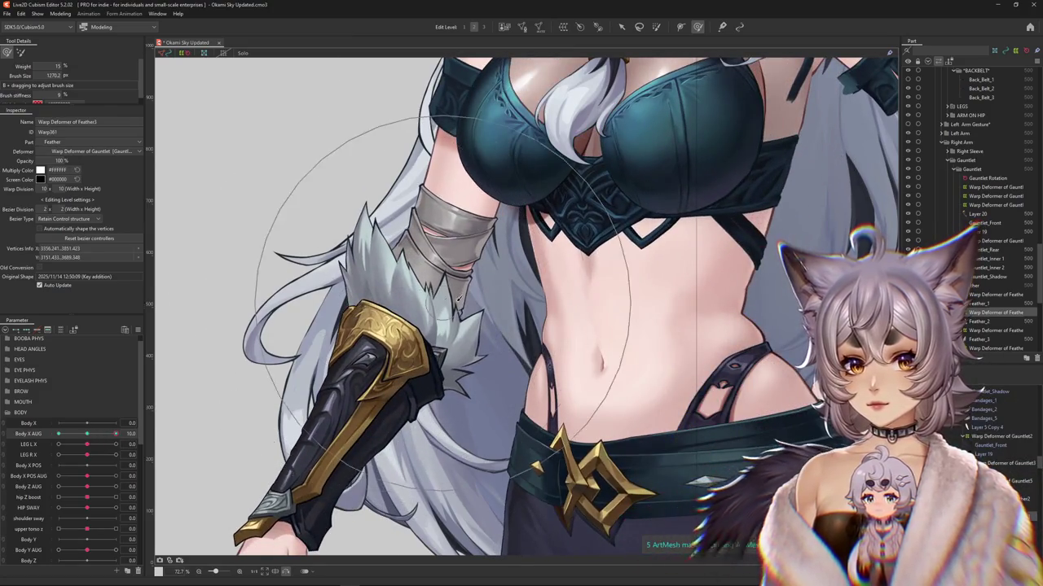
pyautogui.click(733, 456)
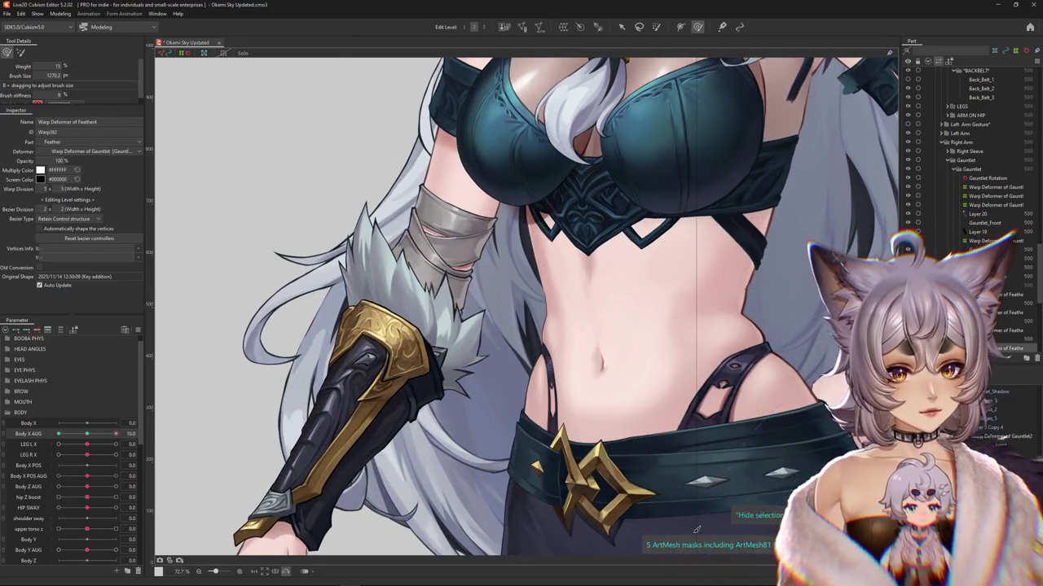
pyautogui.moveTo(484, 389); pyautogui.dragTo(484, 318)
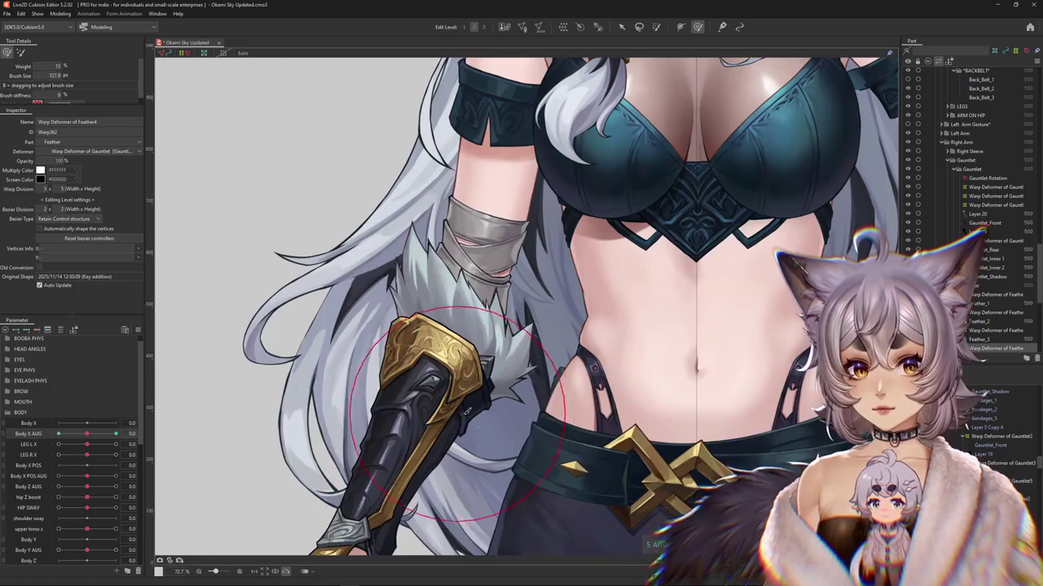
pyautogui.moveTo(546, 383); pyautogui.dragTo(493, 450)
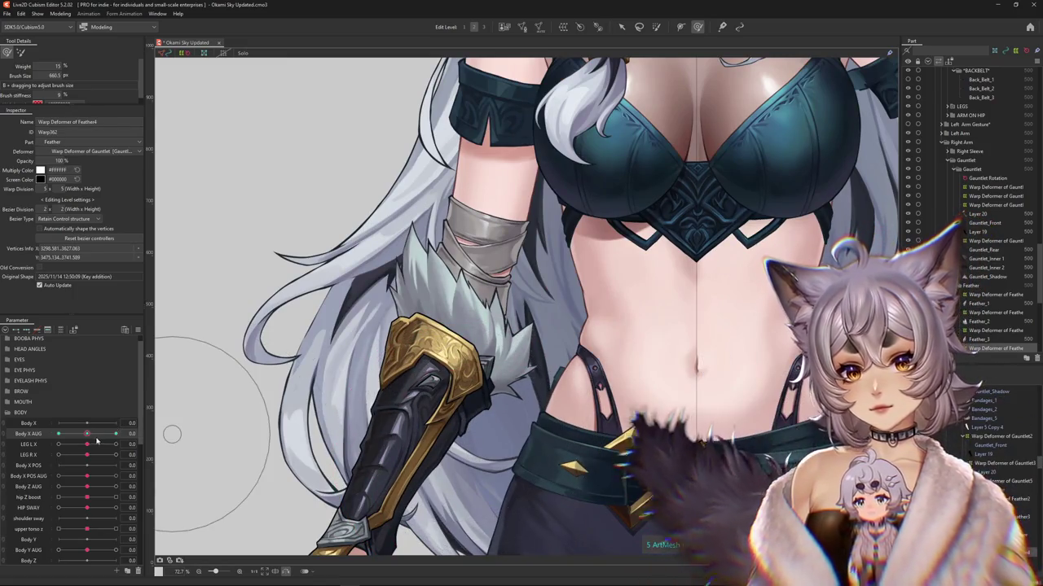
pyautogui.moveTo(170, 432); pyautogui.dragTo(198, 427)
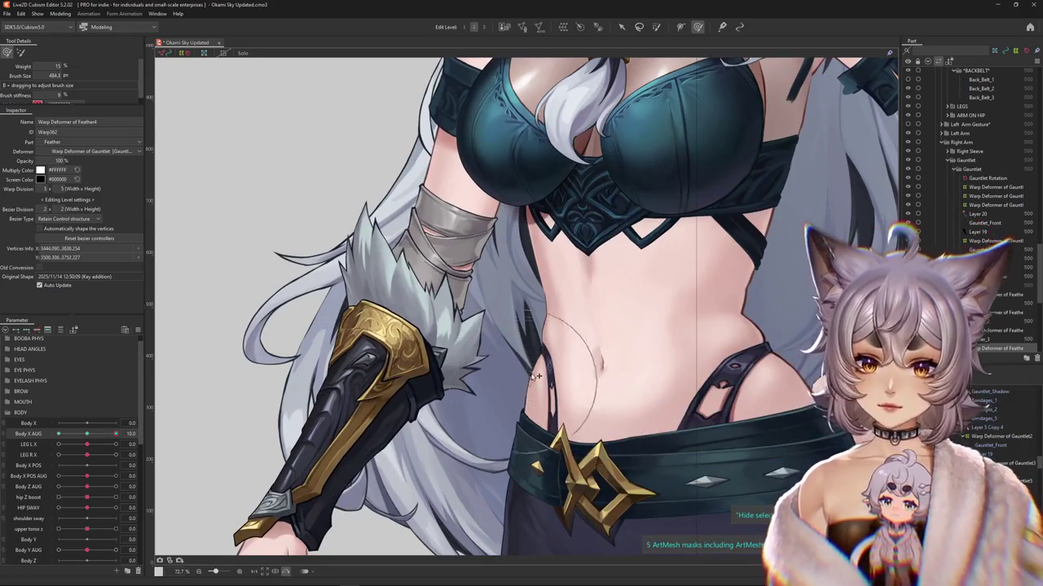
pyautogui.moveTo(124, 432); pyautogui.dragTo(58, 433)
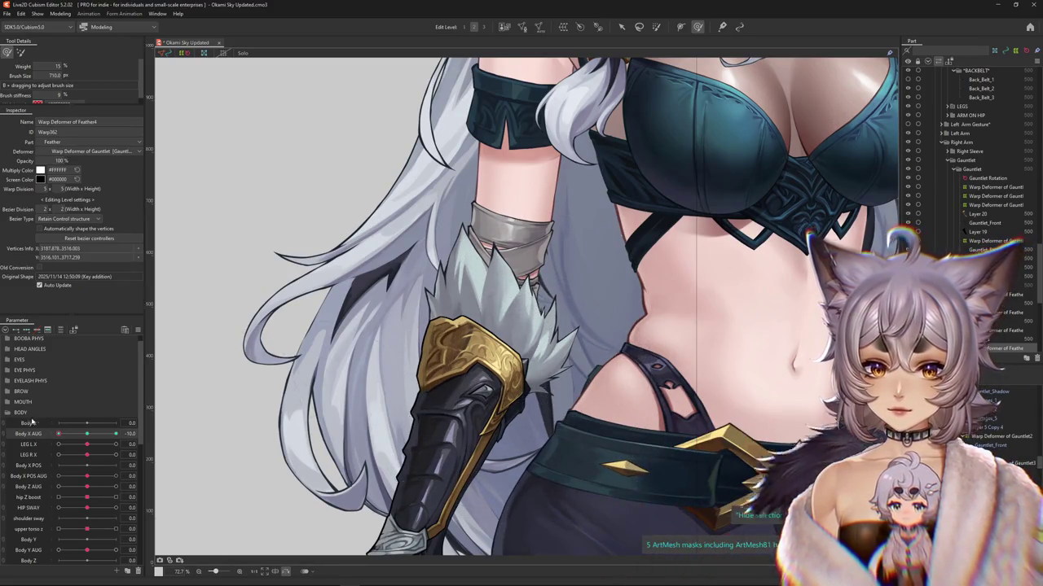
pyautogui.moveTo(64, 434); pyautogui.dragTo(121, 433)
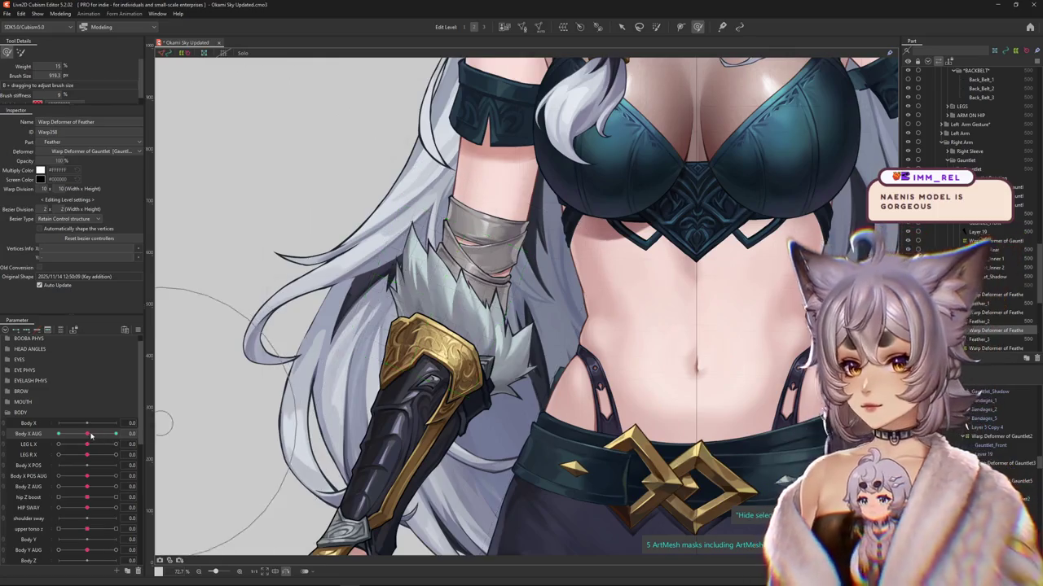
# Step: Refine the Feather3 fur tips over the gauntlet, checking both sway extremes
pyautogui.moveTo(90, 435); pyautogui.dragTo(429, 287)
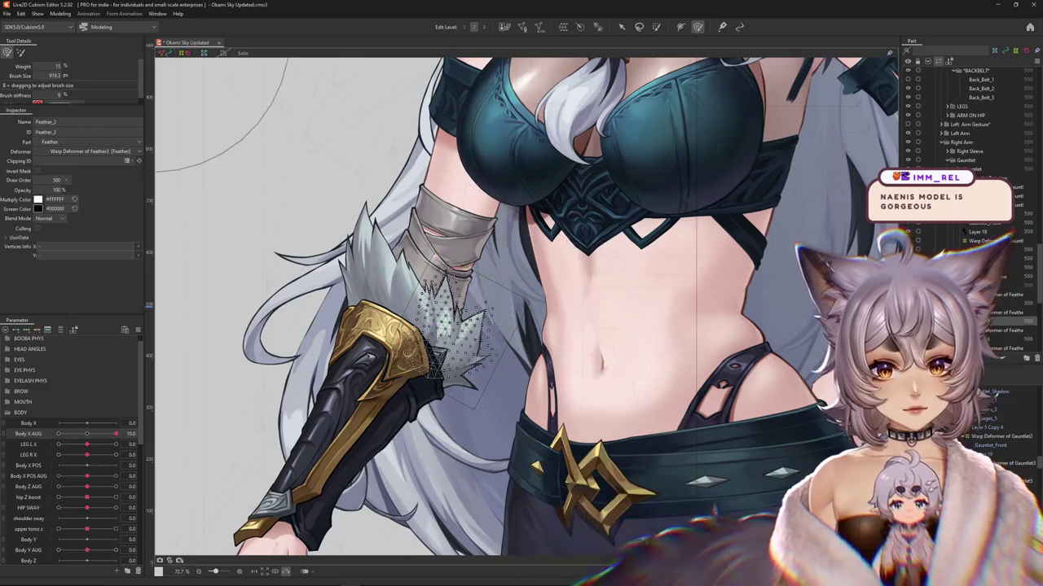
pyautogui.moveTo(116, 433)
pyautogui.mouseDown()
pyautogui.moveTo(88, 436)
pyautogui.moveTo(116, 433)
pyautogui.mouseUp()
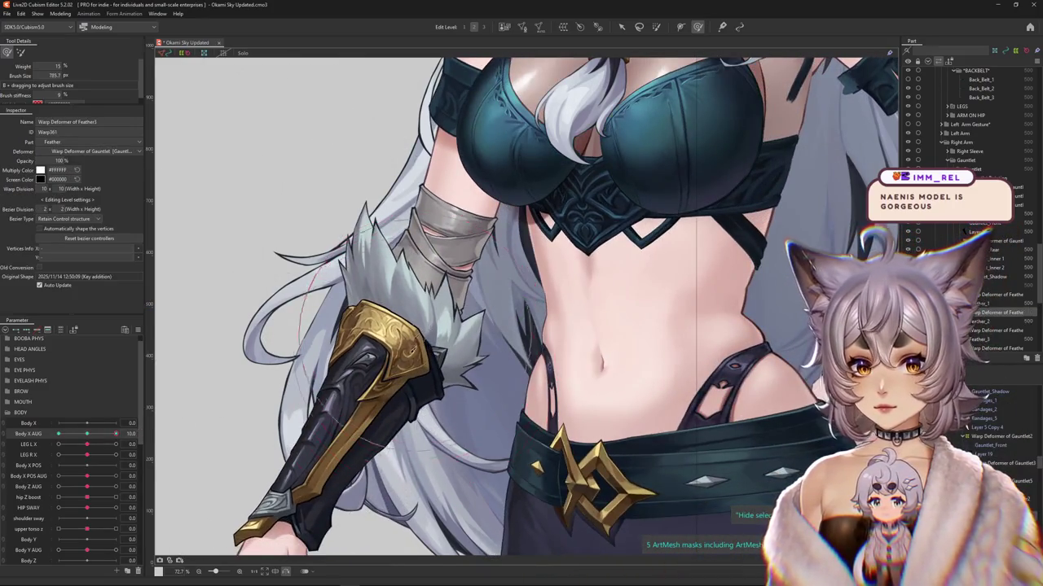
pyautogui.moveTo(428, 263); pyautogui.dragTo(265, 396)
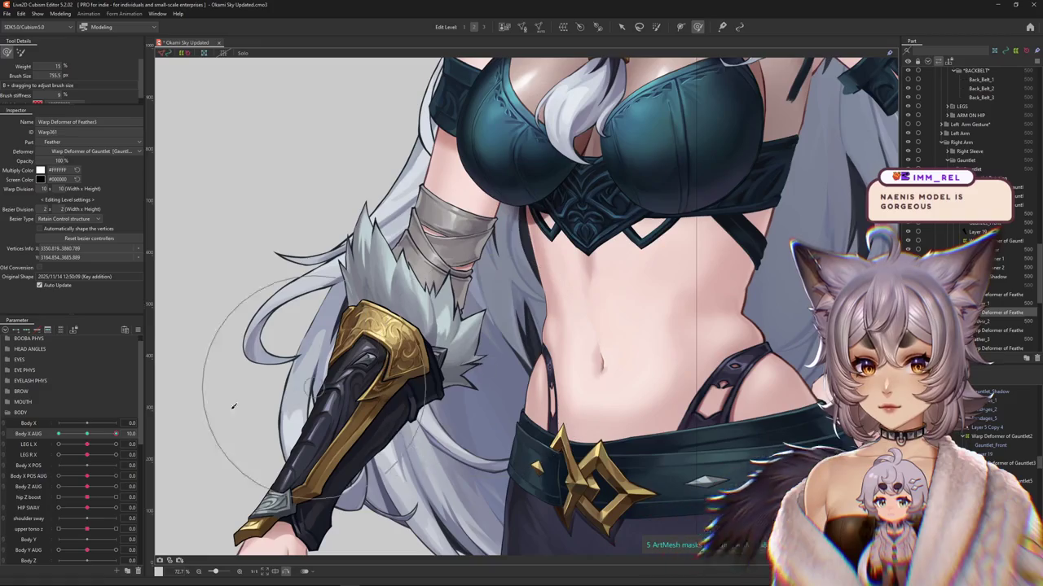
pyautogui.moveTo(82, 435); pyautogui.dragTo(58, 434)
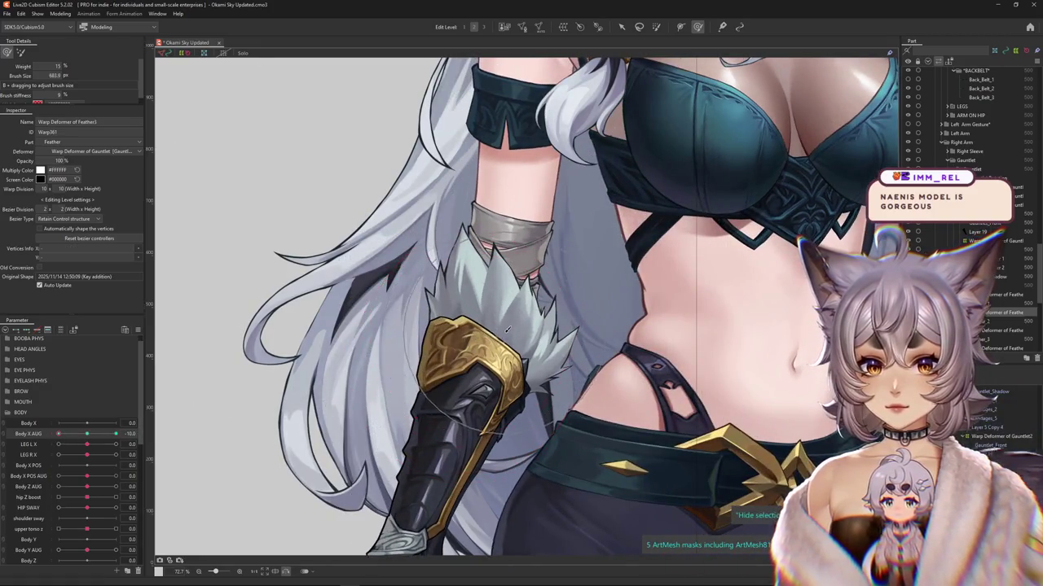
pyautogui.moveTo(505, 330)
pyautogui.mouseDown()
pyautogui.moveTo(593, 371)
pyautogui.moveTo(506, 329)
pyautogui.mouseUp()
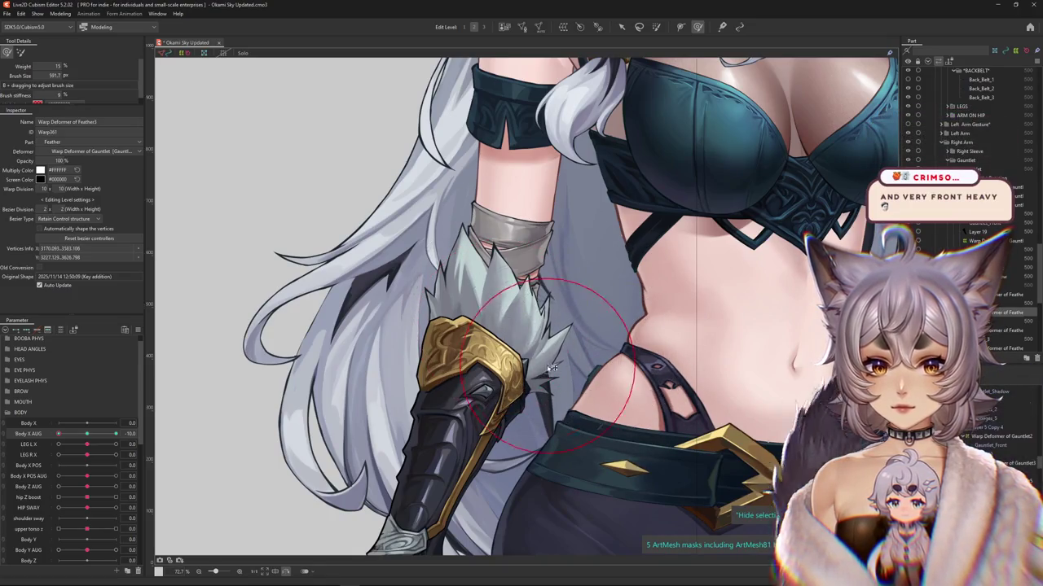
pyautogui.moveTo(652, 391); pyautogui.dragTo(573, 304)
pyautogui.moveTo(536, 289)
pyautogui.mouseDown()
pyautogui.moveTo(487, 318)
pyautogui.moveTo(498, 312)
pyautogui.mouseUp()
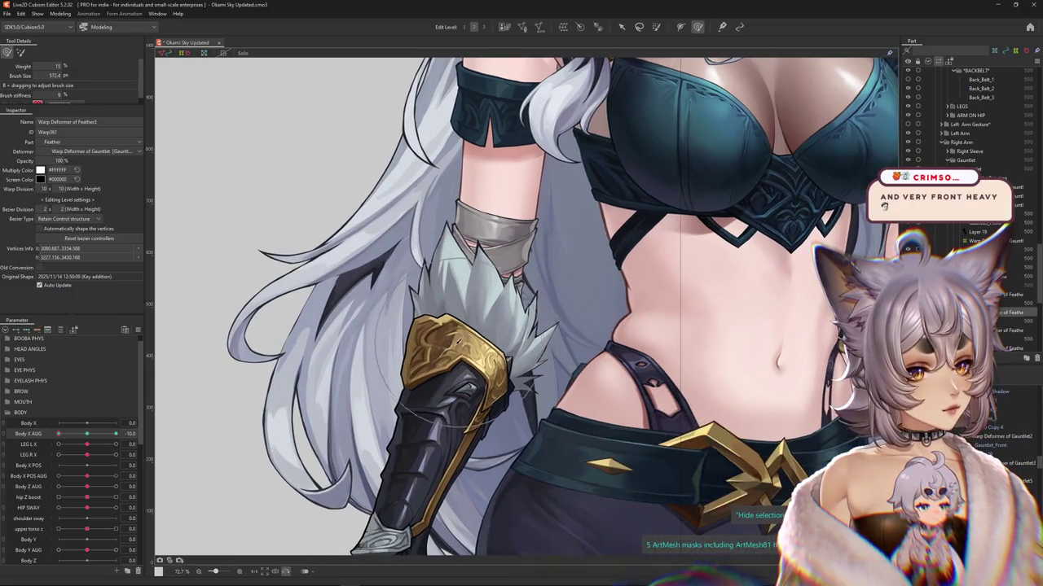
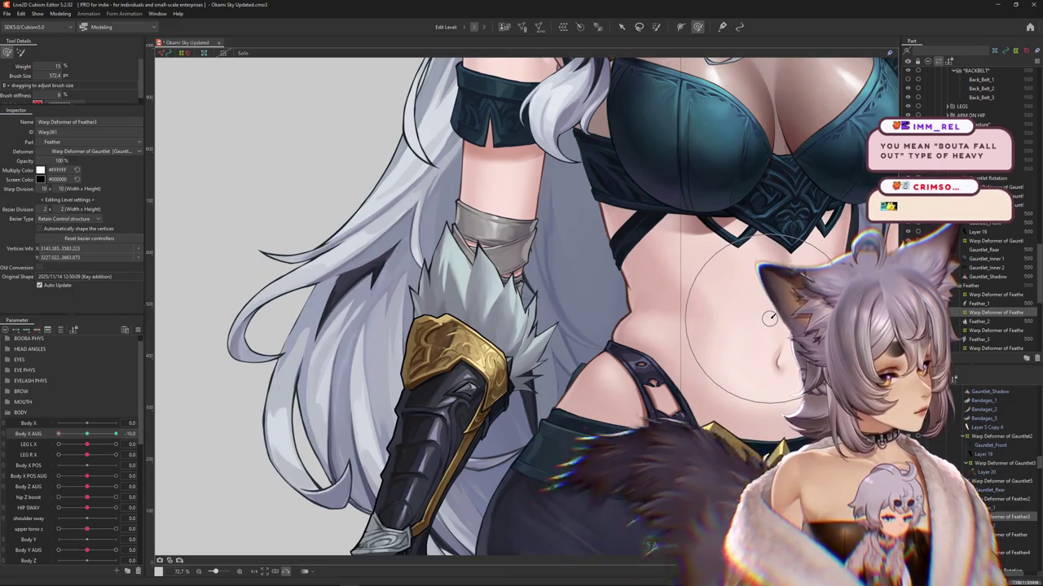
# Step: Centre the character and scrub Body X AUG to preview the Feather3 deformation
pyautogui.scroll(-3, 769, 317)
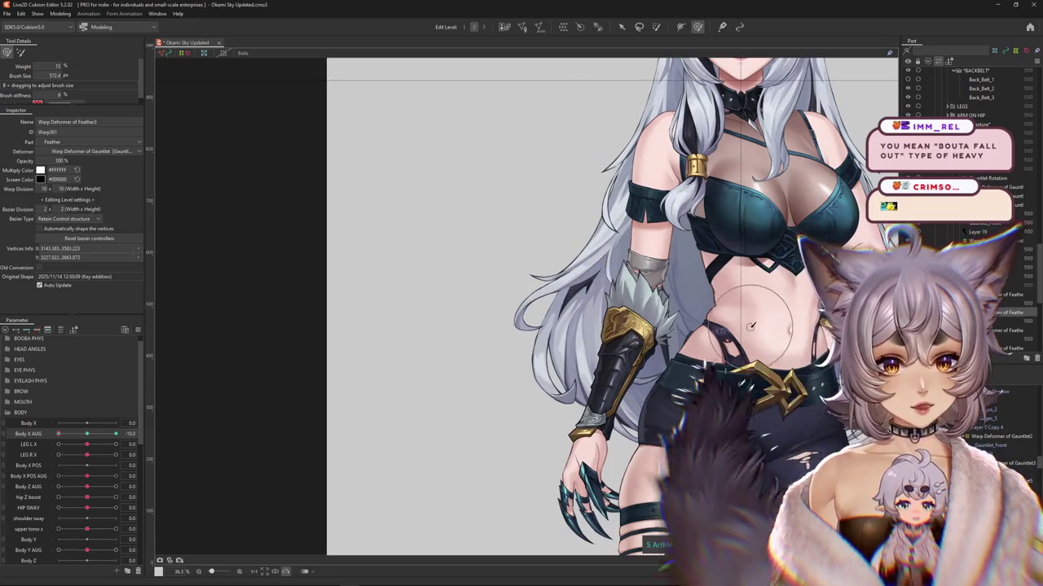
pyautogui.moveTo(656, 336); pyautogui.dragTo(491, 328)
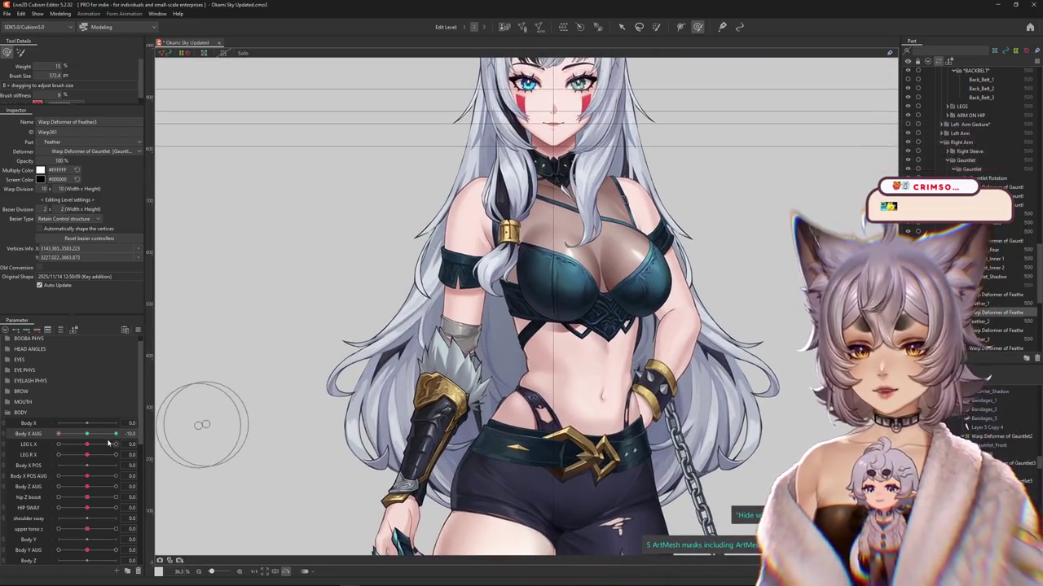
pyautogui.scroll(2, 440, 417)
pyautogui.moveTo(116, 434)
pyautogui.mouseDown()
pyautogui.moveTo(45, 440)
pyautogui.moveTo(116, 434)
pyautogui.mouseUp()
pyautogui.scroll(2, 372, 371)
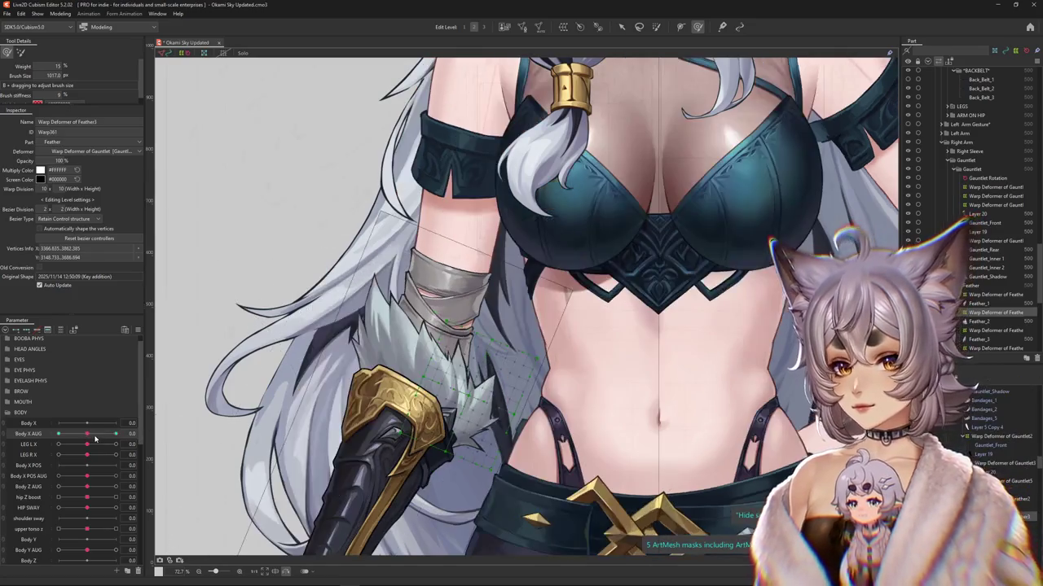
pyautogui.moveTo(116, 434)
pyautogui.mouseDown()
pyautogui.moveTo(89, 435)
pyautogui.moveTo(176, 432)
pyautogui.mouseUp()
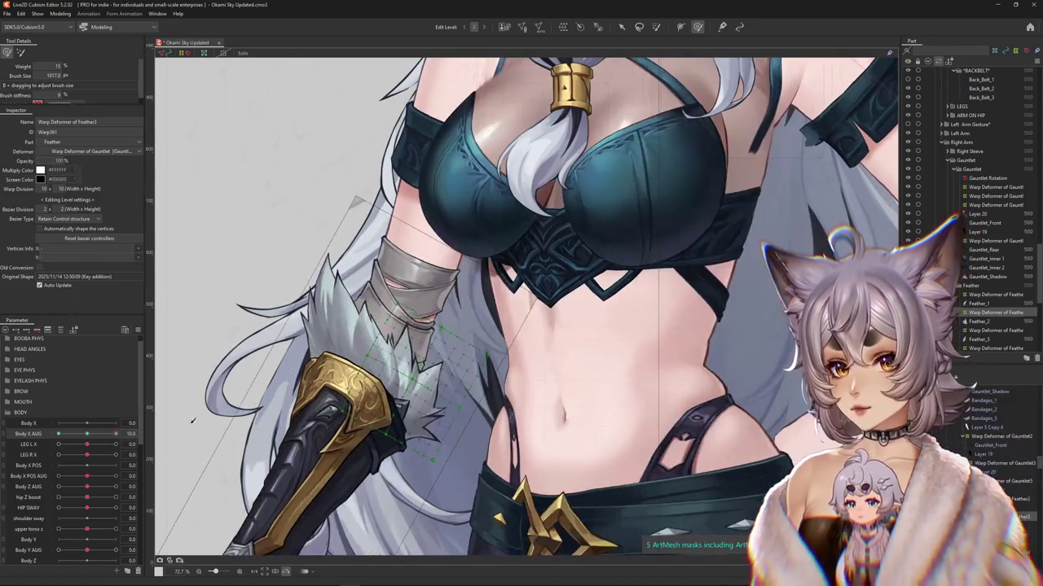
# Step: Brush the Feather3 lattice into shape at Body X AUG 10 and check sway at negative values
pyautogui.moveTo(423, 273); pyautogui.dragTo(453, 436)
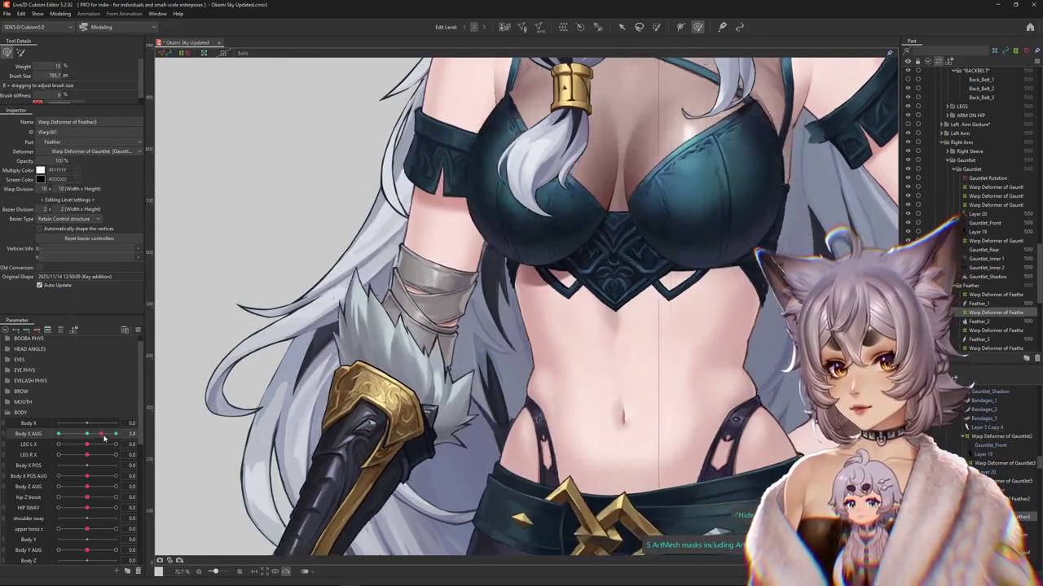
pyautogui.moveTo(111, 436); pyautogui.dragTo(128, 434)
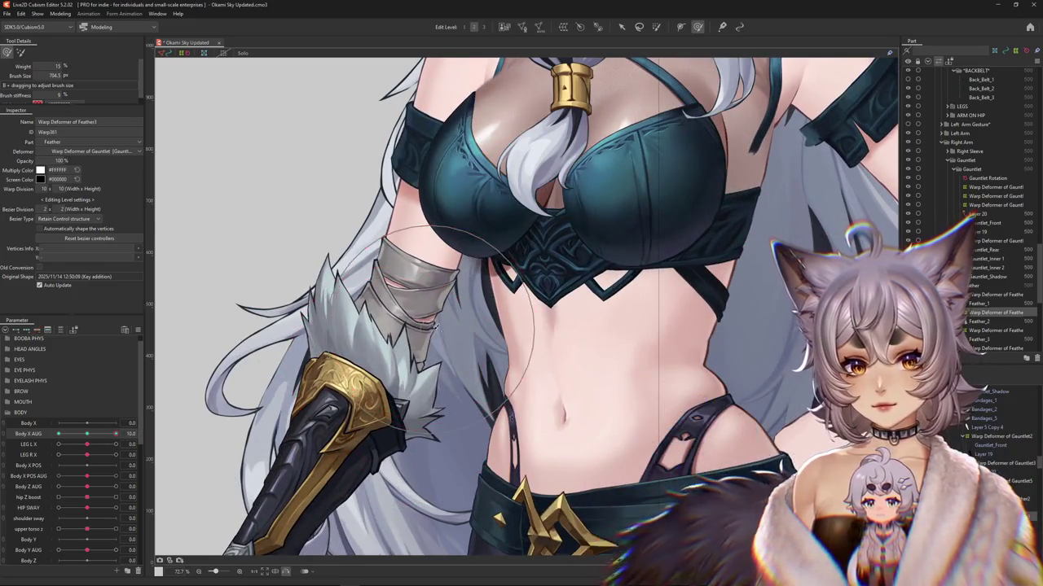
pyautogui.moveTo(391, 372); pyautogui.dragTo(422, 456)
pyautogui.moveTo(100, 437); pyautogui.dragTo(37, 441)
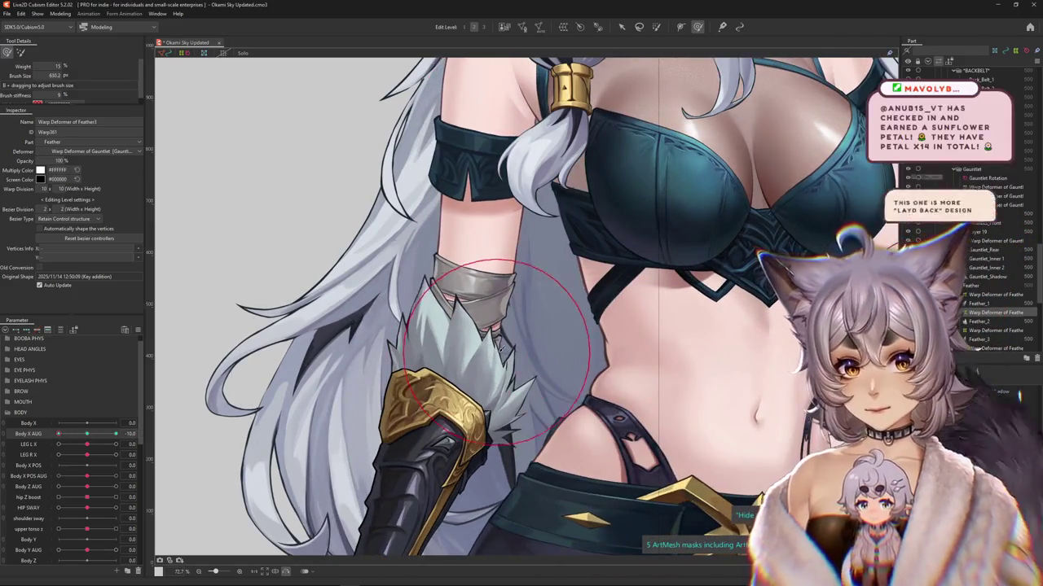
pyautogui.moveTo(372, 326); pyautogui.dragTo(492, 388)
pyautogui.moveTo(539, 345); pyautogui.dragTo(469, 359)
pyautogui.moveTo(58, 434); pyautogui.dragTo(87, 434)
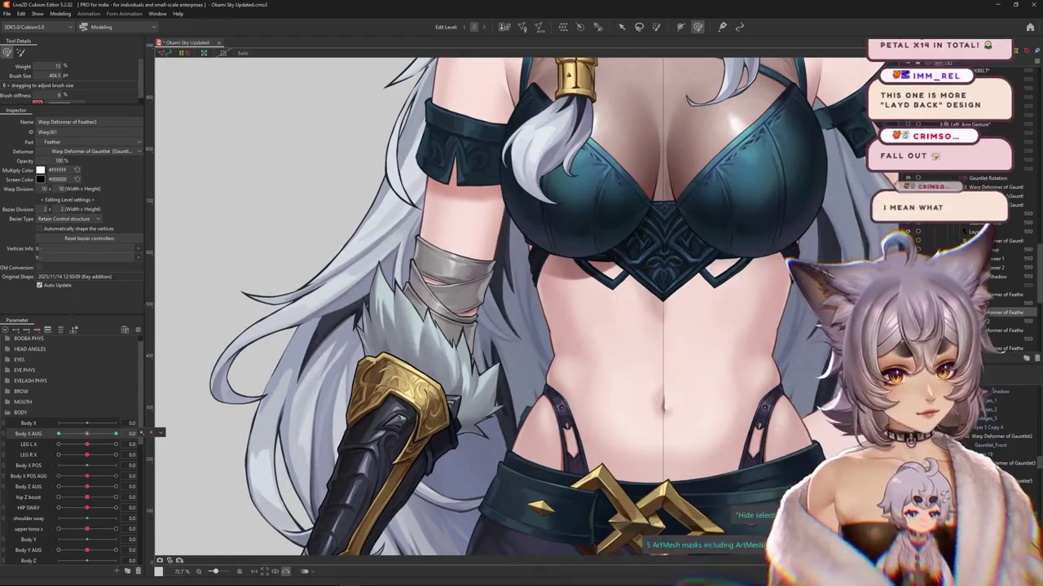
pyautogui.click(420, 334)
# Step: Select Feather2's warp deformer and bend its lattice at the maximum Body X AUG key
pyautogui.click(419, 334)
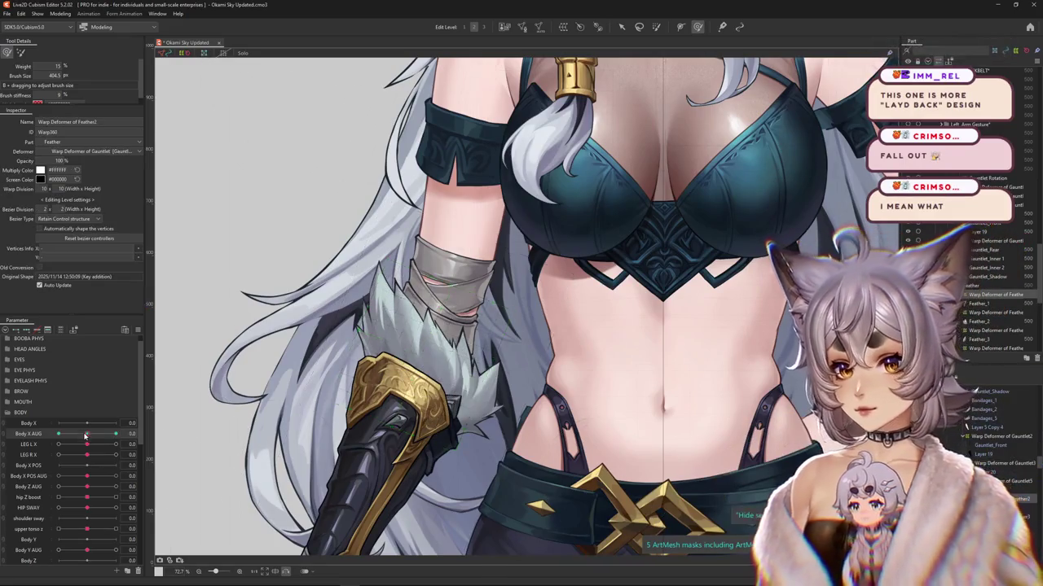
pyautogui.moveTo(84, 438); pyautogui.dragTo(115, 435)
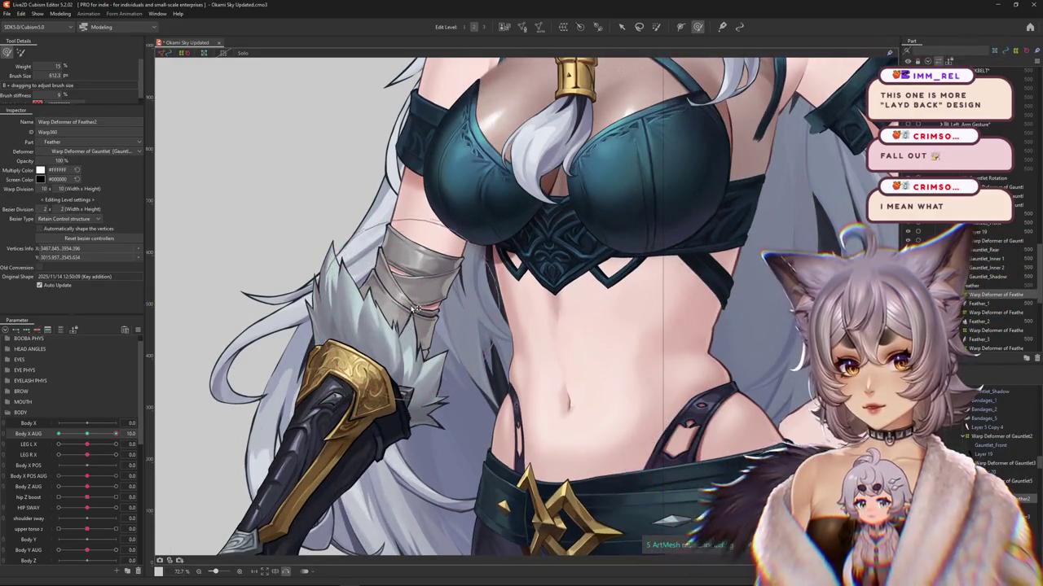
pyautogui.moveTo(416, 310); pyautogui.dragTo(412, 330)
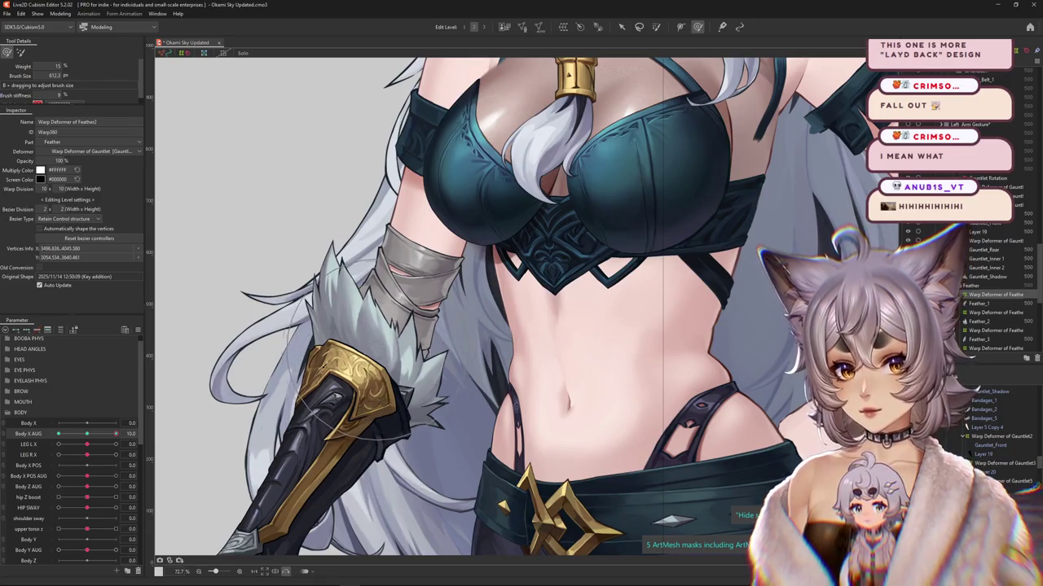
pyautogui.moveTo(116, 434); pyautogui.dragTo(103, 437)
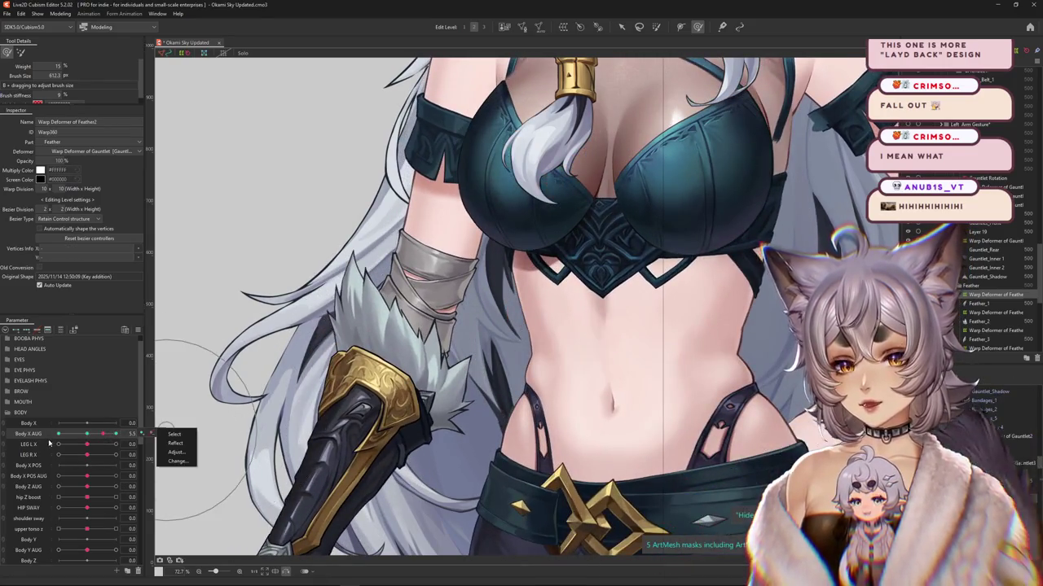
pyautogui.click(81, 438)
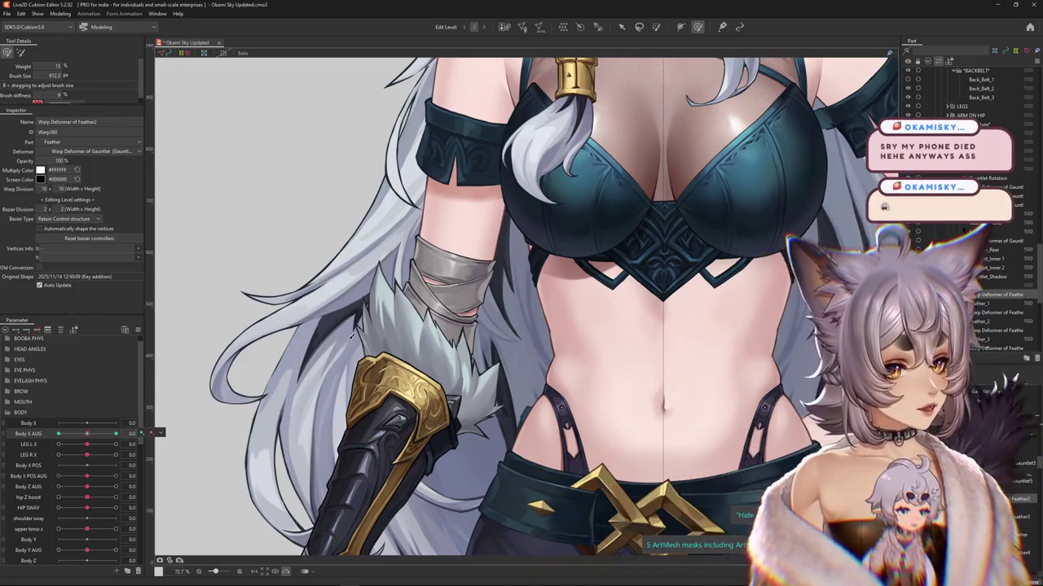
# Step: Resize the brush and pull Feather2's lattice points down at positive Body X AUG
pyautogui.moveTo(87, 433); pyautogui.dragTo(116, 434)
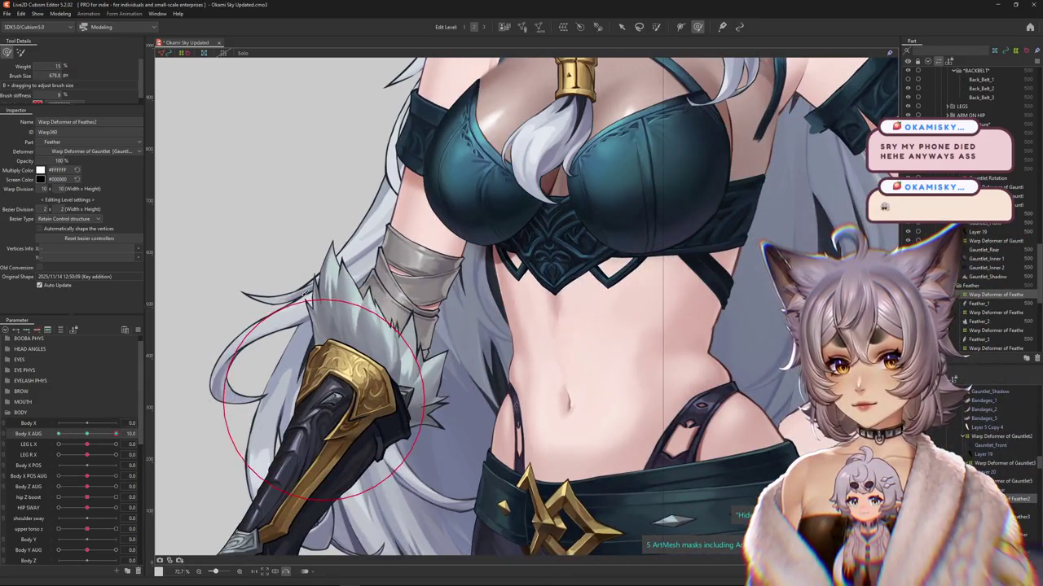
pyautogui.moveTo(289, 285); pyautogui.dragTo(405, 397)
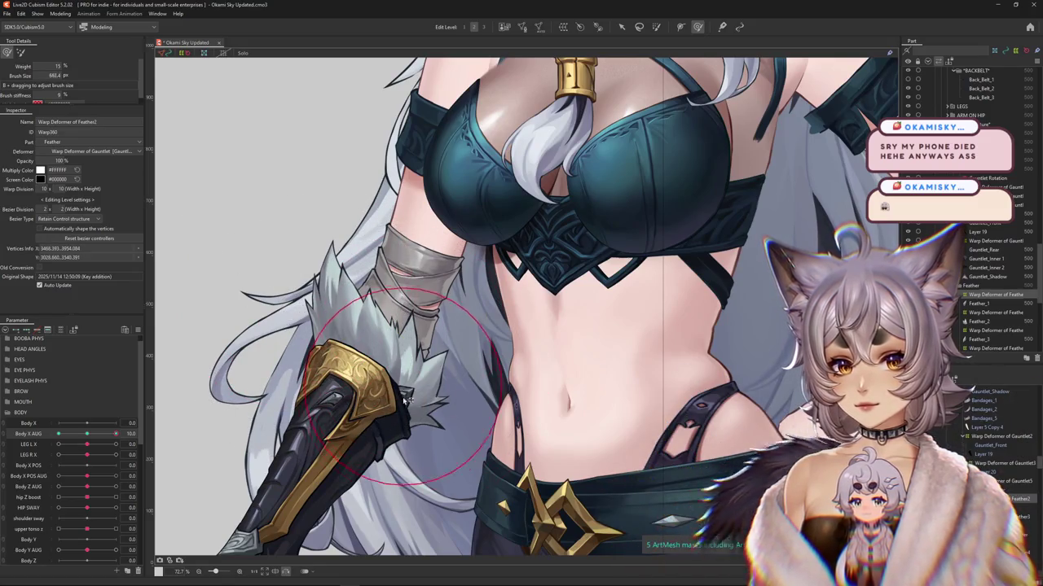
pyautogui.moveTo(91, 440); pyautogui.dragTo(116, 433)
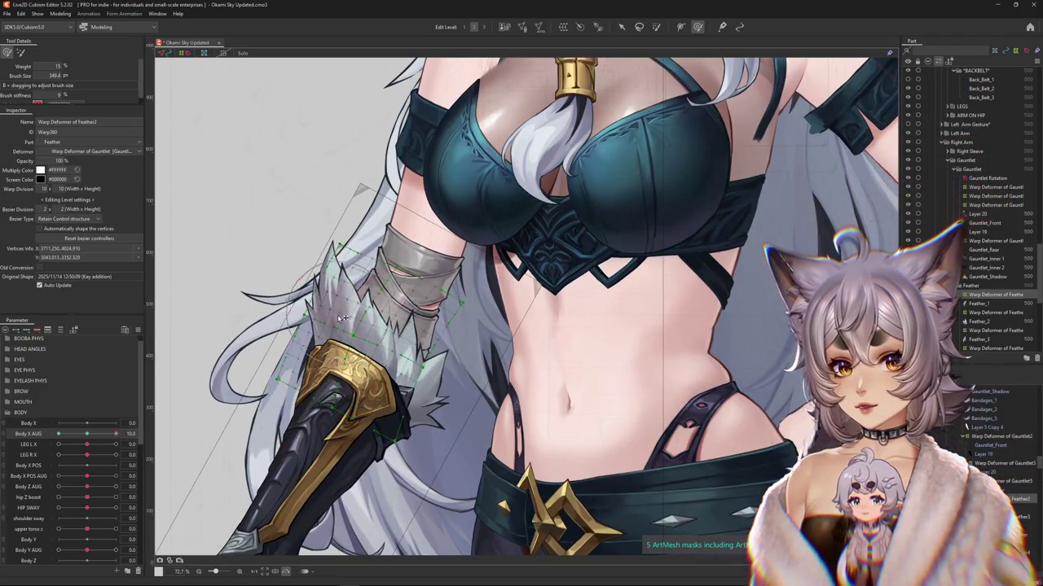
pyautogui.moveTo(346, 303); pyautogui.dragTo(349, 364)
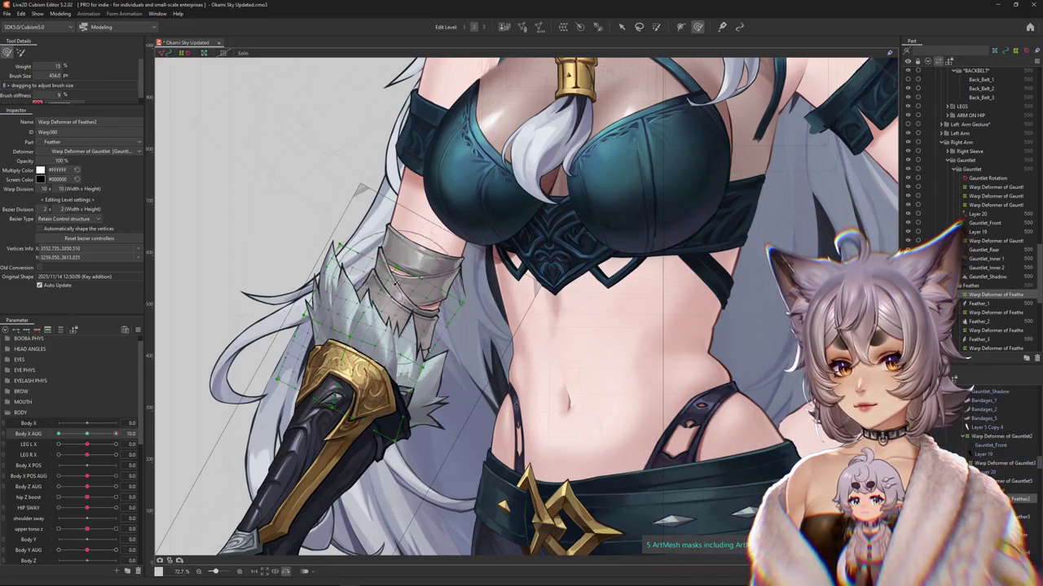
pyautogui.moveTo(115, 434); pyautogui.dragTo(151, 435)
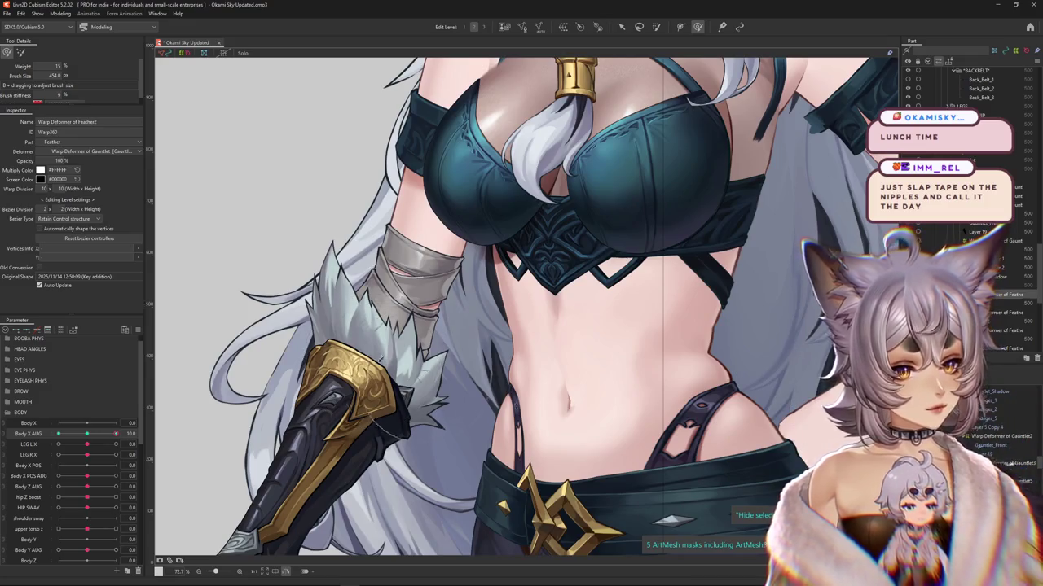
pyautogui.click(656, 27)
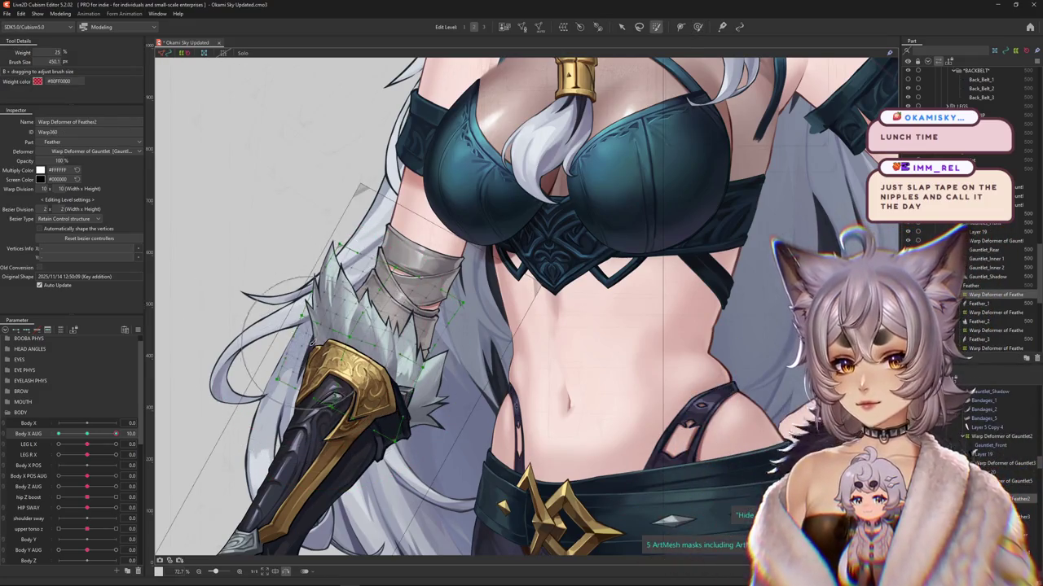
pyautogui.click(699, 28)
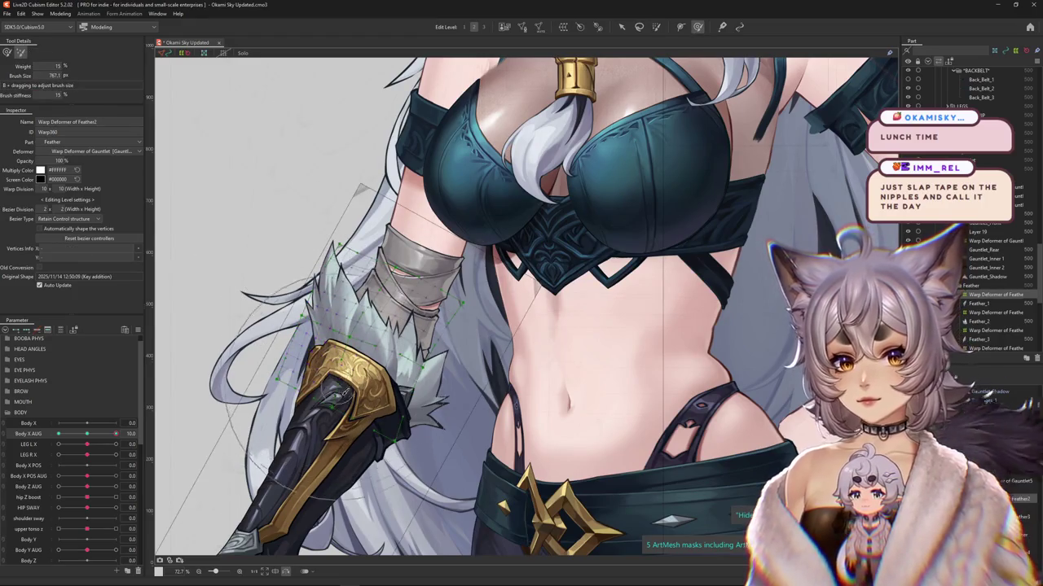
# Step: Enlarge the brush and check Feather2's reshaped sway at negative Body X AUG
pyautogui.moveTo(68, 432); pyautogui.dragTo(122, 433)
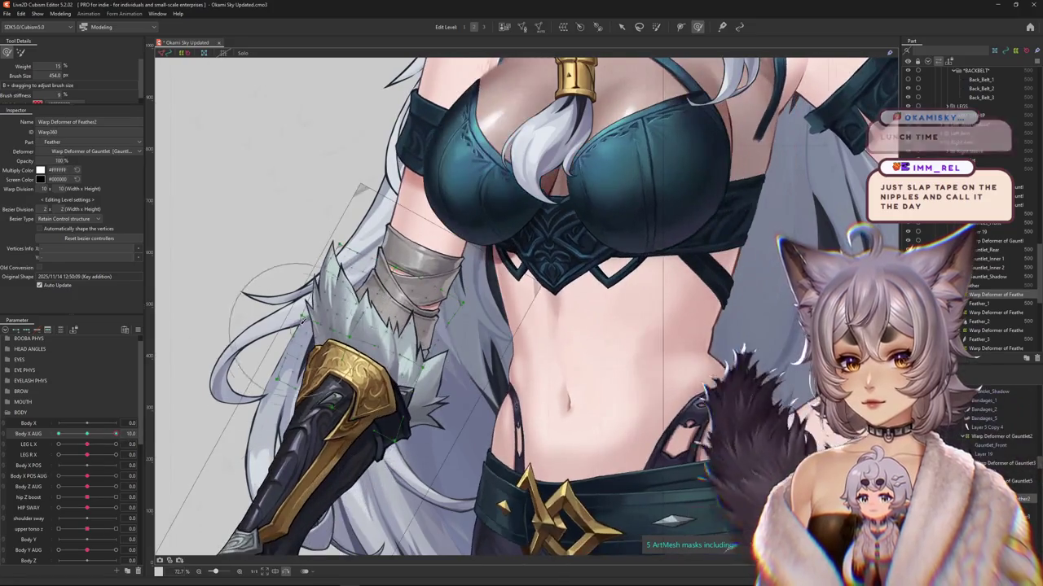
pyautogui.rightClick(350, 409)
pyautogui.moveTo(202, 268); pyautogui.dragTo(261, 336)
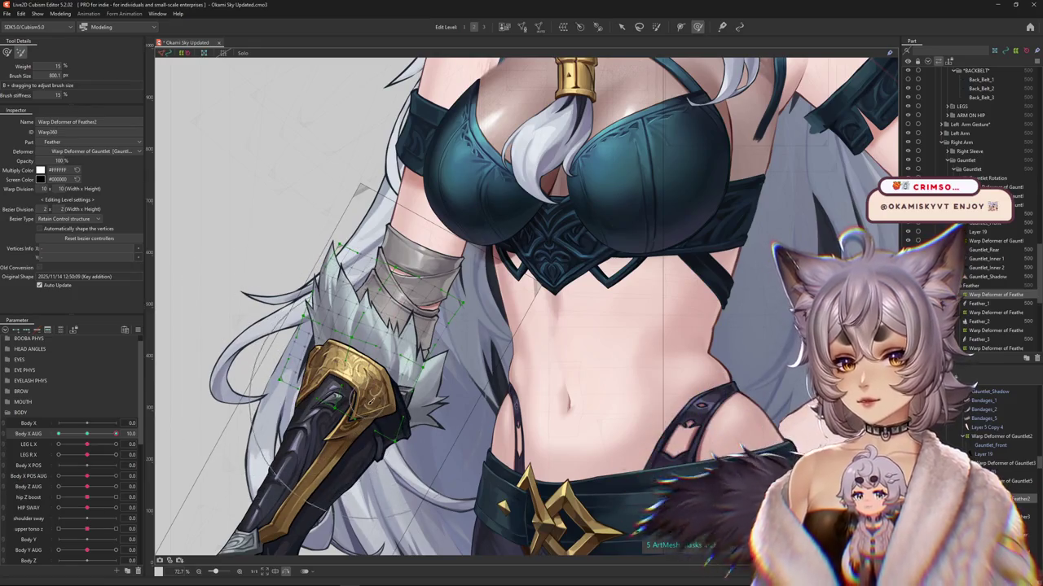
pyautogui.moveTo(116, 434); pyautogui.dragTo(58, 434)
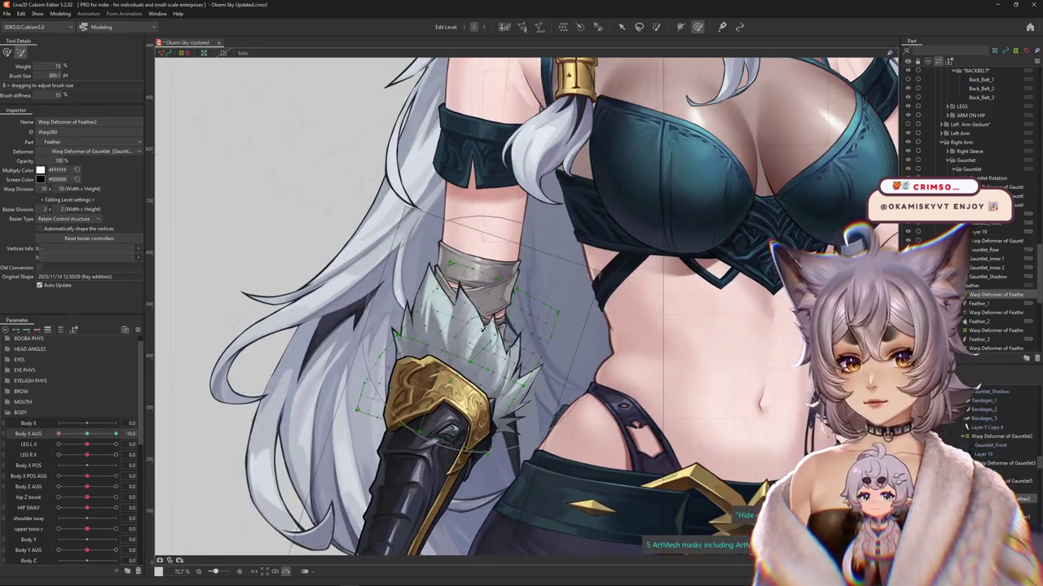
pyautogui.click(11, 52)
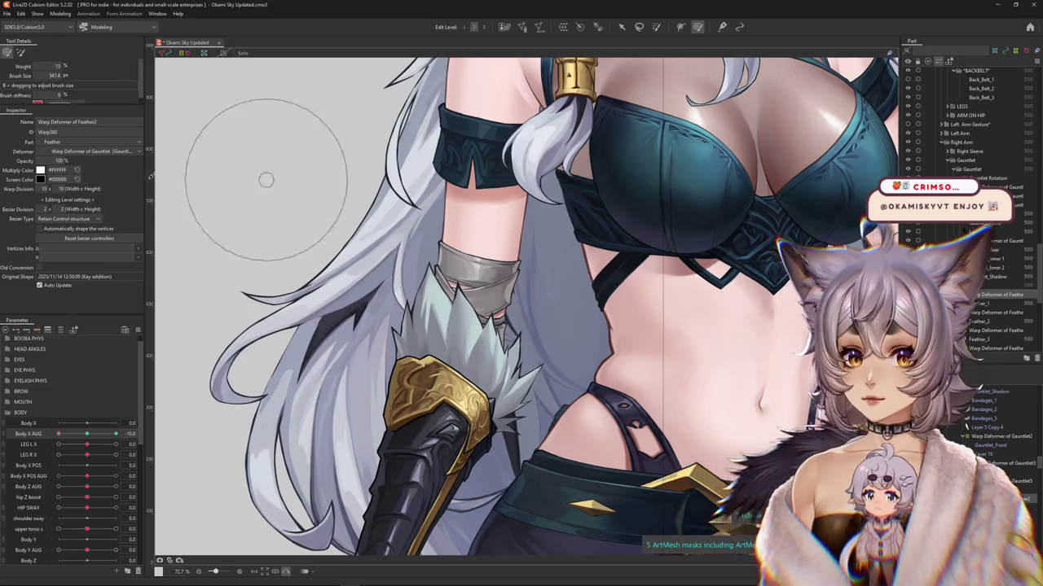
pyautogui.moveTo(58, 434)
pyautogui.mouseDown()
pyautogui.moveTo(84, 436)
pyautogui.moveTo(37, 434)
pyautogui.moveTo(88, 436)
pyautogui.mouseUp()
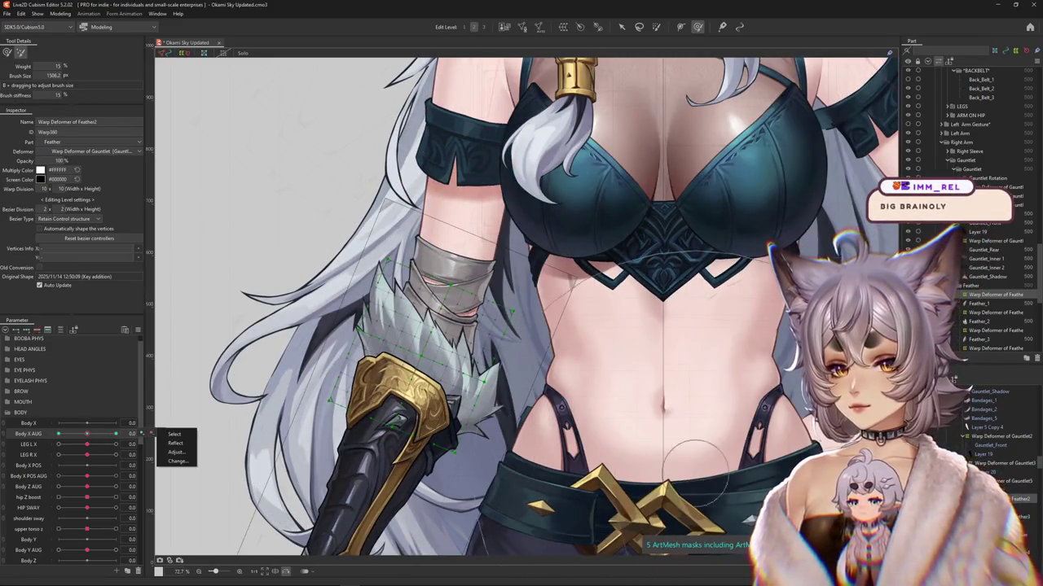
# Step: Select Feather_2's parent warp deformer and push its feather tip right at Body X AUG 10
pyautogui.click(473, 375)
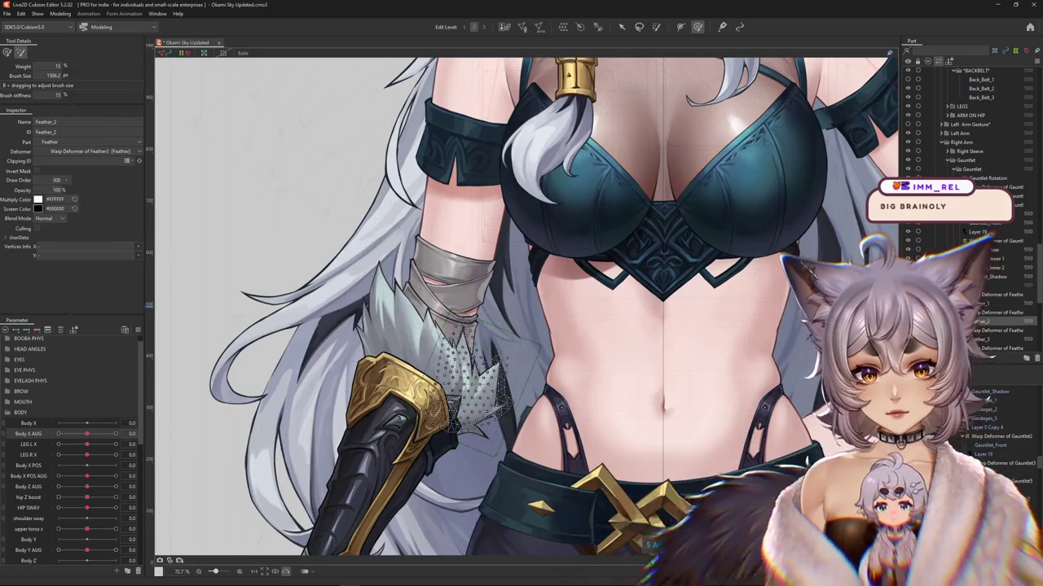
pyautogui.click(997, 329)
pyautogui.click(698, 27)
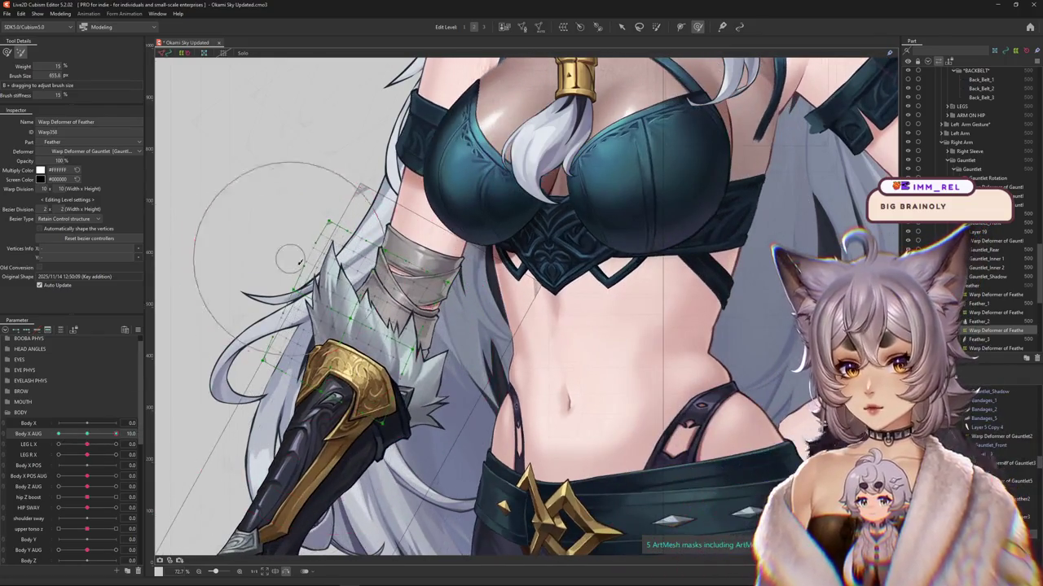
pyautogui.moveTo(299, 261); pyautogui.dragTo(279, 358)
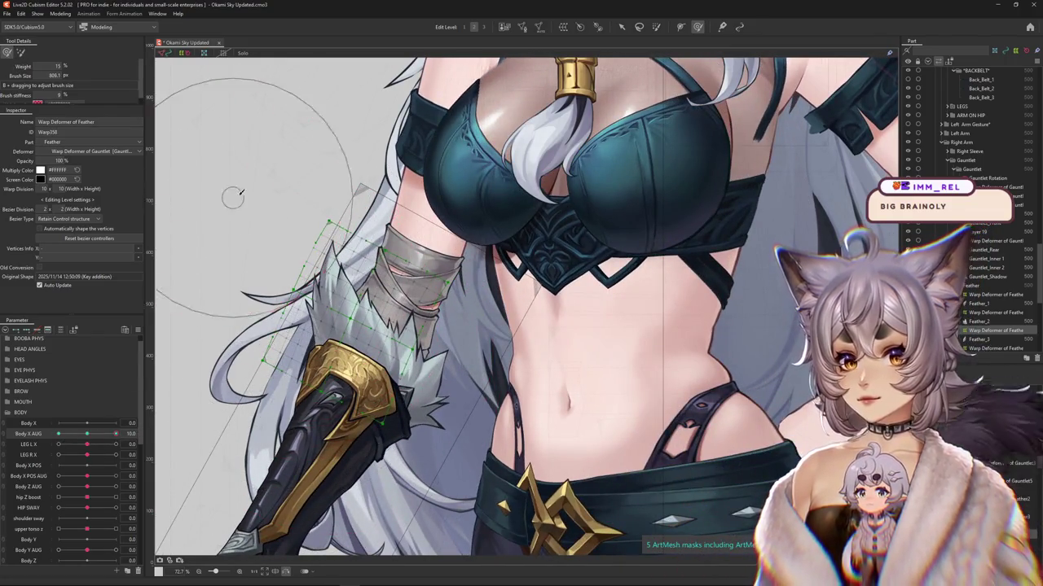
pyautogui.moveTo(230, 199); pyautogui.dragTo(322, 377)
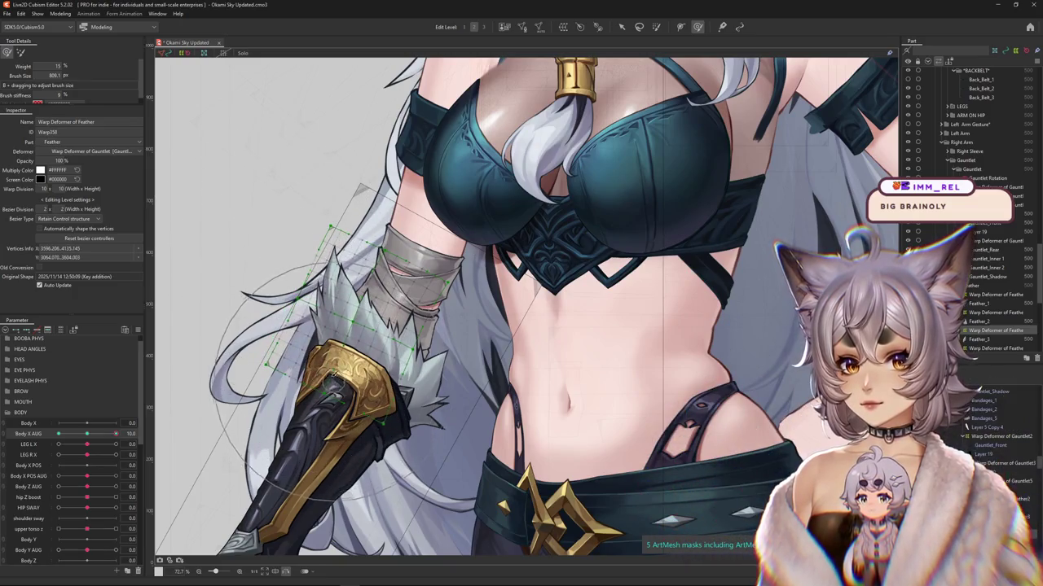
pyautogui.moveTo(239, 293); pyautogui.dragTo(334, 318)
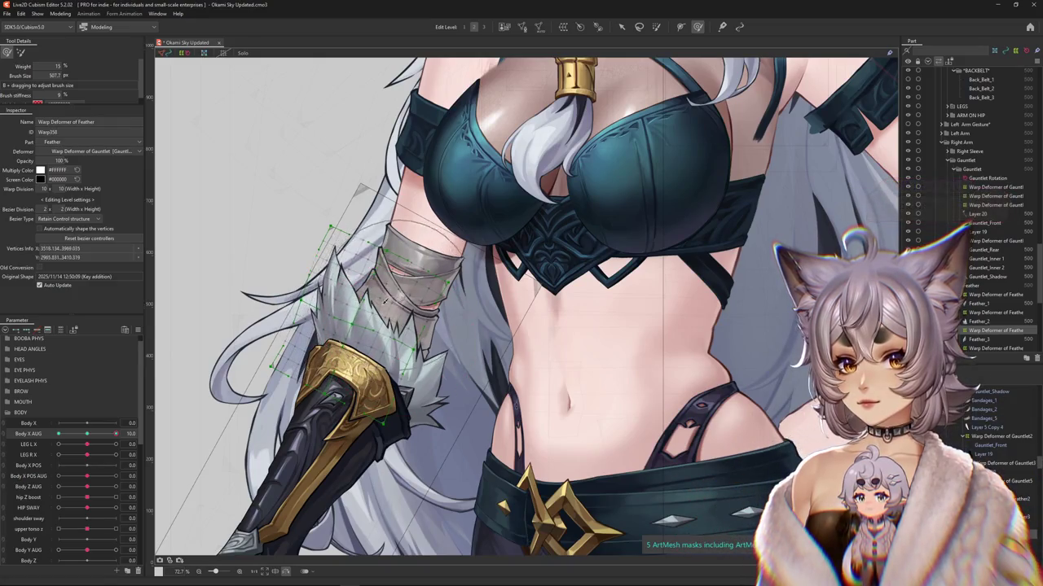
pyautogui.moveTo(84, 434); pyautogui.dragTo(87, 435)
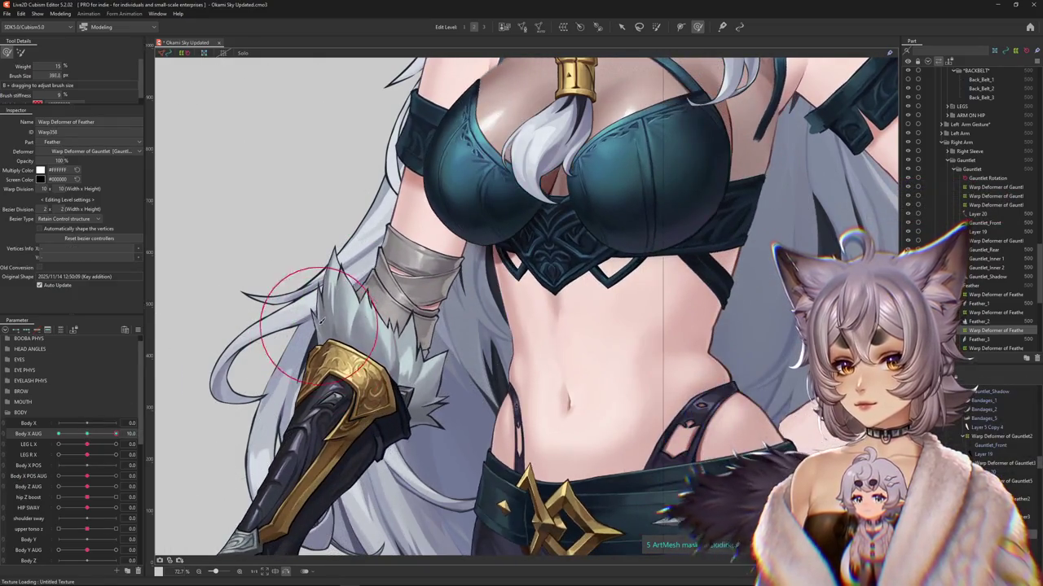
# Step: Bend the lattice at Body X AUG -10, then select Warp Deformer of Feather4
pyautogui.moveTo(90, 437)
pyautogui.mouseDown()
pyautogui.moveTo(116, 435)
pyautogui.moveTo(49, 440)
pyautogui.mouseUp()
pyautogui.moveTo(400, 289); pyautogui.dragTo(403, 255)
pyautogui.moveTo(58, 434)
pyautogui.mouseDown()
pyautogui.moveTo(45, 437)
pyautogui.moveTo(88, 434)
pyautogui.moveTo(37, 442)
pyautogui.mouseUp()
pyautogui.scroll(-3, 400, 342)
pyautogui.click(469, 383)
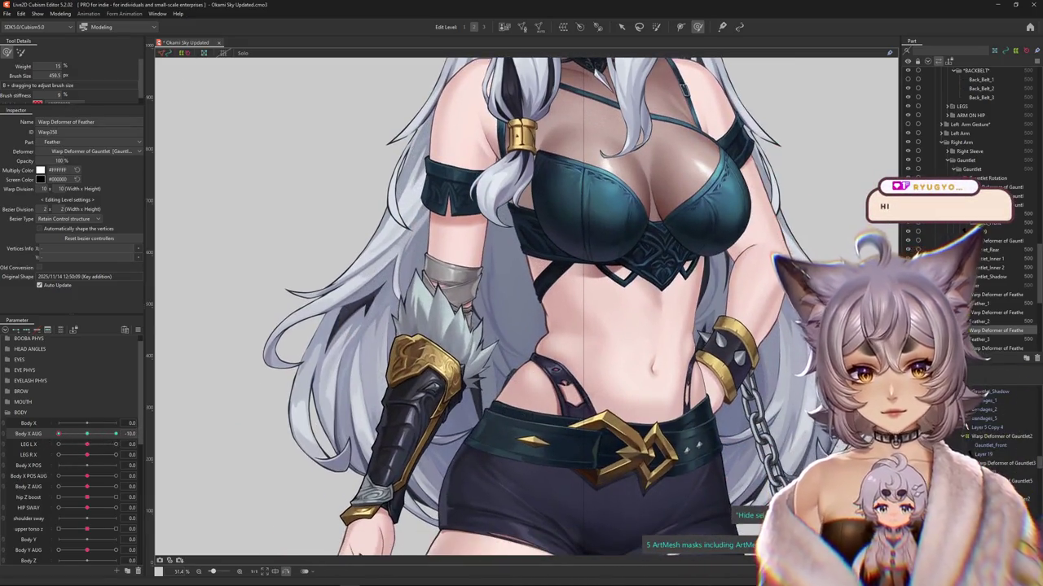
pyautogui.moveTo(87, 434); pyautogui.dragTo(56, 434)
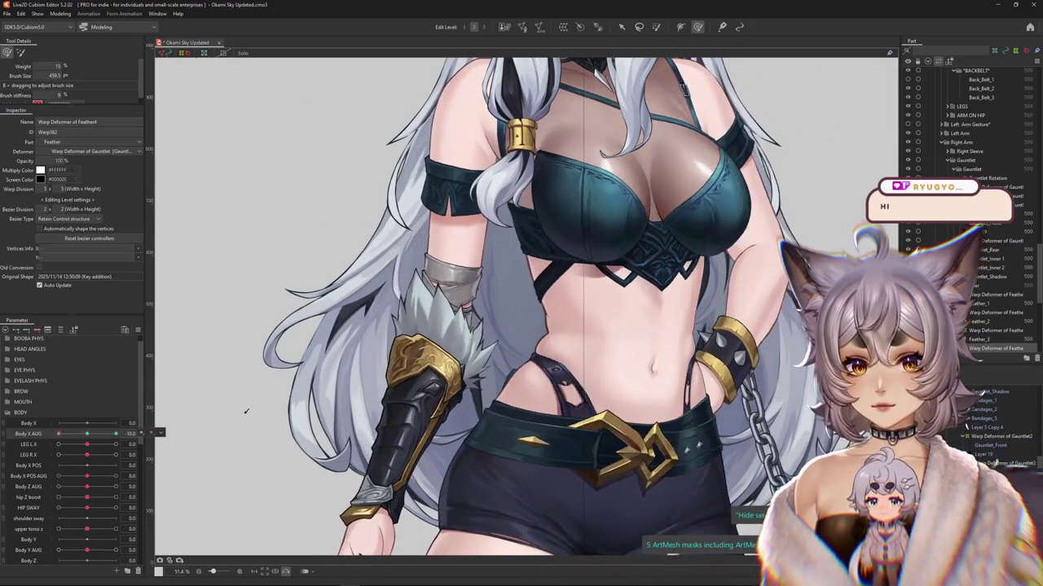
# Step: Pick Warp Deformer of Feather3 from the overlap list and brush-bend it at Body X AUG 10
pyautogui.scroll(2, 483, 391)
pyautogui.rightClick(476, 361)
pyautogui.click(510, 380)
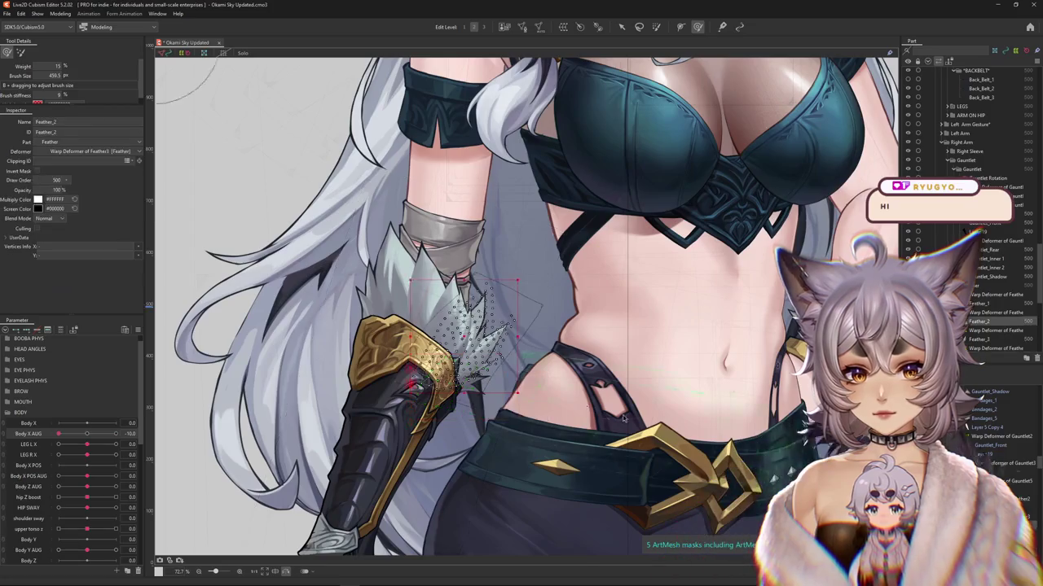
pyautogui.click(995, 330)
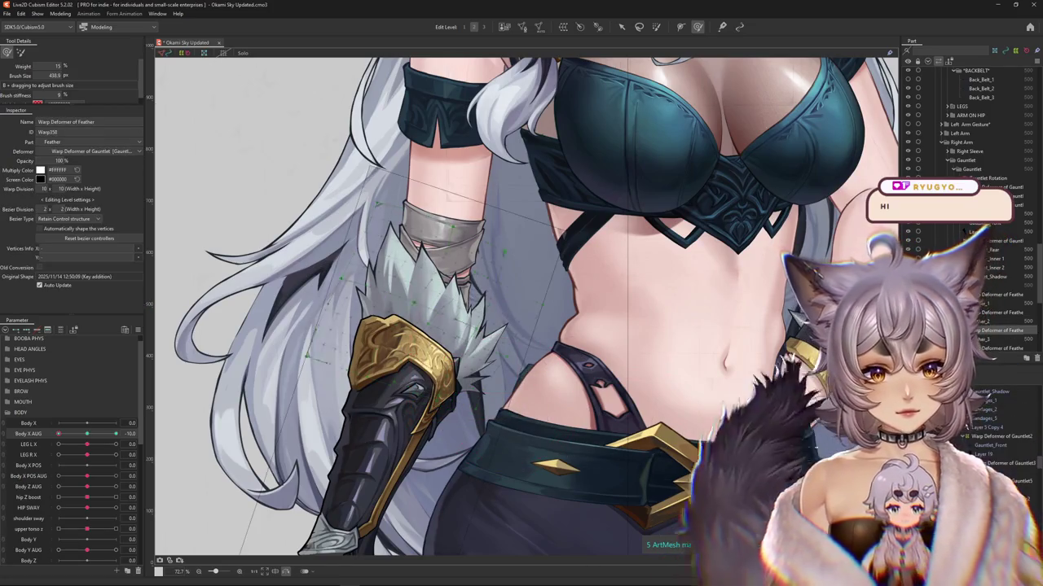
pyautogui.click(487, 399)
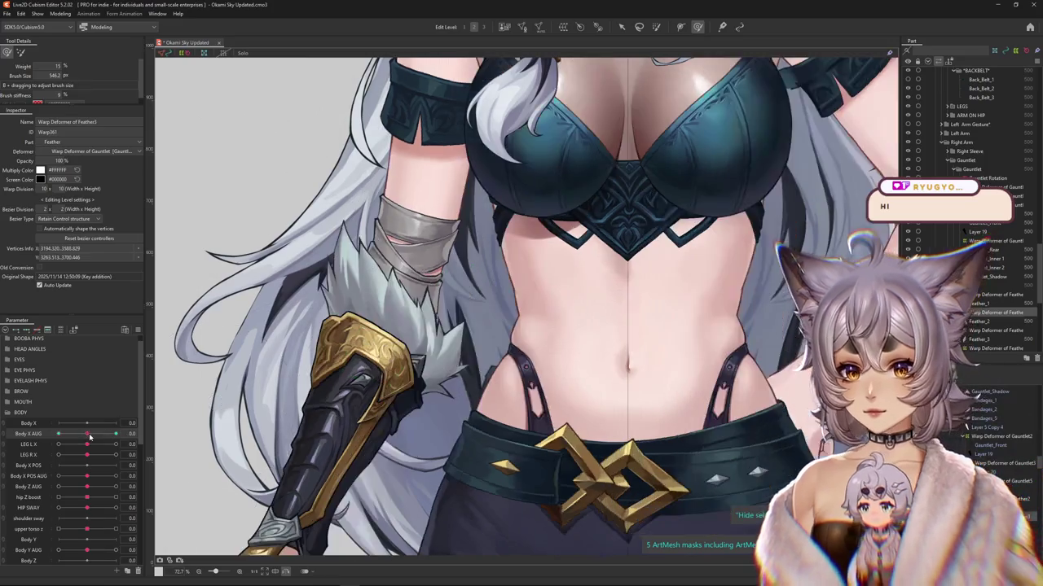
pyautogui.moveTo(341, 367)
pyautogui.mouseDown()
pyautogui.moveTo(509, 414)
pyautogui.moveTo(531, 288)
pyautogui.mouseUp()
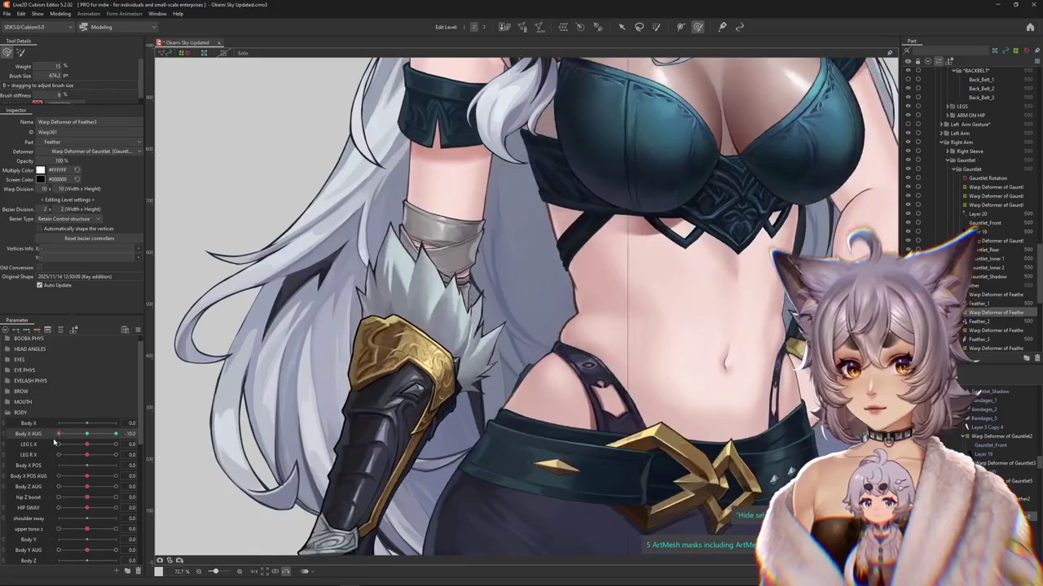
pyautogui.click(518, 310)
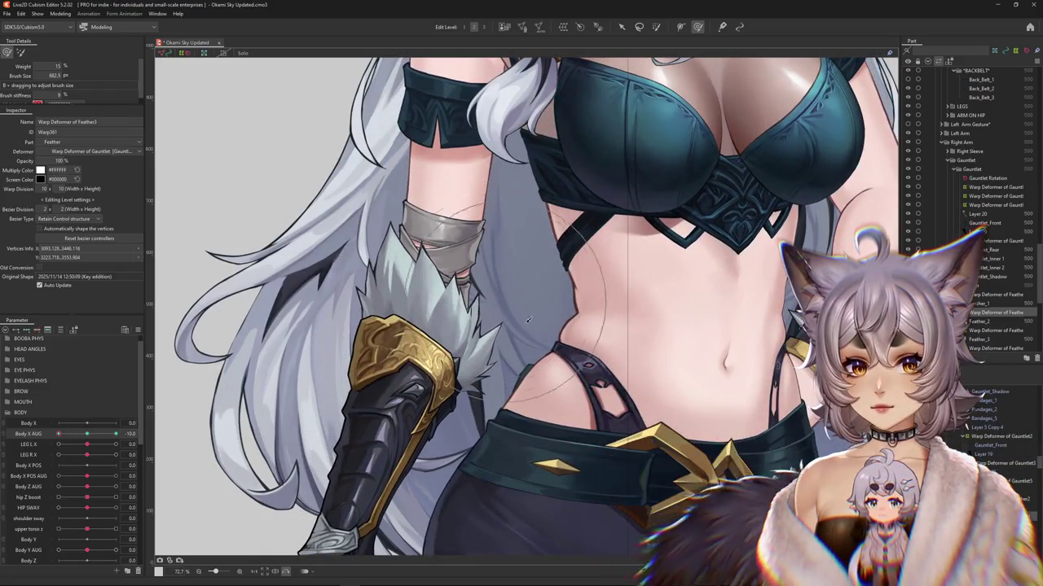
pyautogui.moveTo(115, 434)
pyautogui.mouseDown()
pyautogui.moveTo(90, 443)
pyautogui.moveTo(115, 433)
pyautogui.mouseUp()
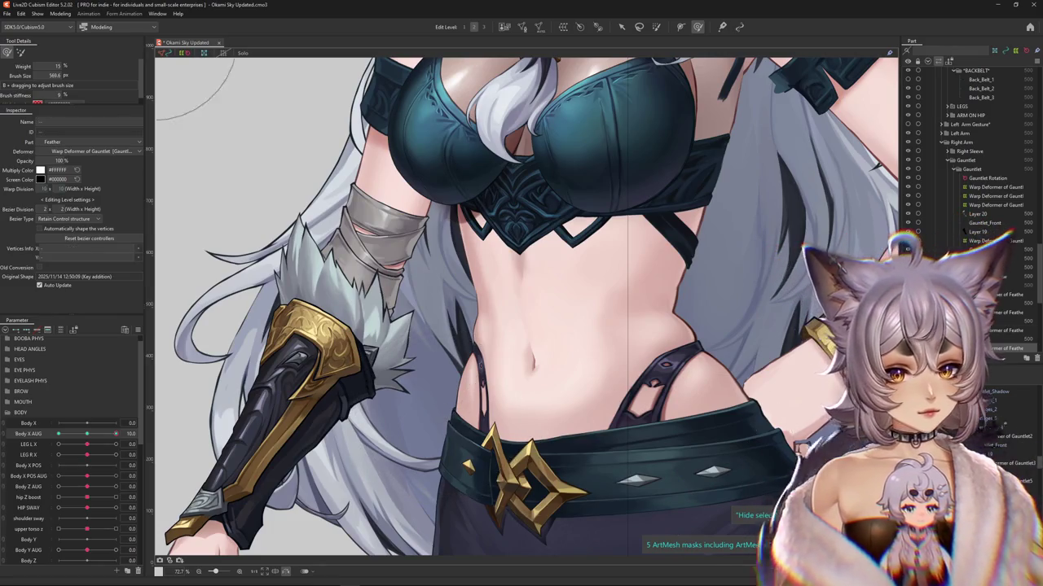
# Step: Sweep Body X AUG between -10 and 10 to test the feather motion
pyautogui.click(236, 130)
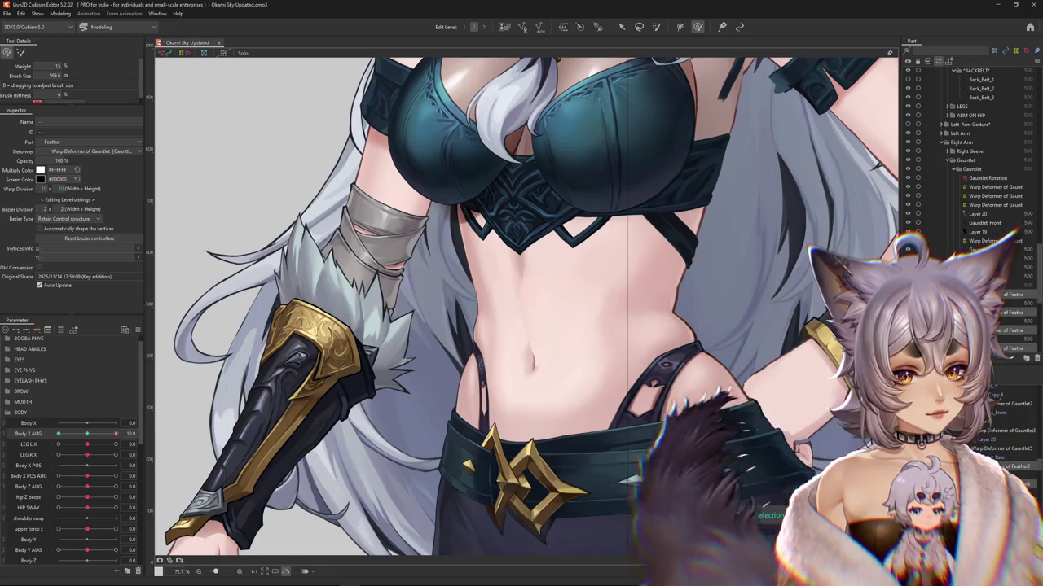
pyautogui.click(84, 433)
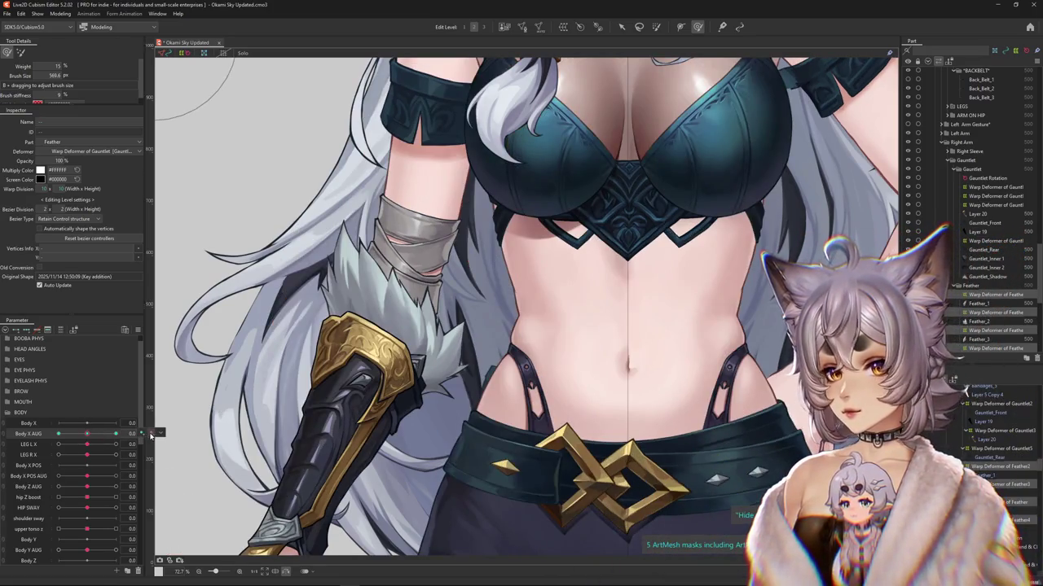
pyautogui.moveTo(86, 439)
pyautogui.mouseDown()
pyautogui.moveTo(51, 435)
pyautogui.moveTo(88, 433)
pyautogui.mouseUp()
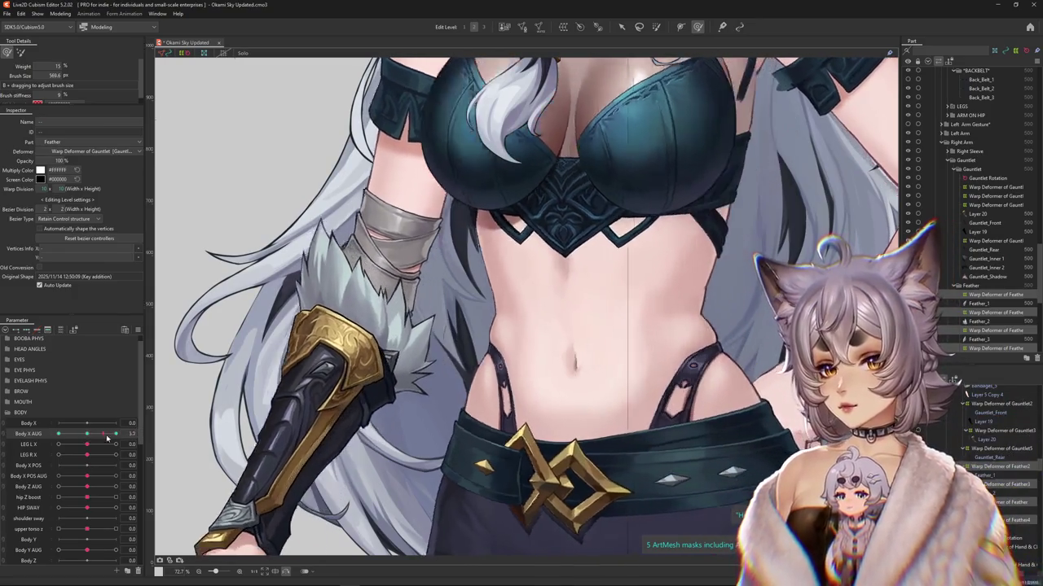
pyautogui.moveTo(89, 437)
pyautogui.mouseDown()
pyautogui.moveTo(118, 438)
pyautogui.moveTo(16, 440)
pyautogui.mouseUp()
pyautogui.moveTo(95, 435); pyautogui.dragTo(131, 435)
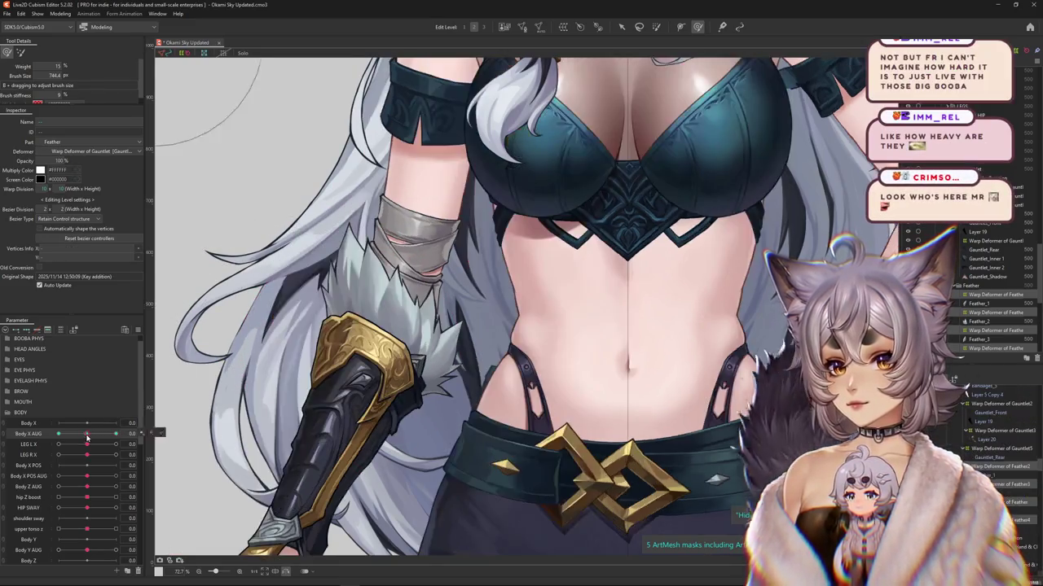
pyautogui.moveTo(120, 434); pyautogui.dragTo(36, 441)
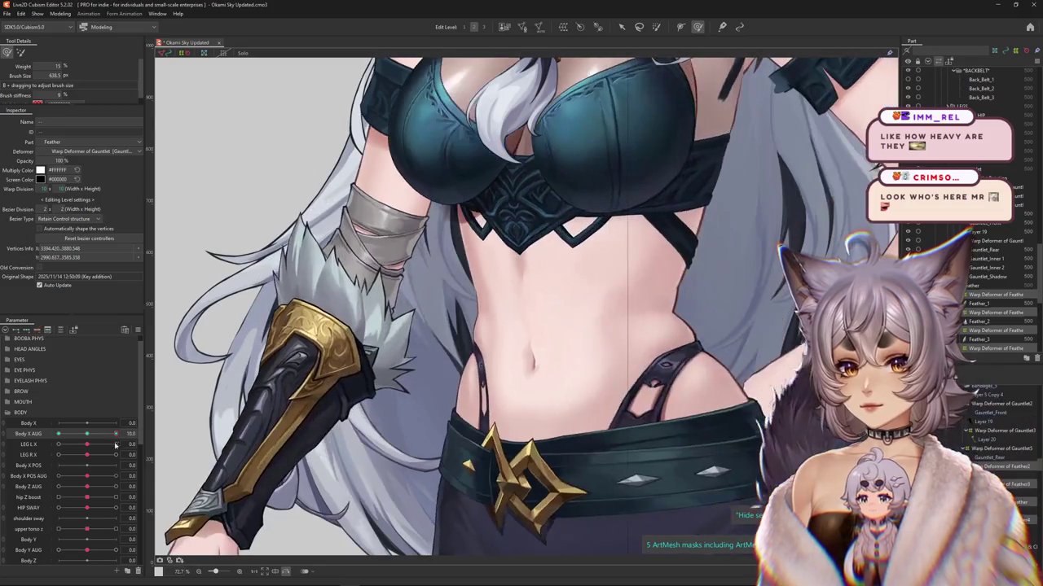
pyautogui.click(85, 437)
pyautogui.moveTo(85, 437); pyautogui.dragTo(47, 440)
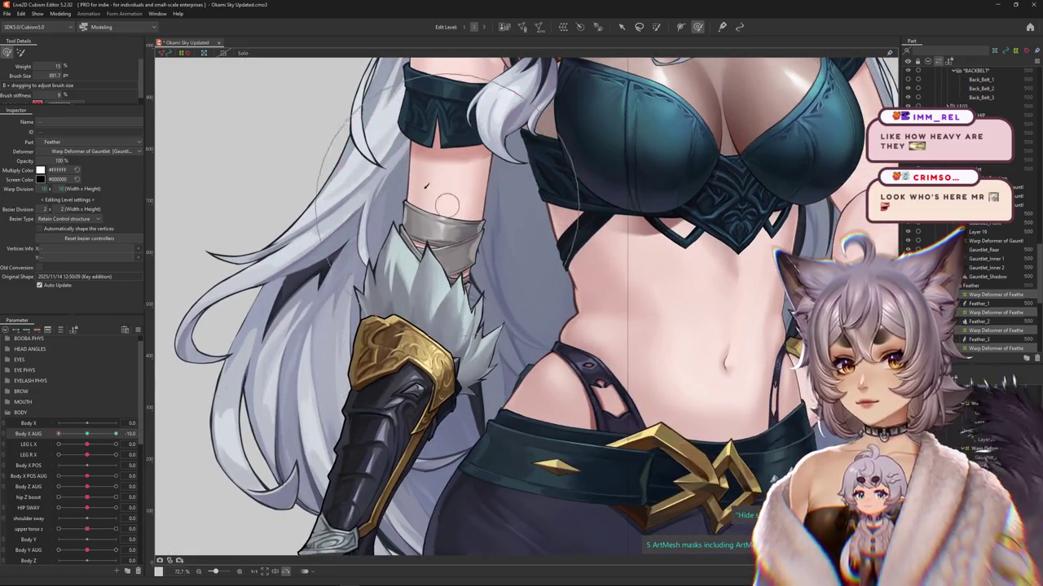
# Step: Reshape the arm feather deformer and compare it at Body X AUG 0 and 10
pyautogui.click(479, 221)
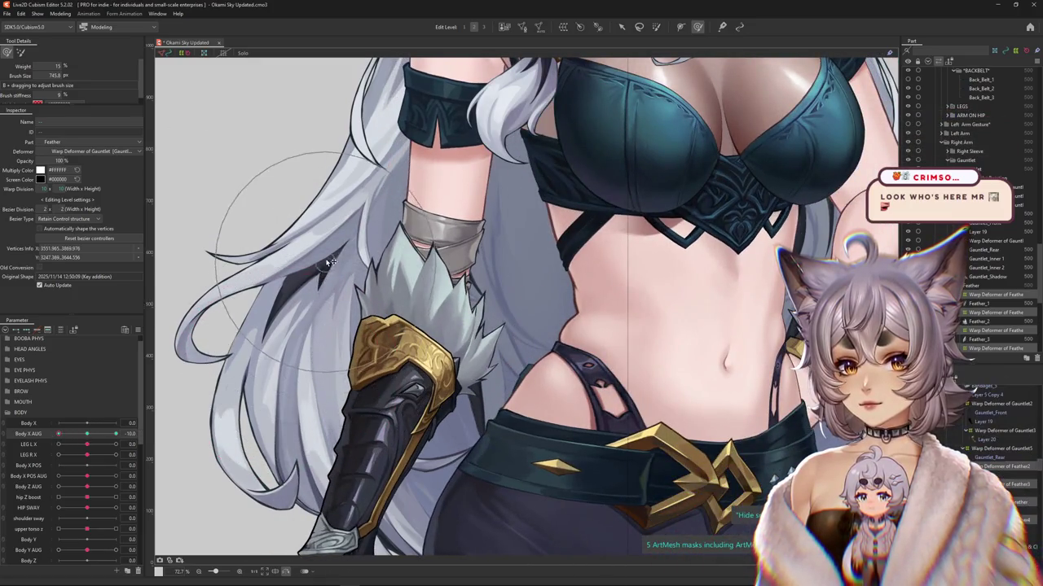
pyautogui.scroll(-3, 340, 192)
pyautogui.moveTo(59, 434); pyautogui.dragTo(116, 434)
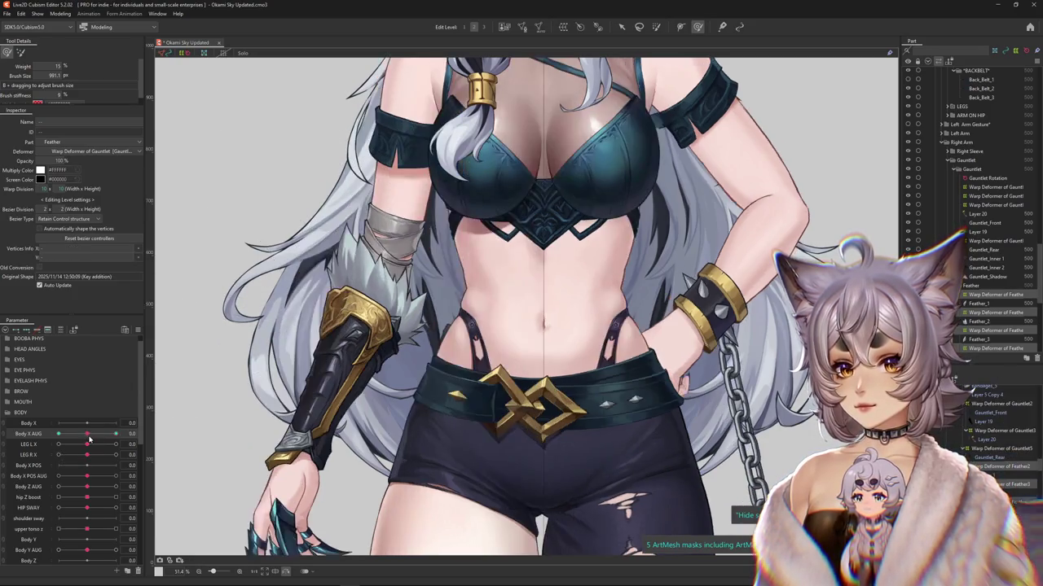
pyautogui.moveTo(434, 206); pyautogui.dragTo(410, 238)
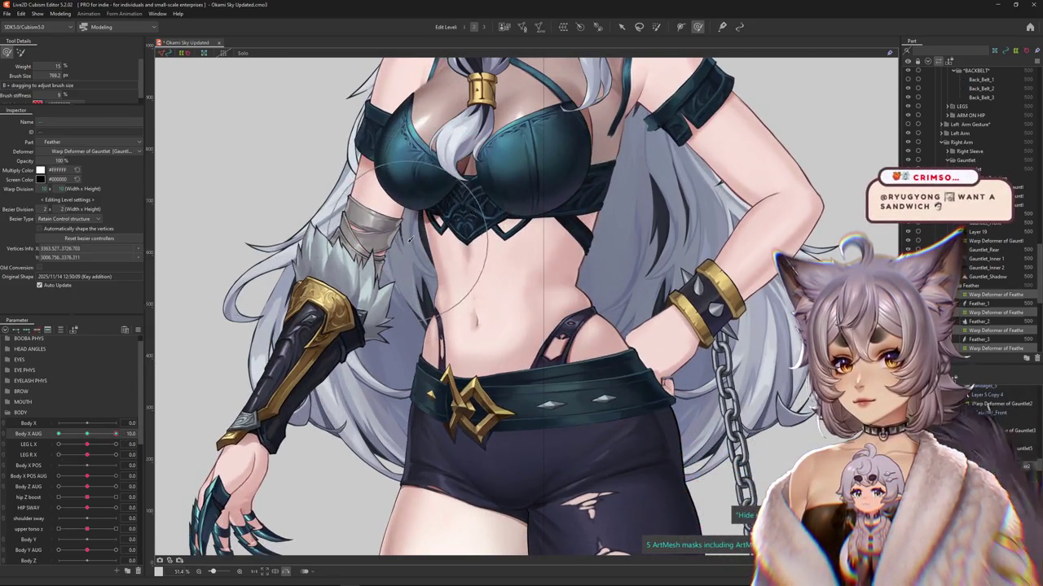
pyautogui.moveTo(115, 433); pyautogui.dragTo(89, 438)
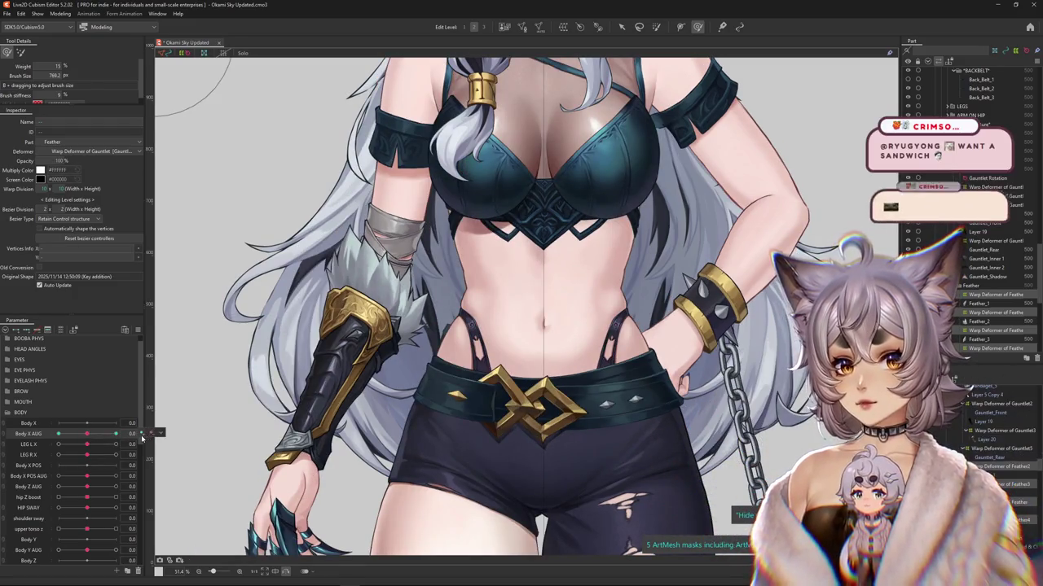
pyautogui.moveTo(90, 439); pyautogui.dragTo(116, 433)
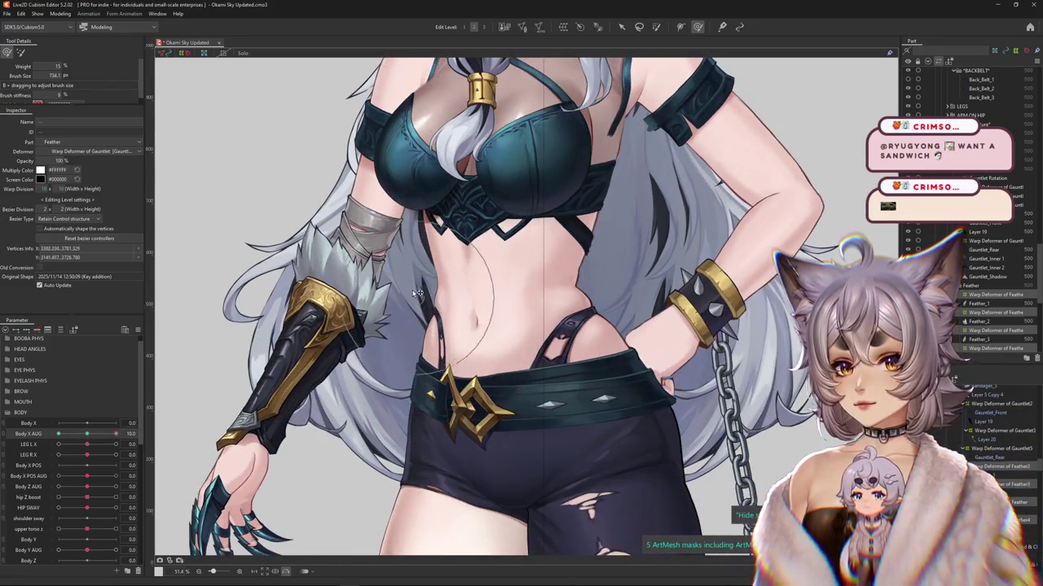
pyautogui.click(84, 435)
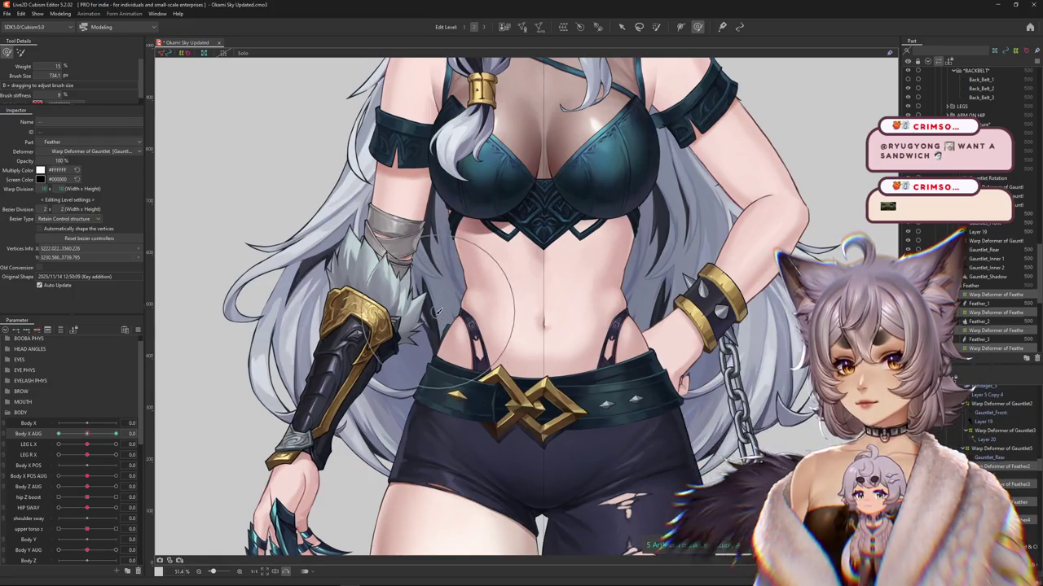
pyautogui.moveTo(94, 442); pyautogui.dragTo(137, 434)
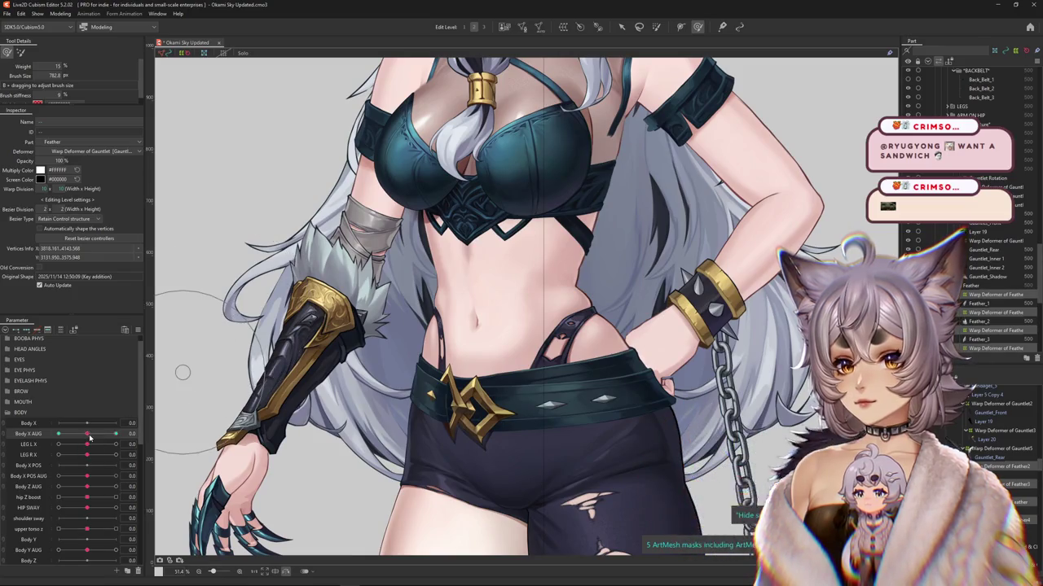
pyautogui.moveTo(89, 438)
pyautogui.mouseDown()
pyautogui.moveTo(67, 443)
pyautogui.moveTo(82, 450)
pyautogui.moveTo(142, 379)
pyautogui.mouseUp()
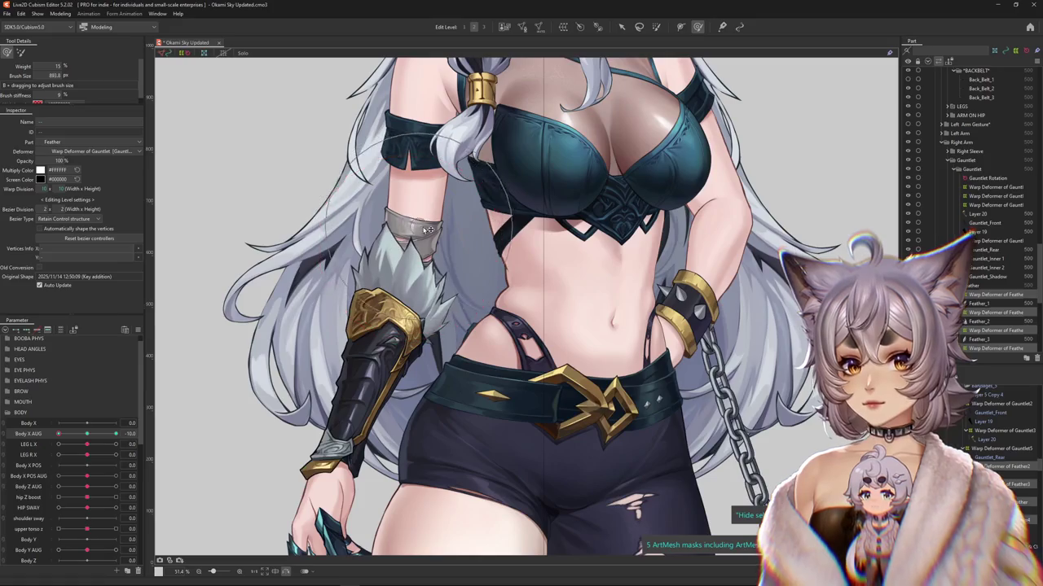
pyautogui.moveTo(108, 449)
pyautogui.mouseDown()
pyautogui.moveTo(153, 433)
pyautogui.moveTo(95, 436)
pyautogui.moveTo(159, 433)
pyautogui.mouseUp()
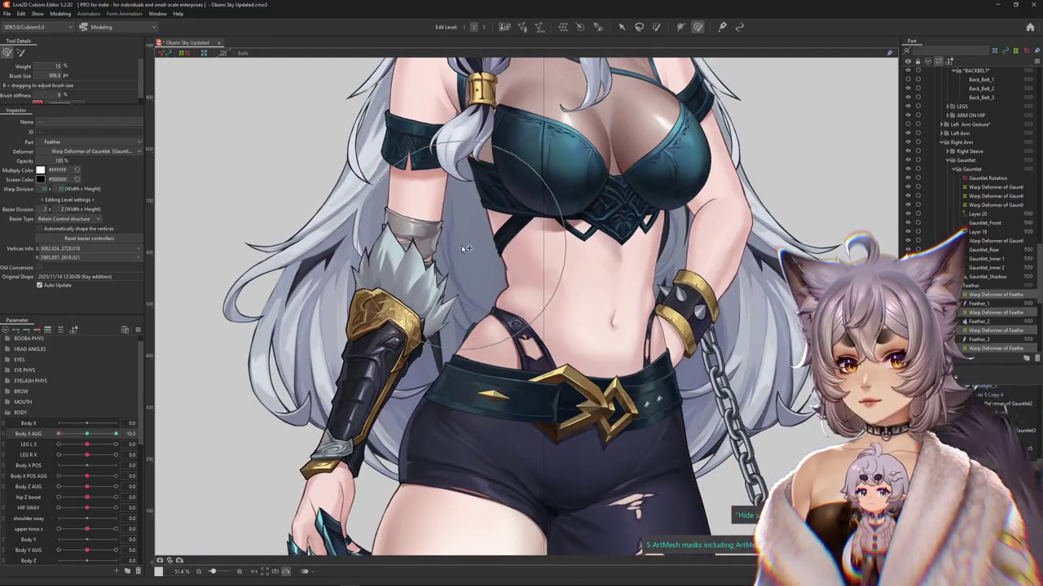
# Step: Zoom out to the full gauntlet and hand and check arm sway at Body X AUG 10
pyautogui.scroll(-2, 328, 213)
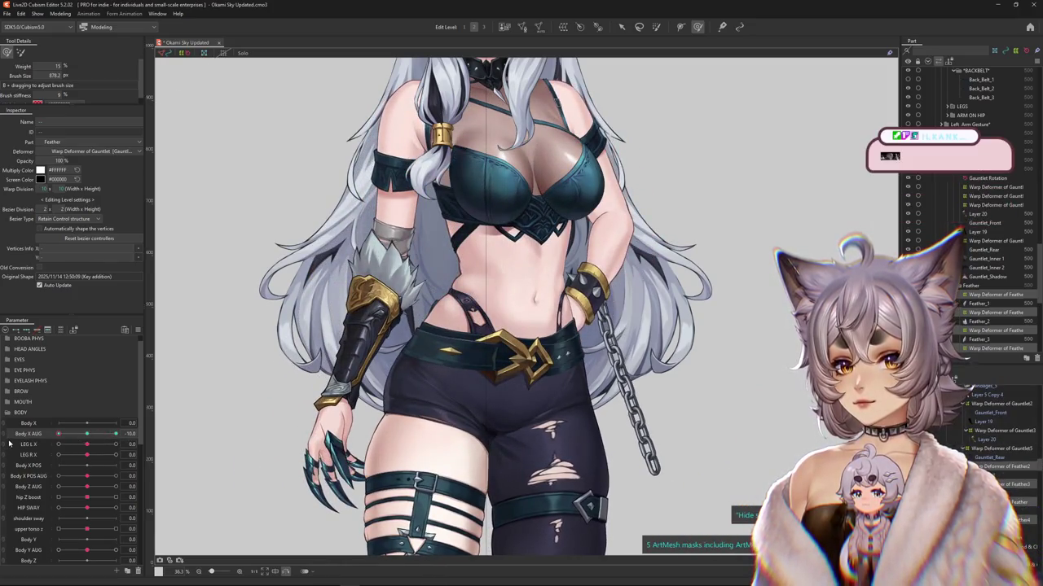
pyautogui.scroll(2, 440, 196)
pyautogui.scroll(1, 440, 195)
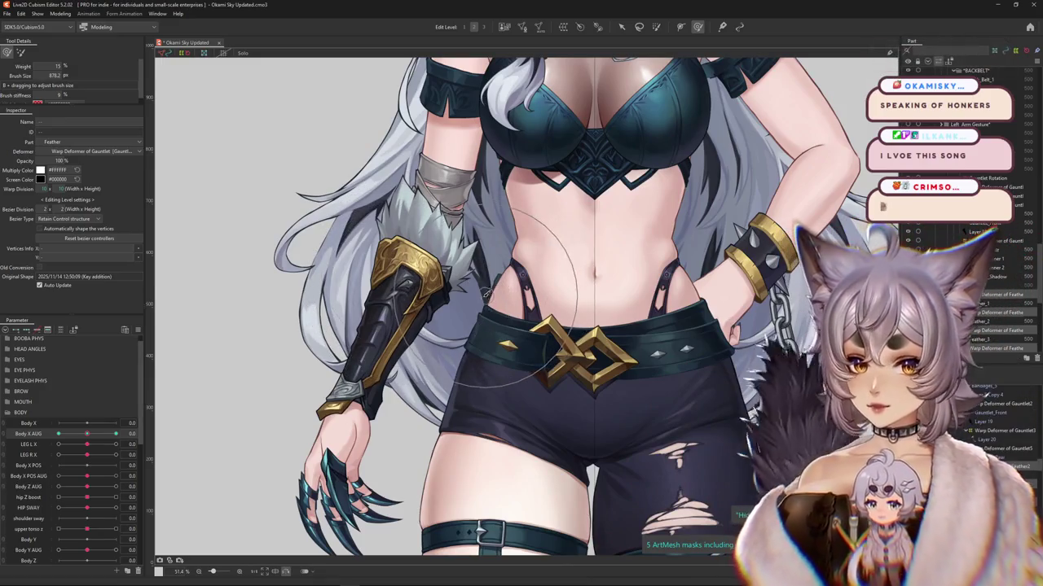
pyautogui.scroll(2, 317, 387)
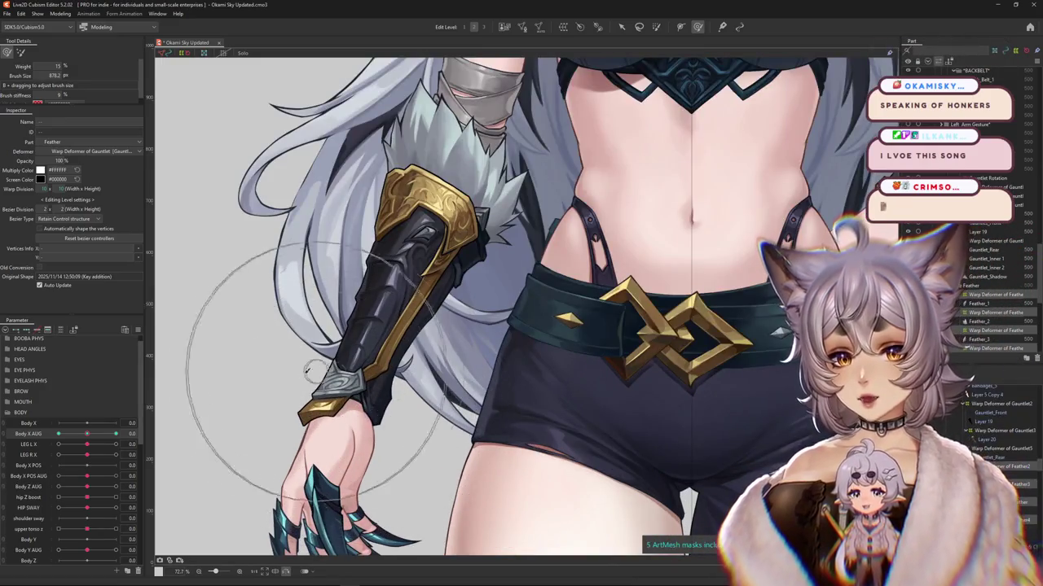
pyautogui.moveTo(421, 232); pyautogui.dragTo(426, 269)
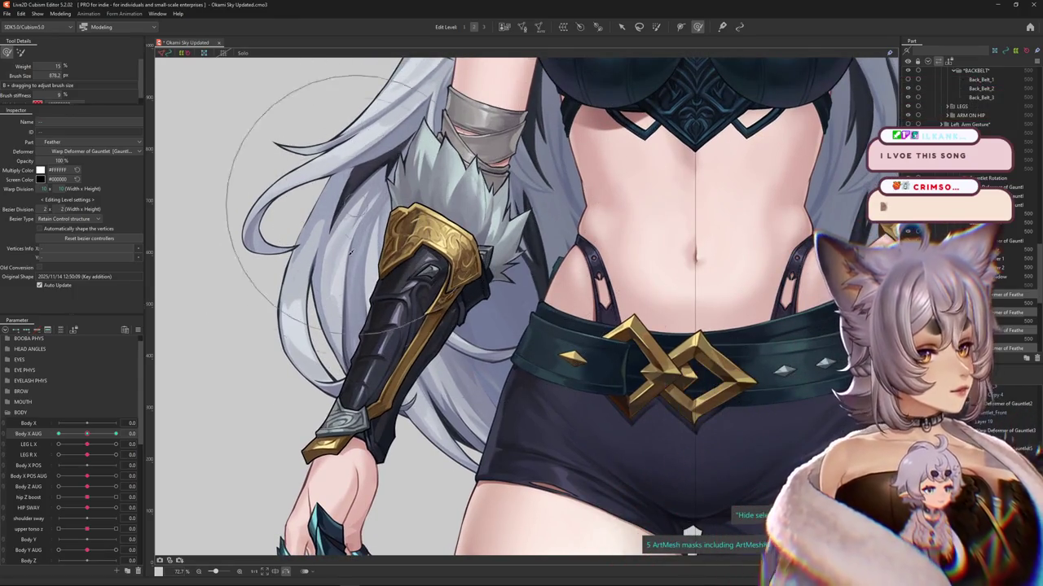
pyautogui.moveTo(87, 433); pyautogui.dragTo(101, 432)
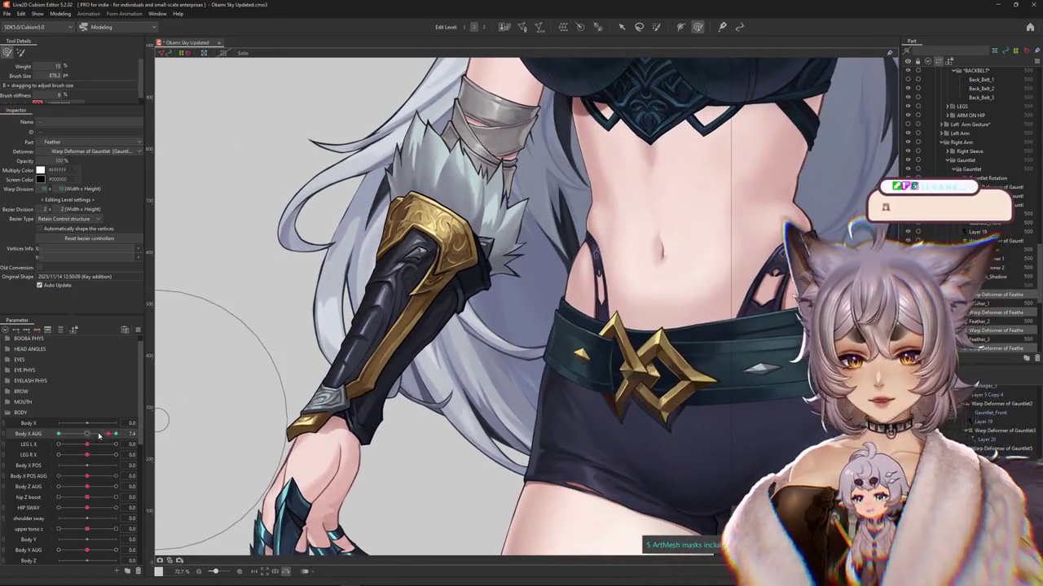
pyautogui.moveTo(99, 436); pyautogui.dragTo(116, 433)
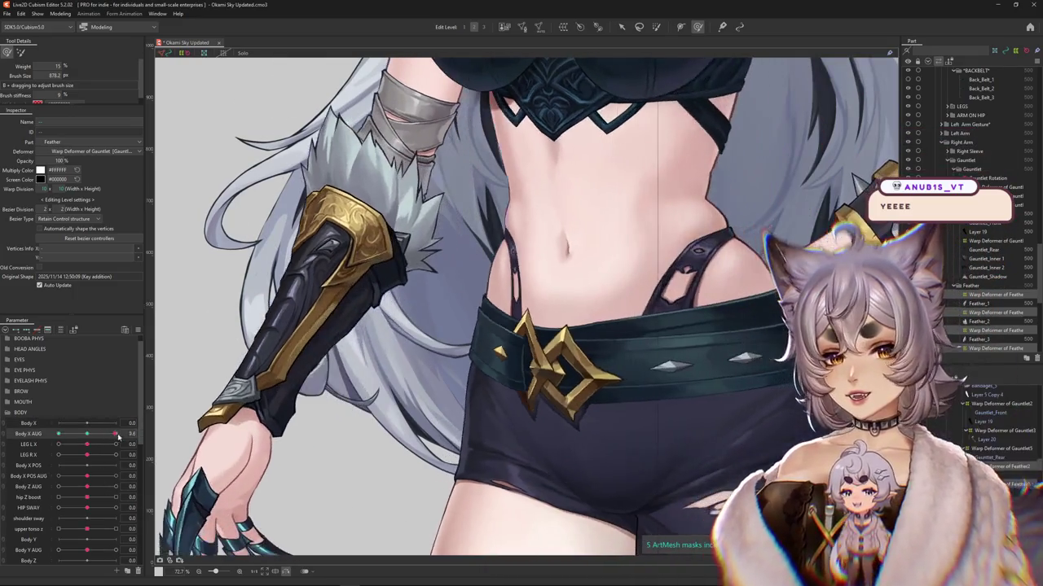
pyautogui.scroll(-2, 310, 343)
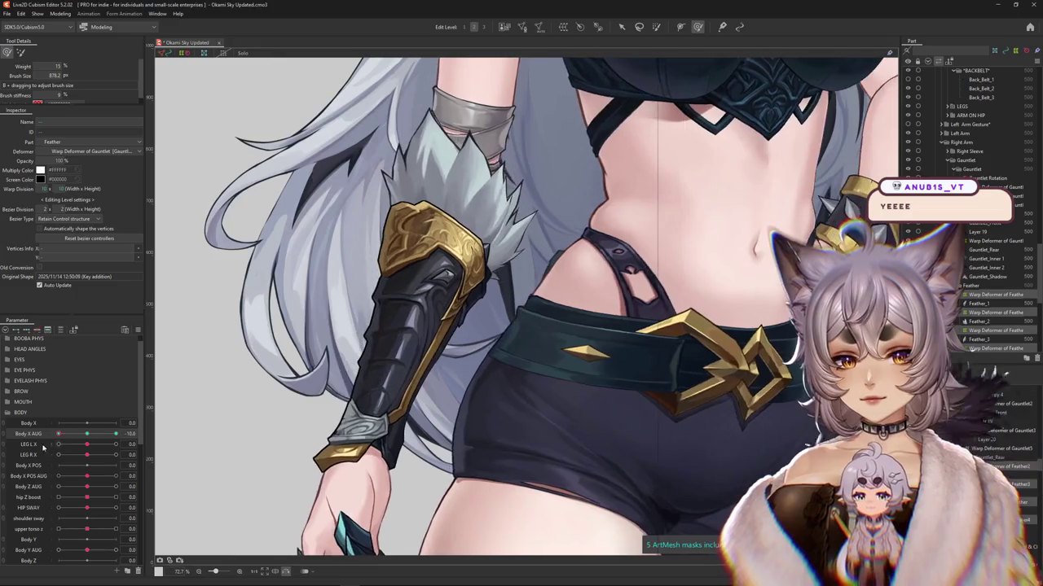
pyautogui.scroll(-3, 310, 343)
pyautogui.scroll(2, 309, 343)
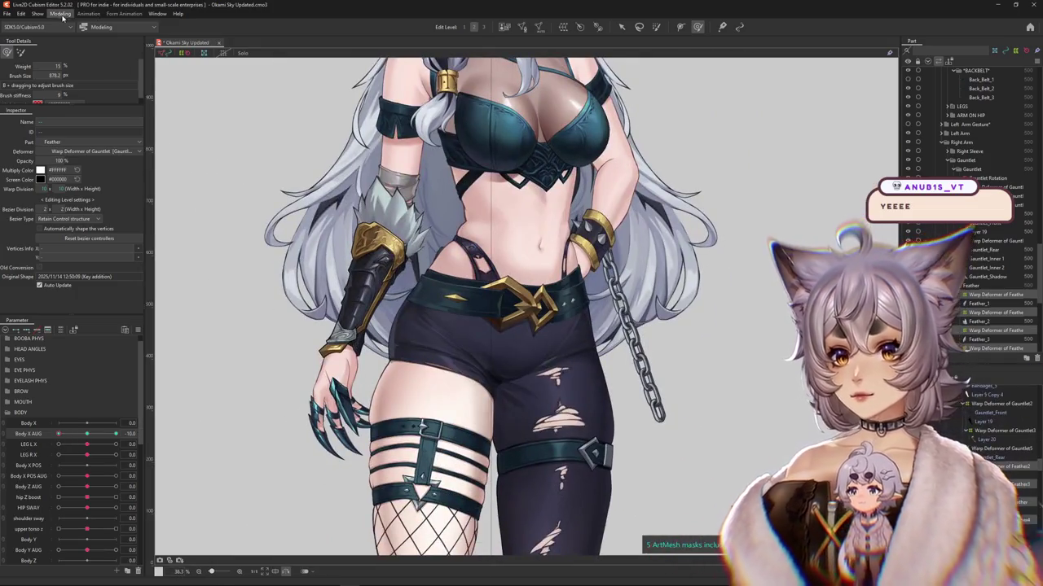
# Step: Open Physics Settings from the Modeling menu, preview the finger physics, then close it
pyautogui.click(60, 13)
pyautogui.click(76, 195)
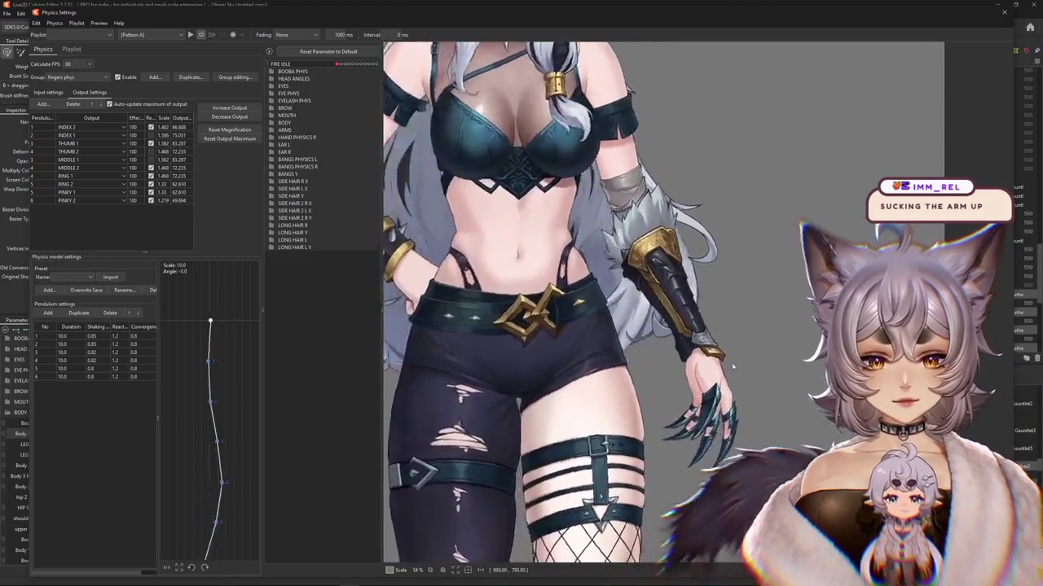
pyautogui.scroll(3, 771, 333)
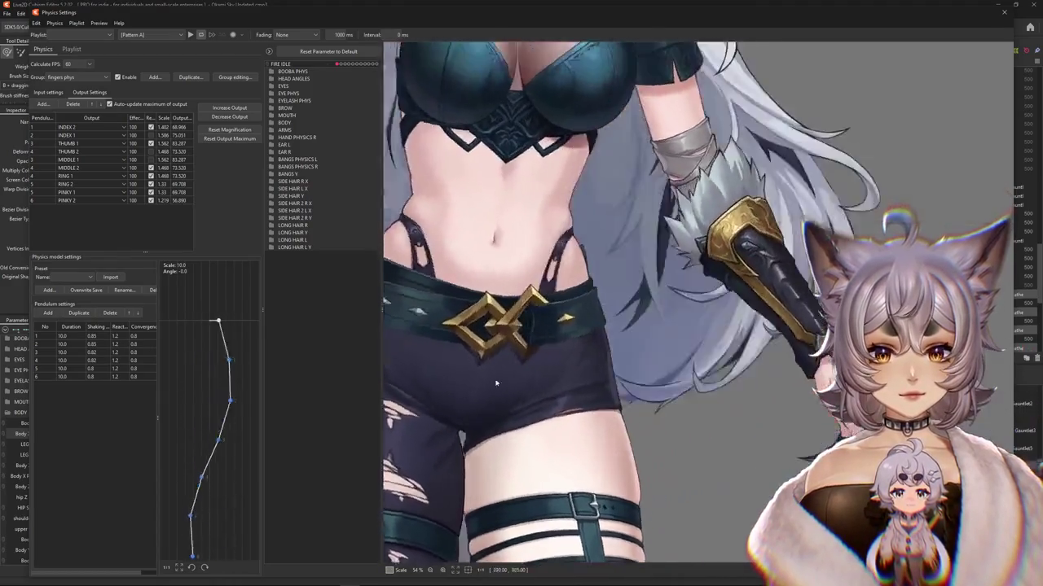
pyautogui.scroll(-3, 781, 314)
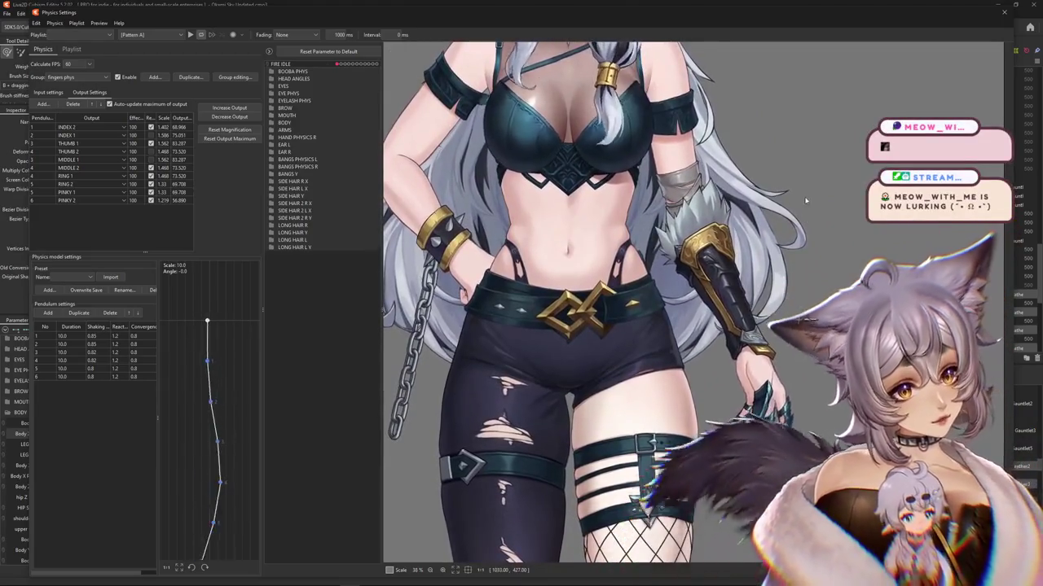
pyautogui.click(1003, 12)
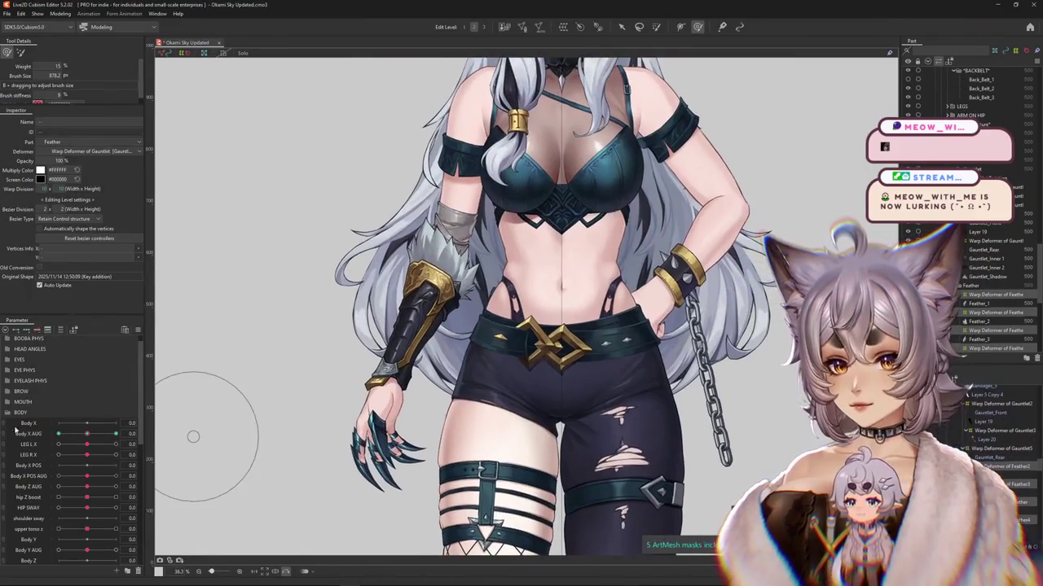
# Step: Expand the ARMS group and create the FOREARM FUR 1 parameter
pyautogui.click(7, 413)
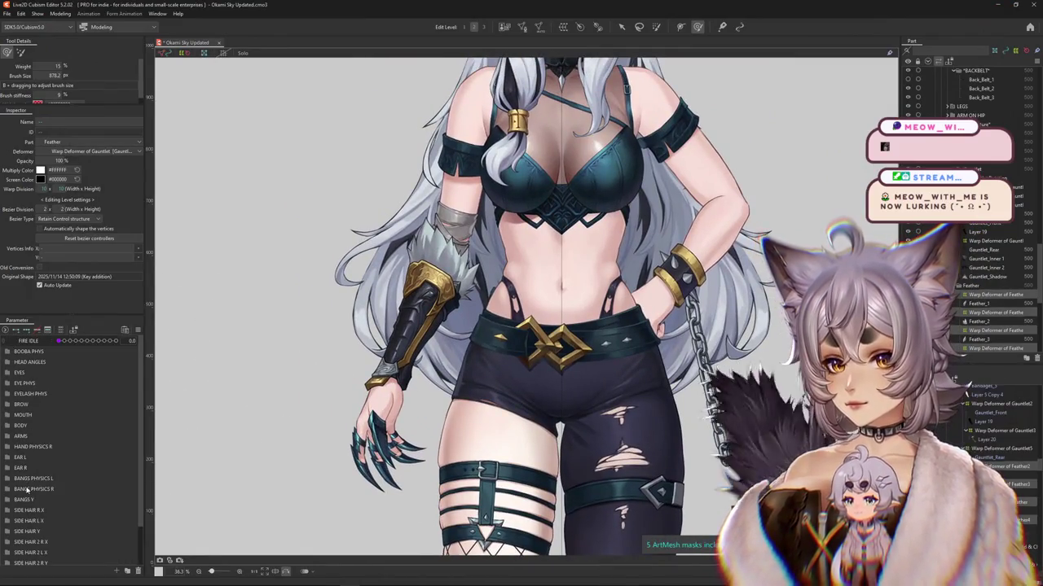
pyautogui.click(7, 438)
pyautogui.scroll(-1, 32, 472)
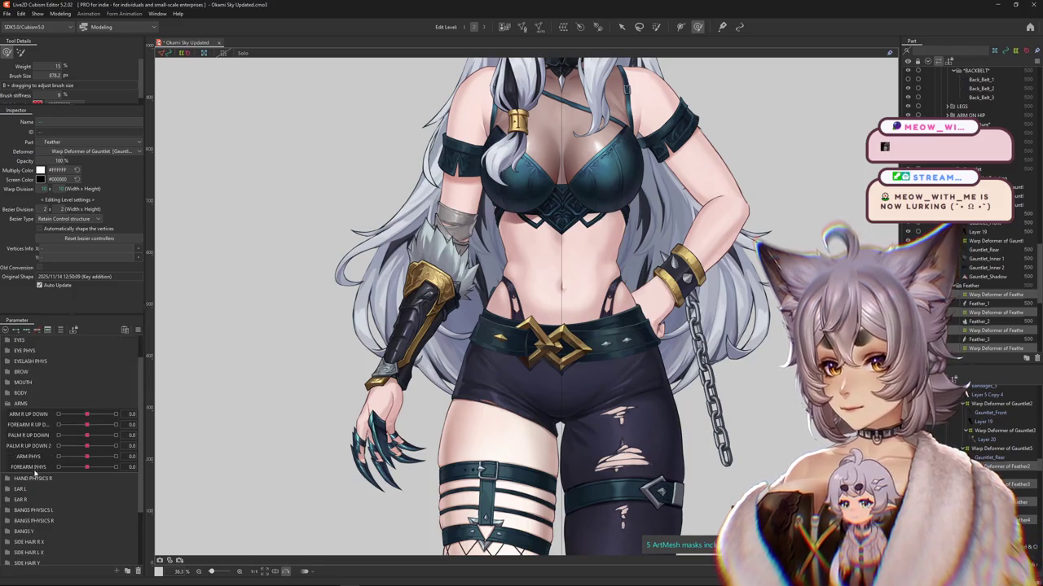
pyautogui.click(113, 574)
pyautogui.press('Return')
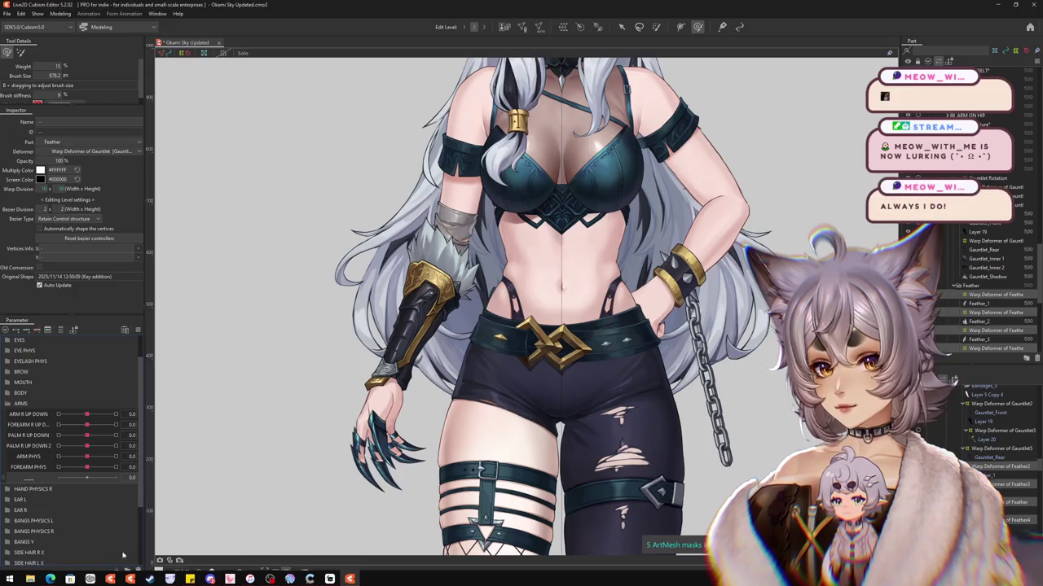
pyautogui.click(118, 571)
pyautogui.write('ARM')
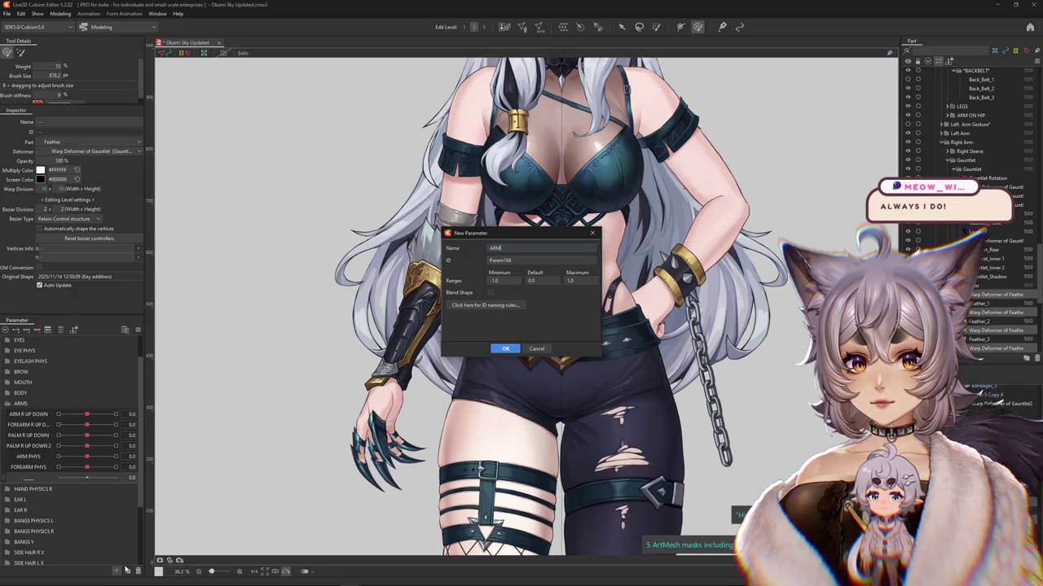
pyautogui.write('OR FU')
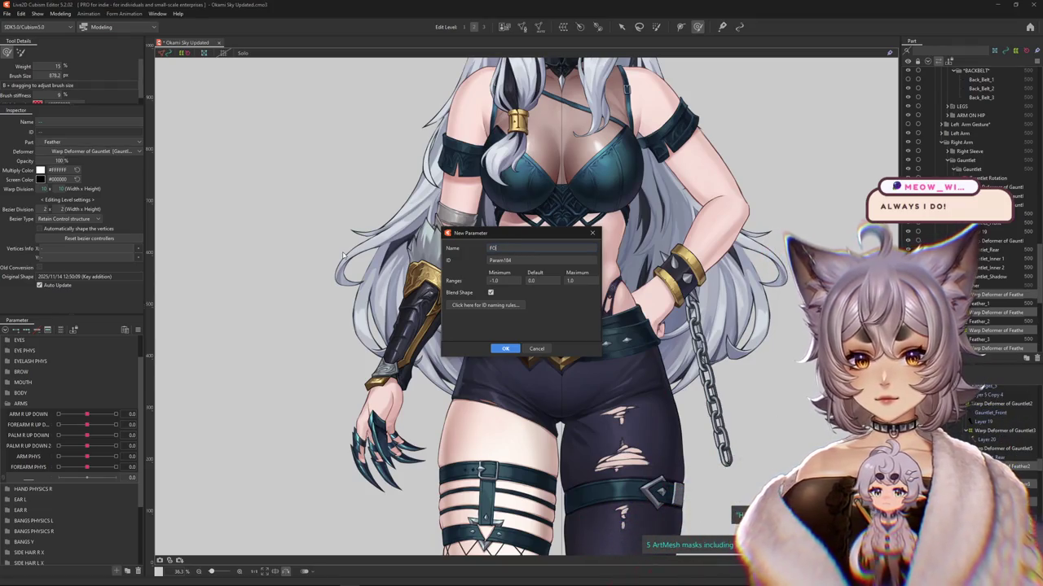
pyautogui.write('REARM FUR 1')
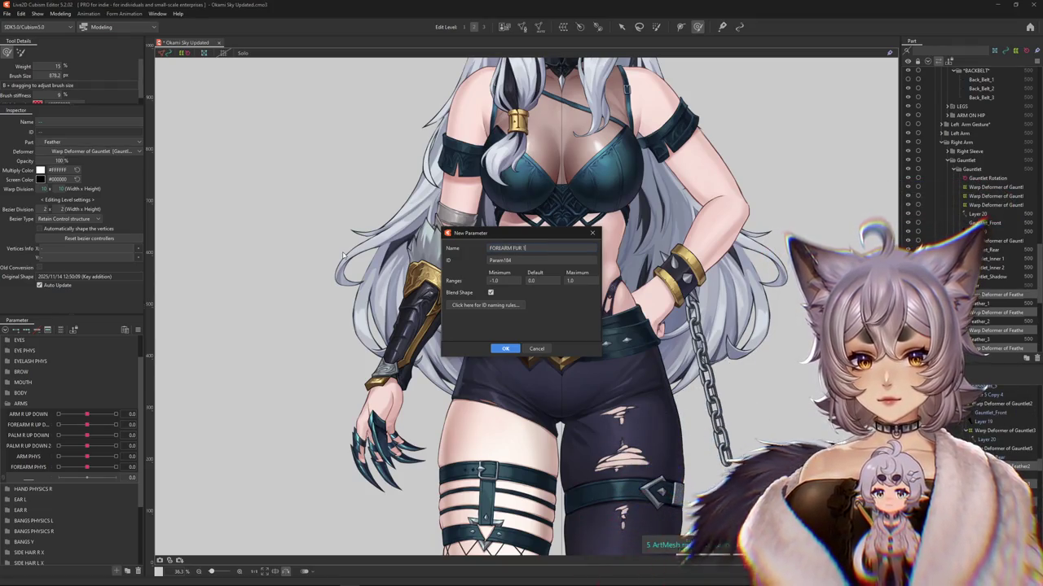
pyautogui.click(498, 350)
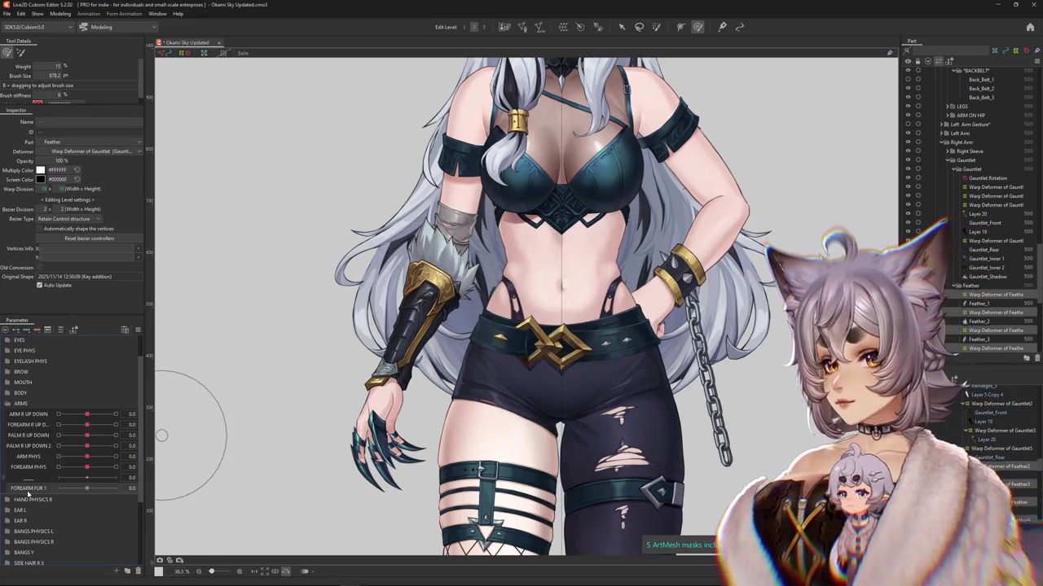
# Step: Duplicate FOREARM FUR 1 and rename the first copy FOREARM FUR 2
pyautogui.click(49, 515)
pyautogui.click(55, 518)
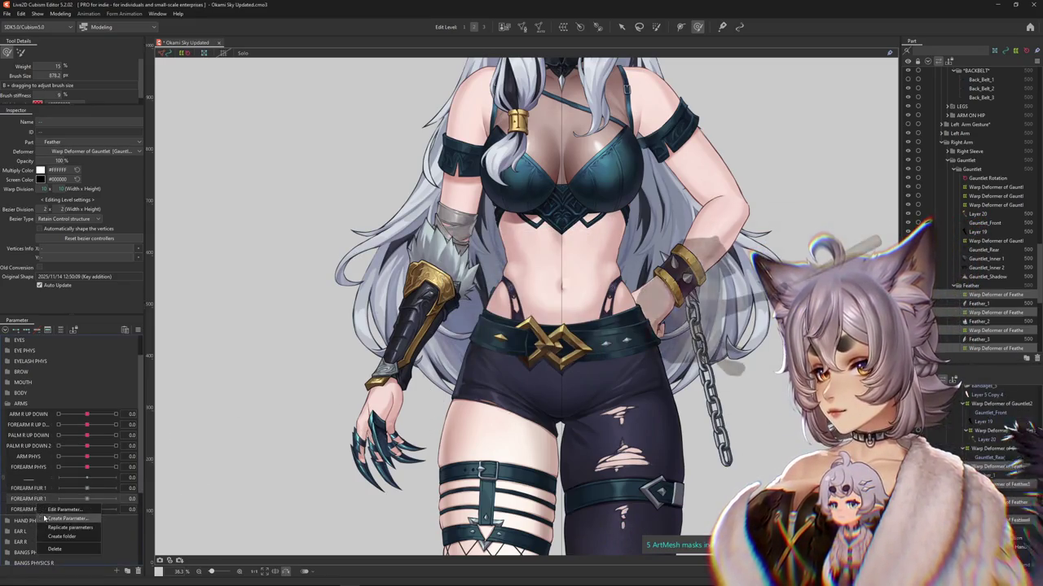
pyautogui.click(59, 536)
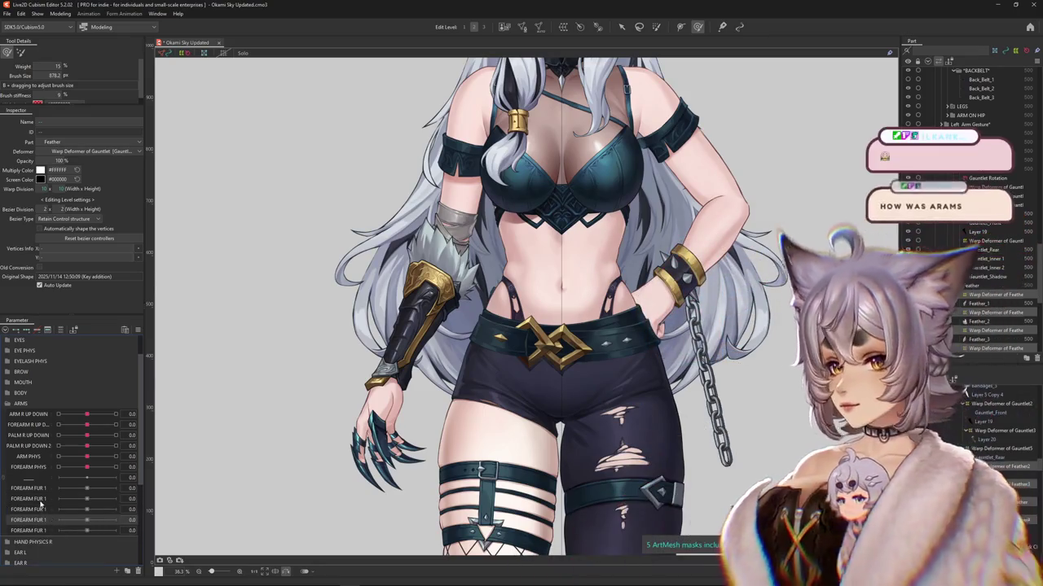
pyautogui.doubleClick(33, 499)
pyautogui.press('BackSpace')
pyautogui.write('2')
pyautogui.press('Return')
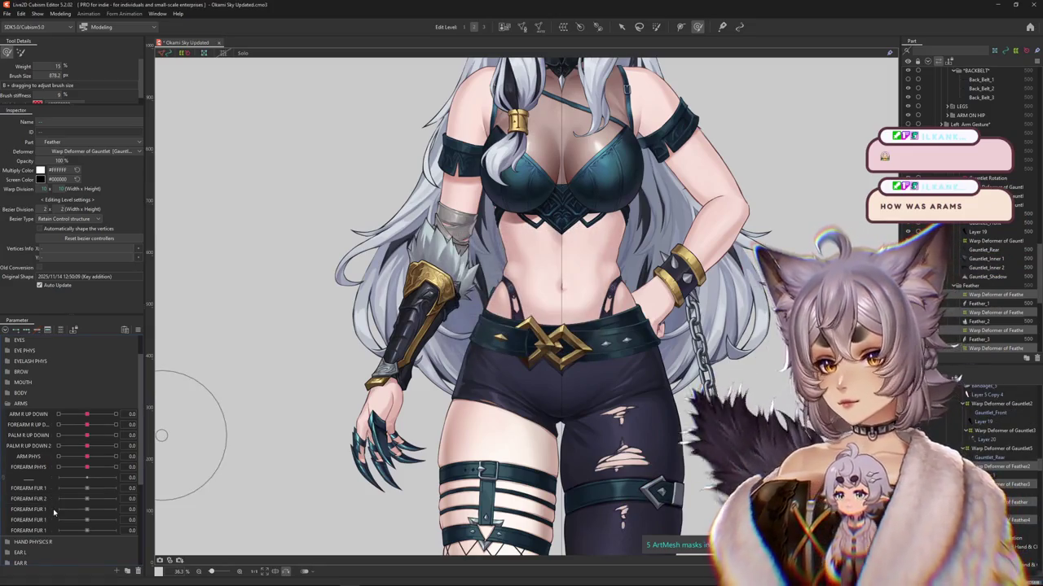
# Step: Rename the remaining copies FOREARM FUR 3, 4 and 5
pyautogui.doubleClick(61, 520)
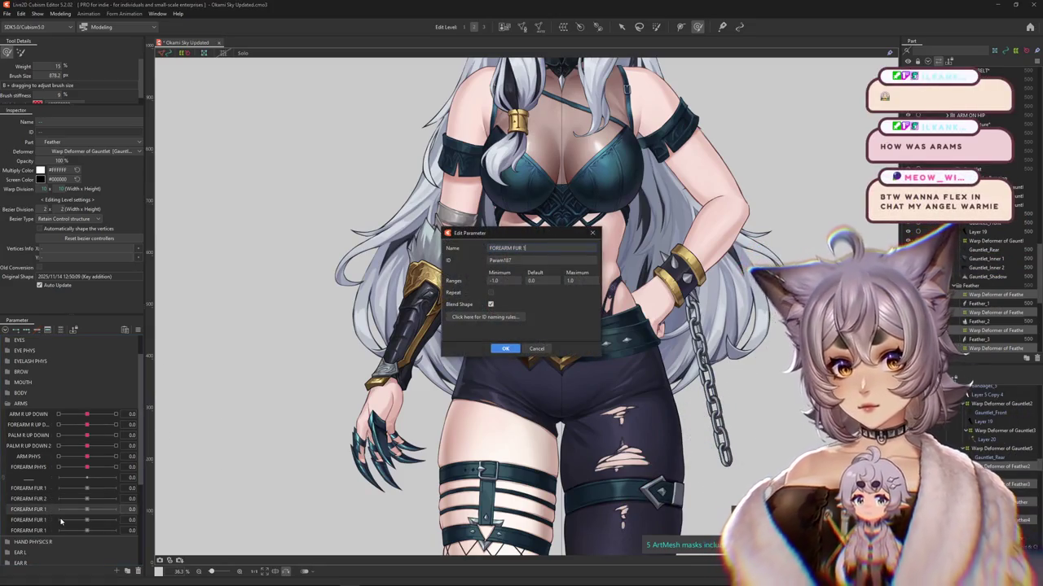
pyautogui.press('BackSpace')
pyautogui.write('3')
pyautogui.press('Return')
pyautogui.click(50, 522)
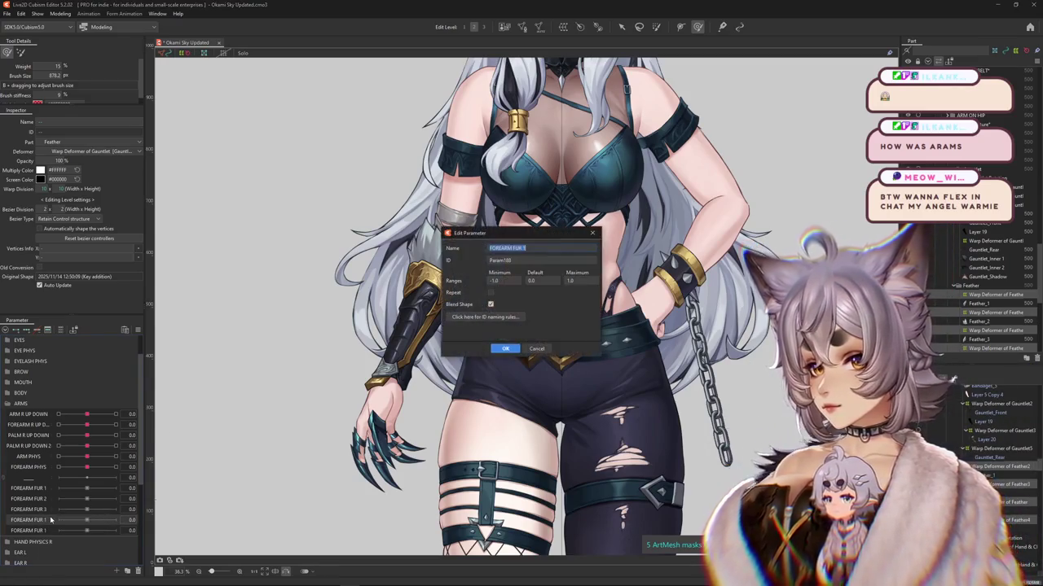
pyautogui.press('Return')
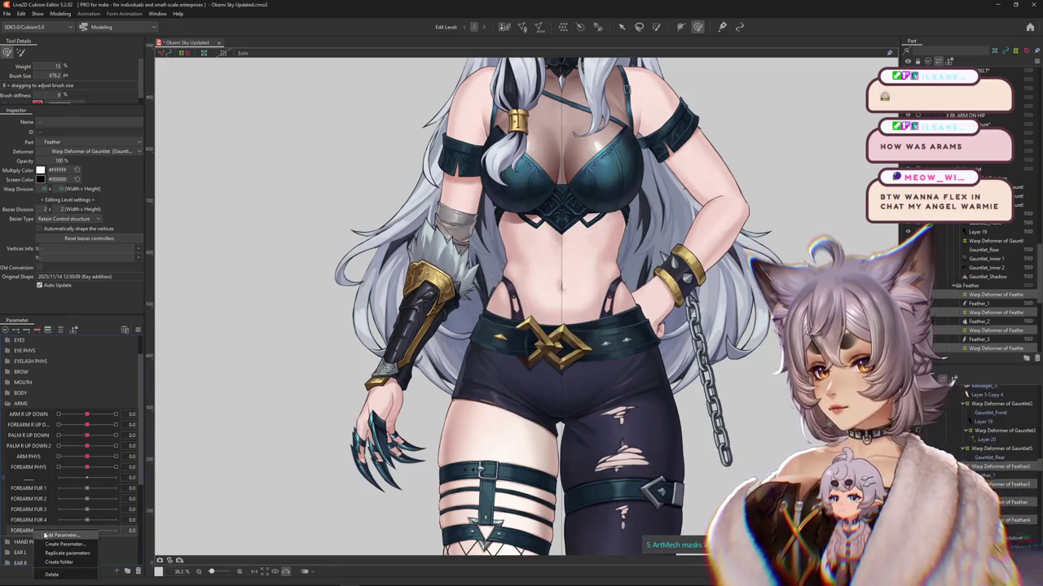
pyautogui.click(47, 535)
pyautogui.press('BackSpace')
pyautogui.write('5')
pyautogui.press('Return')
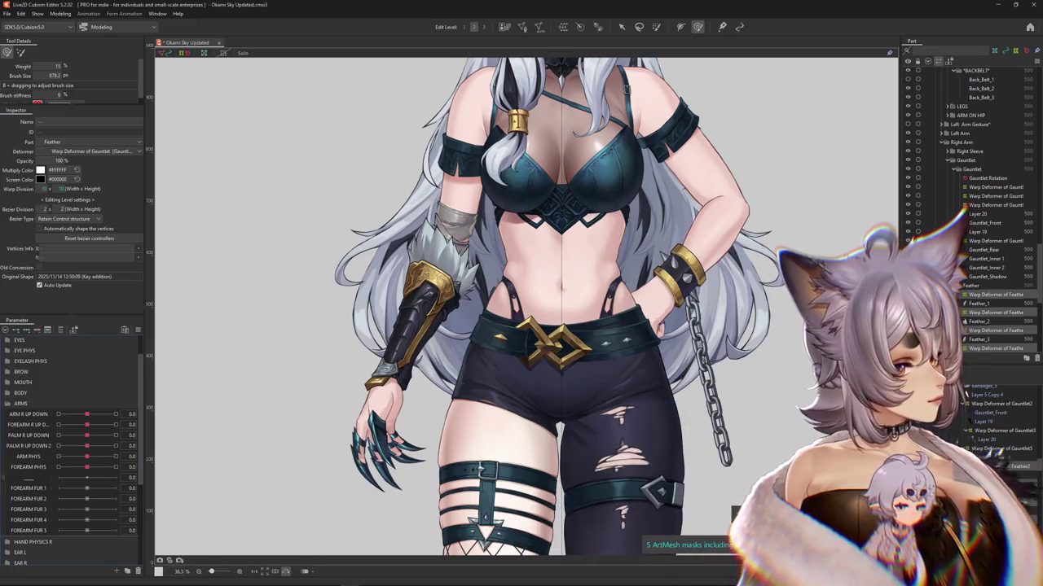
# Step: Select the Feather_3 fur mesh and wrap it in a new warp deformer
pyautogui.scroll(-3, 506, 388)
pyautogui.scroll(5, 507, 388)
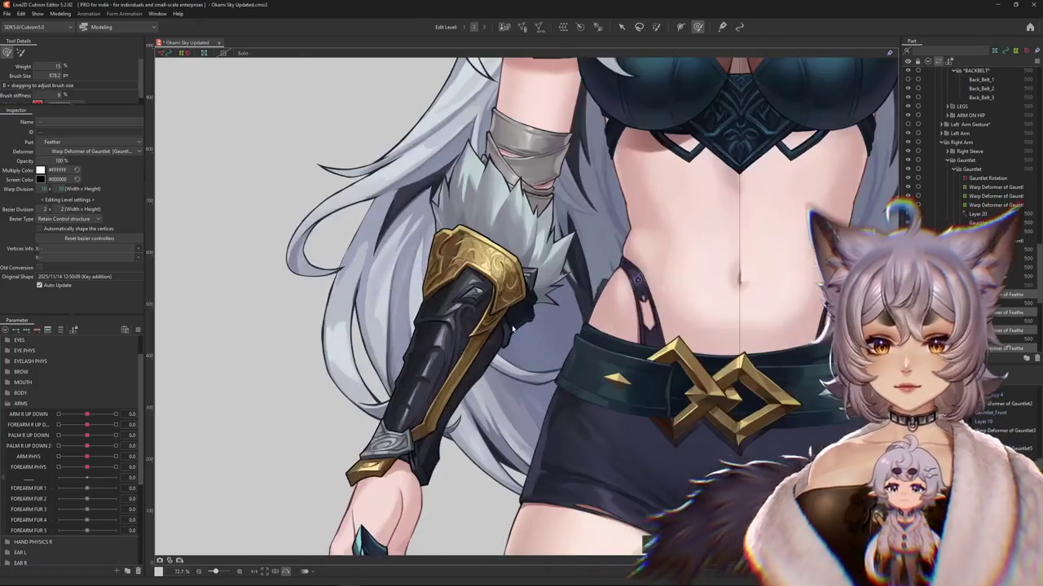
pyautogui.moveTo(86, 414); pyautogui.dragTo(88, 414)
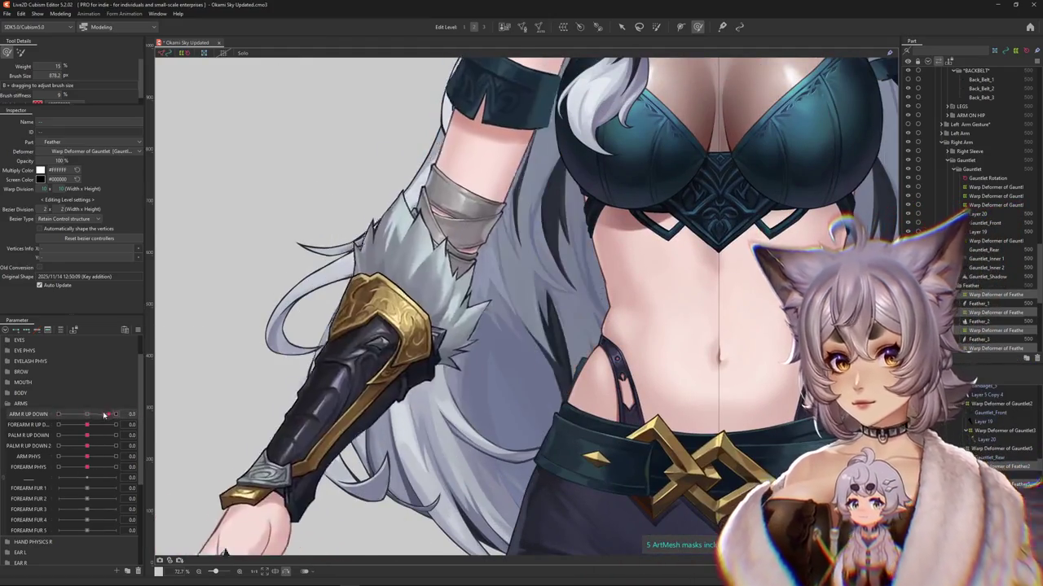
pyautogui.scroll(2, 498, 289)
pyautogui.click(473, 349)
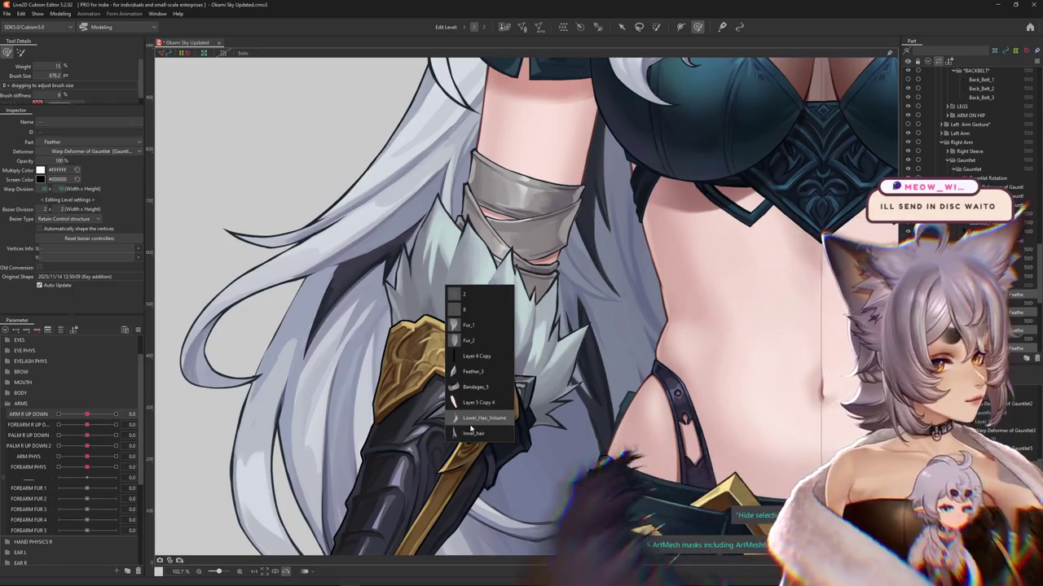
pyautogui.click(472, 372)
pyautogui.scroll(-1, 440, 316)
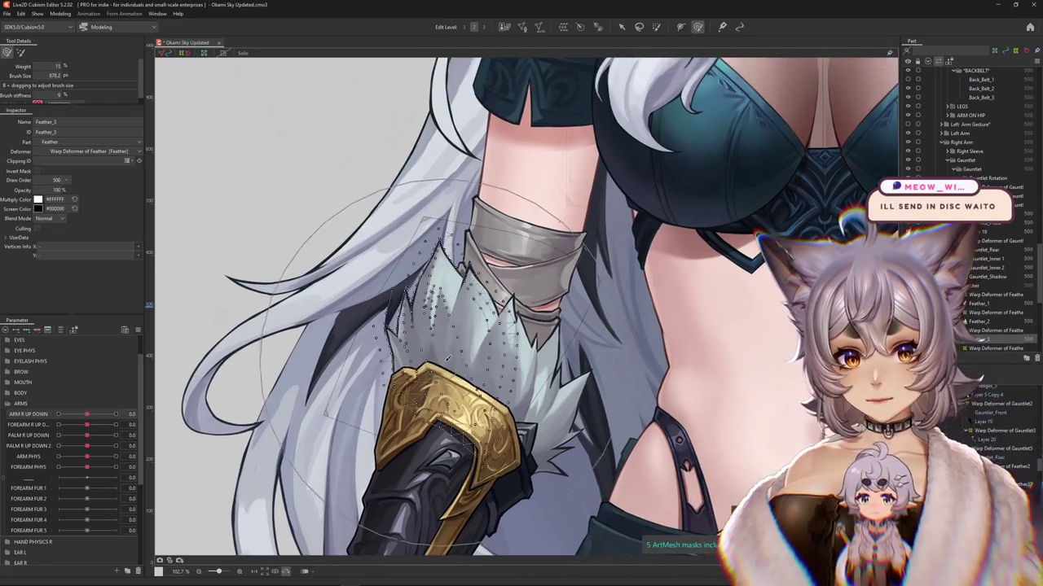
pyautogui.scroll(-1, 440, 316)
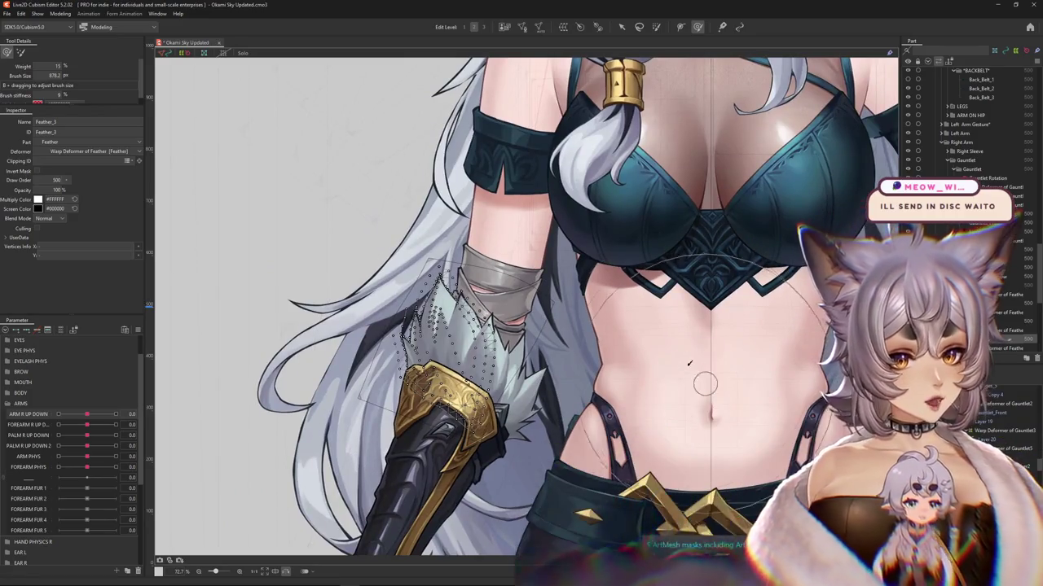
pyautogui.click(562, 27)
pyautogui.click(101, 308)
pyautogui.scroll(2, 487, 388)
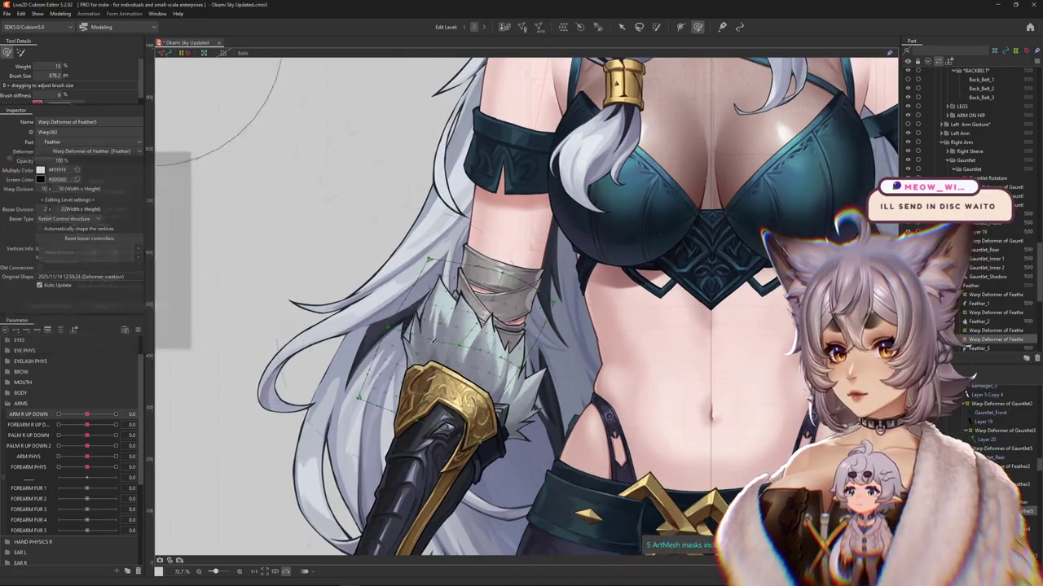
# Step: Key the fur deformer on FOREARM FUR 1, bending its grid at 1 and -1
pyautogui.click(44, 488)
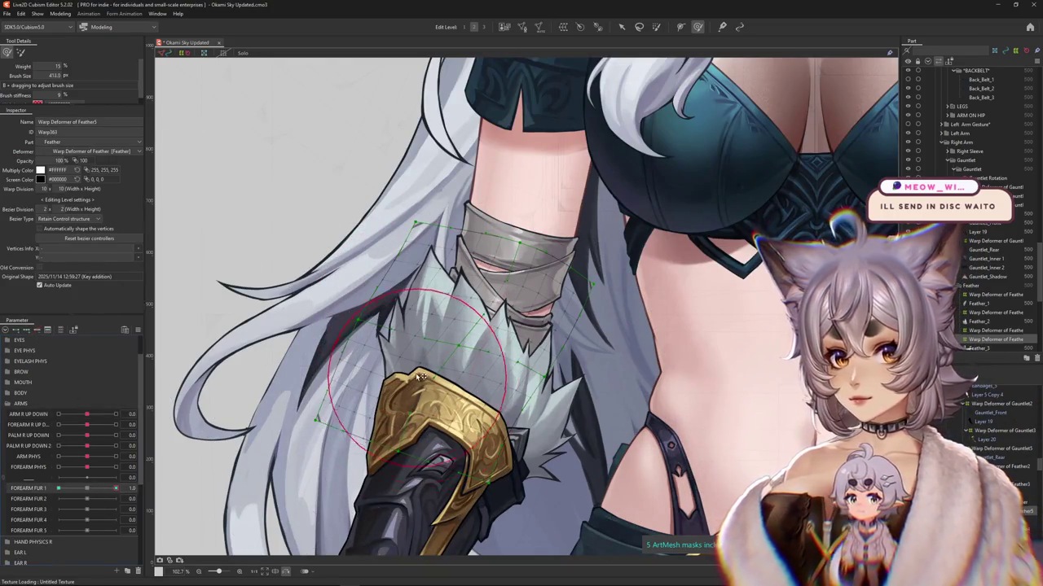
pyautogui.moveTo(422, 300); pyautogui.dragTo(440, 353)
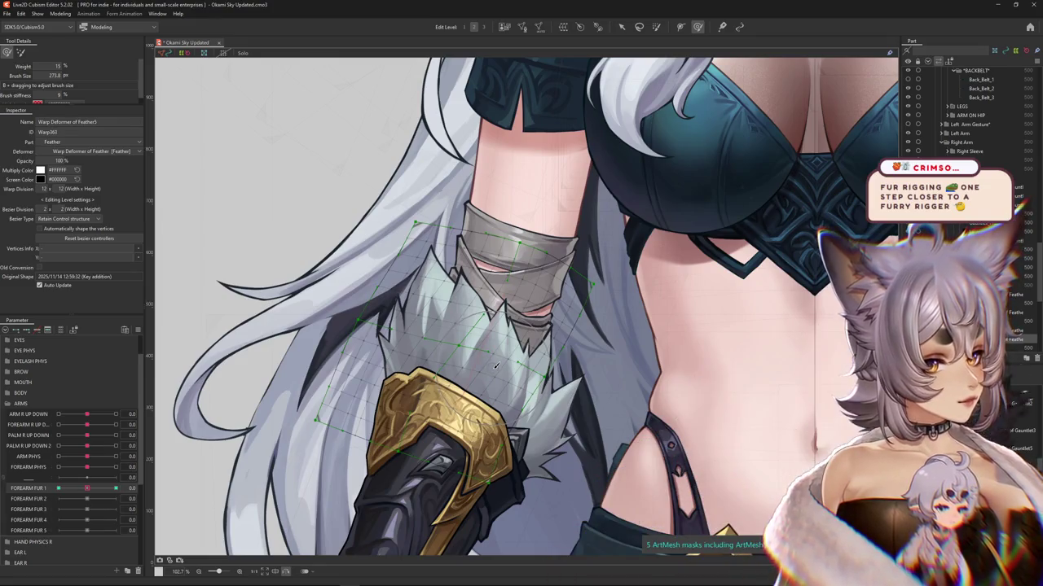
pyautogui.moveTo(87, 488); pyautogui.dragTo(57, 488)
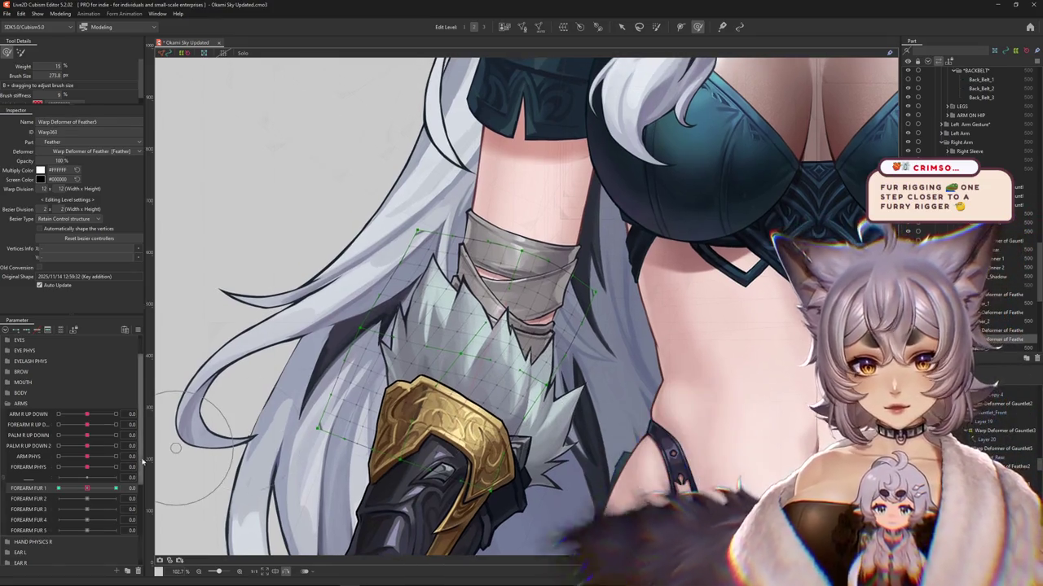
pyautogui.scroll(-5, 369, 369)
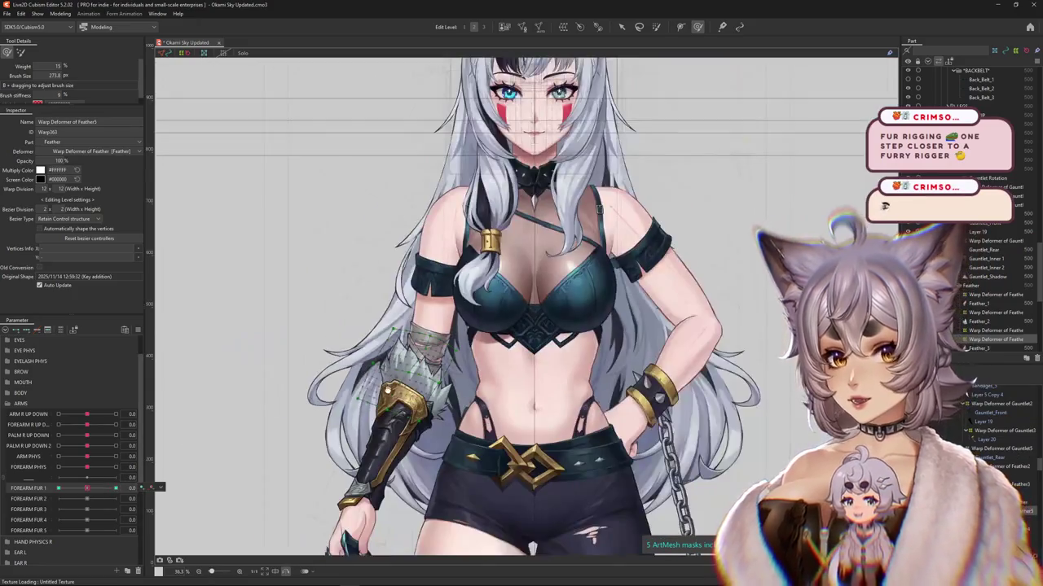
pyautogui.scroll(5, 369, 369)
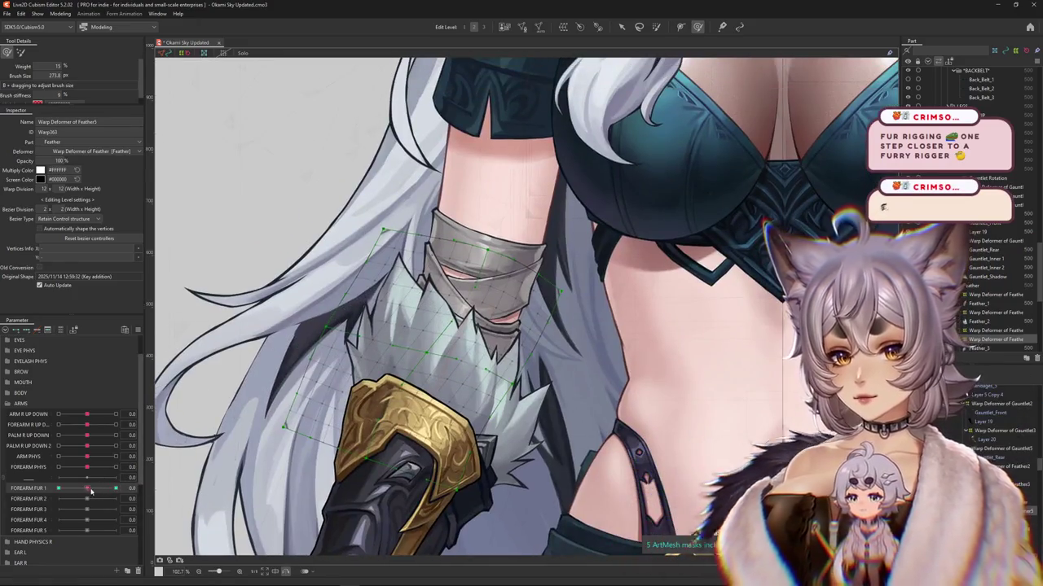
pyautogui.moveTo(403, 352); pyautogui.dragTo(417, 354)
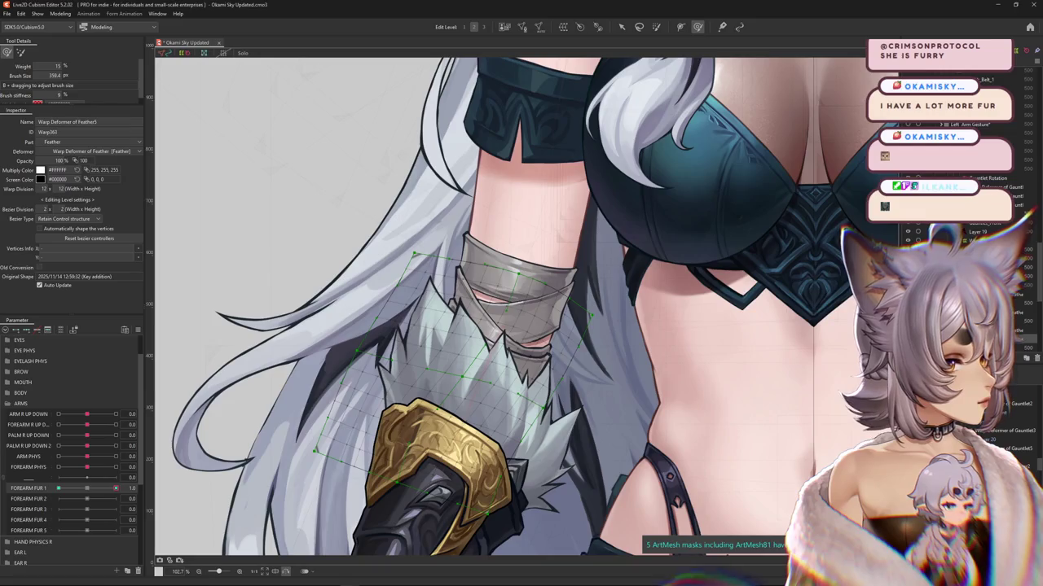
pyautogui.moveTo(93, 492); pyautogui.dragTo(118, 489)
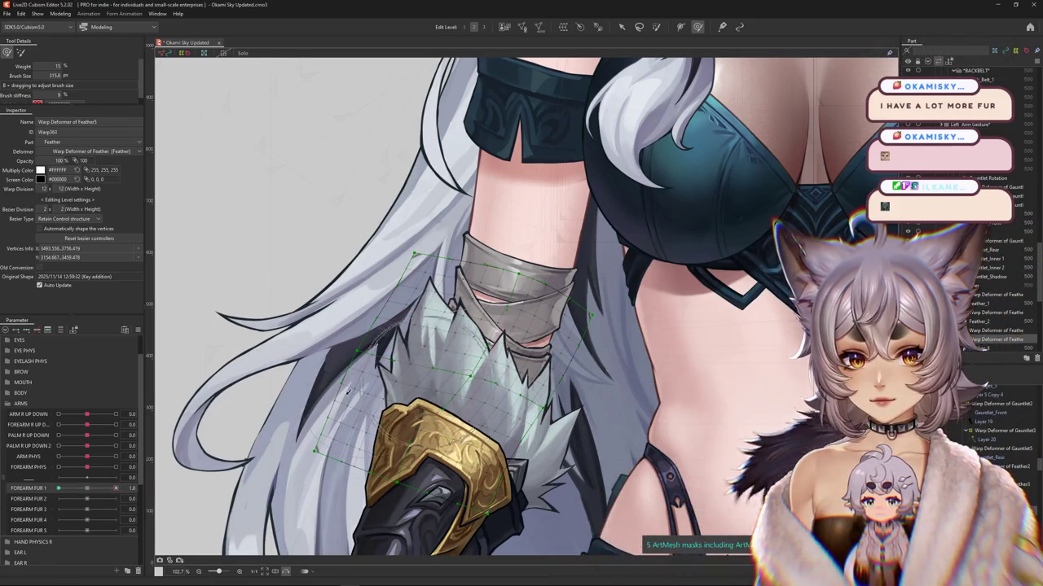
pyautogui.moveTo(116, 488); pyautogui.dragTo(58, 488)
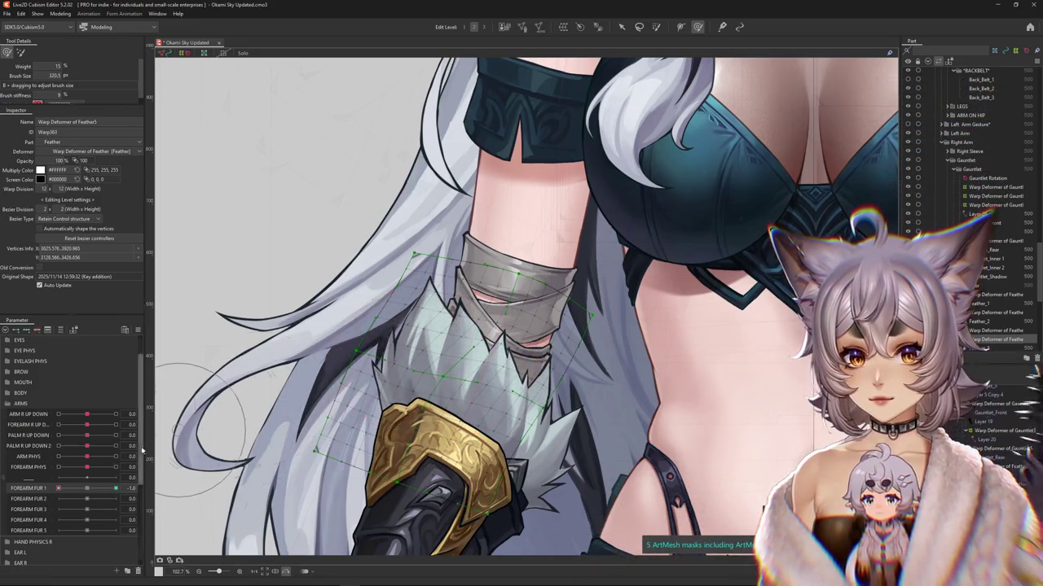
pyautogui.click(64, 13)
# Step: Open Physics Settings and switch the preview playlist to Posing
pyautogui.click(90, 151)
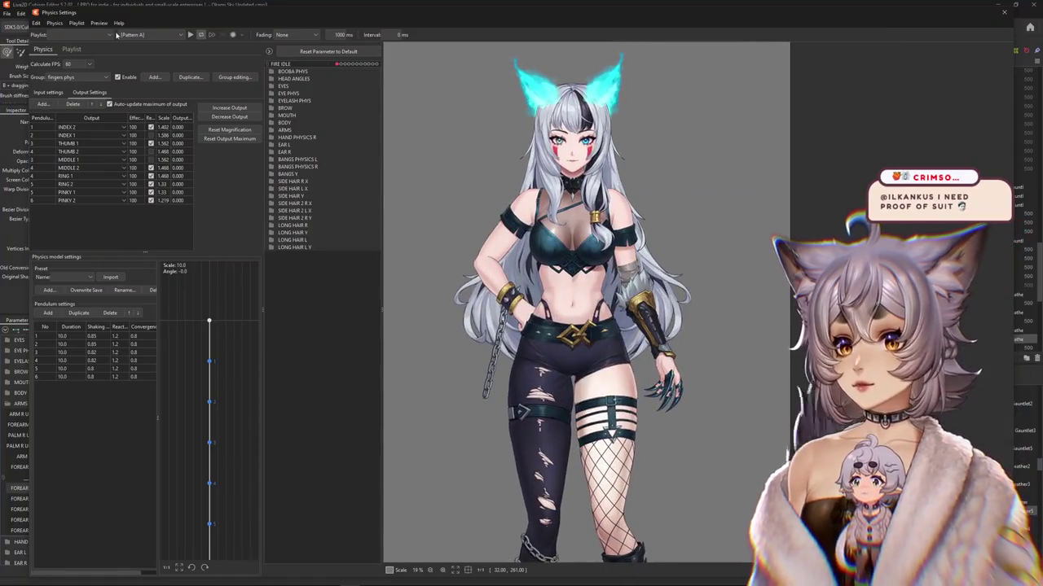
pyautogui.click(146, 34)
pyautogui.click(163, 47)
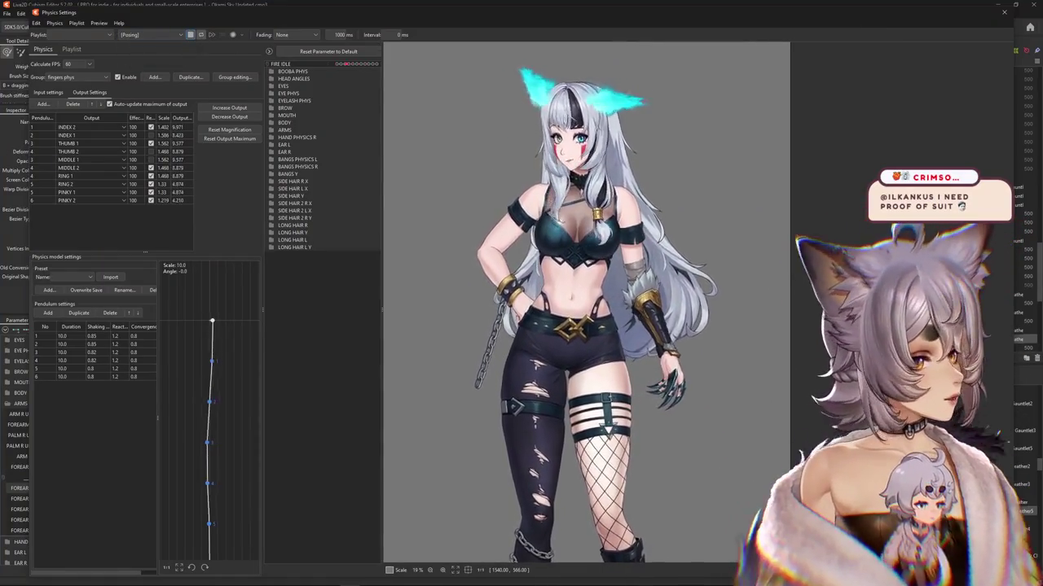